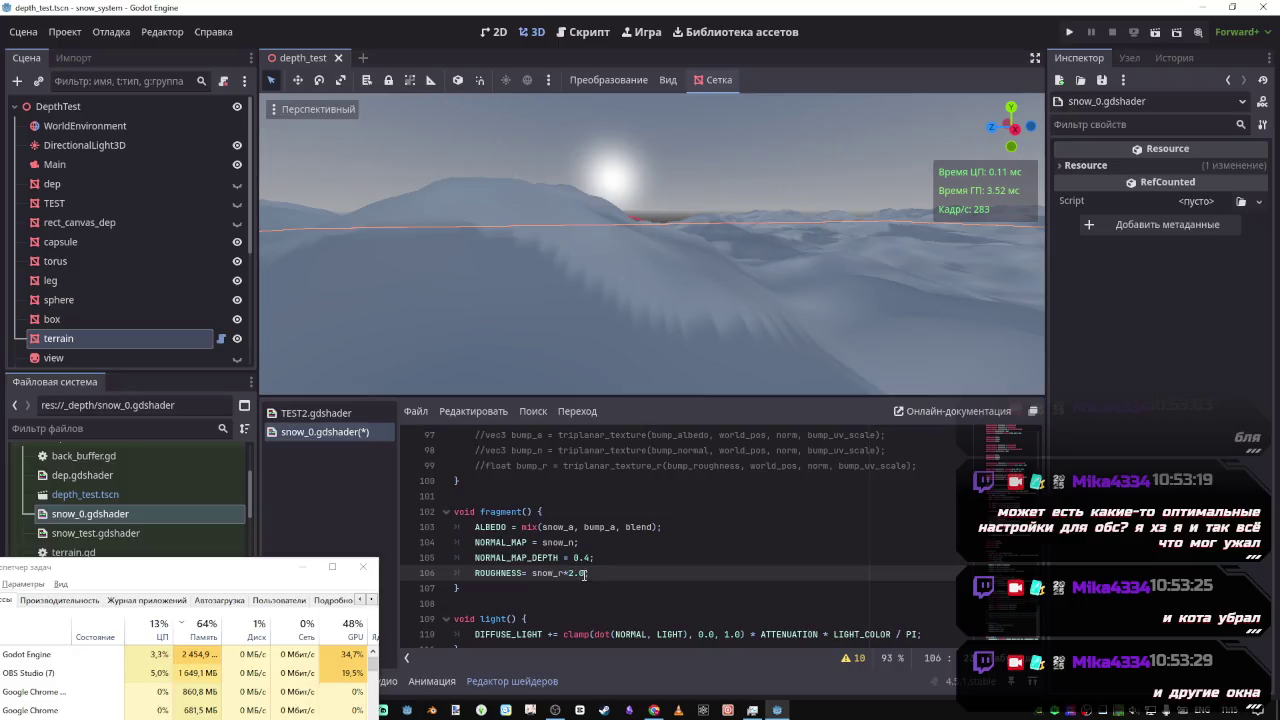
Drop the 2.0 roughness multiplier, then try r and b swizzles on line 95 before settling on .a
{"action": "key", "text": "BackSpace"}
{"action": "key", "text": "BackSpace"}
{"action": "scroll", "coordinate": [600, 517], "scroll_direction": "up", "scroll_amount": 3}
{"action": "left_click", "coordinate": [680, 542]}
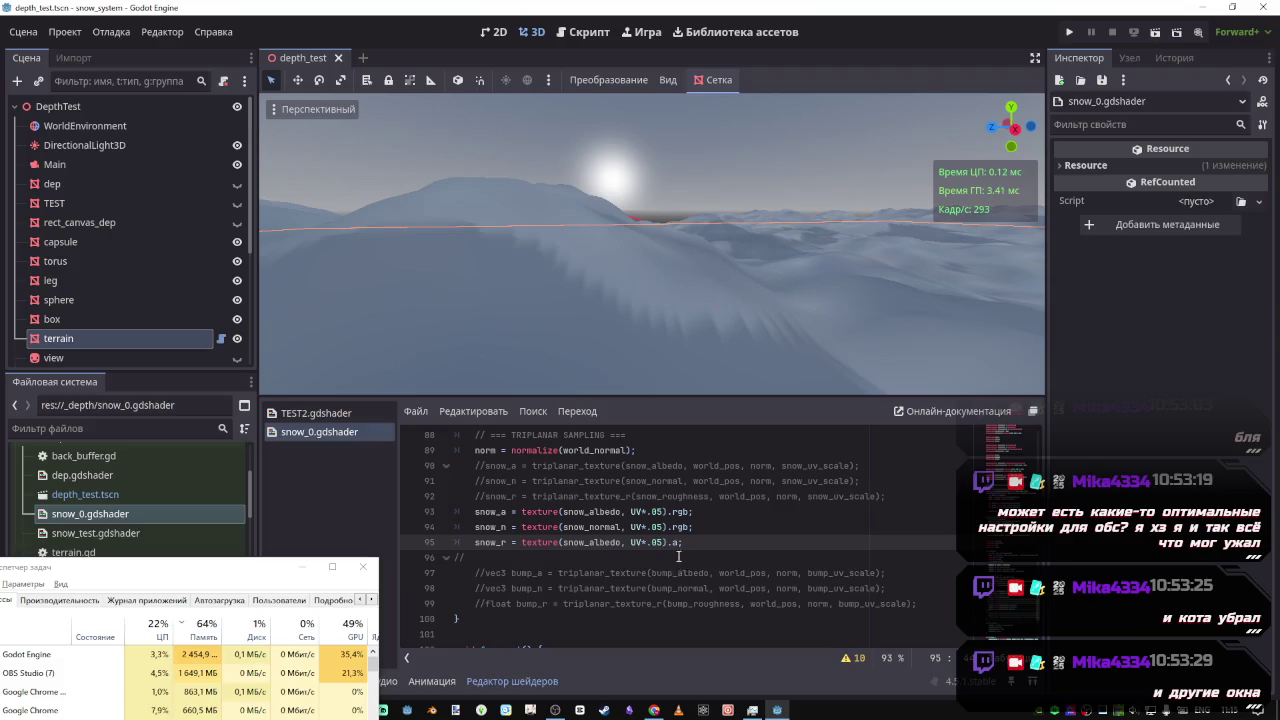
{"action": "type", "text": "r"}
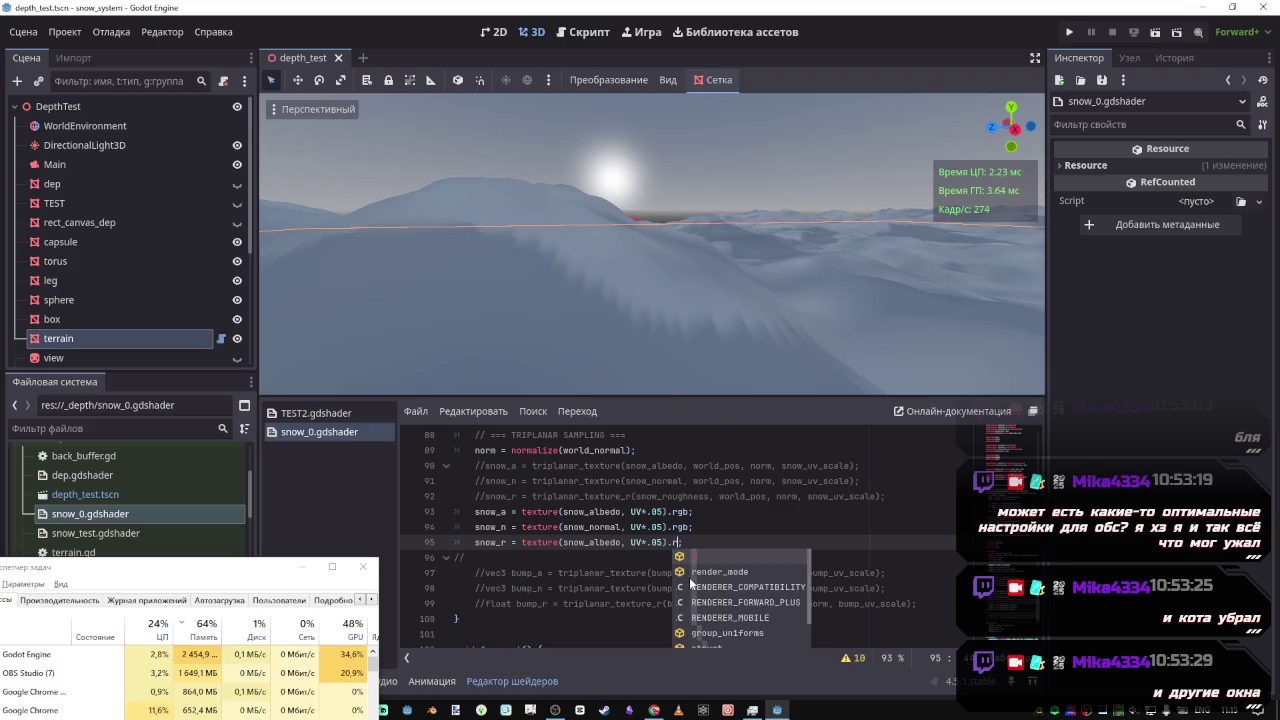
{"action": "key", "text": "BackSpace"}
{"action": "type", "text": "b"}
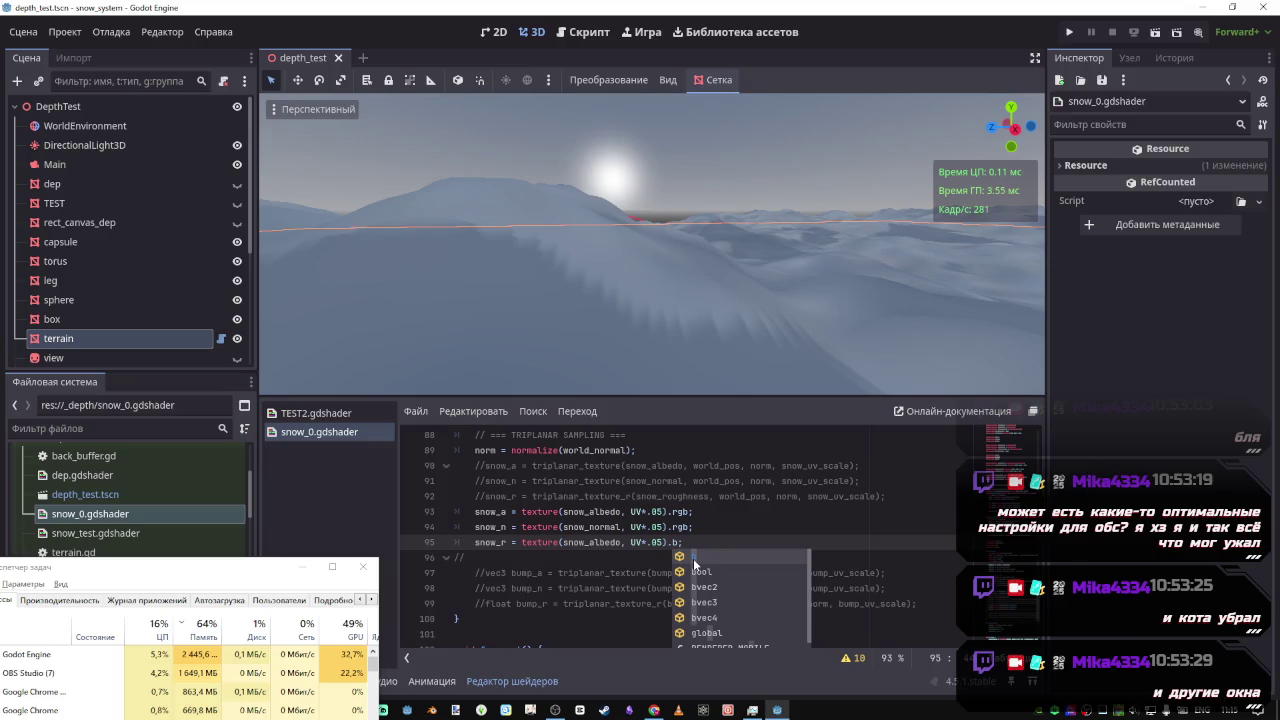
{"action": "key", "text": "BackSpace"}
{"action": "type", "text": "a"}
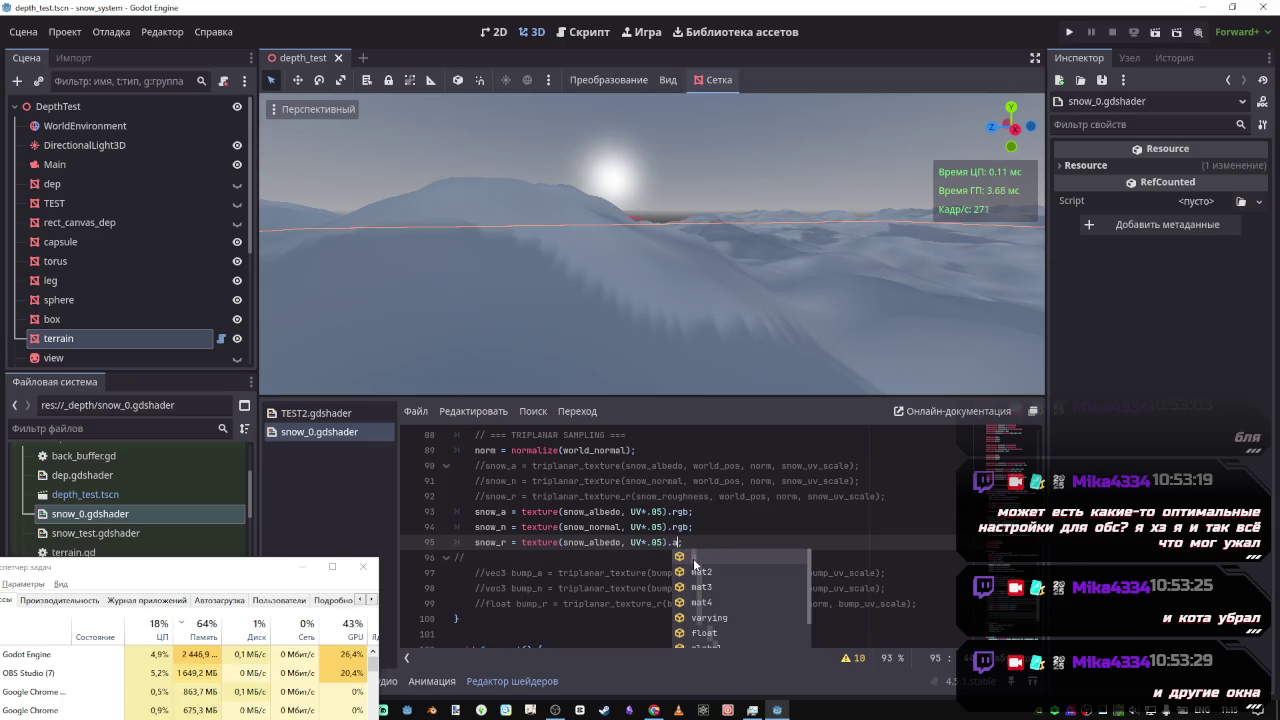
Return to the ROUGHNESS line in fragment(), then bring up the shader docs in the browser
{"action": "scroll", "coordinate": [624, 560], "scroll_direction": "down", "scroll_amount": 4}
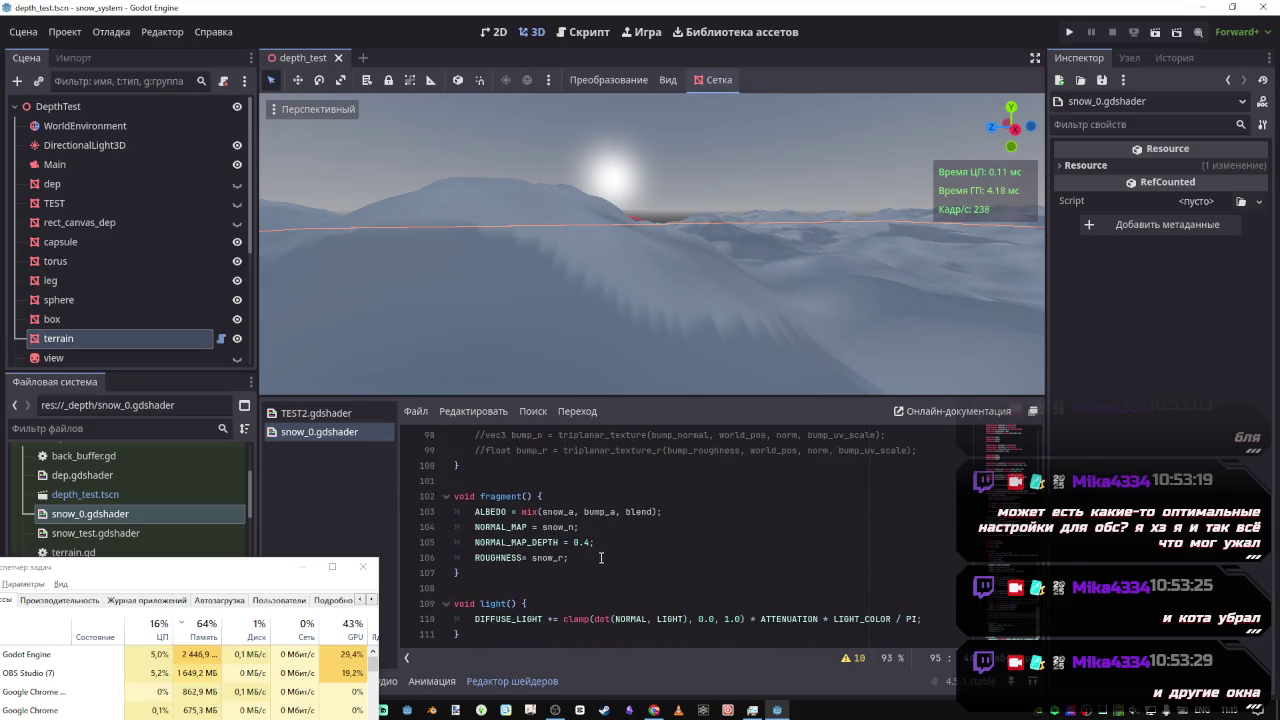
{"action": "left_click", "coordinate": [606, 578]}
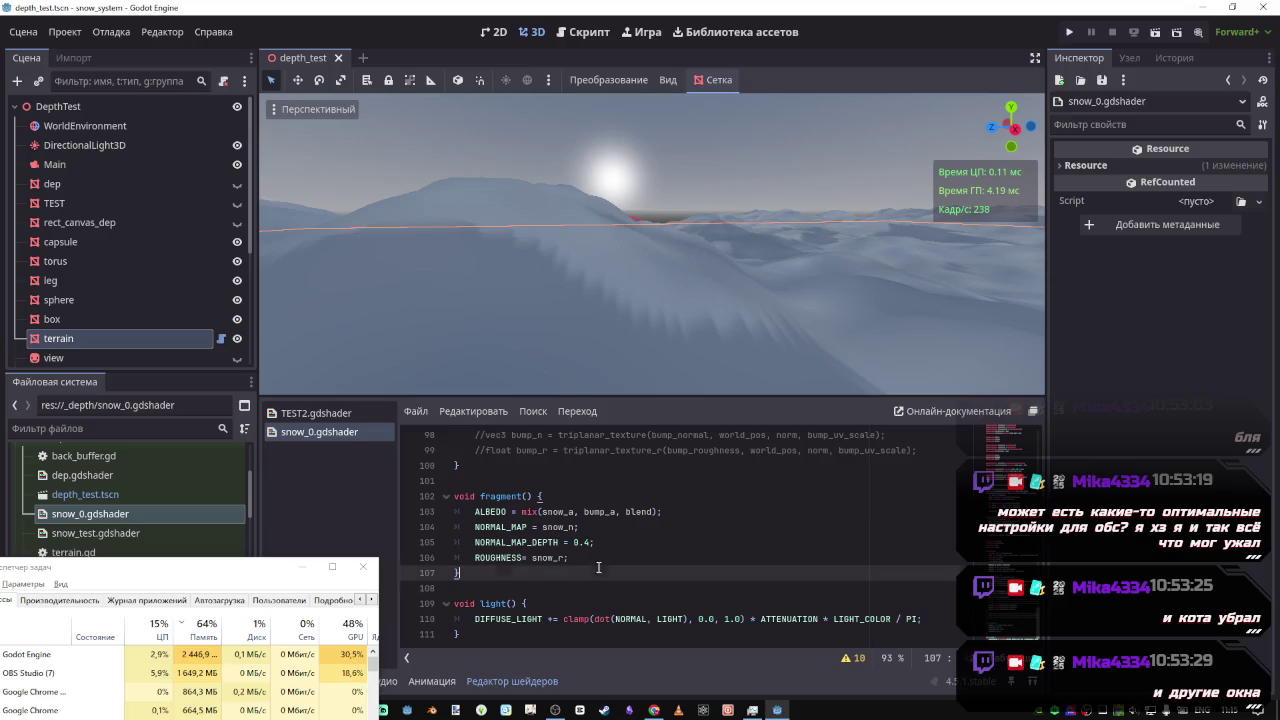
{"action": "key", "text": "Up"}
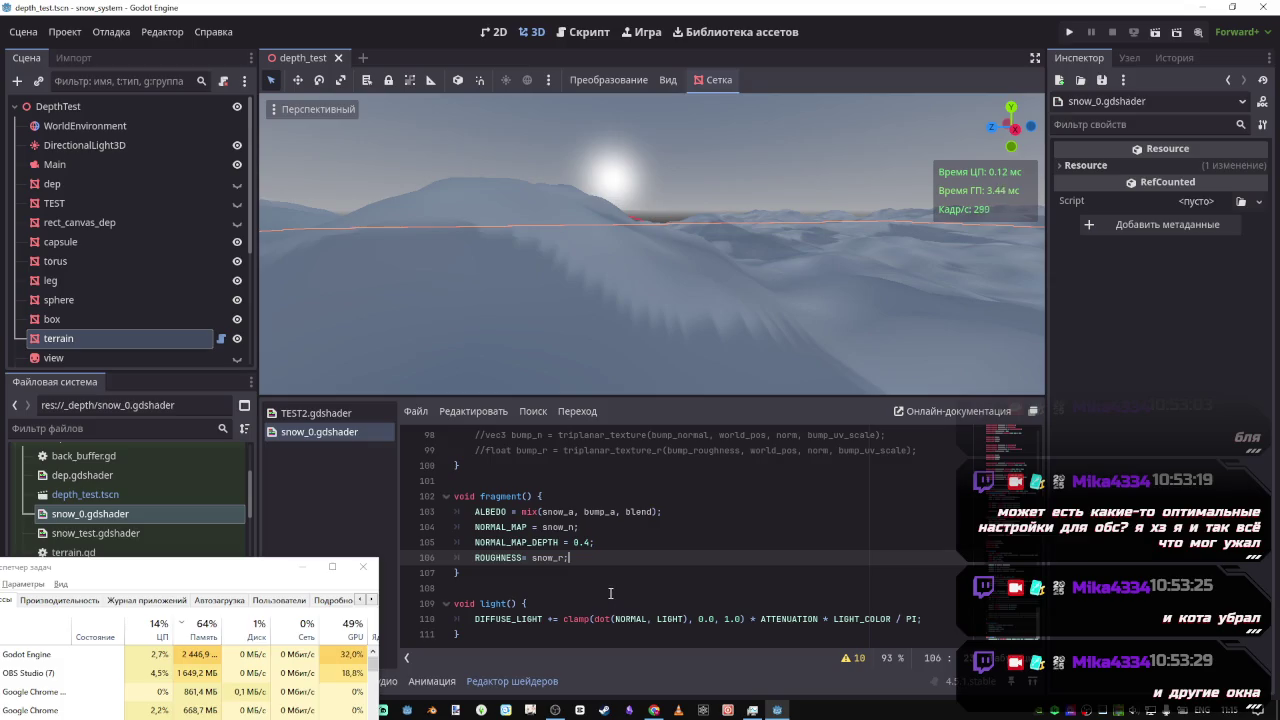
{"action": "mouse_move", "coordinate": [654, 710]}
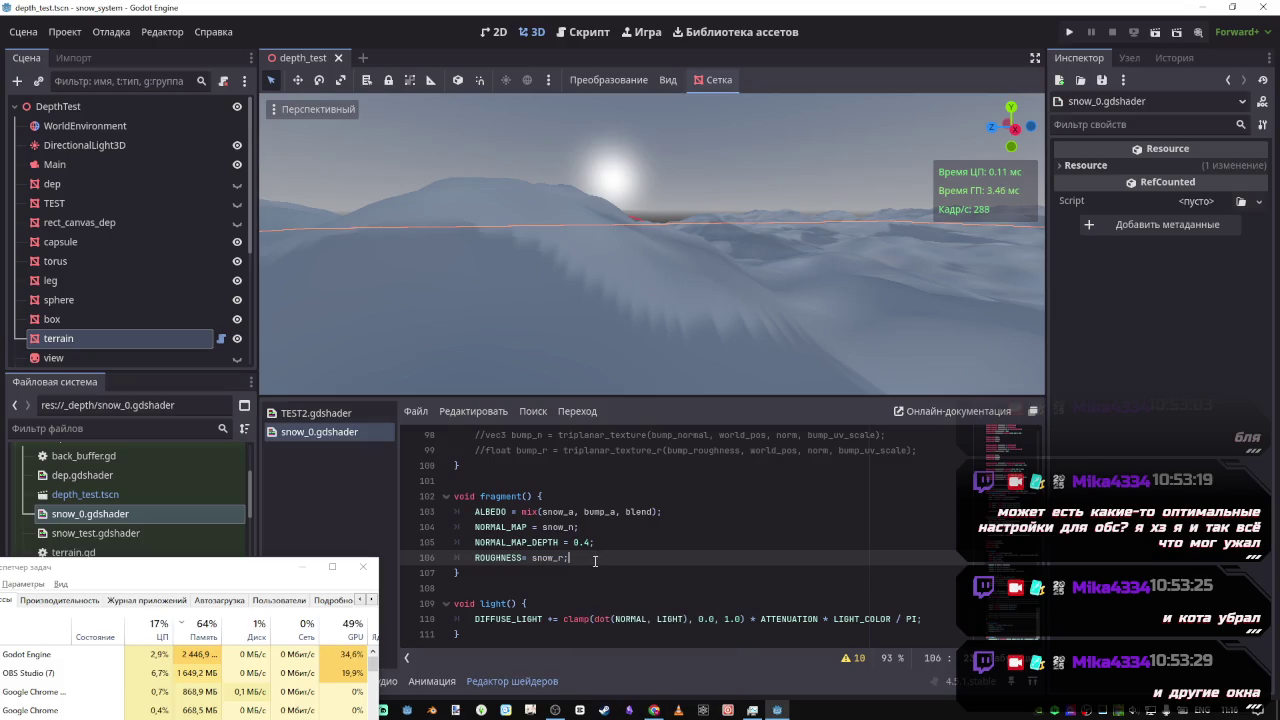
{"action": "left_click", "coordinate": [654, 708]}
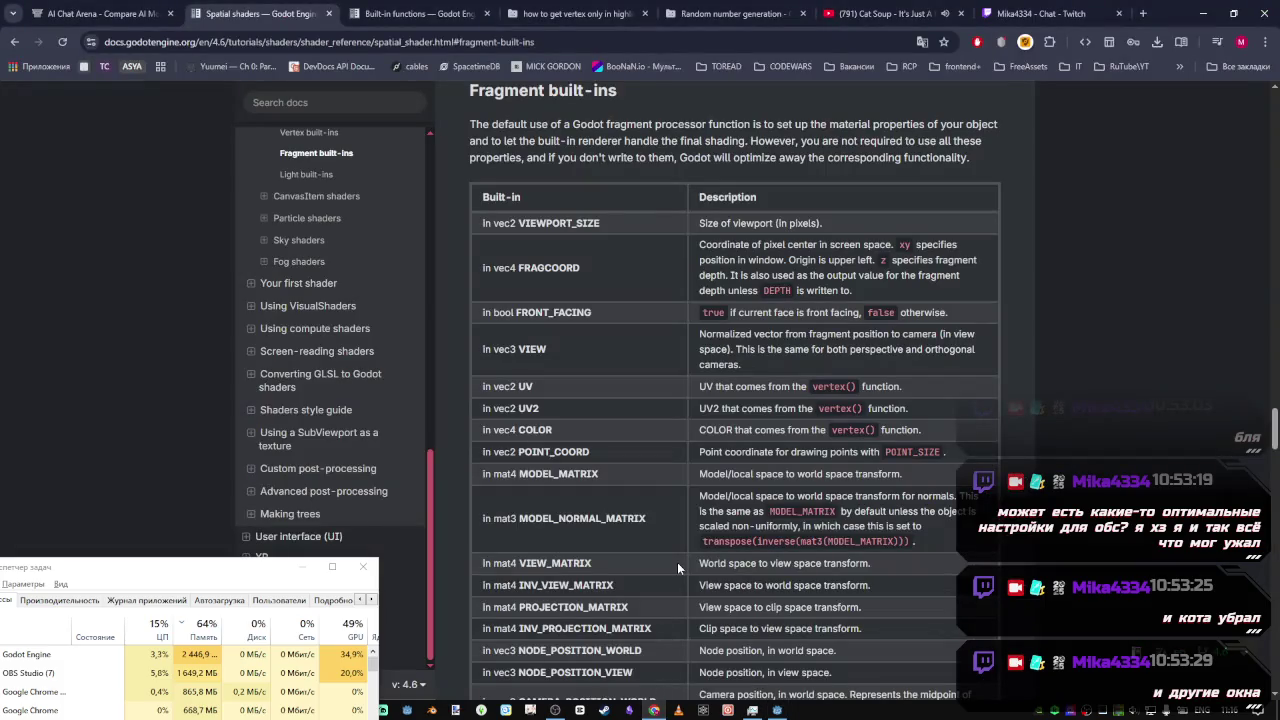
Advance the YouTube mix to Joji's Tick Tock, check the built-in functions docs, and return to Godot
{"action": "left_click", "coordinate": [908, 7]}
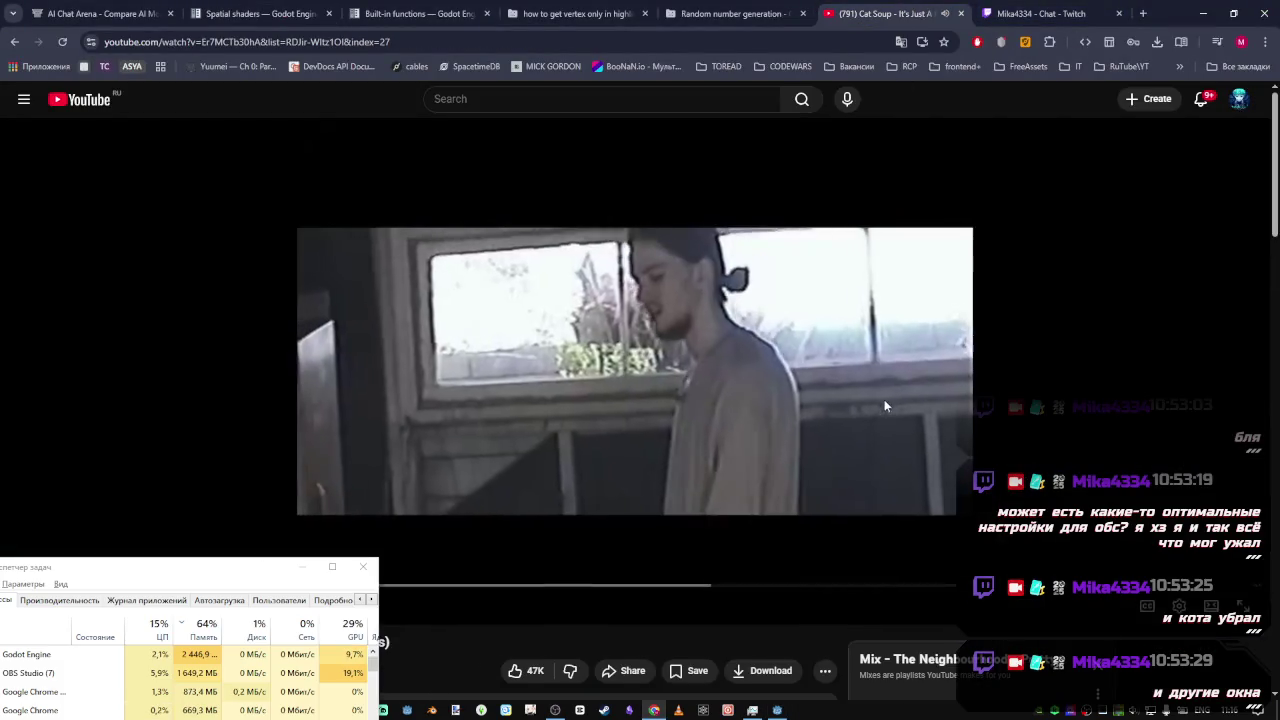
{"action": "scroll", "coordinate": [886, 403], "scroll_direction": "down", "scroll_amount": 3}
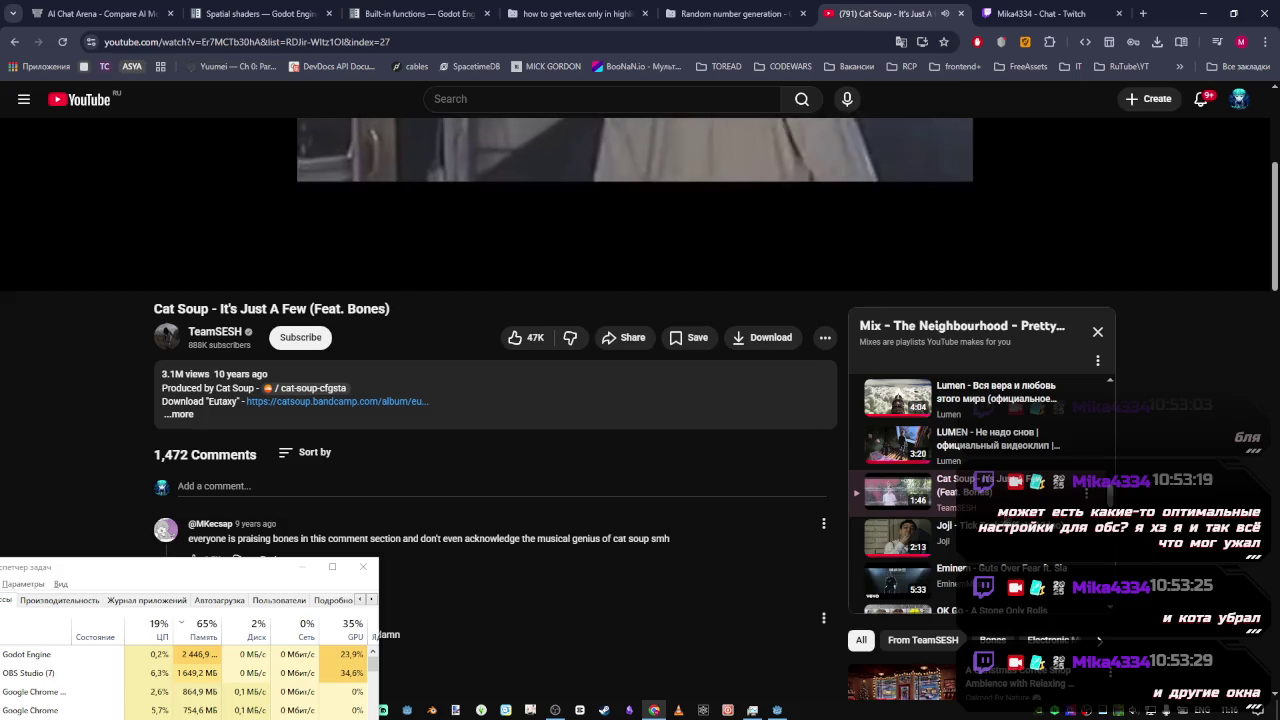
{"action": "scroll", "coordinate": [1003, 541], "scroll_direction": "down", "scroll_amount": 1}
{"action": "left_click", "coordinate": [995, 480]}
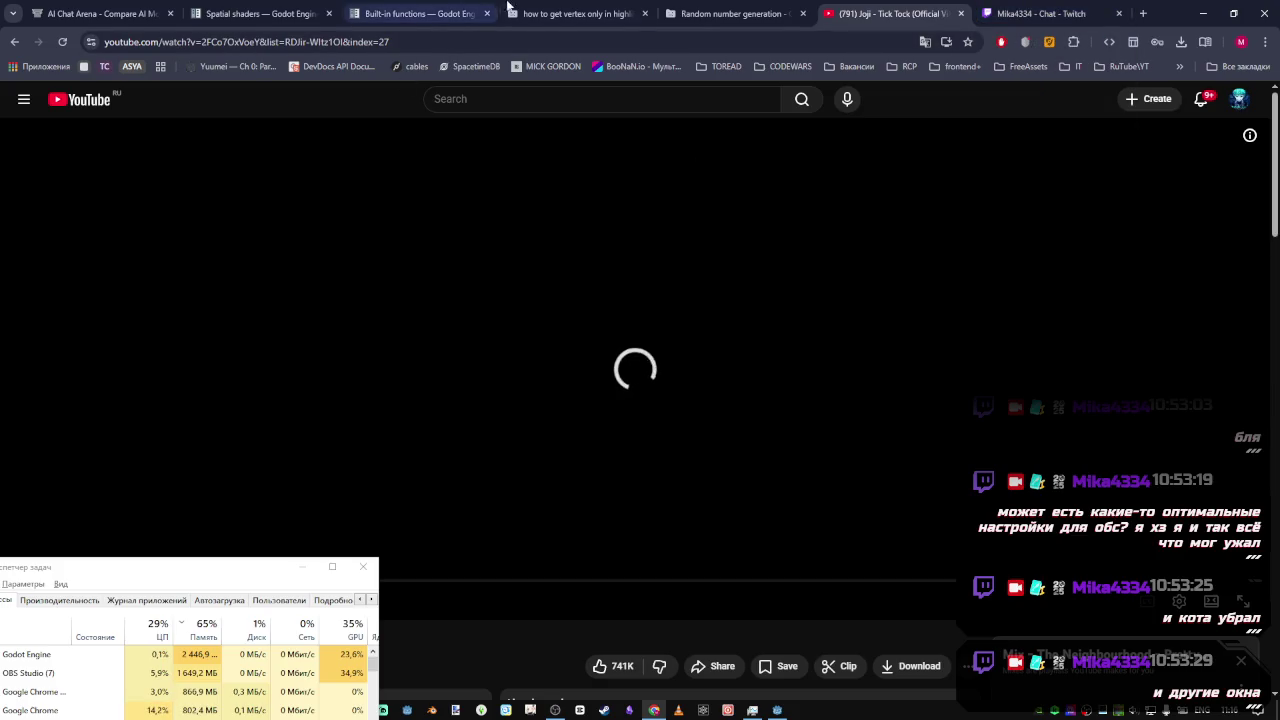
{"action": "left_click", "coordinate": [424, 14]}
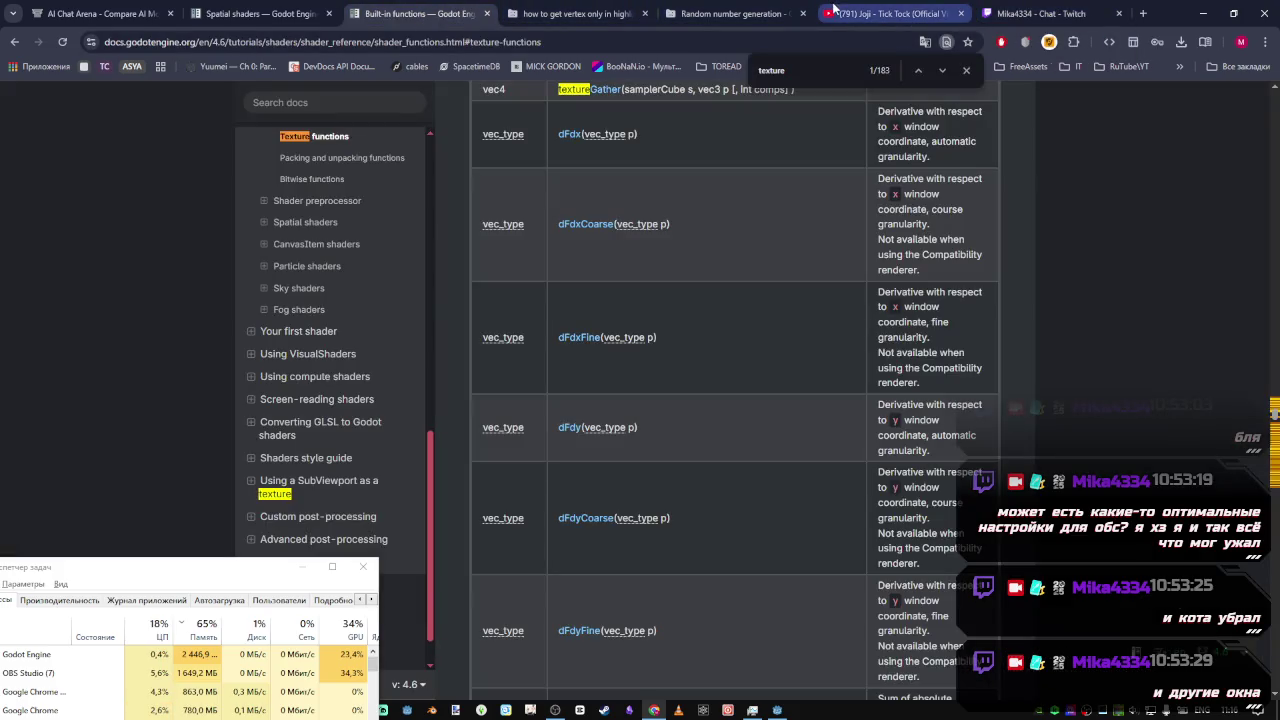
{"action": "left_click", "coordinate": [777, 710]}
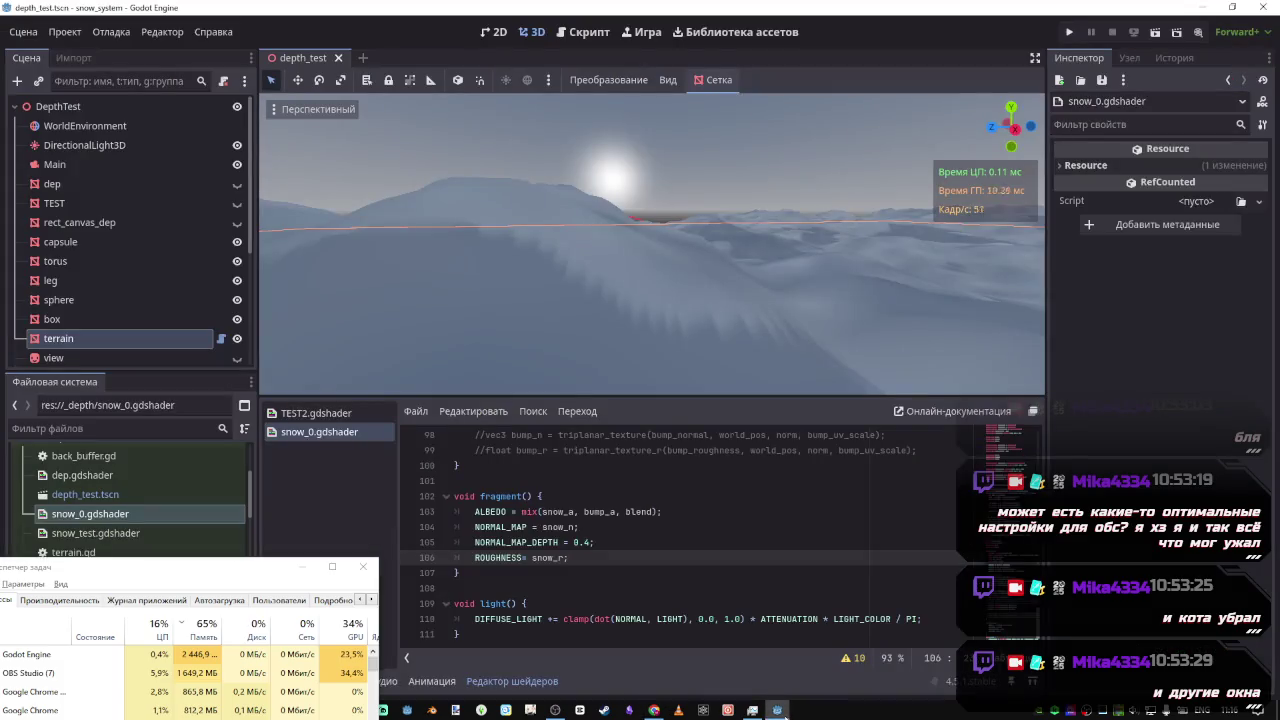
Comment out the light() function on lines 109–111 and save the shader
{"action": "left_click", "coordinate": [617, 545]}
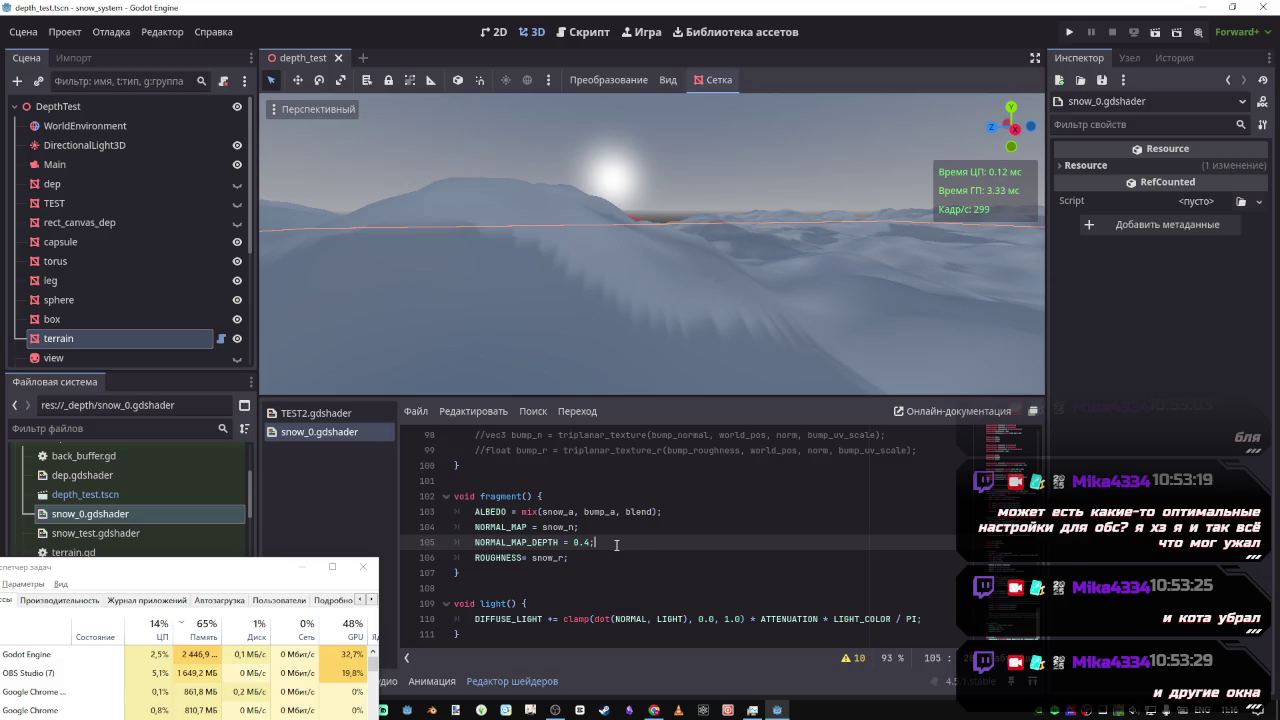
{"action": "left_click_drag", "start_coordinate": [491, 638], "coordinate": [484, 603]}
{"action": "key", "text": "ctrl+k"}
{"action": "key", "text": "ctrl+s"}
{"action": "mouse_move", "coordinate": [759, 314]}
{"action": "left_mouse_down"}
{"action": "mouse_move", "coordinate": [745, 305]}
{"action": "mouse_move", "coordinate": [725, 320]}
{"action": "mouse_move", "coordinate": [678, 297]}
{"action": "left_mouse_up"}
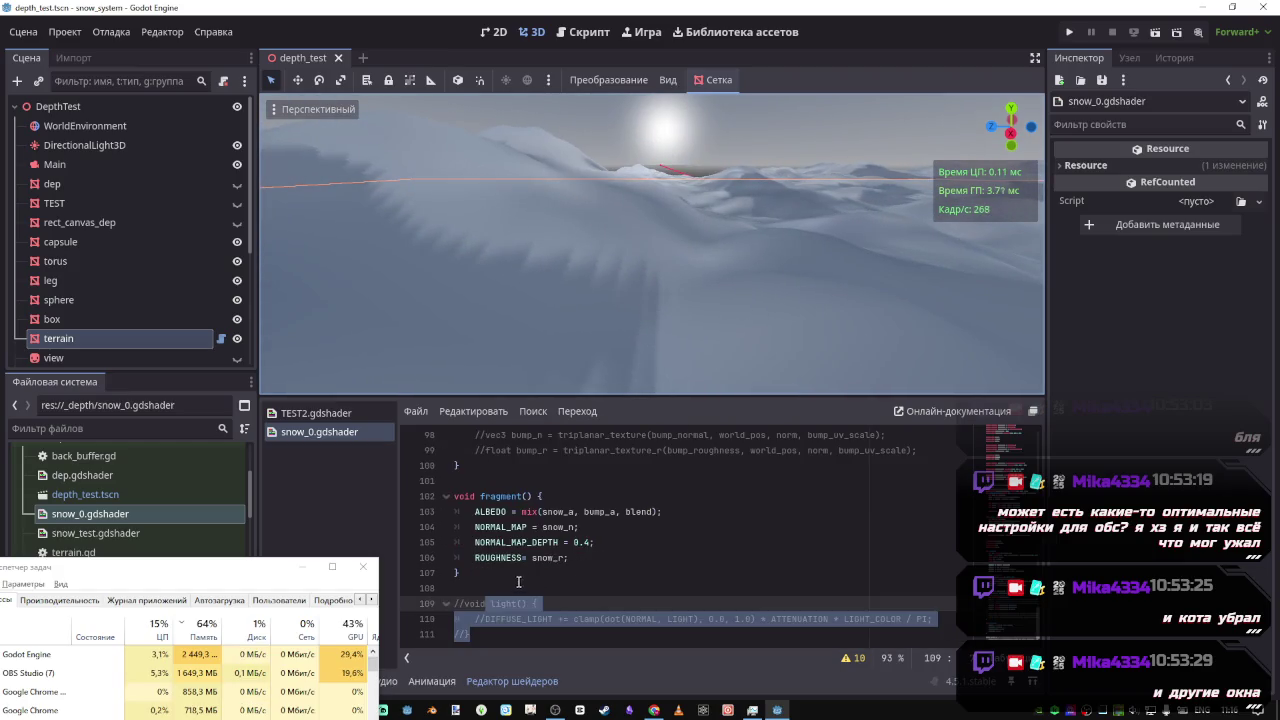
Delete the *.05 UV scale on line 95 so snow_r samples at plain UV, and save
{"action": "left_click", "coordinate": [490, 604]}
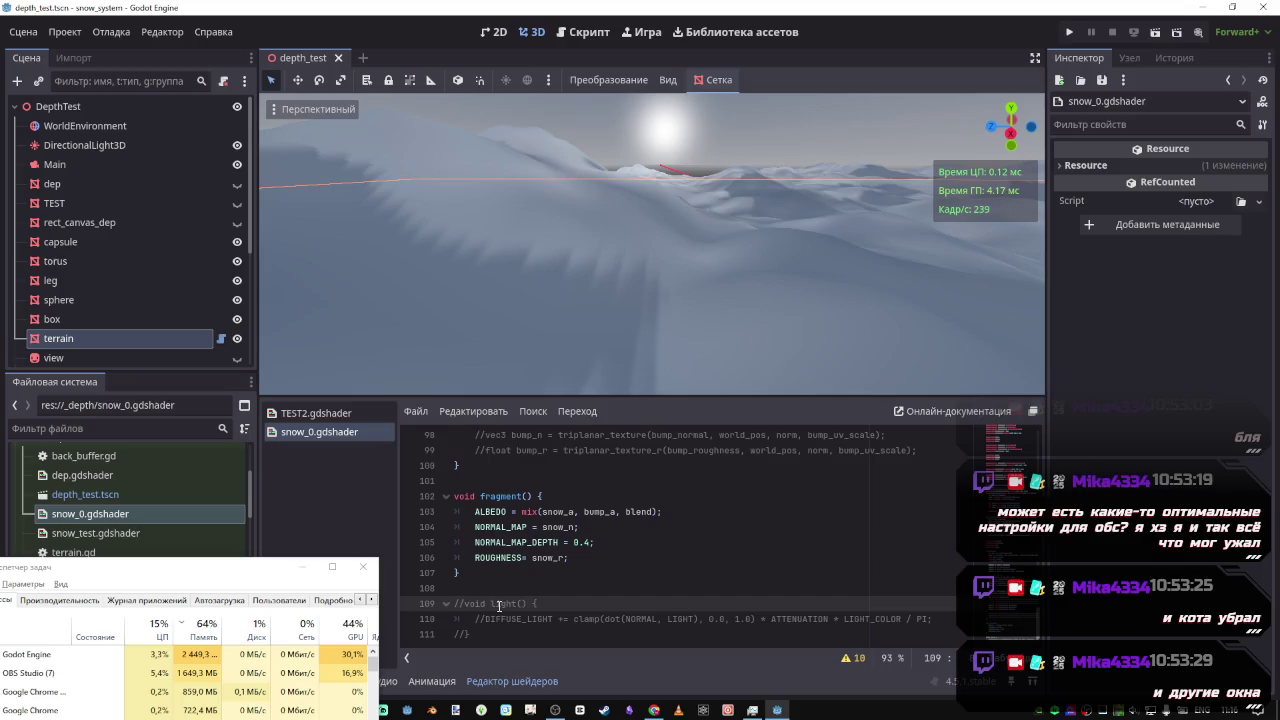
{"action": "scroll", "coordinate": [600, 570], "scroll_direction": "up", "scroll_amount": 3}
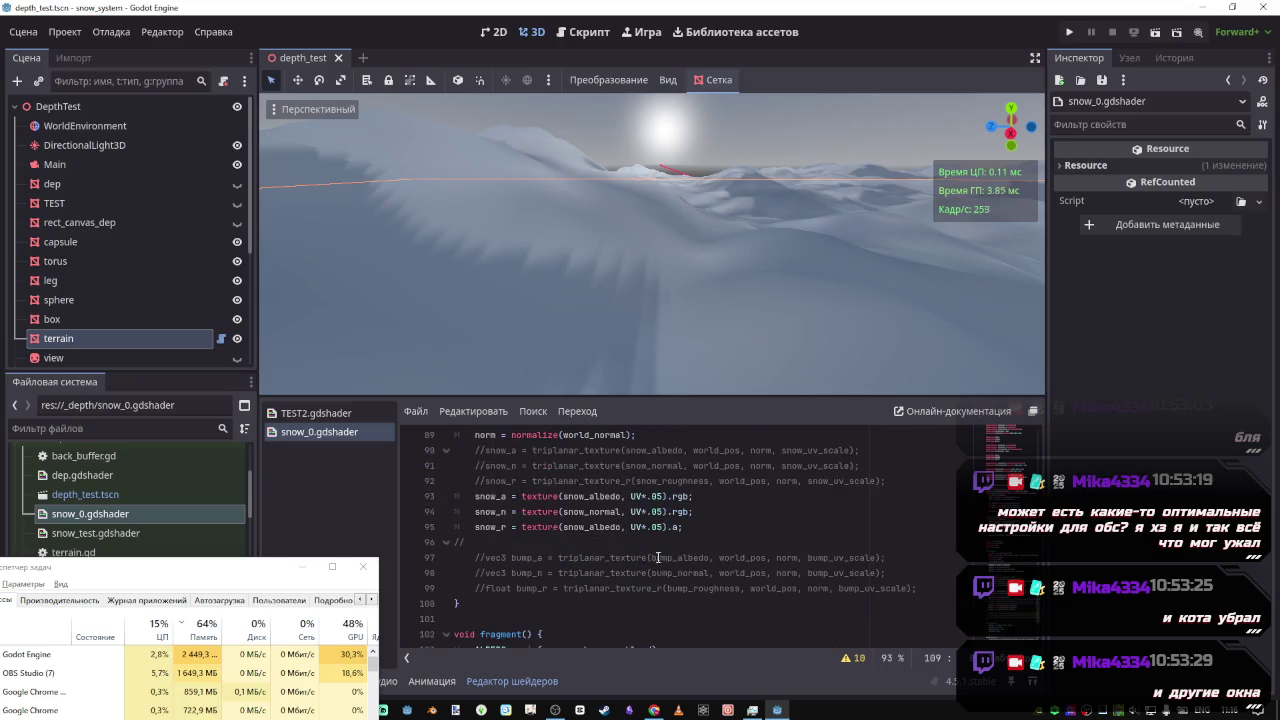
{"action": "left_click", "coordinate": [646, 527]}
{"action": "key", "text": "BackSpace"}
{"action": "key", "text": "Delete"}
{"action": "key", "text": "Delete"}
{"action": "key", "text": "Delete"}
{"action": "key", "text": "ctrl+s"}
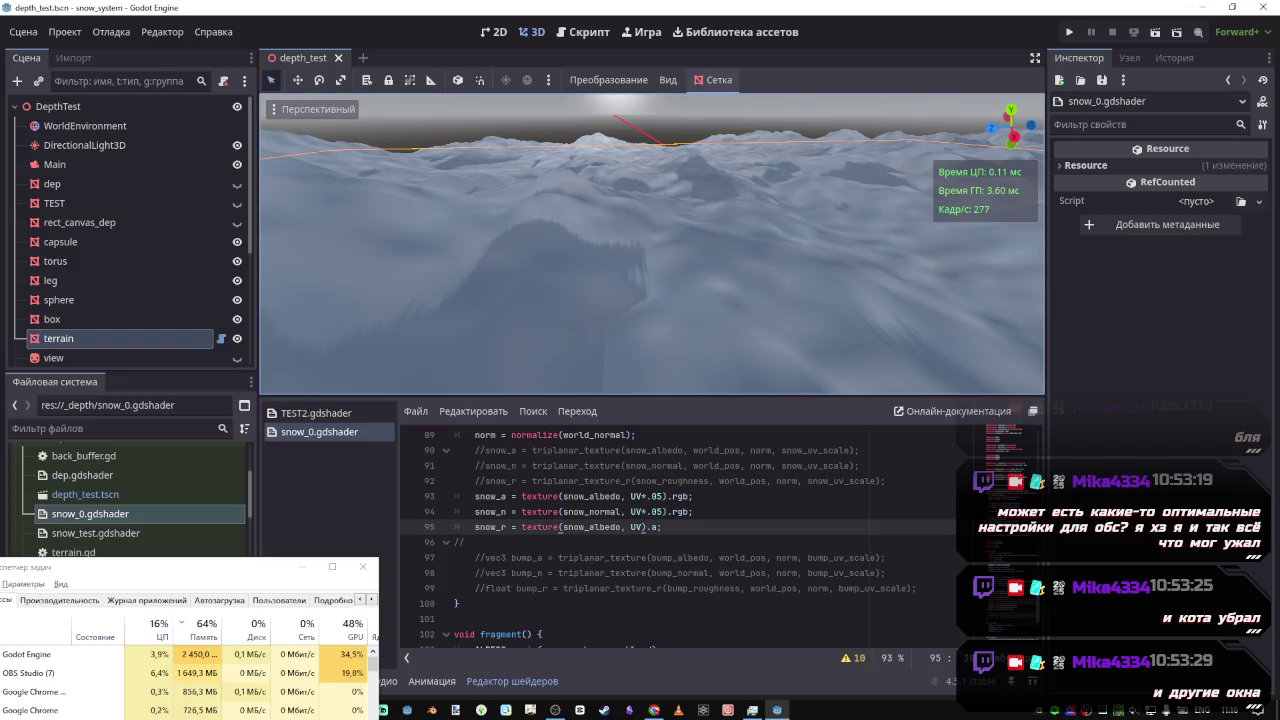
Change the roughness sample's UV on line 95 to UV*10.0
{"action": "left_click", "coordinate": [643, 526]}
{"action": "type", "text": "*10.0"}
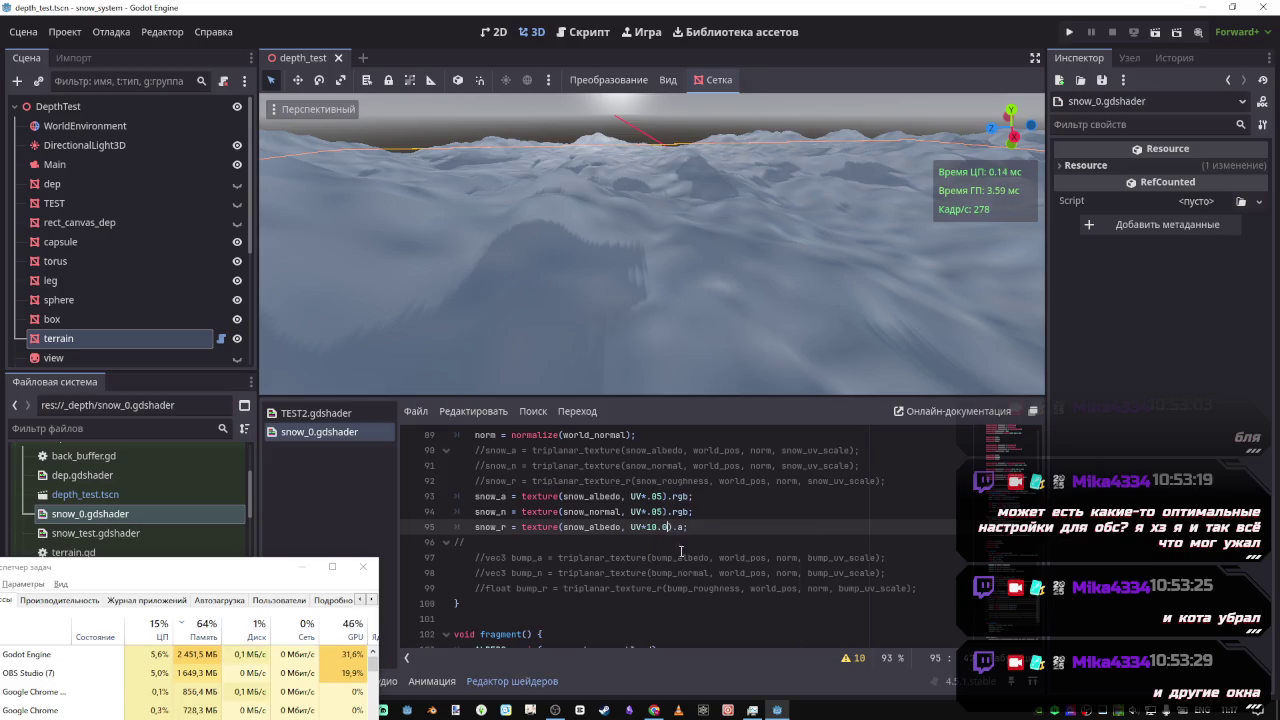
{"action": "scroll", "coordinate": [681, 551], "scroll_direction": "down", "scroll_amount": 3}
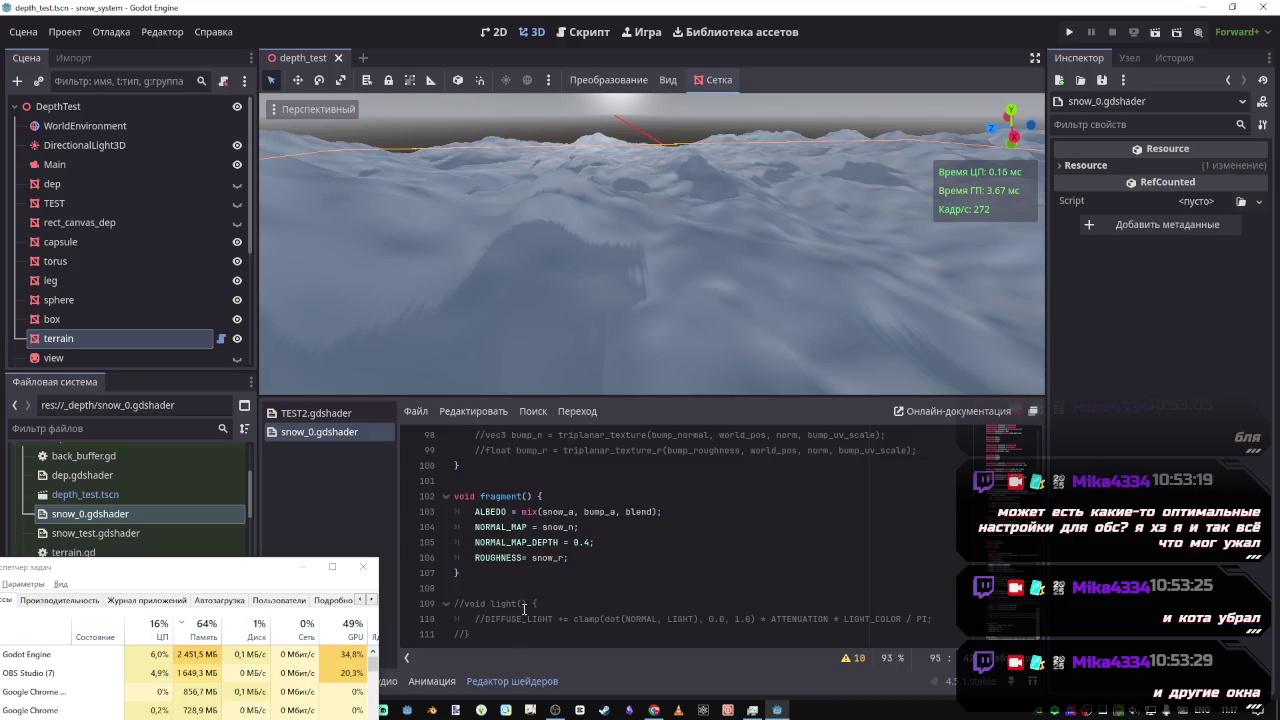
{"action": "scroll", "coordinate": [662, 526], "scroll_direction": "up", "scroll_amount": 4}
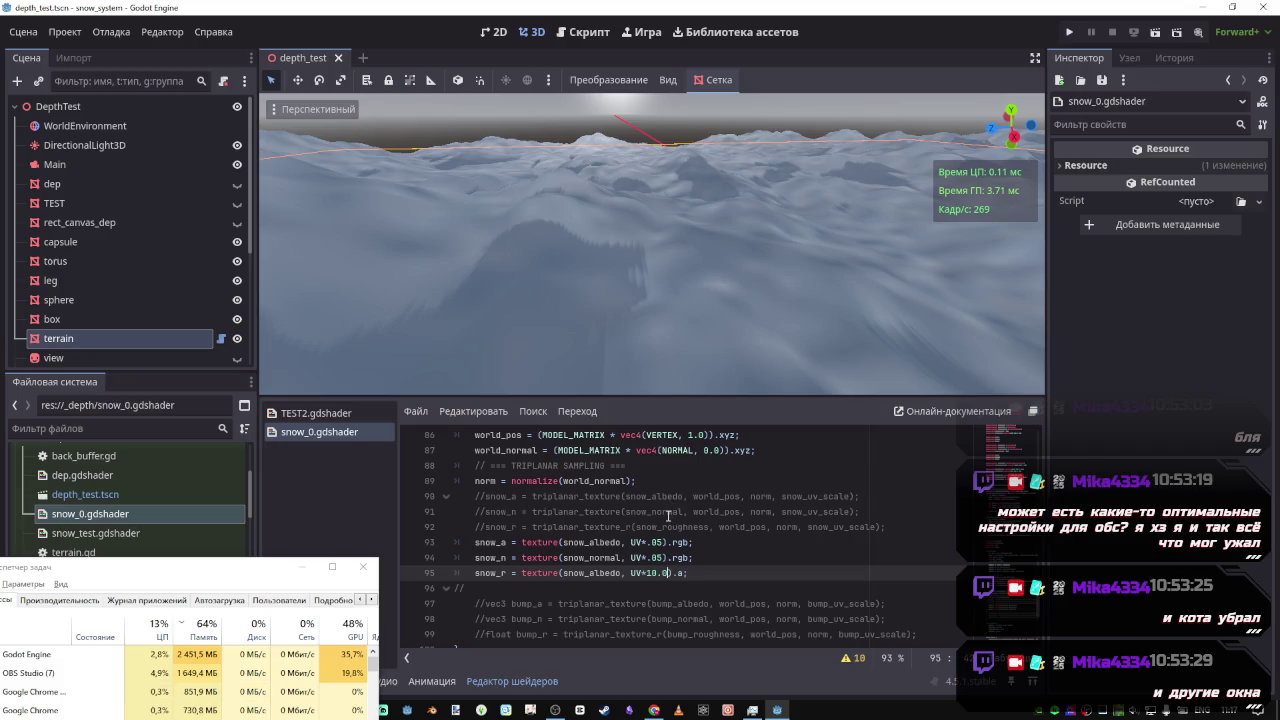
Comment out the three plain texture() sampling lines 93–95
{"action": "scroll", "coordinate": [668, 516], "scroll_direction": "down", "scroll_amount": 1}
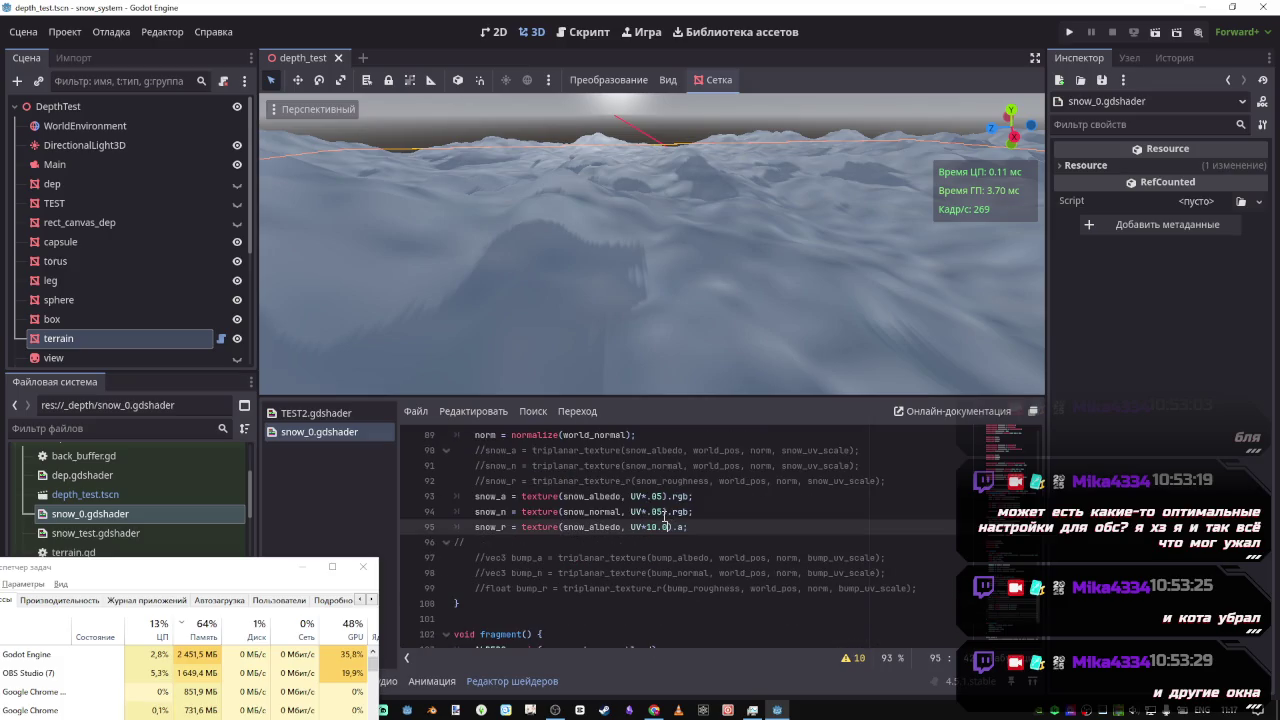
{"action": "scroll", "coordinate": [661, 504], "scroll_direction": "up", "scroll_amount": 3}
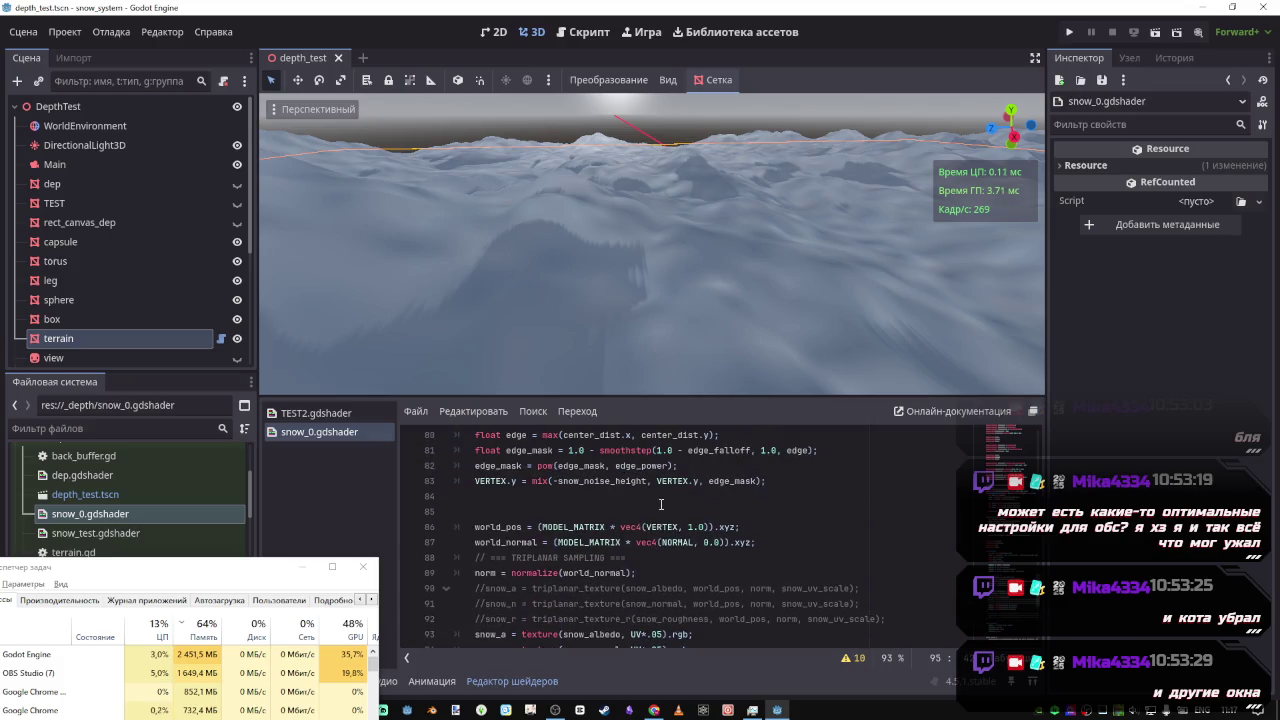
{"action": "scroll", "coordinate": [661, 510], "scroll_direction": "down", "scroll_amount": 4}
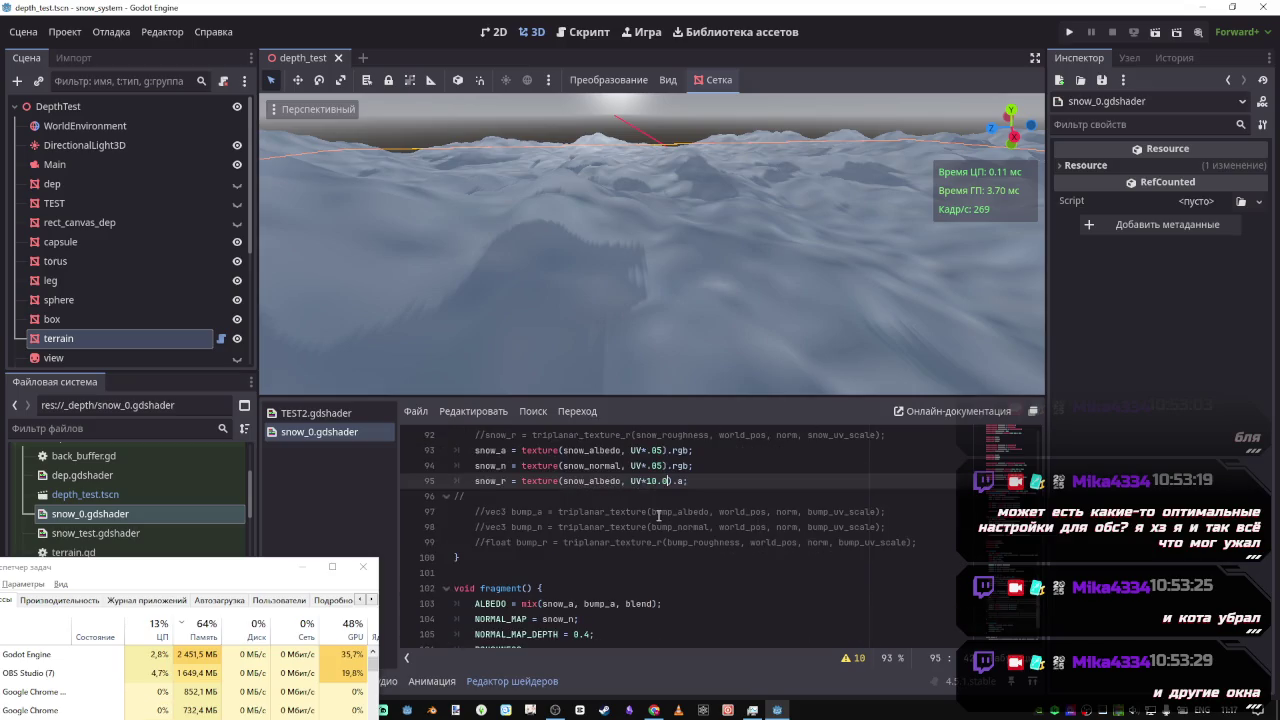
{"action": "scroll", "coordinate": [659, 515], "scroll_direction": "down", "scroll_amount": 3}
{"action": "scroll", "coordinate": [660, 510], "scroll_direction": "up", "scroll_amount": 8}
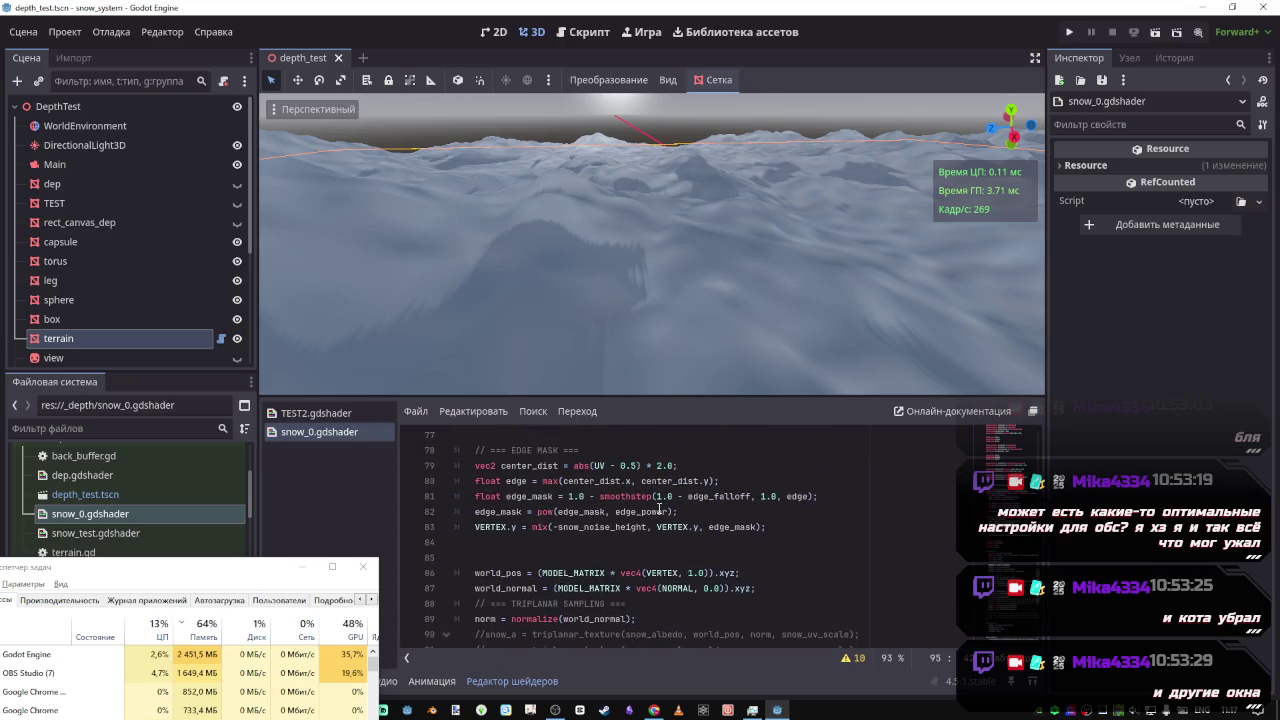
{"action": "scroll", "coordinate": [660, 510], "scroll_direction": "down", "scroll_amount": 4}
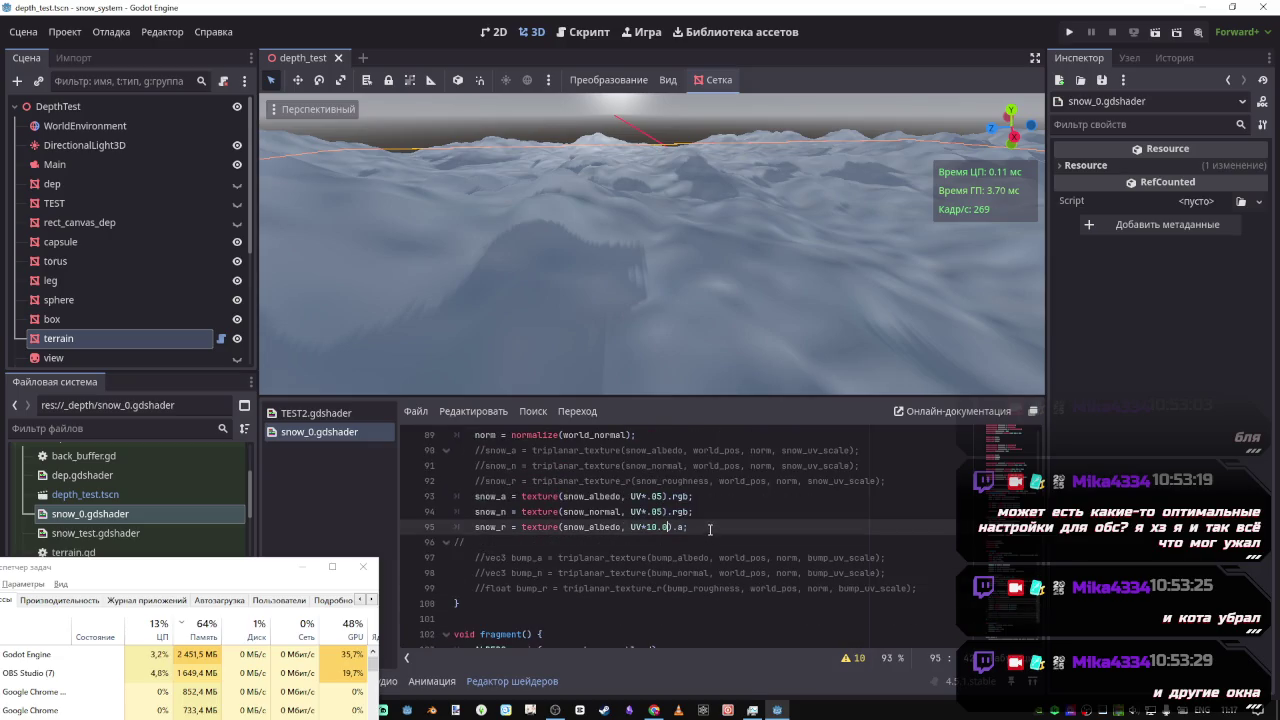
{"action": "left_click_drag", "start_coordinate": [710, 530], "coordinate": [490, 498]}
{"action": "key", "text": "ctrl+k"}
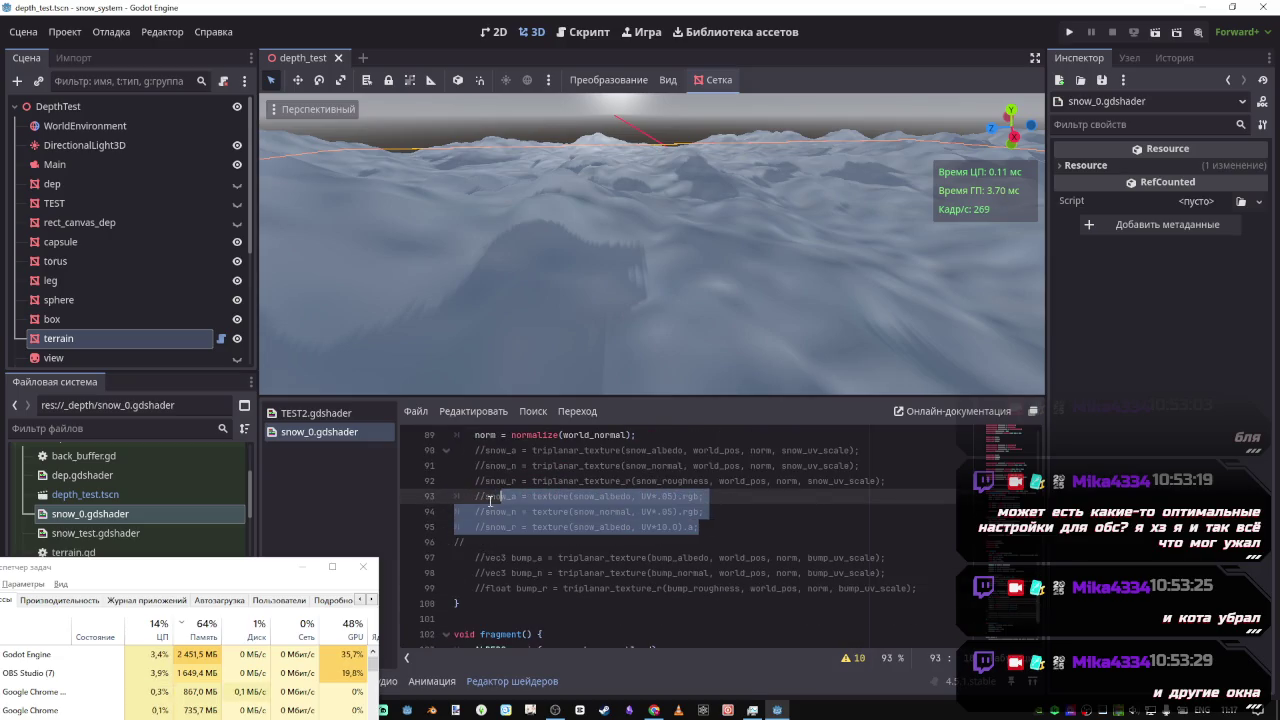
Uncomment triplanar sampling lines 90–92 and briefly try UV instead of snow_uv_scale, then undo
{"action": "left_click_drag", "start_coordinate": [885, 481], "coordinate": [612, 452]}
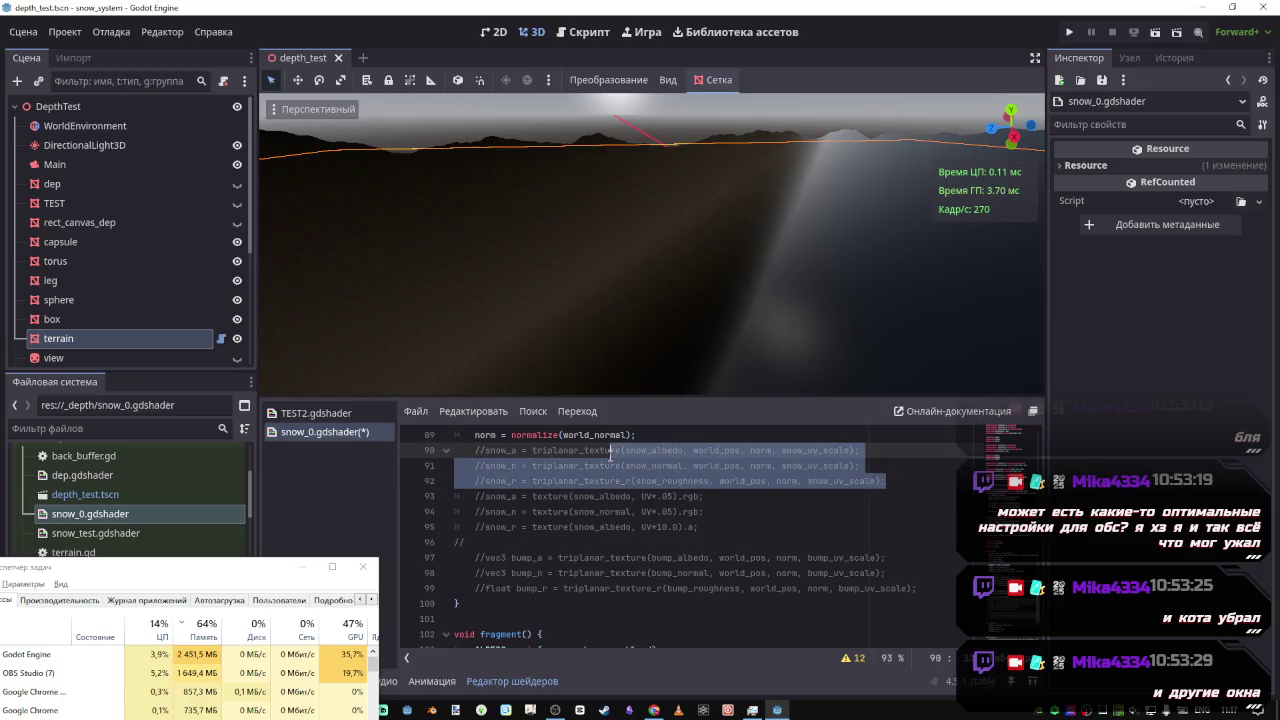
{"action": "key", "text": "ctrl+k"}
{"action": "left_click_drag", "start_coordinate": [675, 380], "coordinate": [675, 342]}
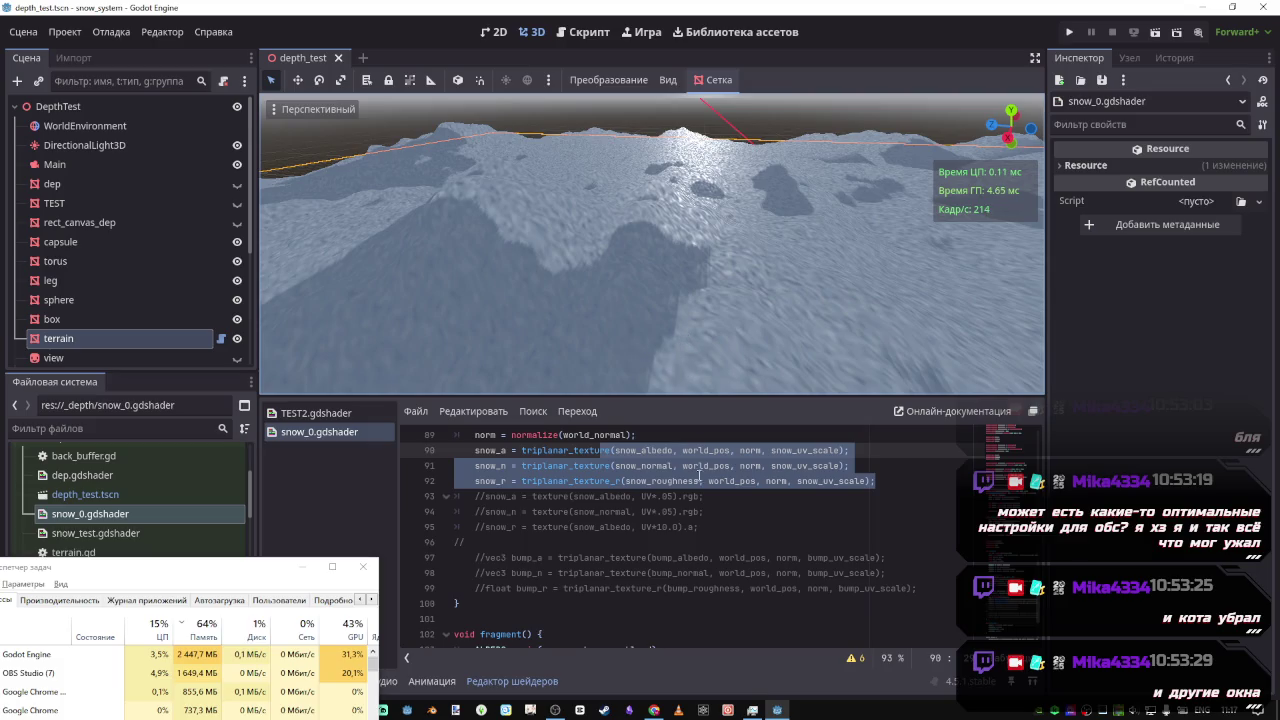
{"action": "left_click", "coordinate": [843, 481]}
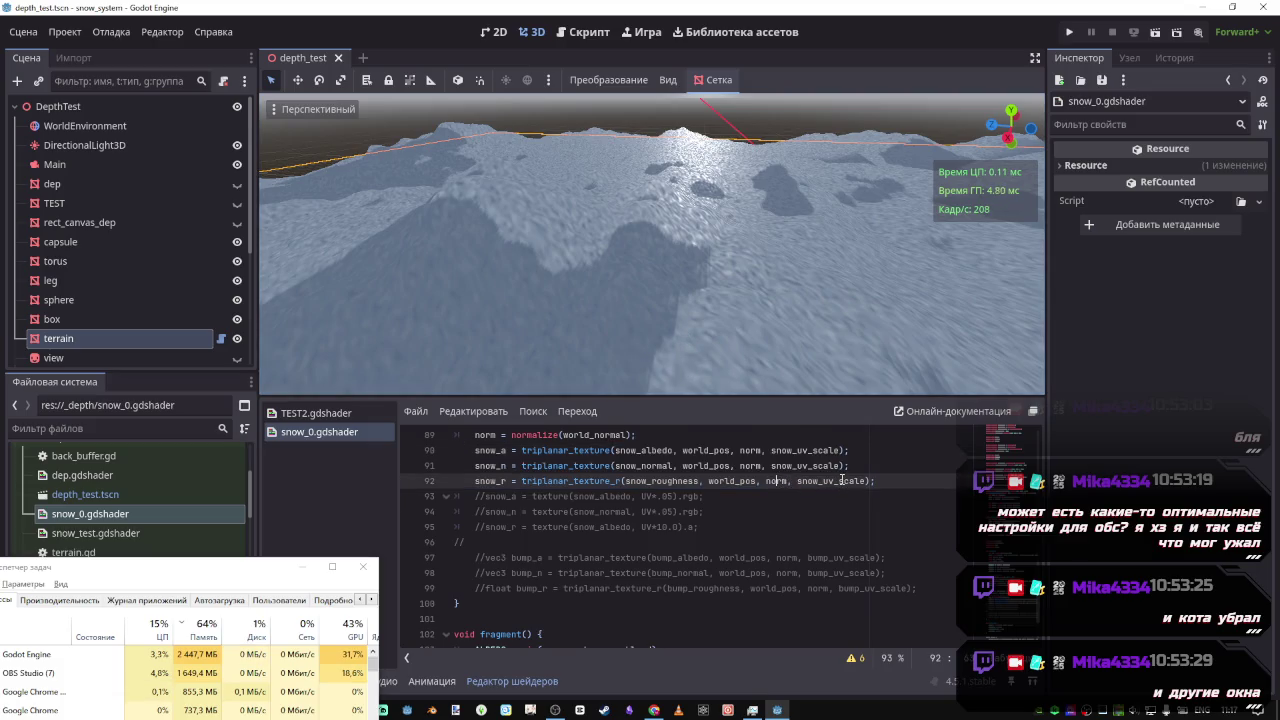
{"action": "left_click_drag", "start_coordinate": [841, 465], "coordinate": [772, 463]}
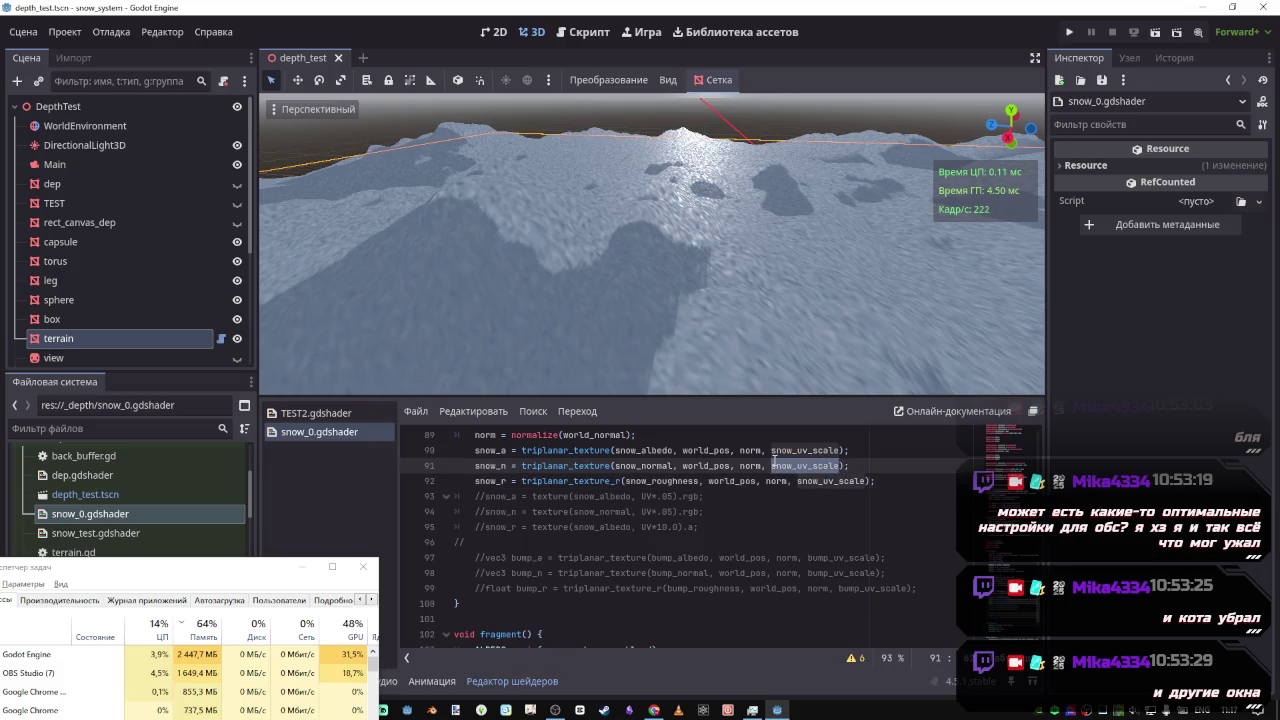
{"action": "type", "text": "UV"}
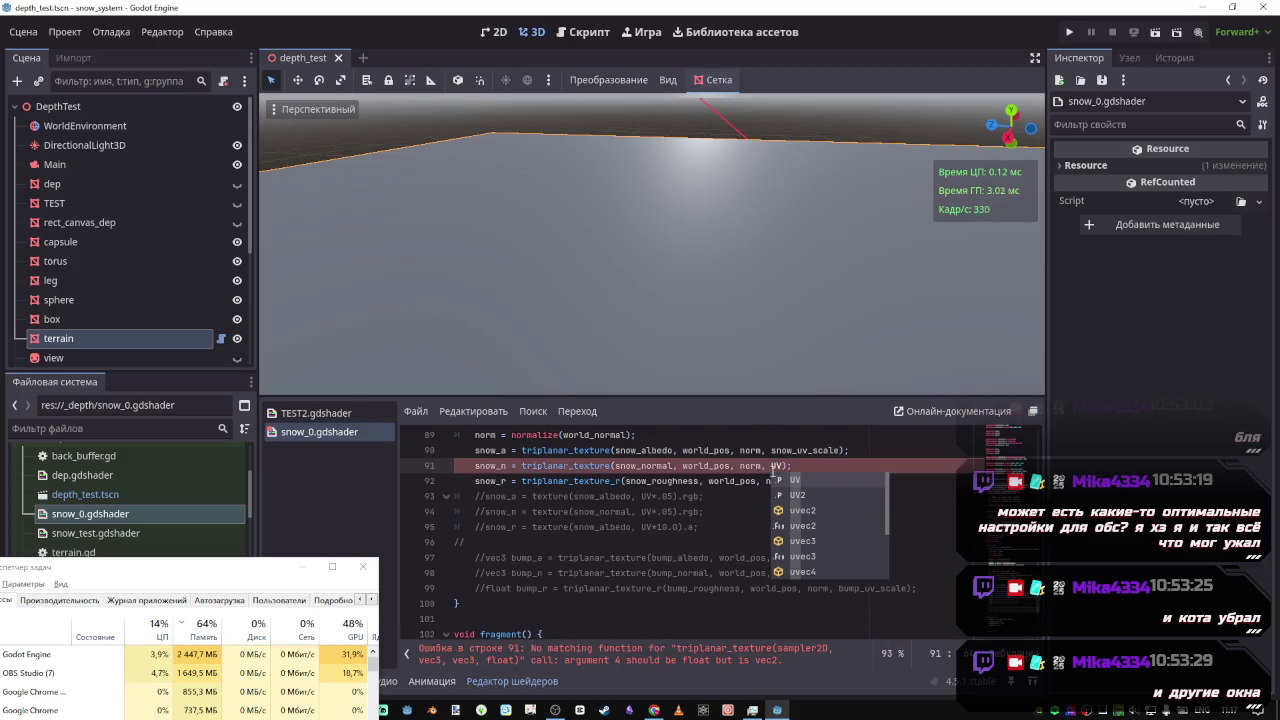
{"action": "key", "text": "ctrl+z"}
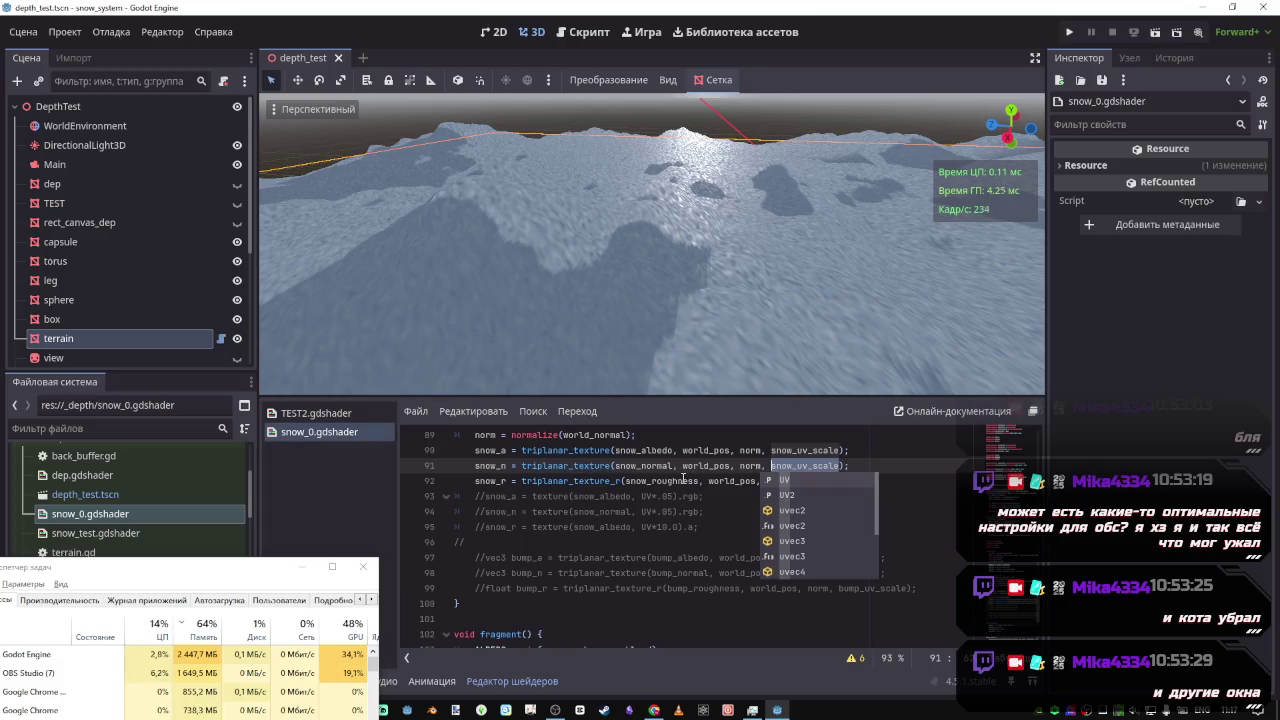
Cut the three triplanar sampling lines out of the vertex code
{"action": "scroll", "coordinate": [677, 481], "scroll_direction": "down", "scroll_amount": 3}
{"action": "scroll", "coordinate": [740, 510], "scroll_direction": "up", "scroll_amount": 4}
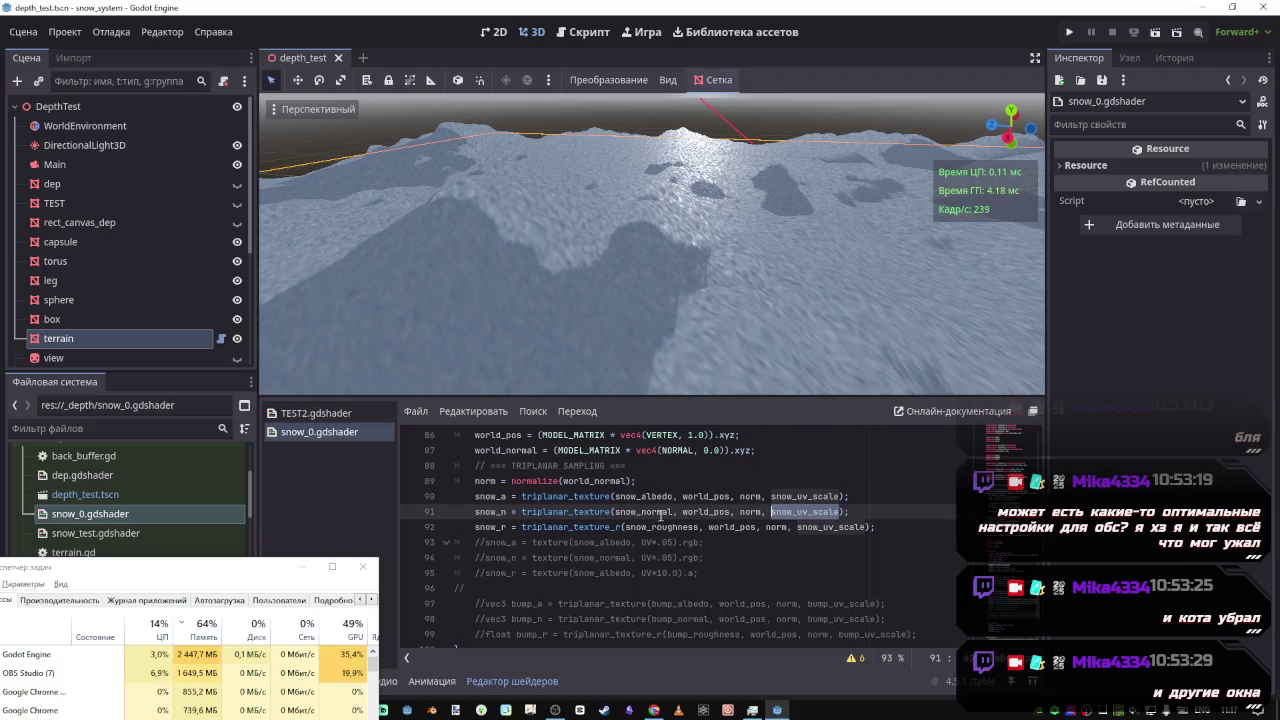
{"action": "mouse_move", "coordinate": [914, 527]}
{"action": "left_mouse_down"}
{"action": "mouse_move", "coordinate": [476, 496]}
{"action": "mouse_move", "coordinate": [476, 484]}
{"action": "mouse_move", "coordinate": [477, 497]}
{"action": "left_mouse_up"}
{"action": "key", "text": "ctrl+x"}
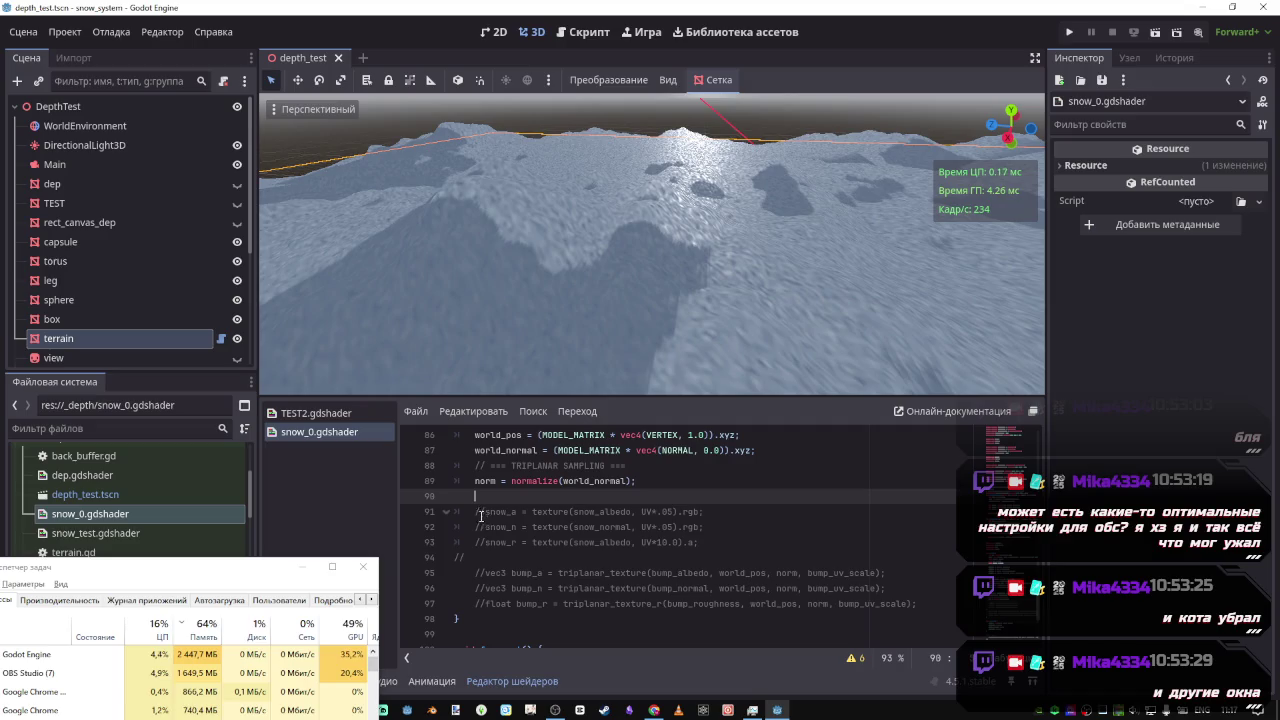
Paste the snow_a/snow_n sampling lines into fragment() above ALBEDO and save
{"action": "scroll", "coordinate": [563, 542], "scroll_direction": "down", "scroll_amount": 3}
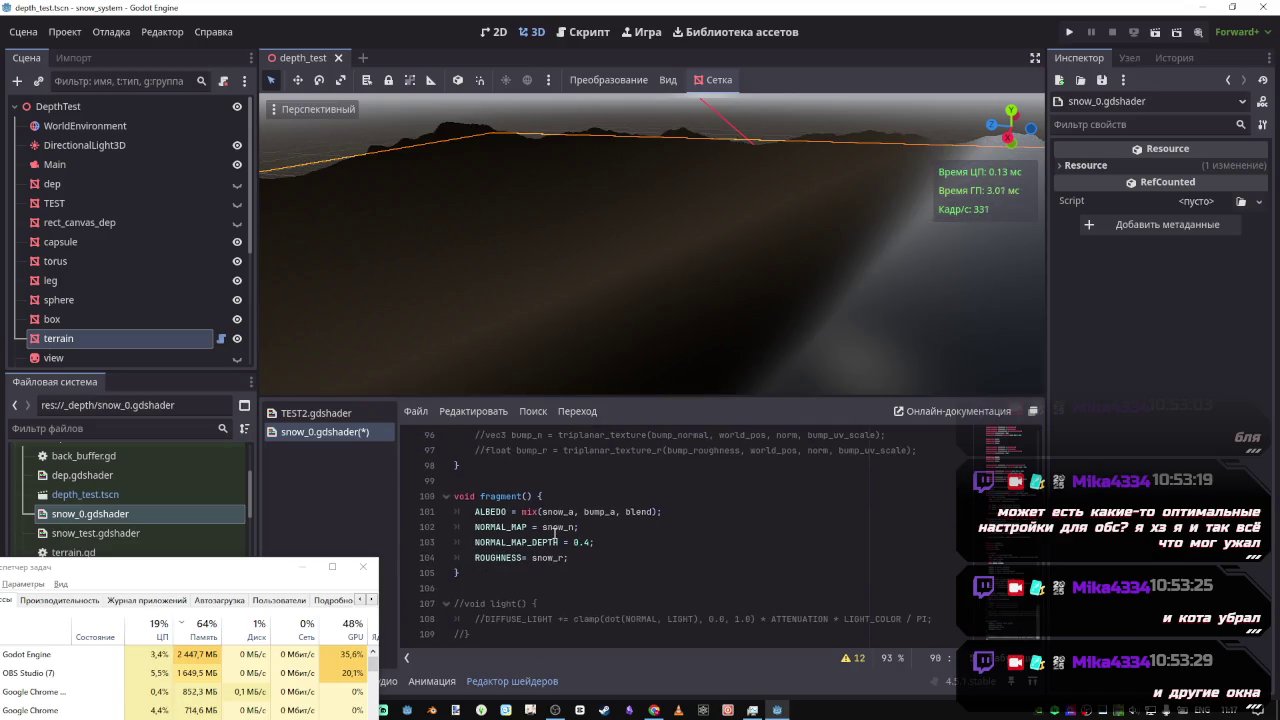
{"action": "left_click", "coordinate": [572, 512]}
{"action": "left_click", "coordinate": [581, 498]}
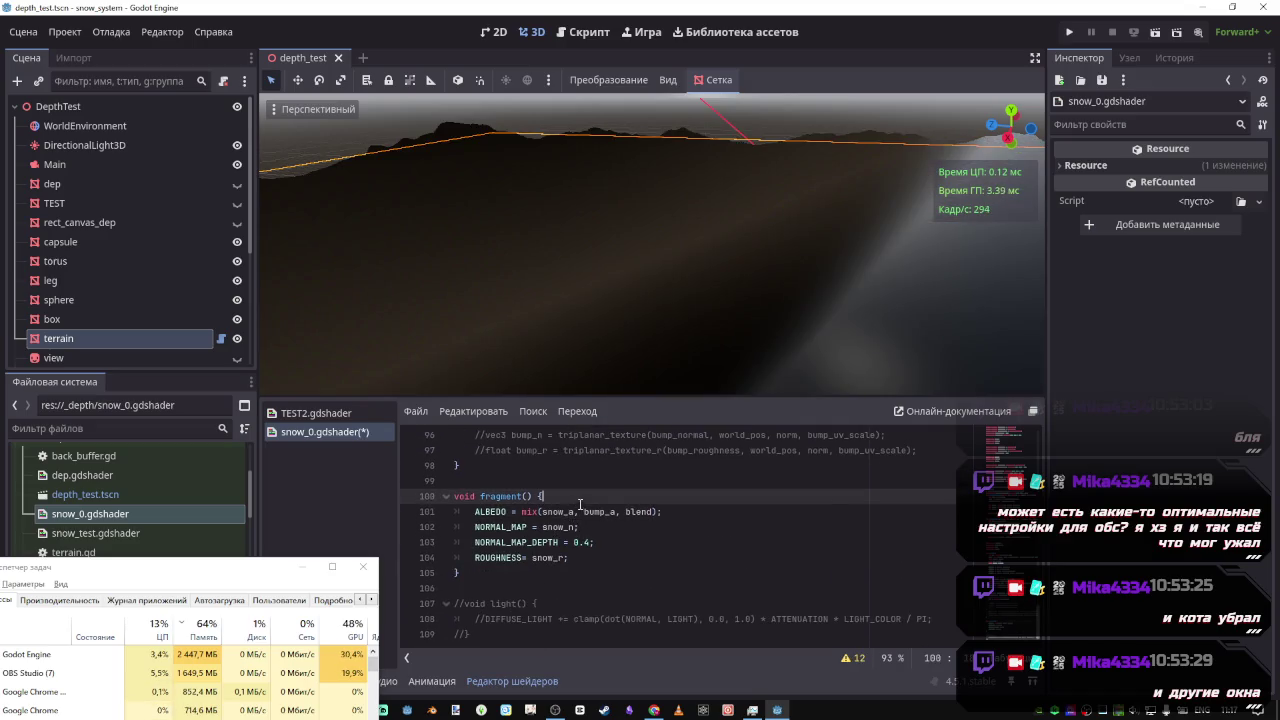
{"action": "key", "text": "Return"}
{"action": "key", "text": "ctrl+v"}
{"action": "key", "text": "ctrl+s"}
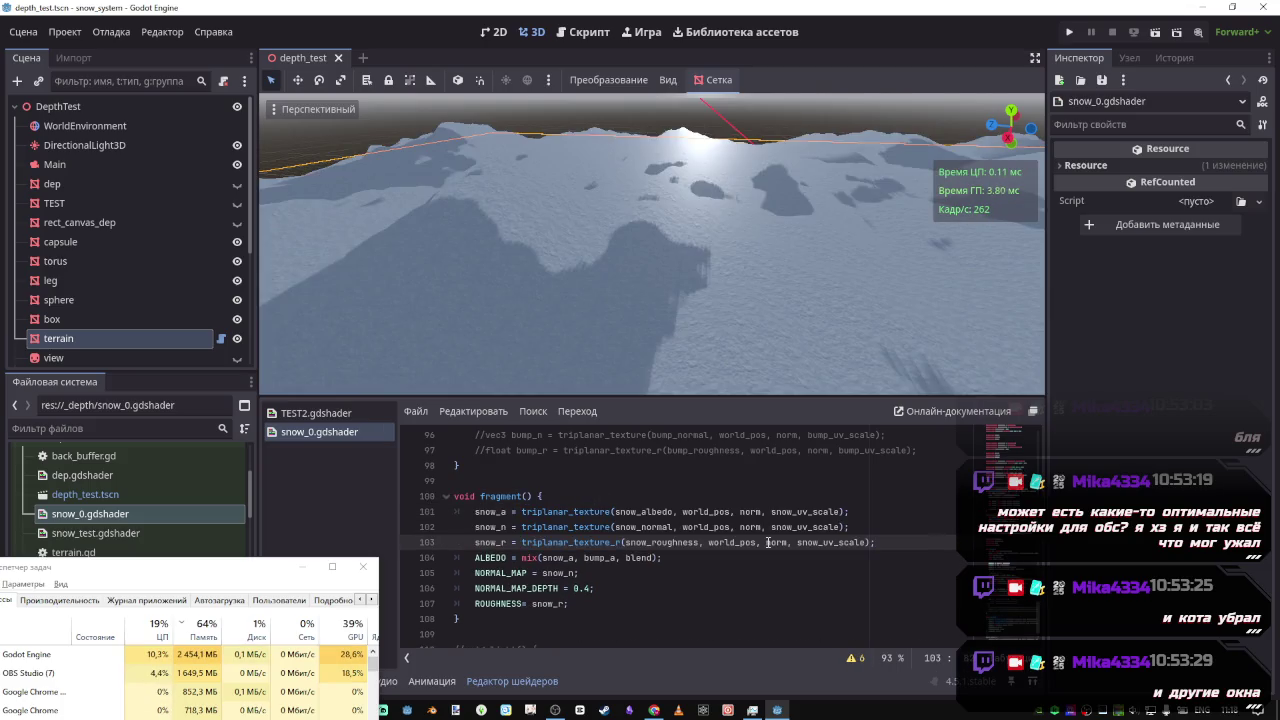
{"action": "key", "text": "Return"}
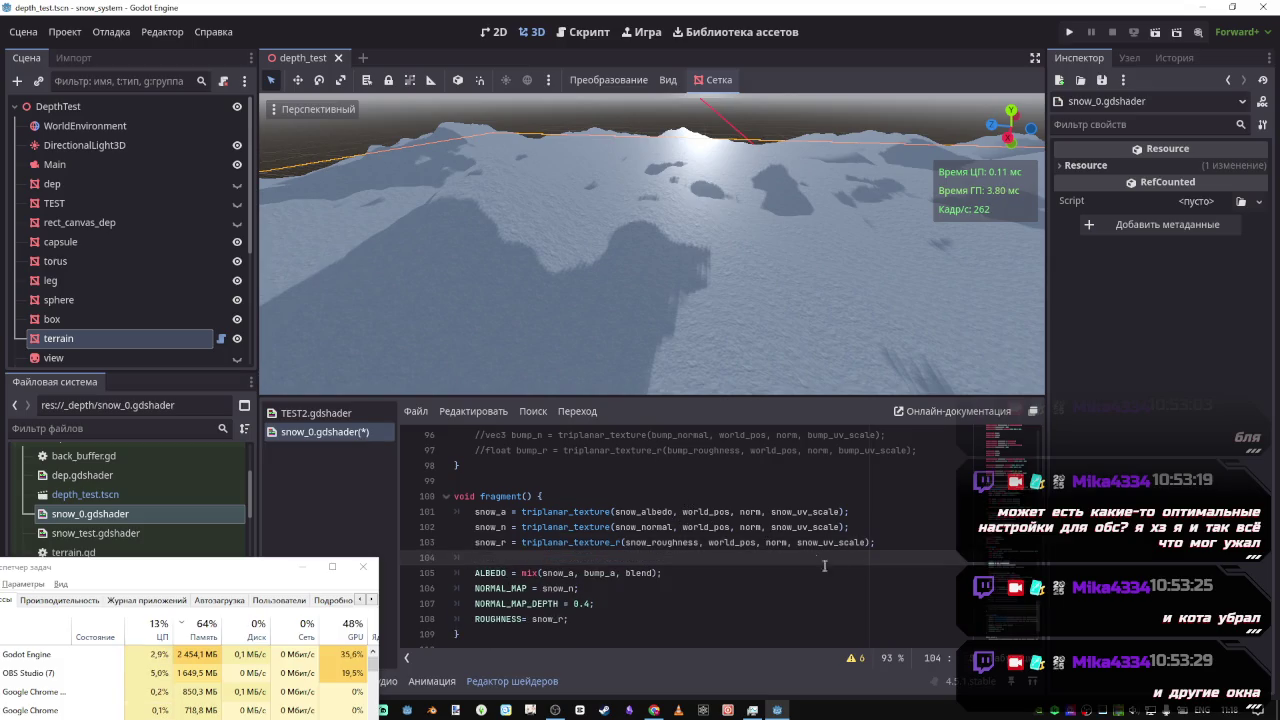
Move the roughness sampling line below line 97 and save
{"action": "left_click_drag", "start_coordinate": [876, 542], "coordinate": [478, 541]}
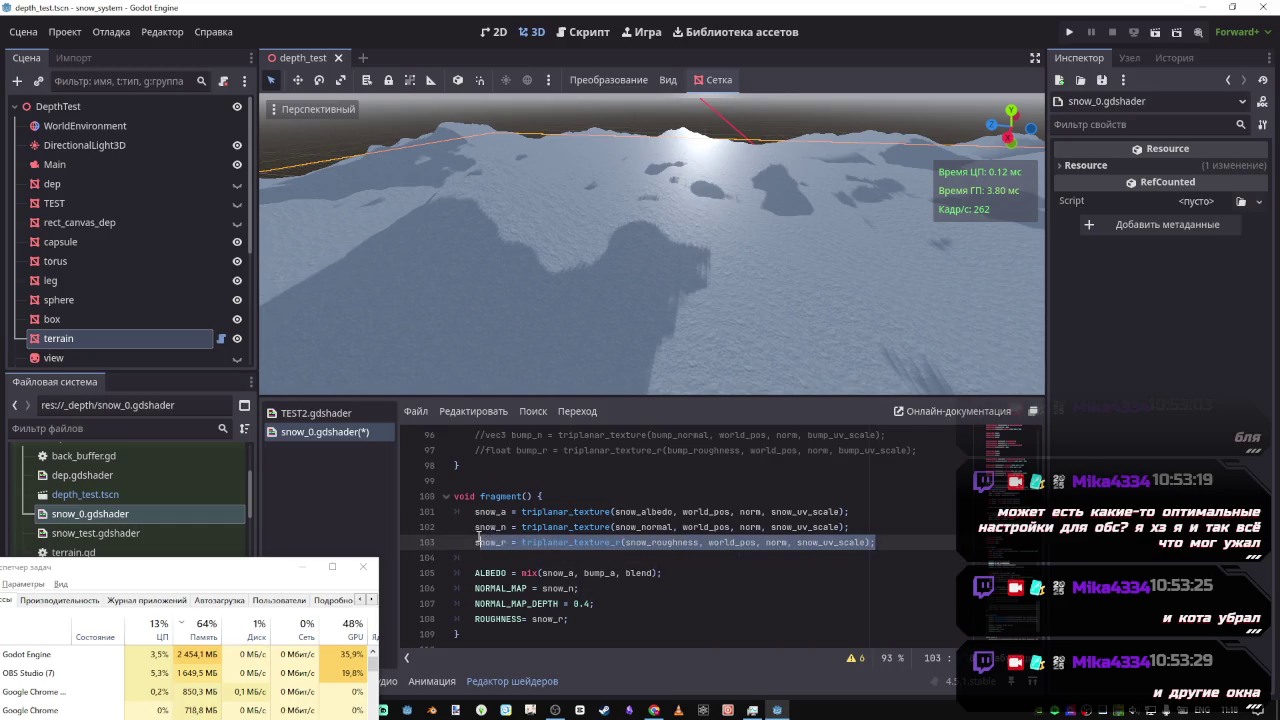
{"action": "key", "text": "BackSpace"}
{"action": "left_click", "coordinate": [935, 451]}
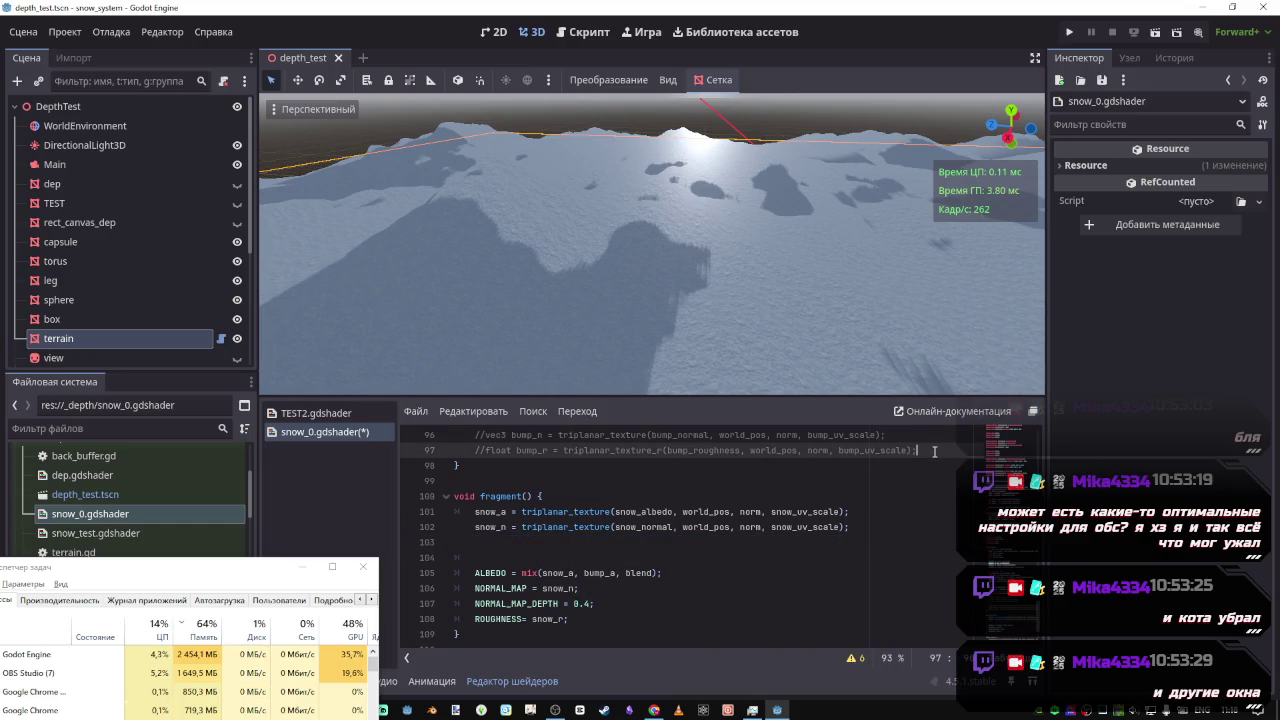
{"action": "key", "text": "Return"}
{"action": "key", "text": "ctrl+v"}
{"action": "key", "text": "ctrl+s"}
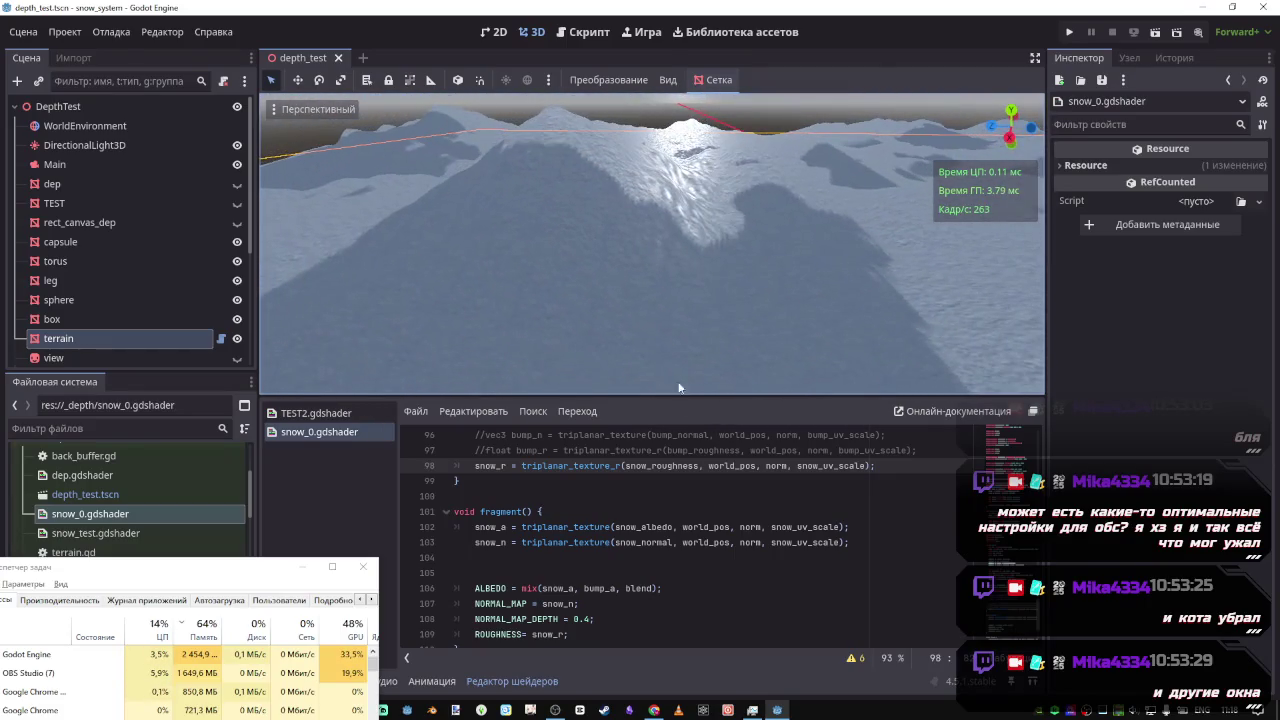
Remove the snow_r line from fragment() and put it back on line 90 in the vertex code
{"action": "key", "text": "ctrl+x"}
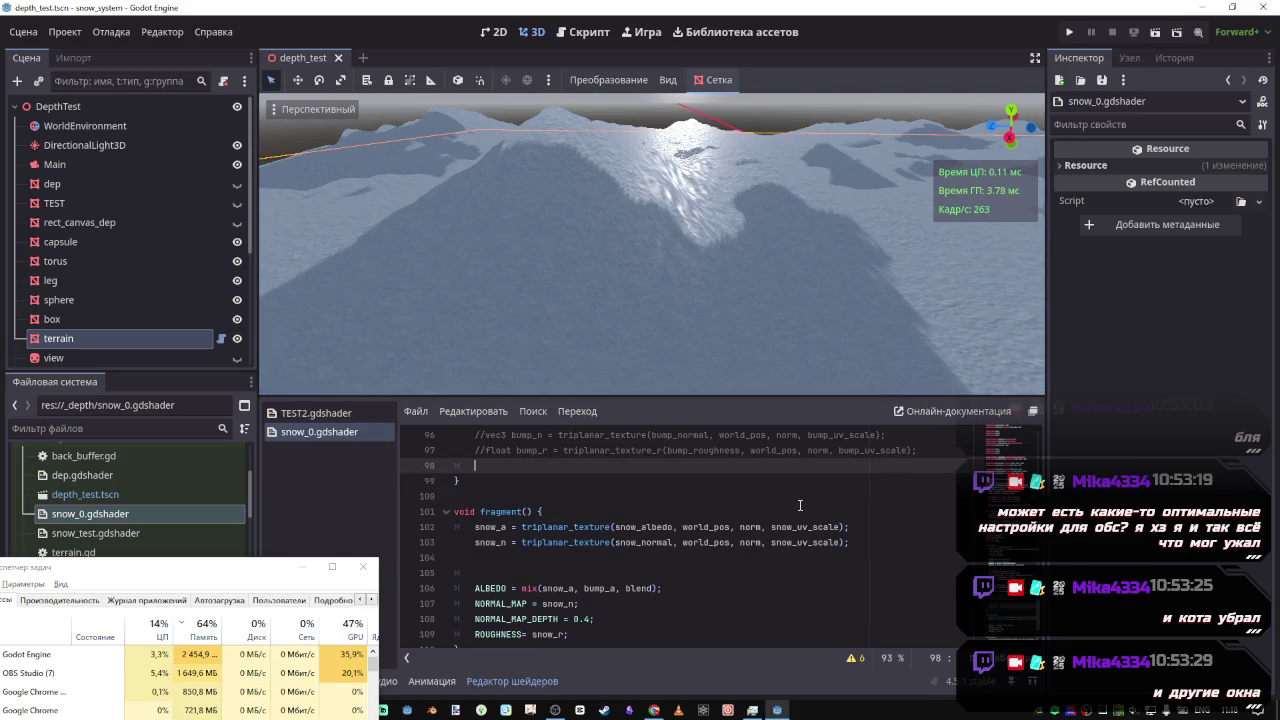
{"action": "key", "text": "ctrl+v"}
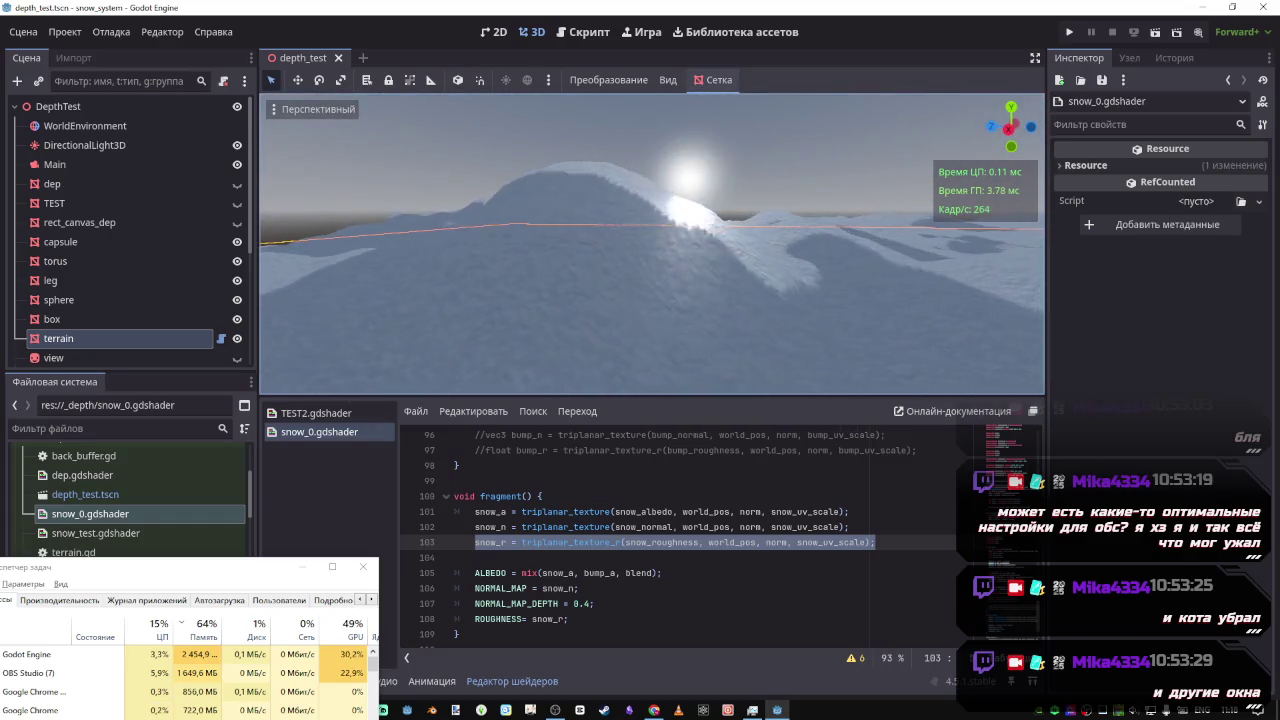
{"action": "key", "text": "End"}
{"action": "key", "text": "Delete"}
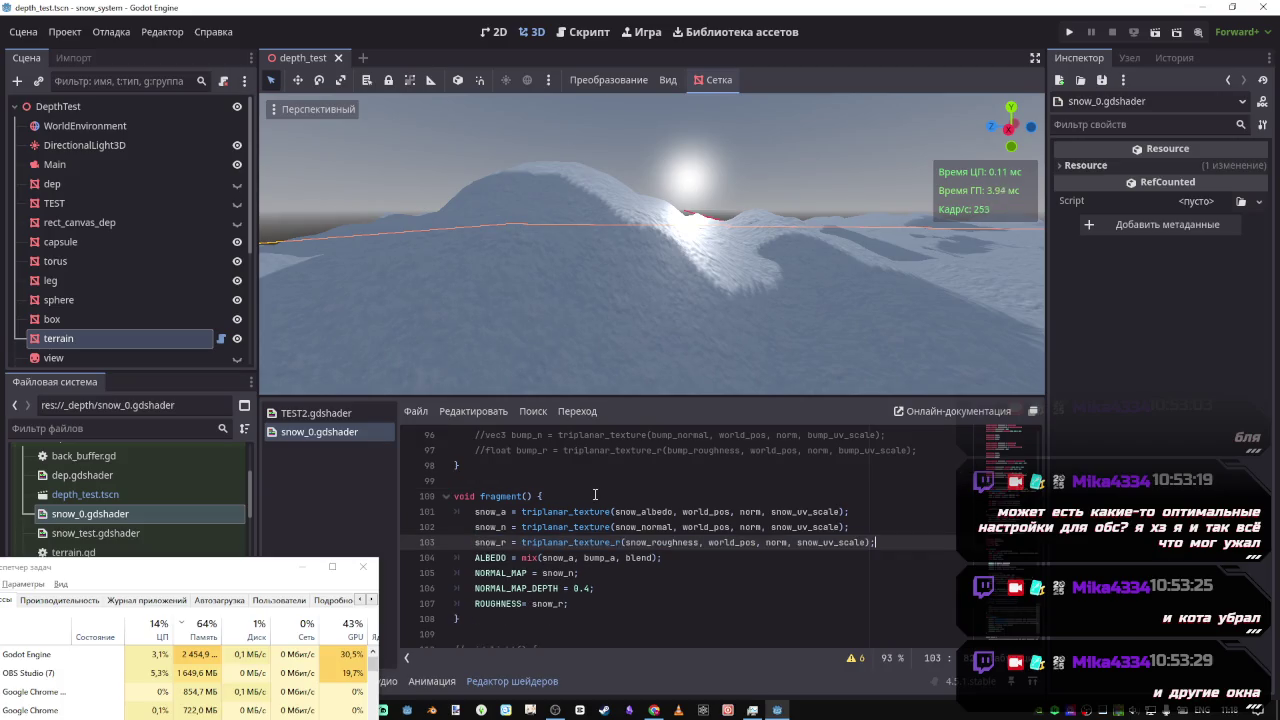
{"action": "key", "text": "ctrl+z"}
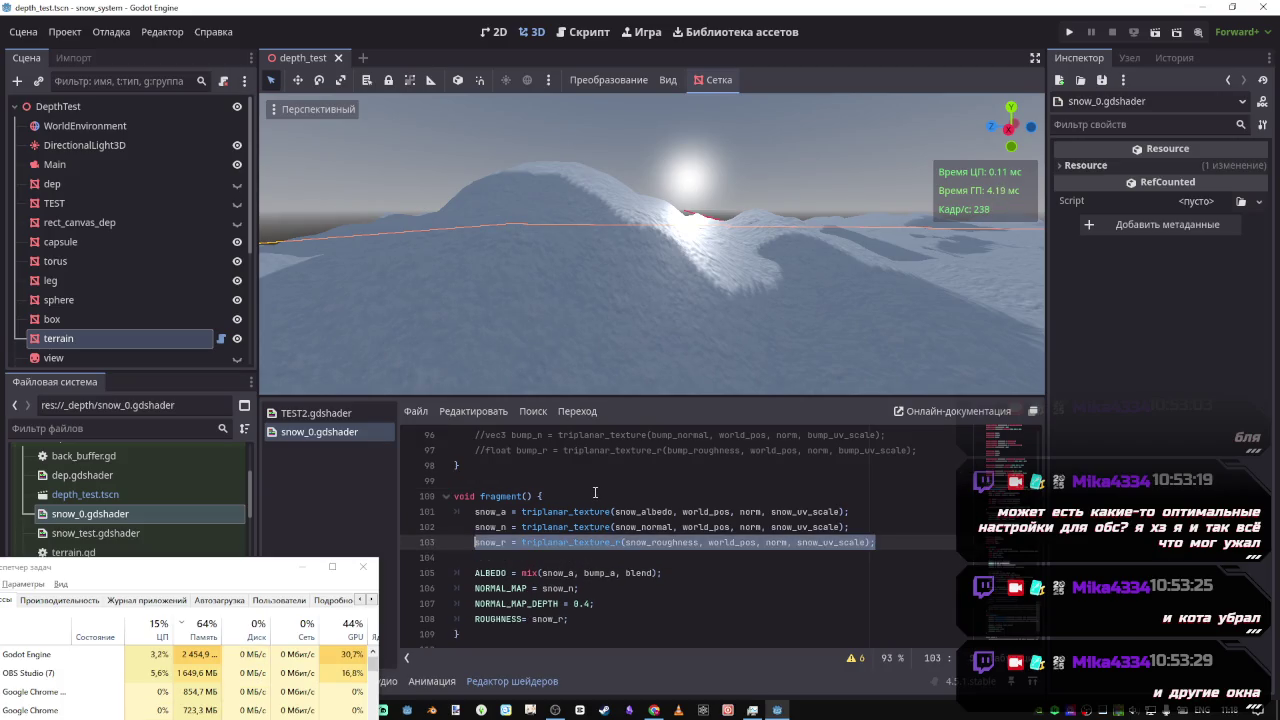
{"action": "key", "text": "Delete"}
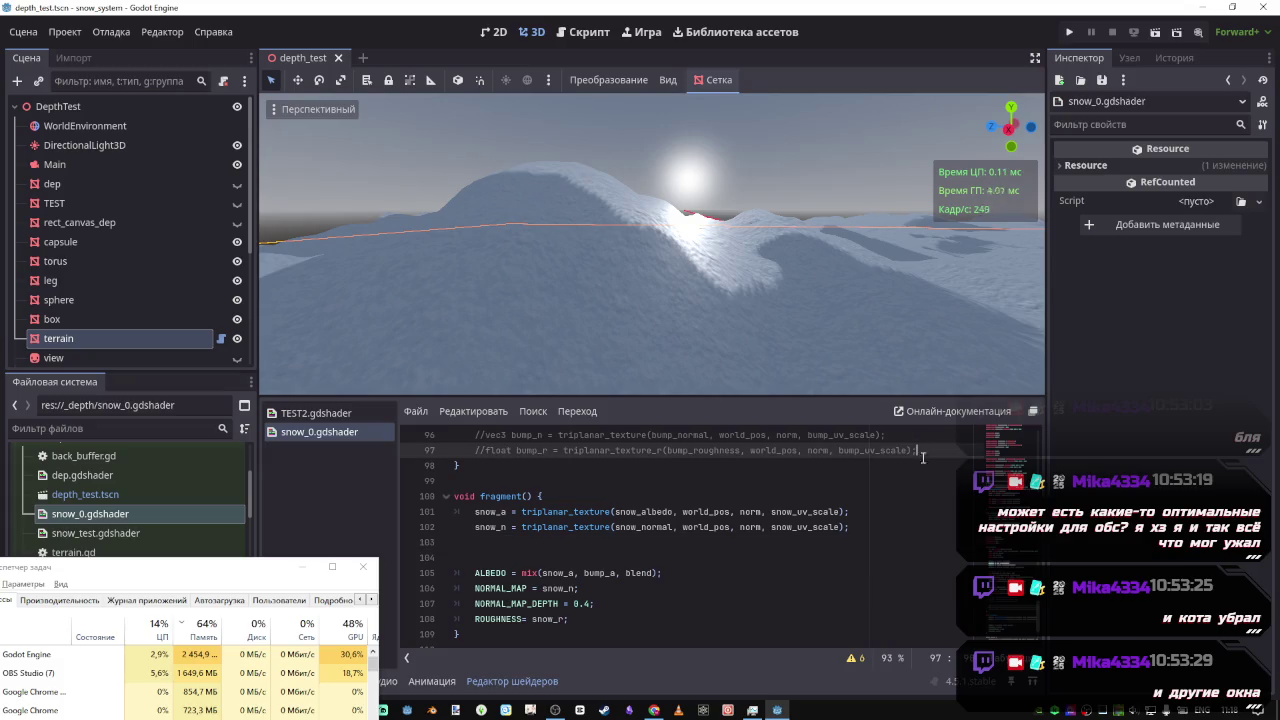
{"action": "scroll", "coordinate": [719, 517], "scroll_direction": "up", "scroll_amount": 4}
{"action": "scroll", "coordinate": [718, 517], "scroll_direction": "down", "scroll_amount": 1}
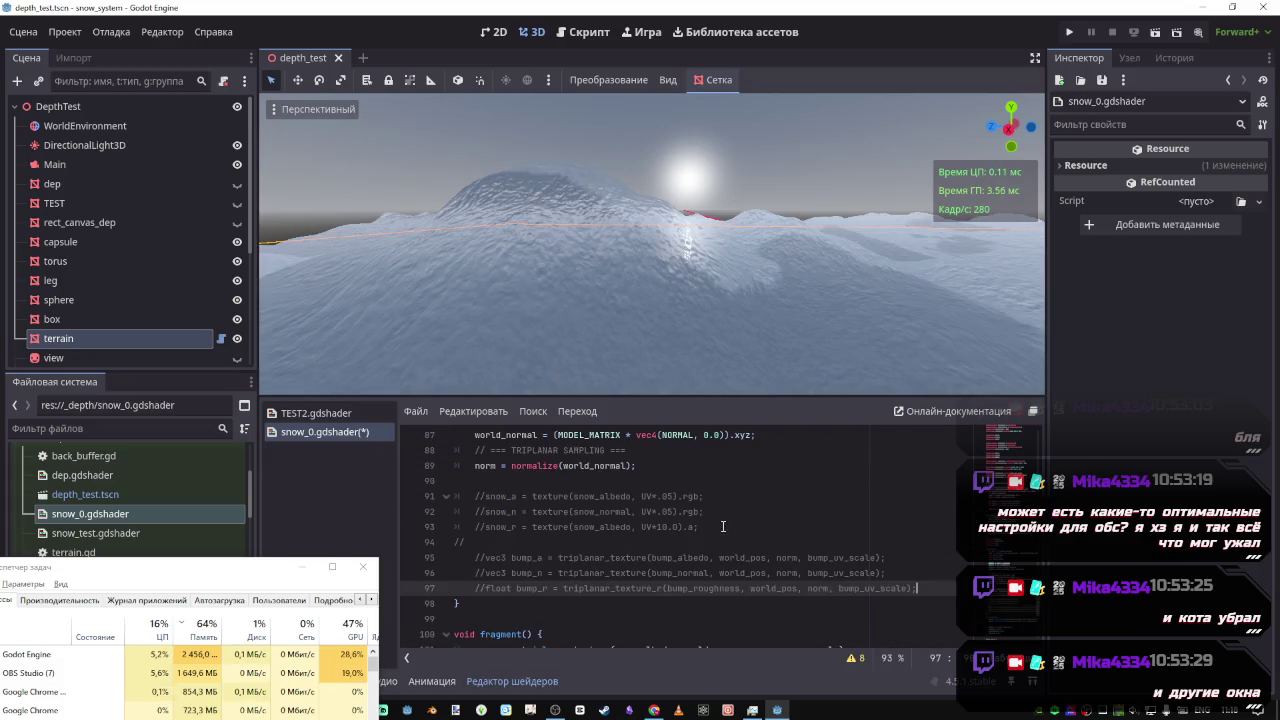
{"action": "left_click", "coordinate": [718, 478]}
{"action": "key", "text": "ctrl+z"}
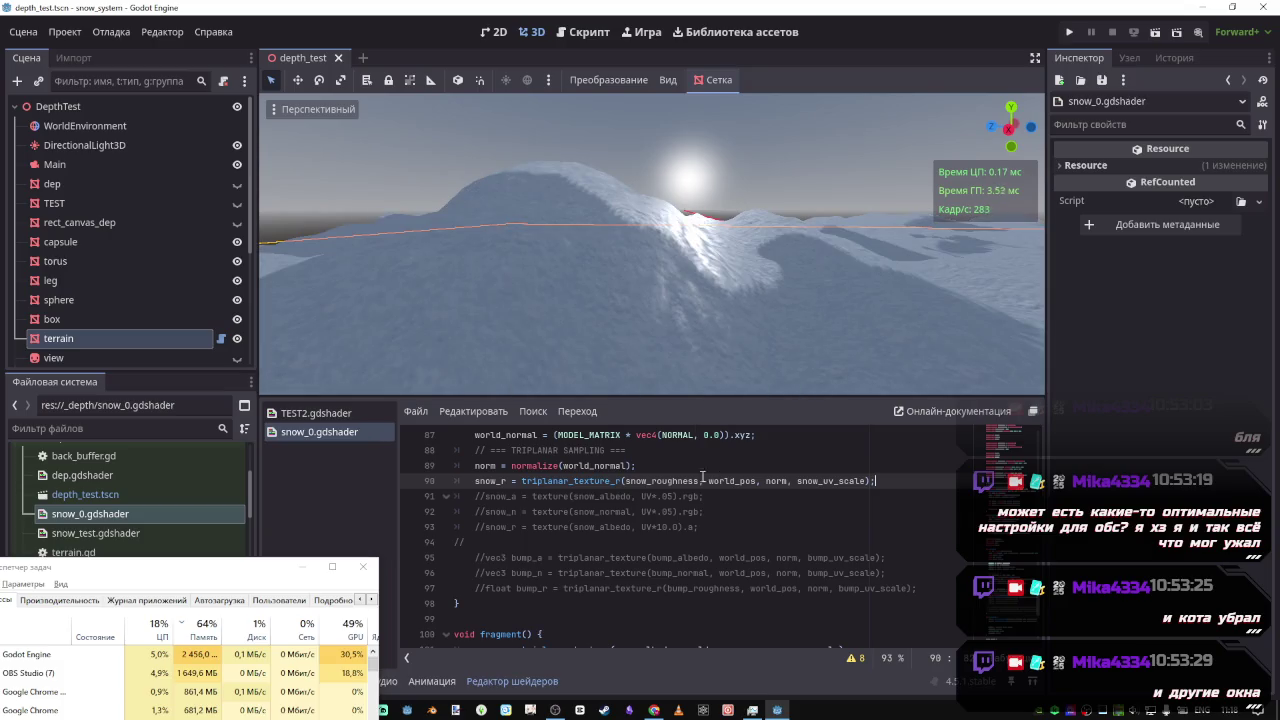
{"action": "key", "text": "Return"}
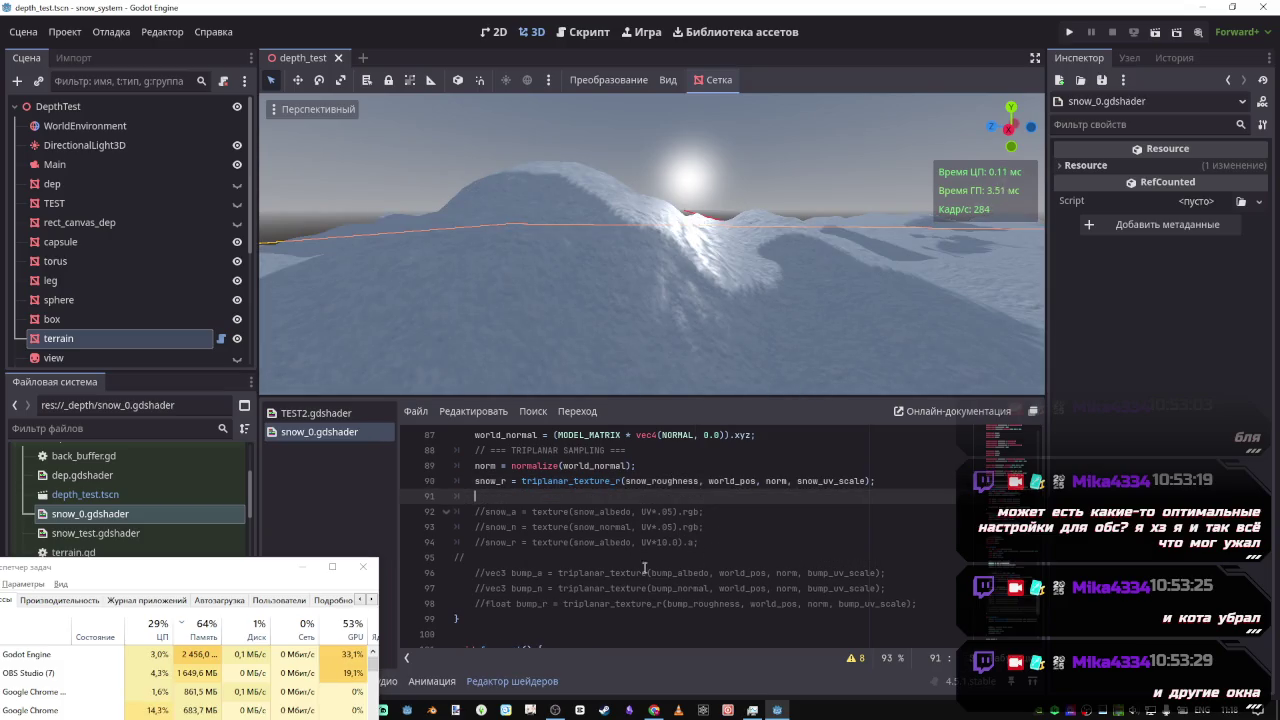
Uncomment the light() function
{"action": "scroll", "coordinate": [600, 570], "scroll_direction": "down", "scroll_amount": 5}
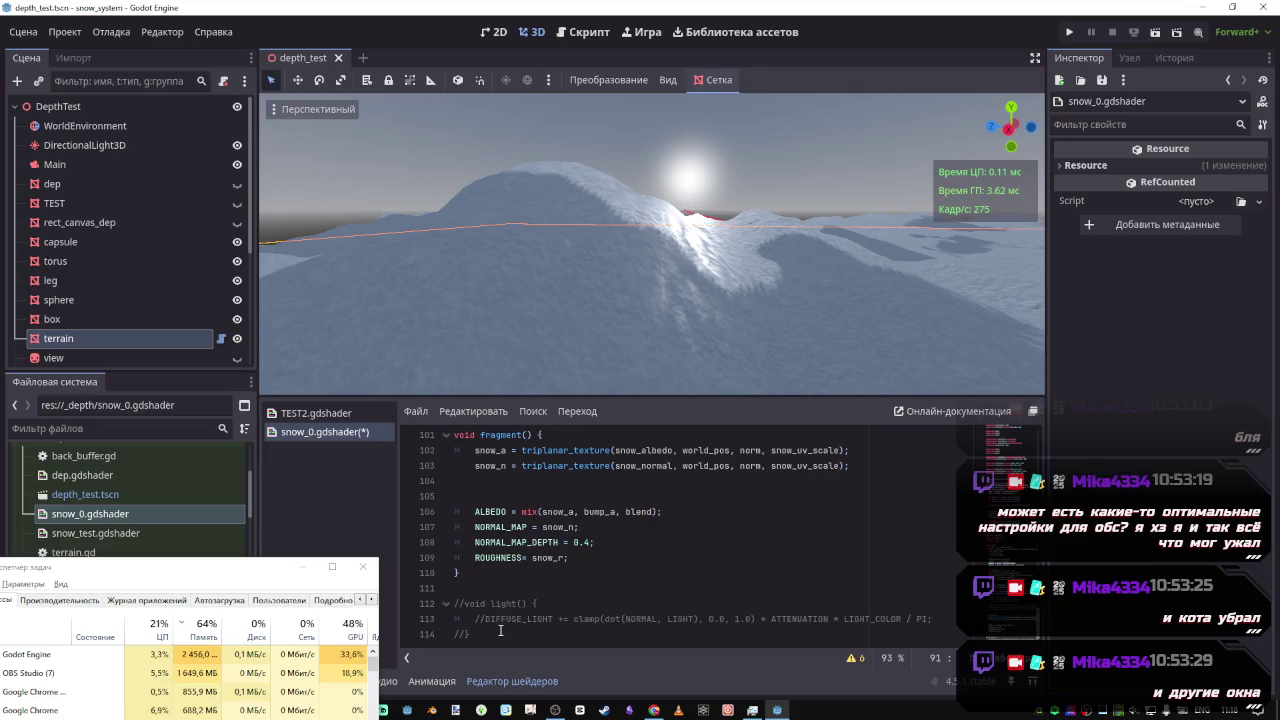
{"action": "left_click_drag", "start_coordinate": [500, 630], "coordinate": [460, 603]}
{"action": "key", "text": "ctrl+k"}
Save, then add a 'ROUGHNESS *' line after the diffuse lighting line in light()
{"action": "key", "text": "ctrl+s"}
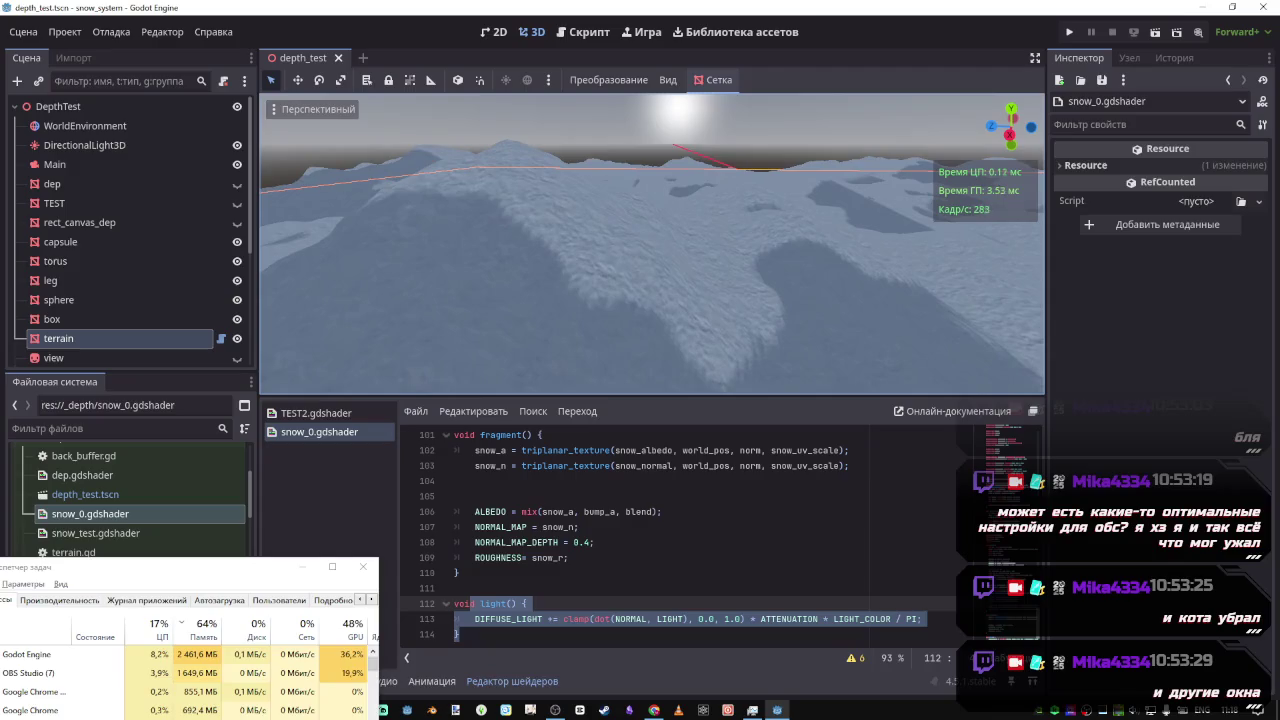
{"action": "left_click", "coordinate": [940, 618]}
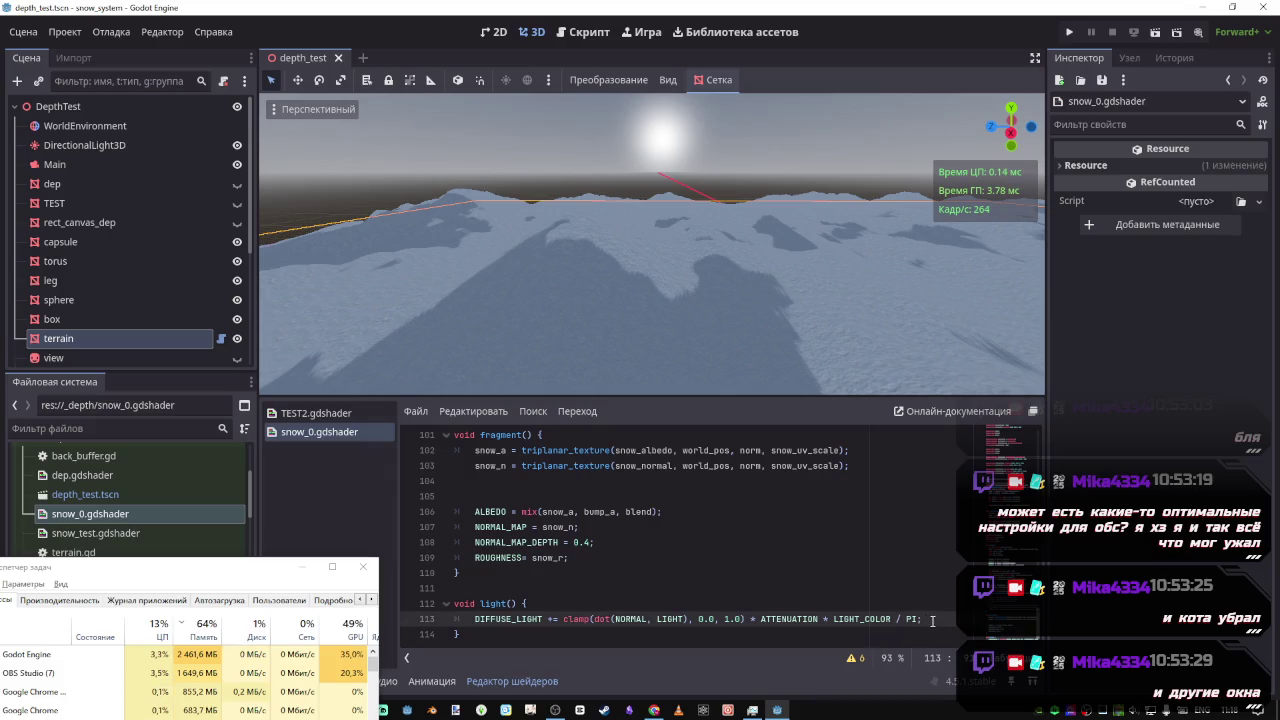
{"action": "key", "text": "Return"}
{"action": "type", "text": "ROU"}
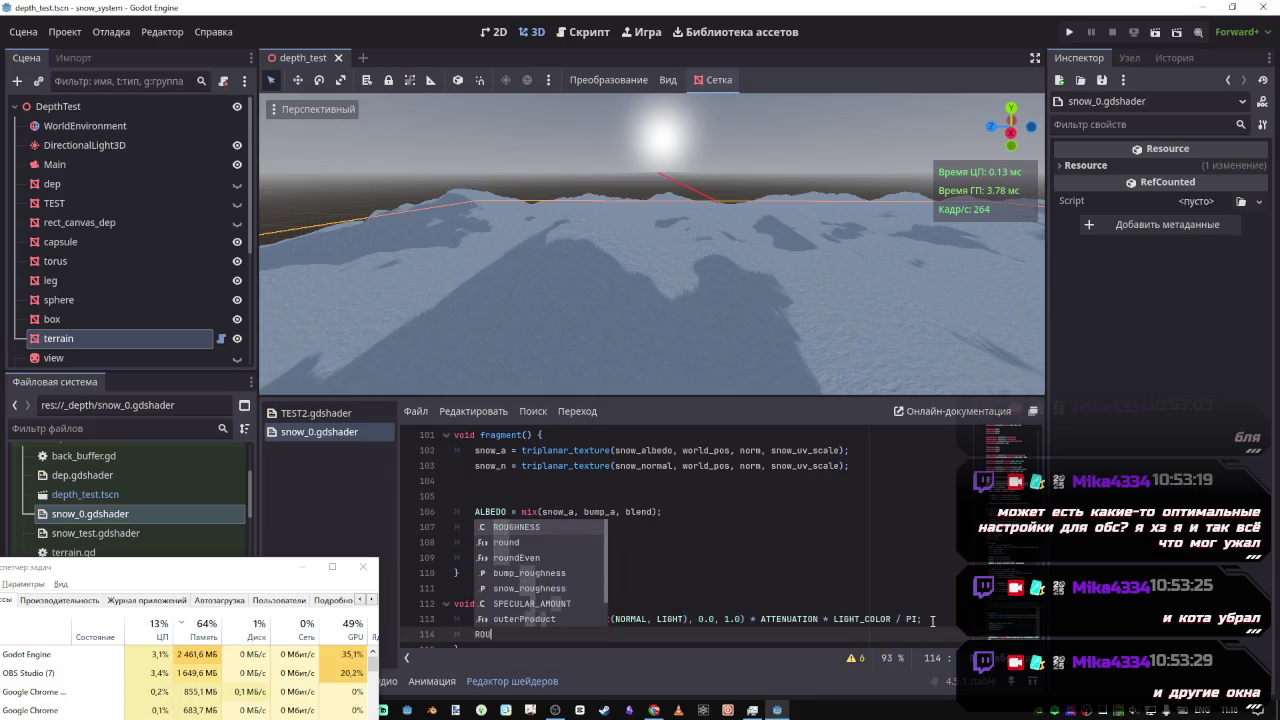
{"action": "type", "text": "GHNESS *"}
{"action": "key", "text": "ctrl+s"}
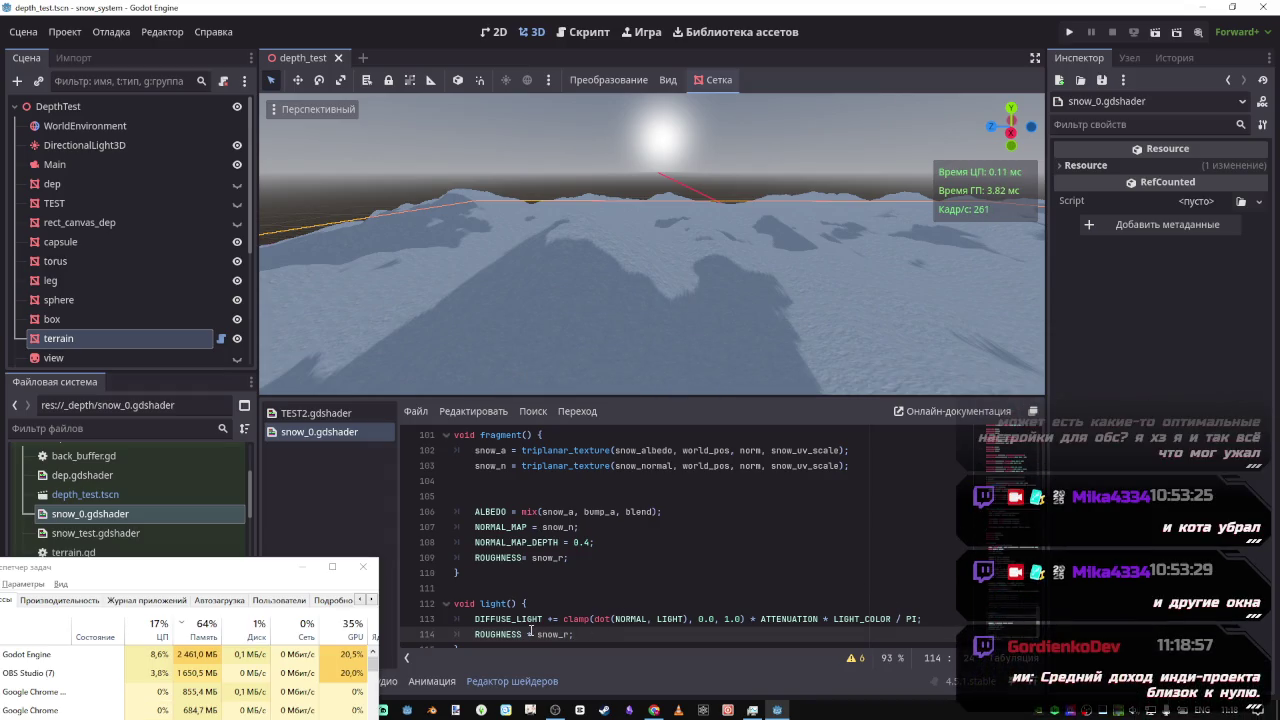
{"action": "key", "text": "ctrl+s"}
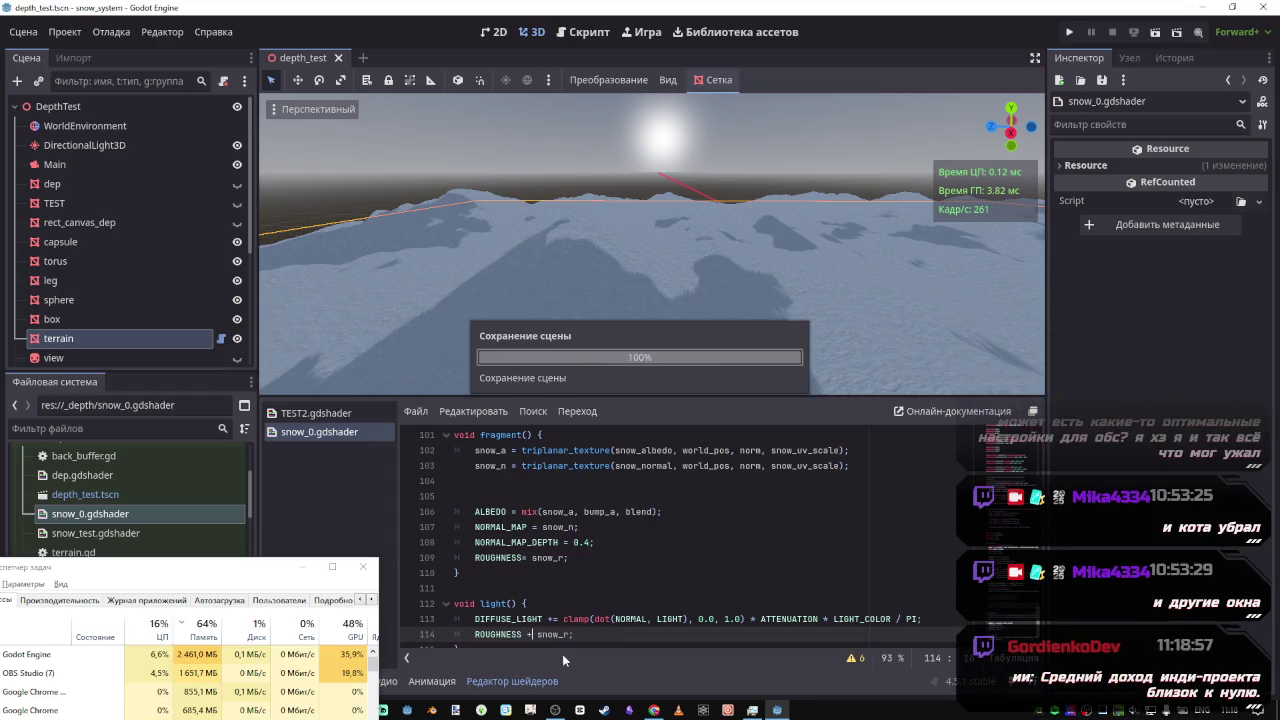
Delete the ROUGHNESS line from light() and switch to the shader docs in Chrome
{"action": "left_click_drag", "start_coordinate": [630, 367], "coordinate": [630, 310]}
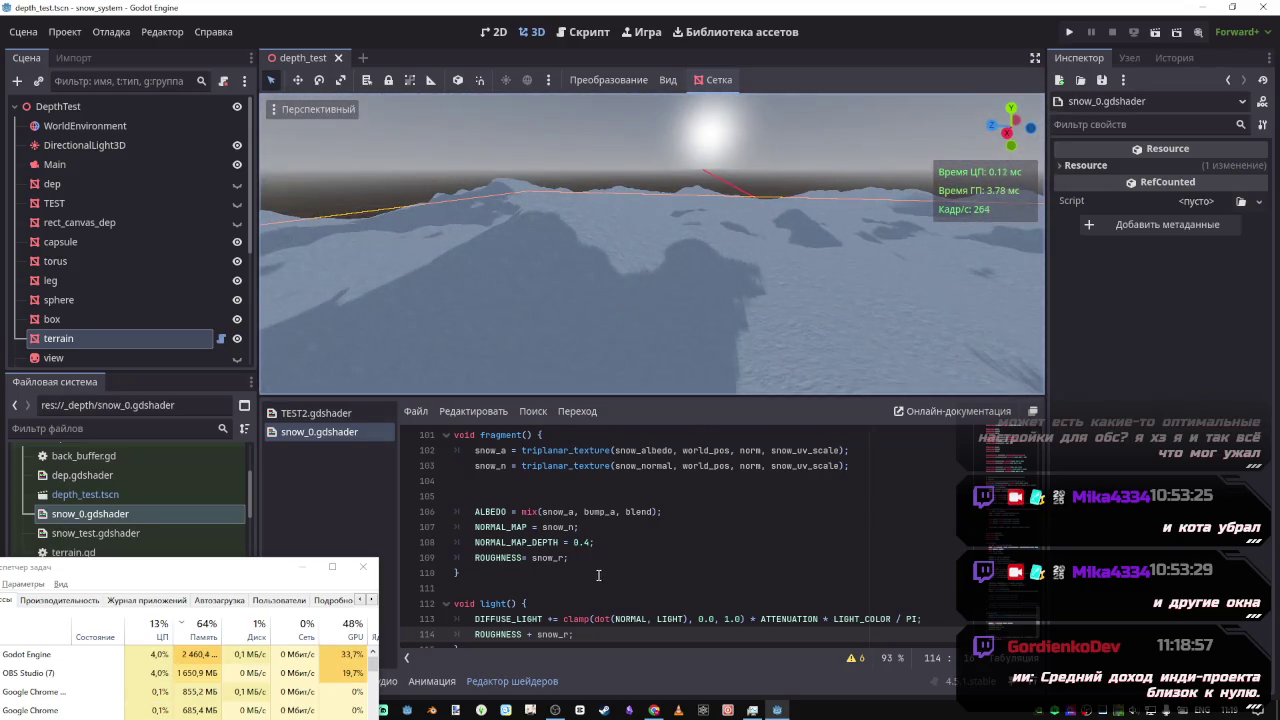
{"action": "left_click", "coordinate": [427, 631]}
{"action": "key", "text": "BackSpace"}
{"action": "key", "text": "BackSpace"}
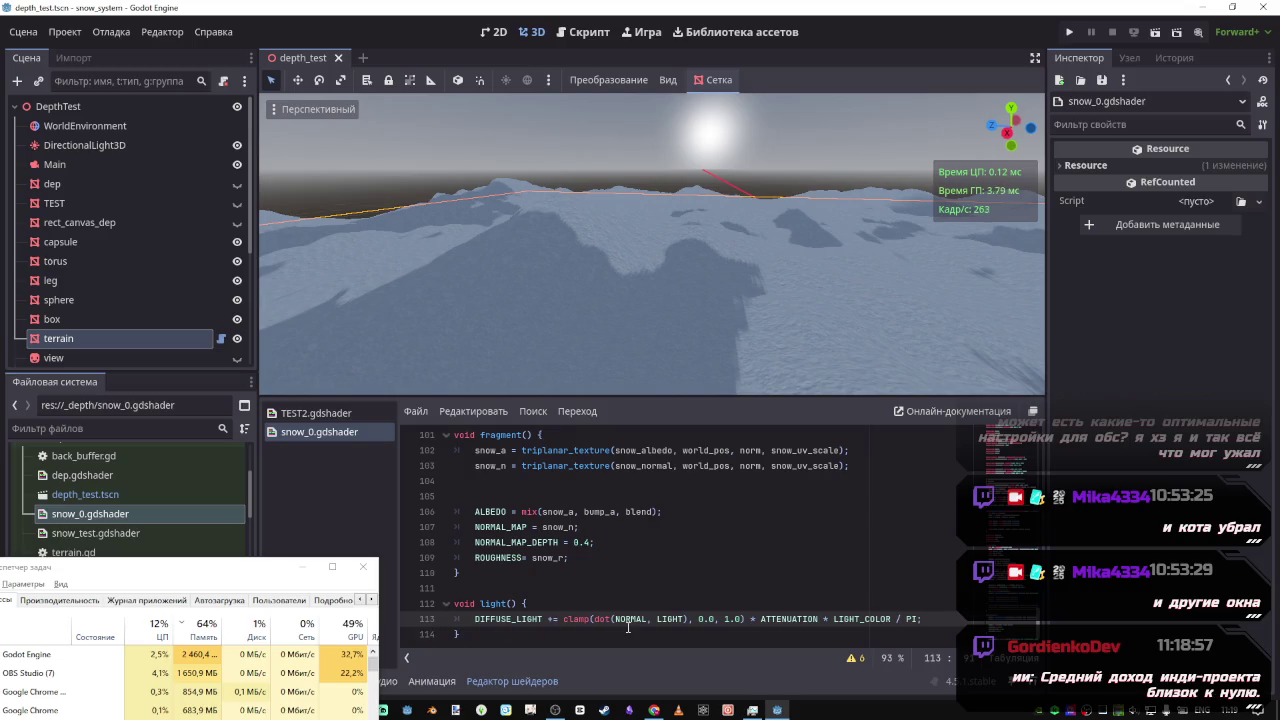
{"action": "left_click", "coordinate": [655, 709]}
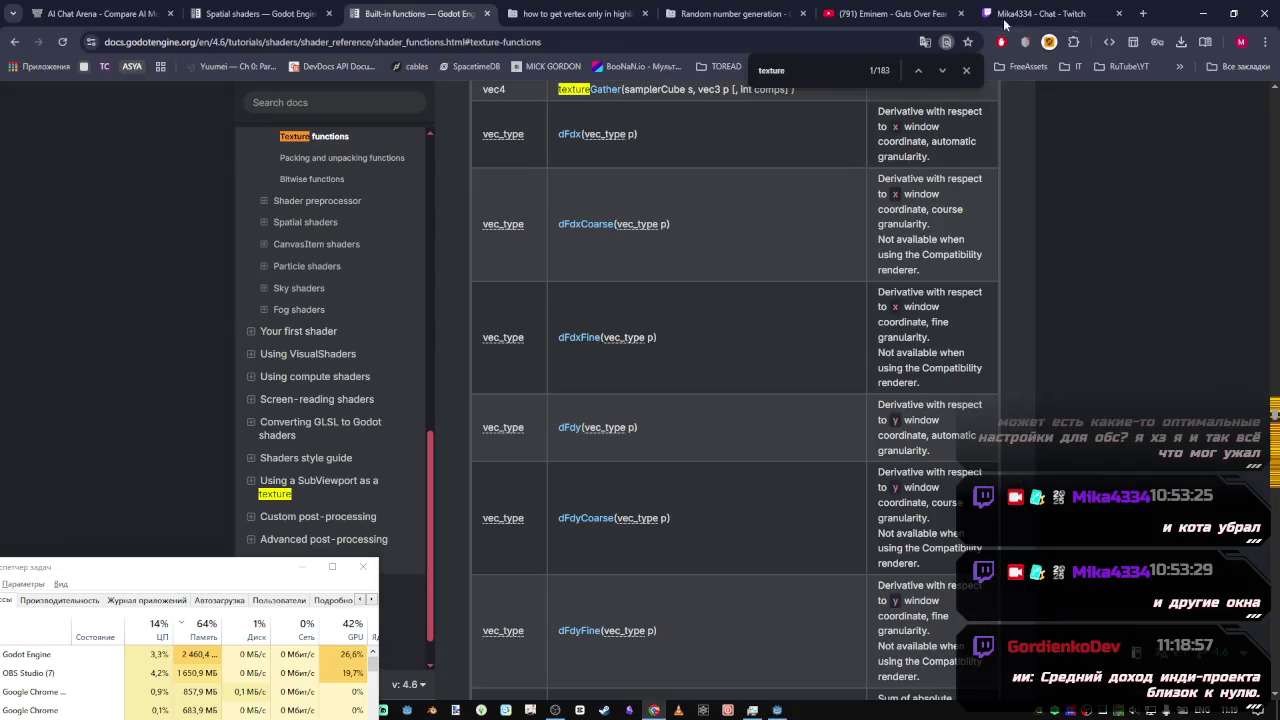
Check the Twitch chat and switch the YouTube background music to a different video
{"action": "left_click", "coordinate": [1005, 20]}
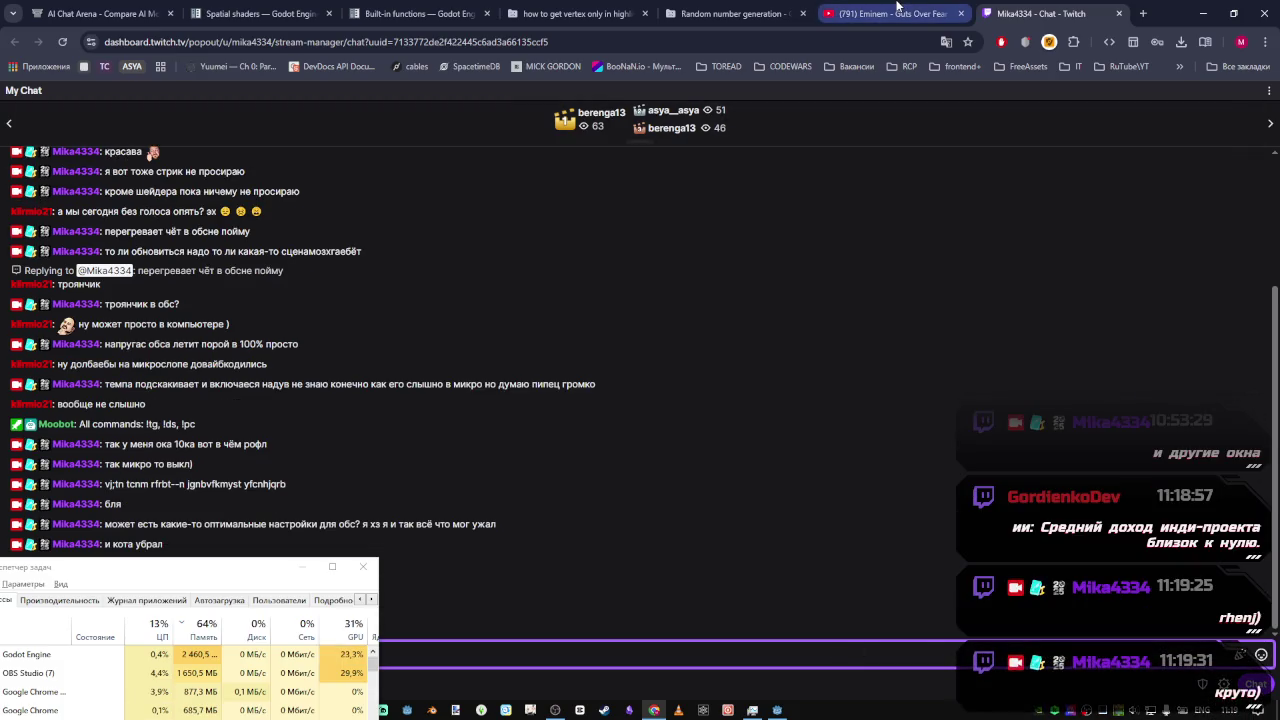
{"action": "left_click", "coordinate": [897, 6]}
{"action": "left_click", "coordinate": [1040, 13]}
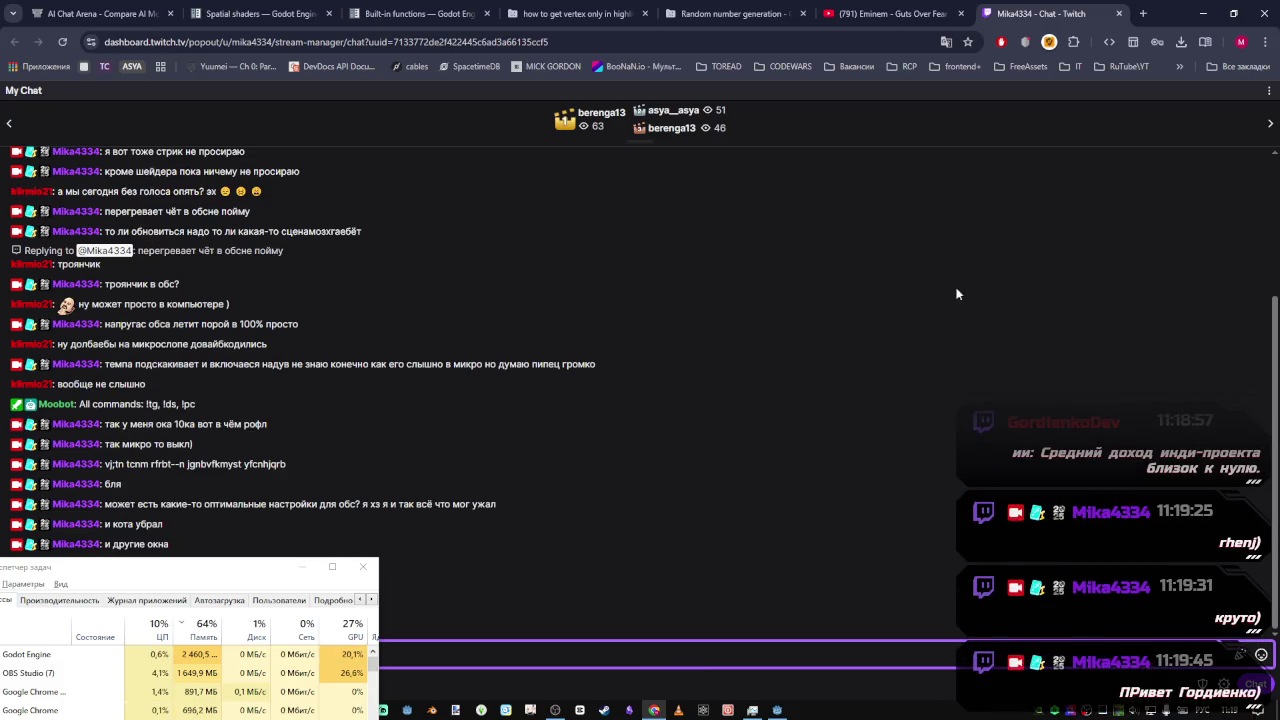
{"action": "left_click", "coordinate": [890, 13]}
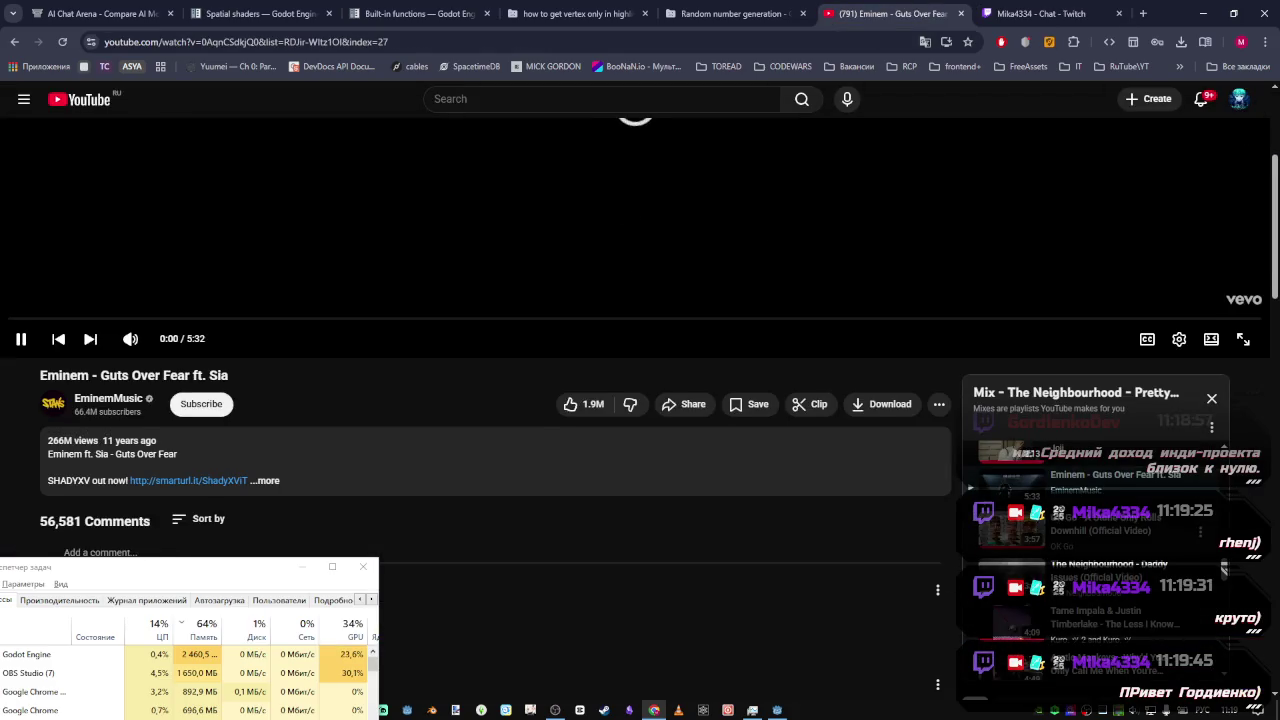
{"action": "left_click", "coordinate": [90, 339]}
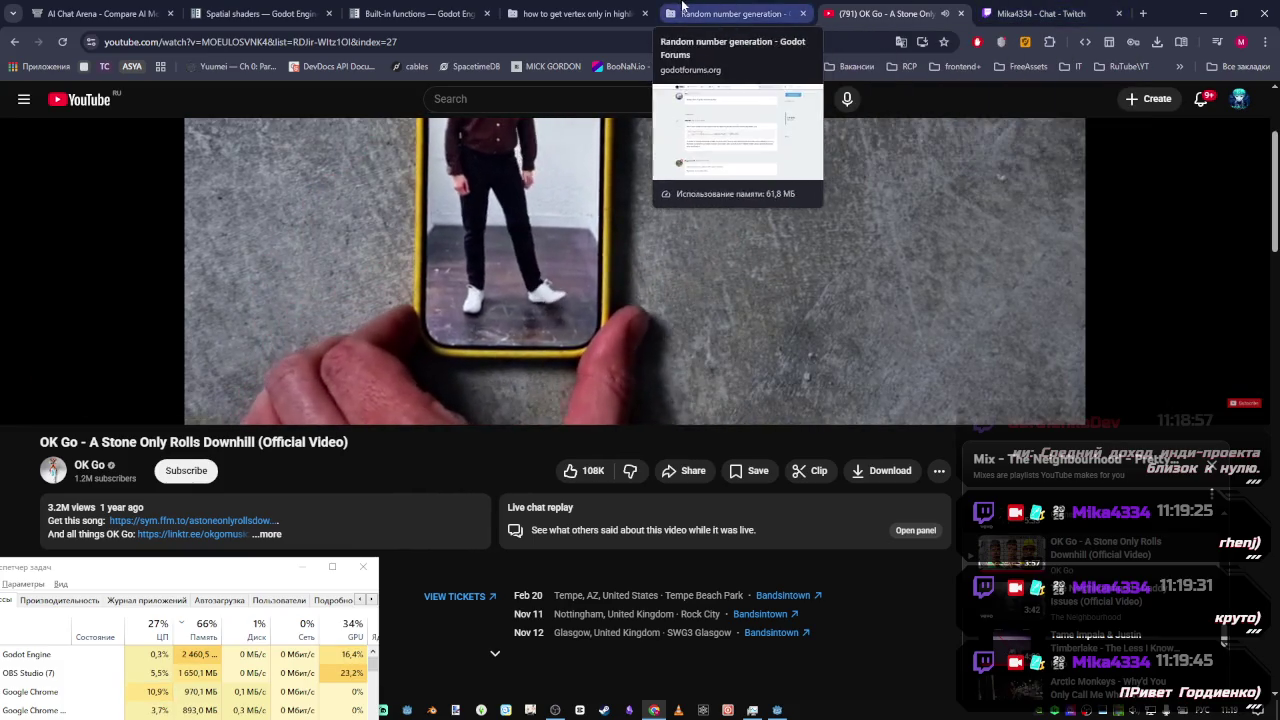
Glance at the Spatial shaders docs, then return to Godot at the light() function
{"action": "left_click", "coordinate": [290, 14]}
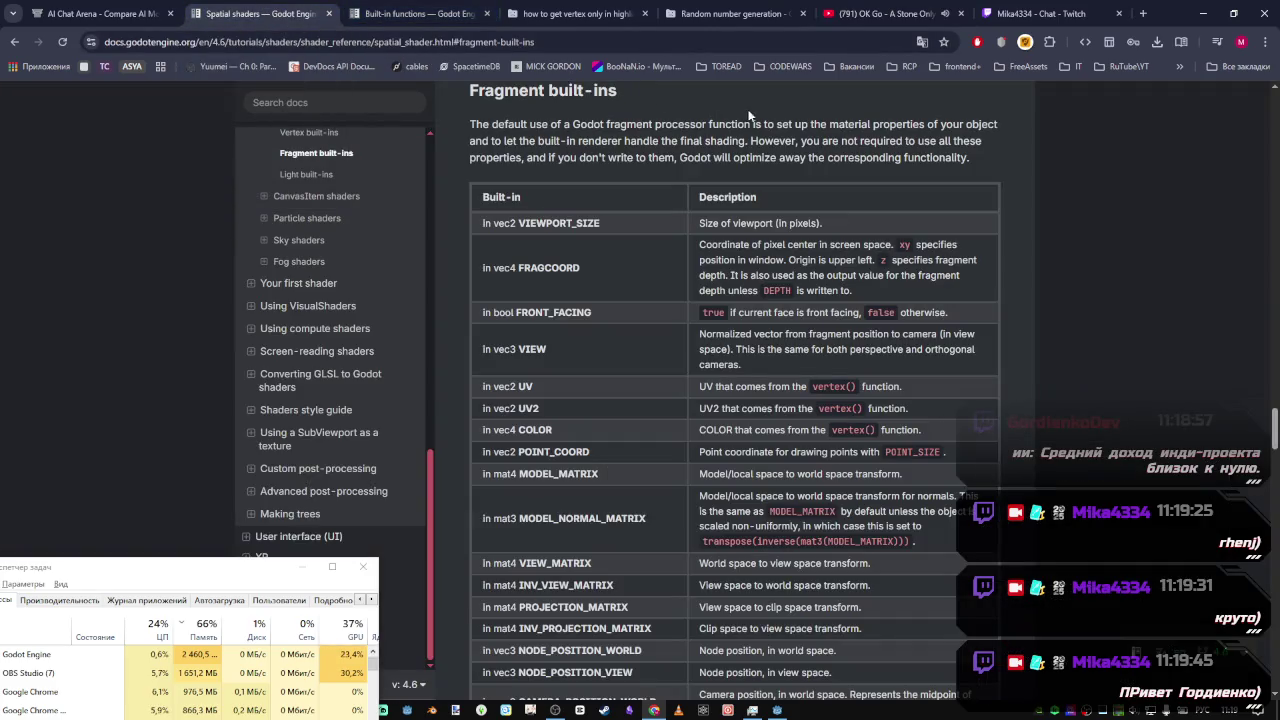
{"action": "mouse_move", "coordinate": [778, 708]}
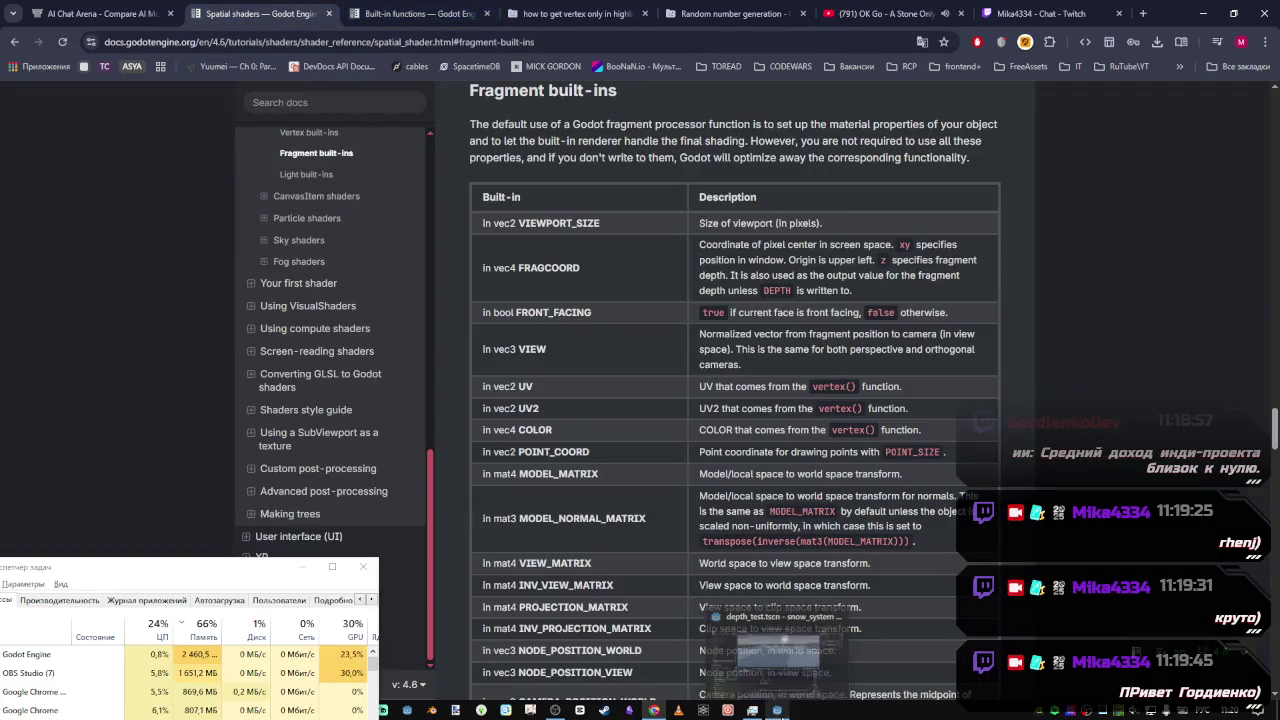
{"action": "left_click", "coordinate": [788, 654]}
{"action": "left_click", "coordinate": [766, 600]}
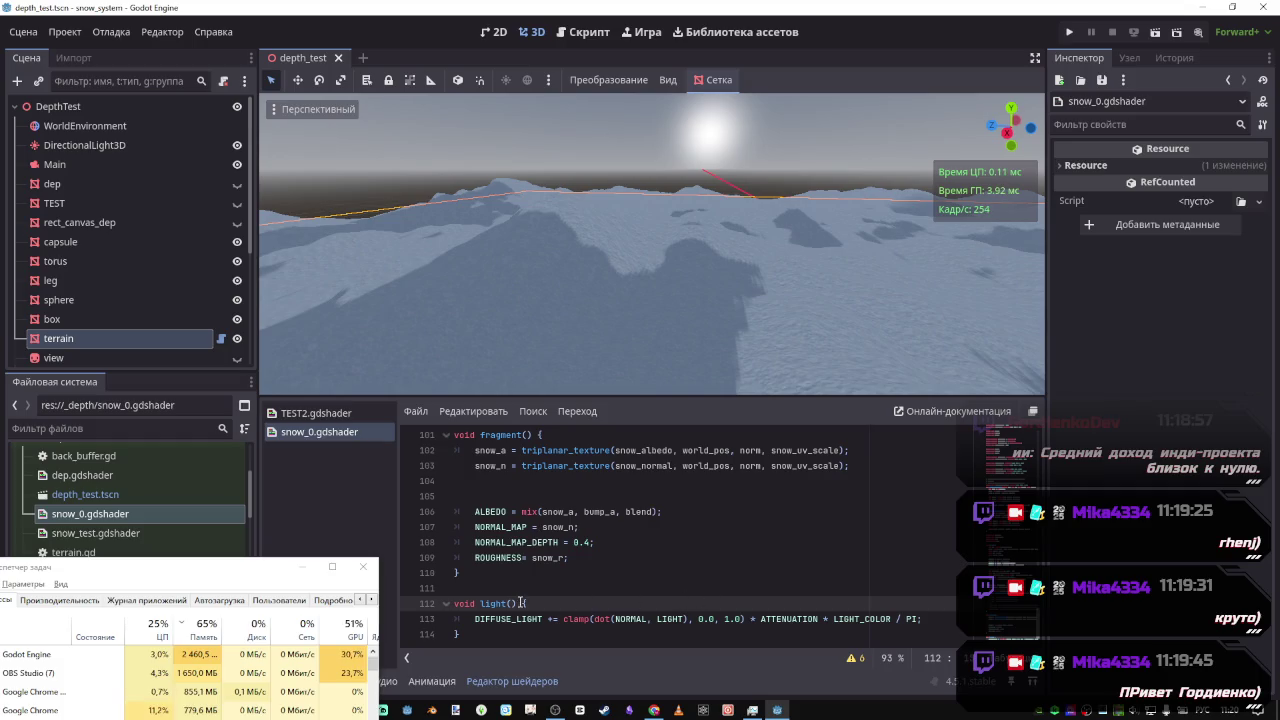
Temporarily comment out the NORMAL_MAP_DEPTH line to preview the shading, then restore it
{"action": "scroll", "coordinate": [520, 603], "scroll_direction": "up", "scroll_amount": 1}
{"action": "scroll", "coordinate": [528, 588], "scroll_direction": "down", "scroll_amount": 1}
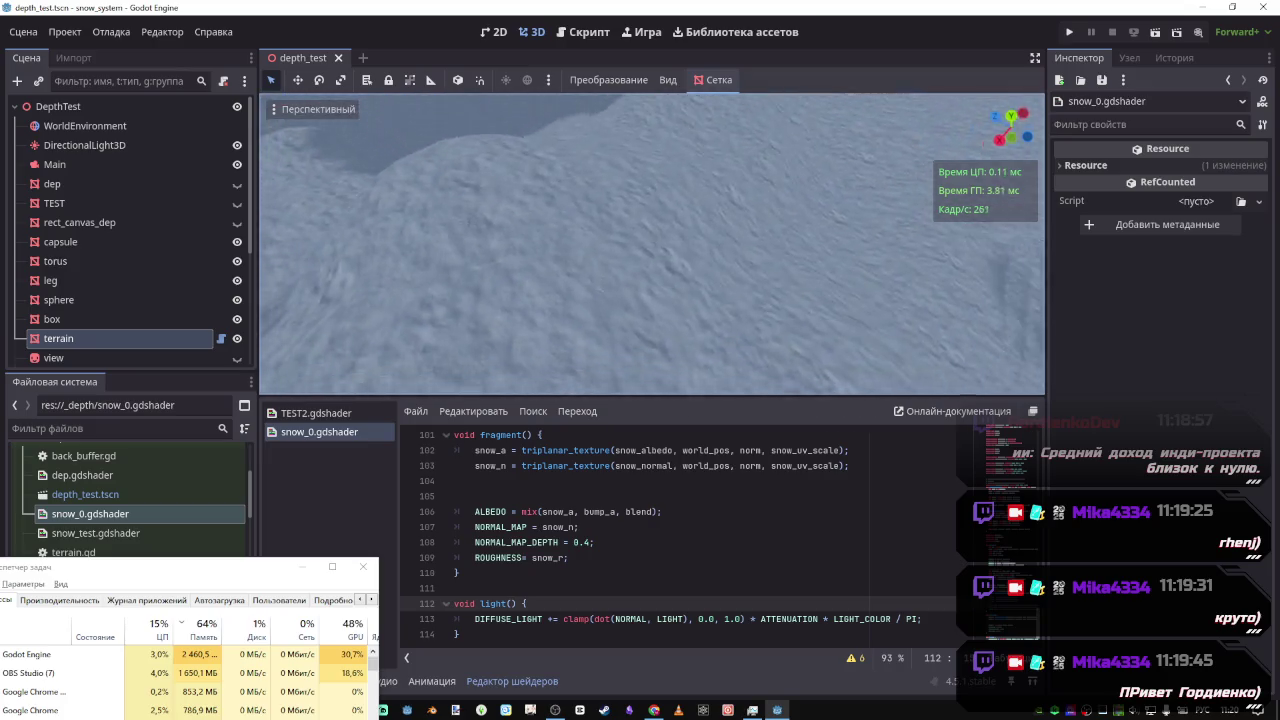
{"action": "left_click", "coordinate": [606, 552]}
{"action": "left_click", "coordinate": [606, 545]}
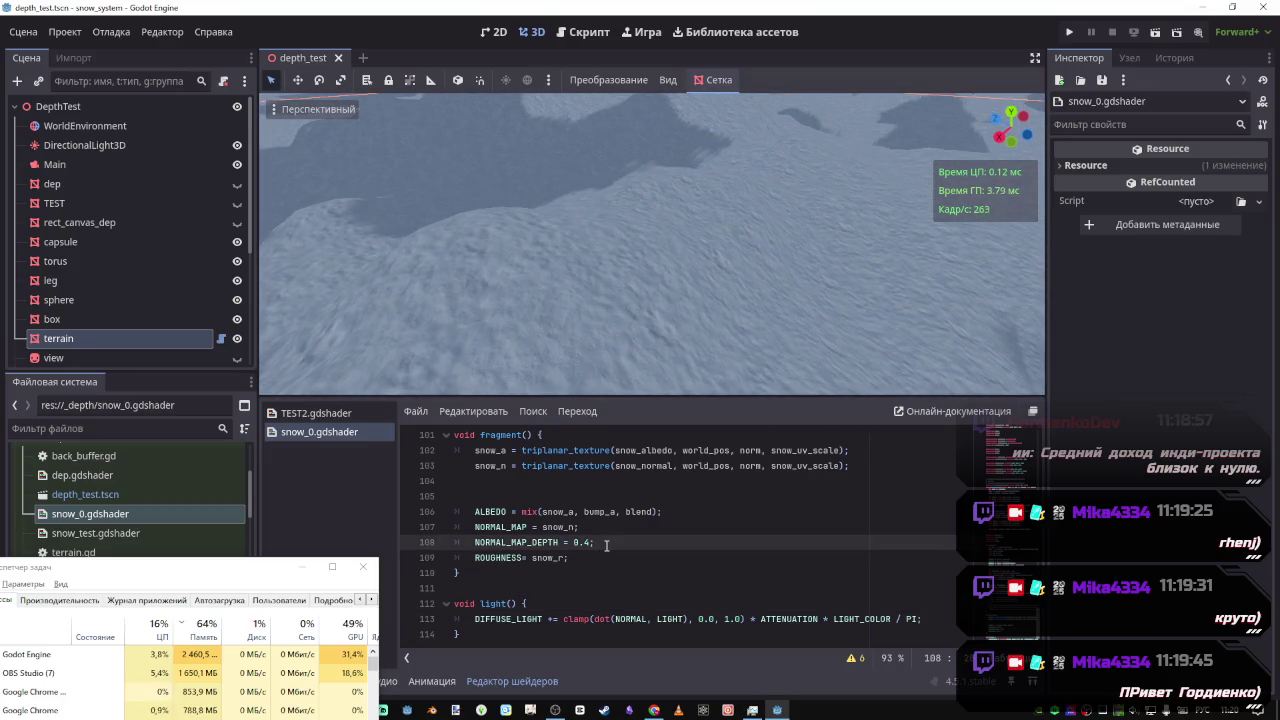
{"action": "key", "text": "ctrl+k"}
{"action": "key", "text": "ctrl+s"}
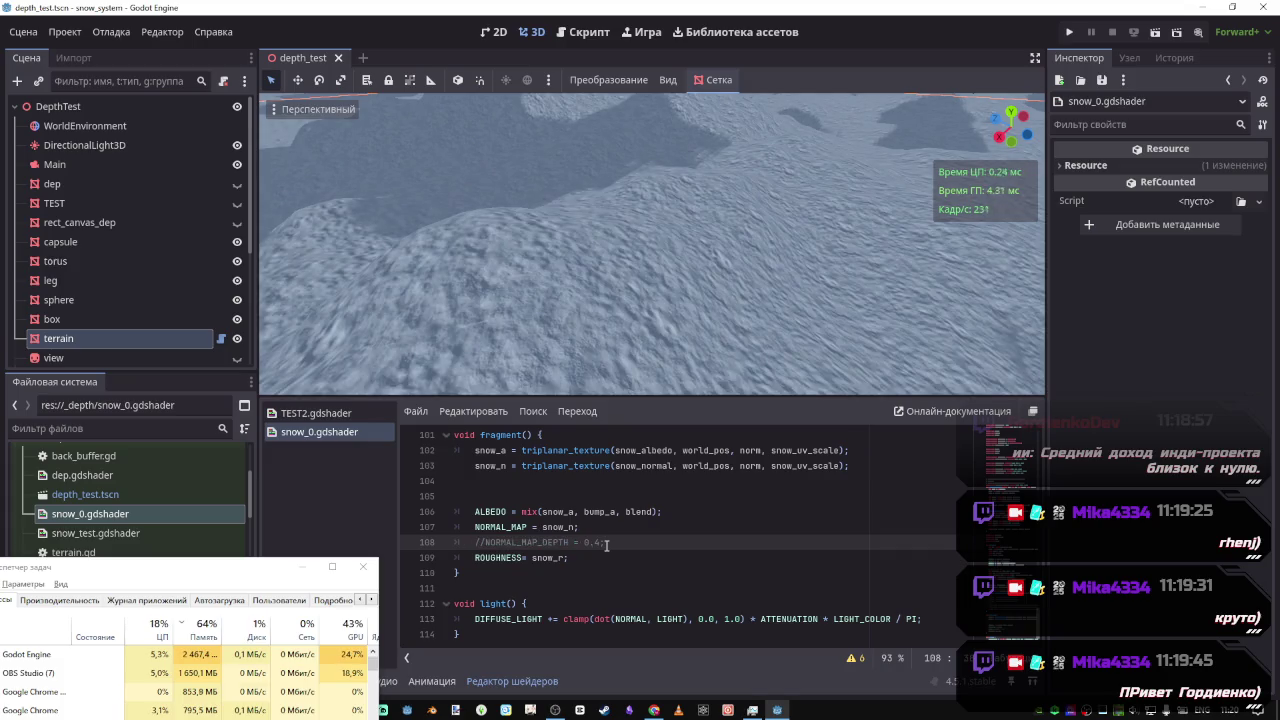
{"action": "key", "text": "ctrl+k"}
{"action": "key", "text": "ctrl+k"}
{"action": "key", "text": "ctrl+k"}
{"action": "key", "text": "ctrl+k"}
{"action": "key", "text": "ctrl+k"}
Try a normal map depth of 0.1, settle on NORMAL_MAP_DEPTH = 0.2, and save
{"action": "key", "text": "BackSpace"}
{"action": "type", "text": "1"}
{"action": "key", "text": "ctrl+s"}
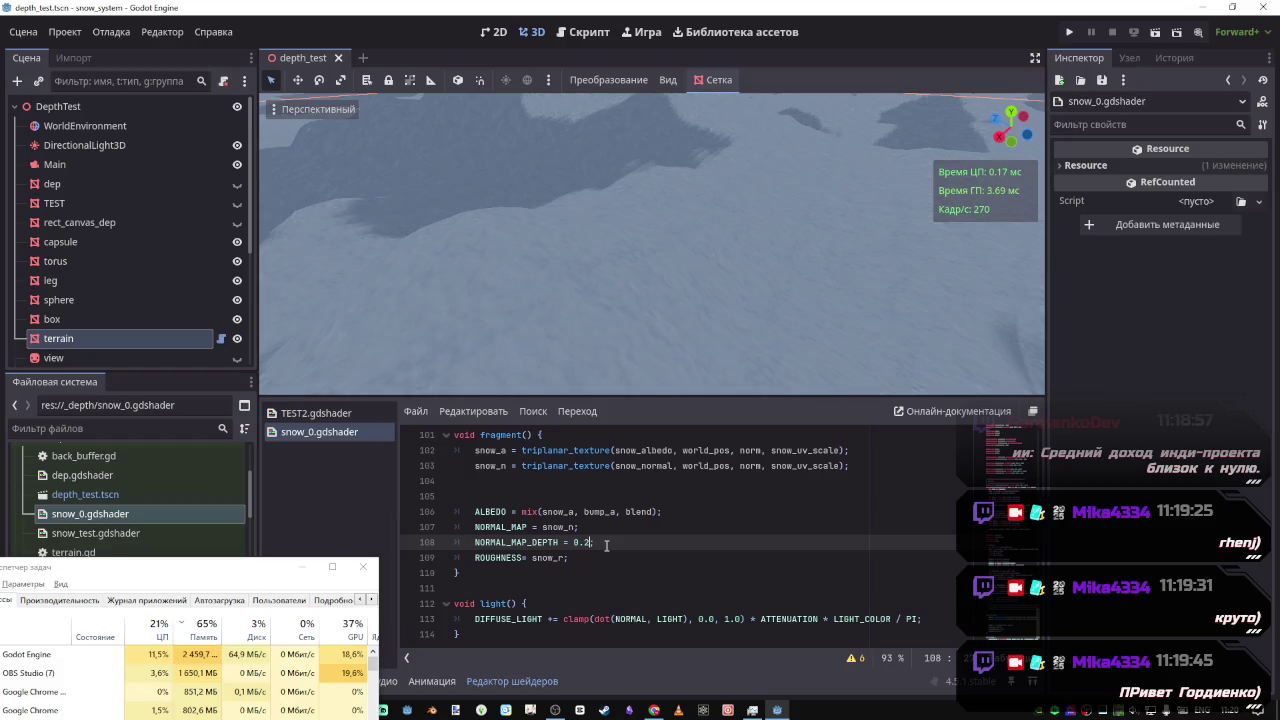
{"action": "key", "text": "ctrl+s"}
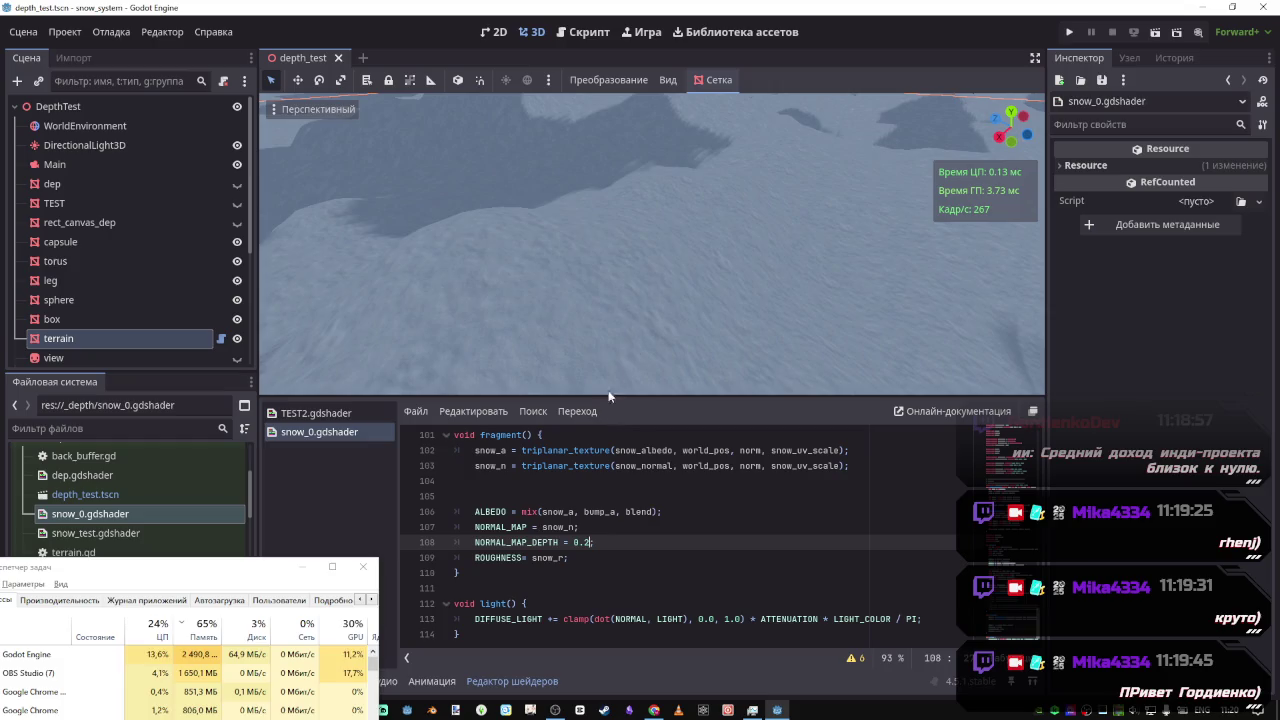
{"action": "type", "text": ";"}
{"action": "mouse_move", "coordinate": [650, 245]}
{"action": "left_mouse_down"}
{"action": "mouse_move", "coordinate": [650, 320]}
{"action": "mouse_move", "coordinate": [650, 245]}
{"action": "mouse_move", "coordinate": [650, 320]}
{"action": "mouse_move", "coordinate": [650, 250]}
{"action": "mouse_move", "coordinate": [620, 245]}
{"action": "mouse_move", "coordinate": [660, 220]}
{"action": "mouse_move", "coordinate": [640, 373]}
{"action": "left_mouse_up"}
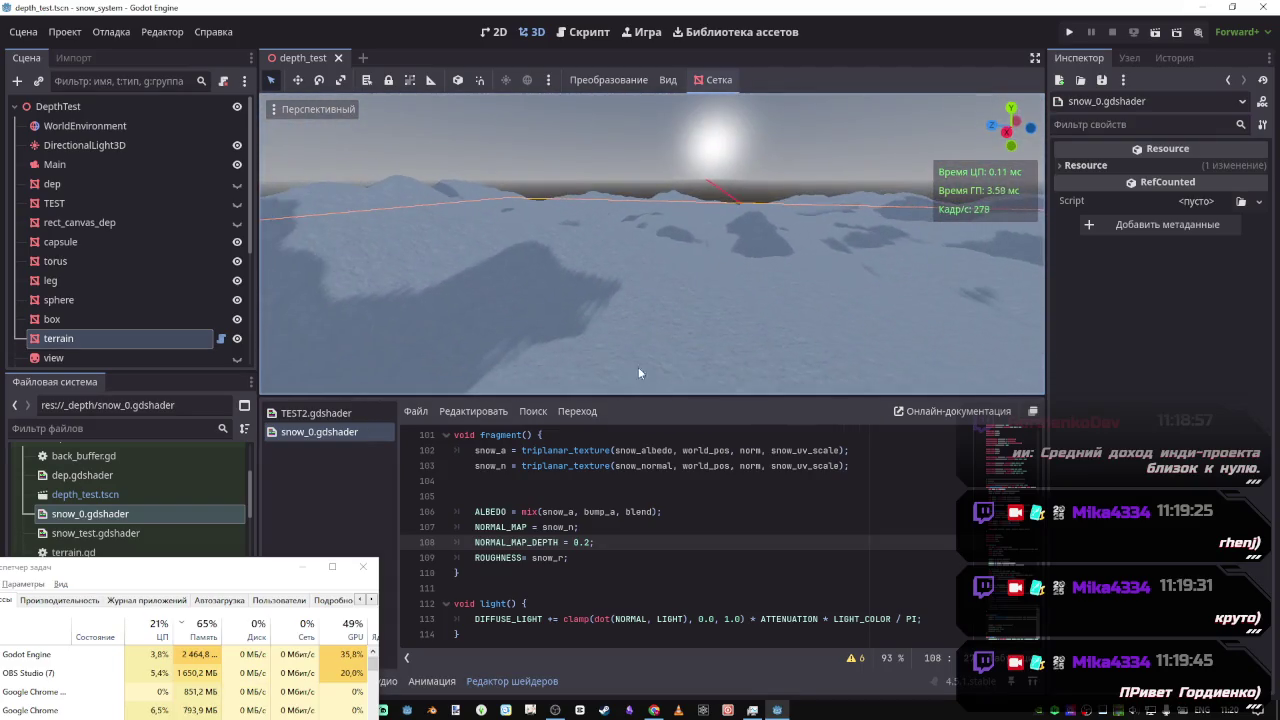
Remove the extra blank lines in fragment(), keeping one above ALBEDO, and save
{"action": "left_click", "coordinate": [602, 530]}
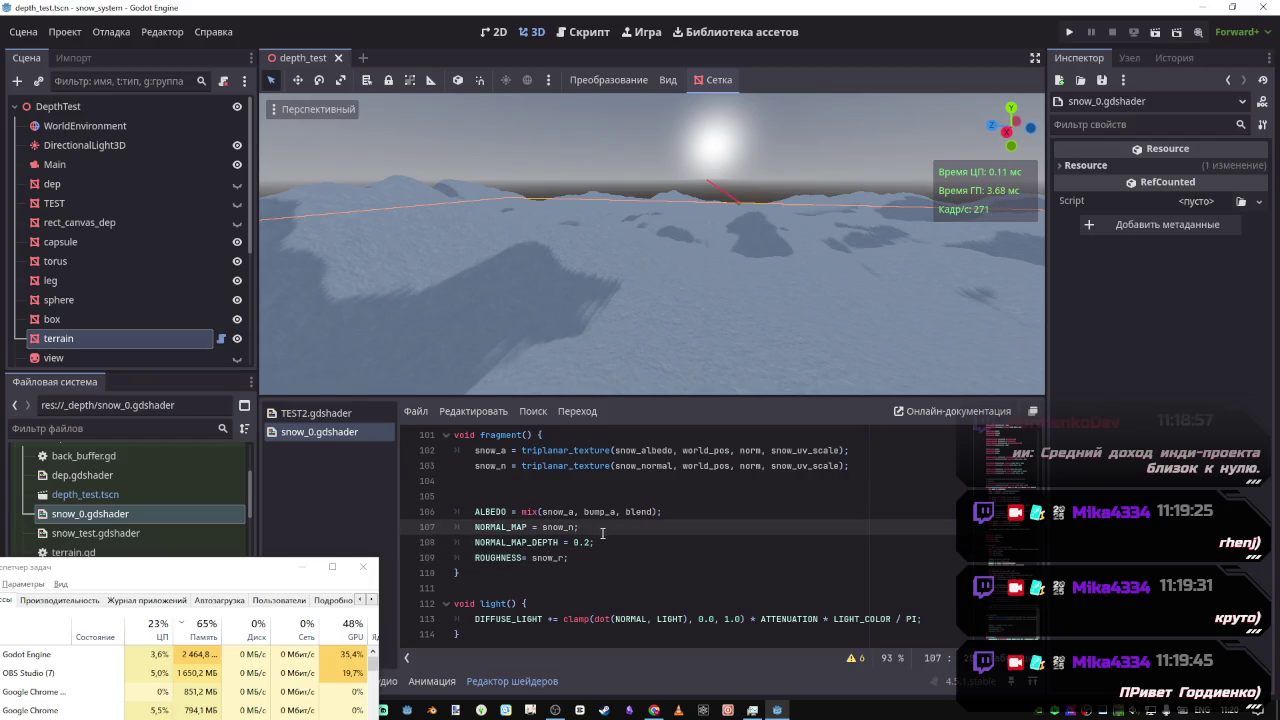
{"action": "left_click", "coordinate": [489, 502]}
{"action": "key", "text": "BackSpace"}
{"action": "scroll", "coordinate": [489, 502], "scroll_direction": "up", "scroll_amount": 1}
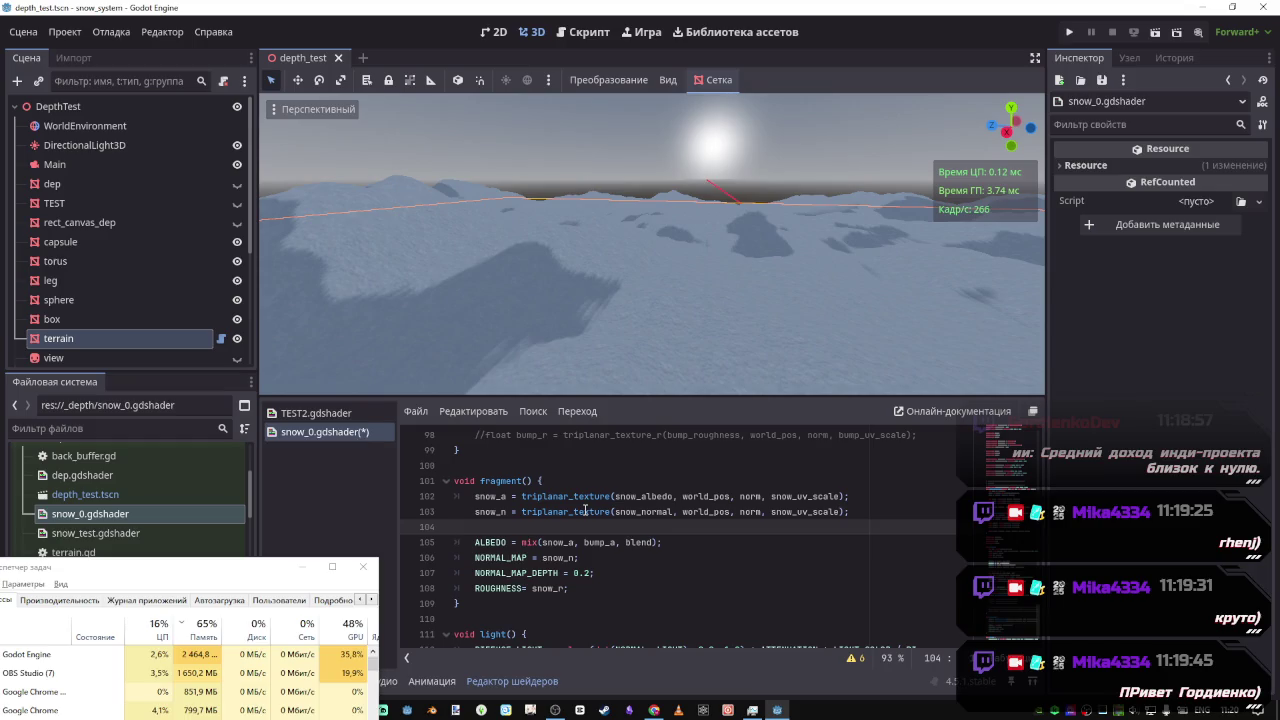
{"action": "triple_click", "coordinate": [476, 512]}
{"action": "left_click", "coordinate": [476, 512]}
{"action": "left_click", "coordinate": [476, 541]}
{"action": "key", "text": "BackSpace"}
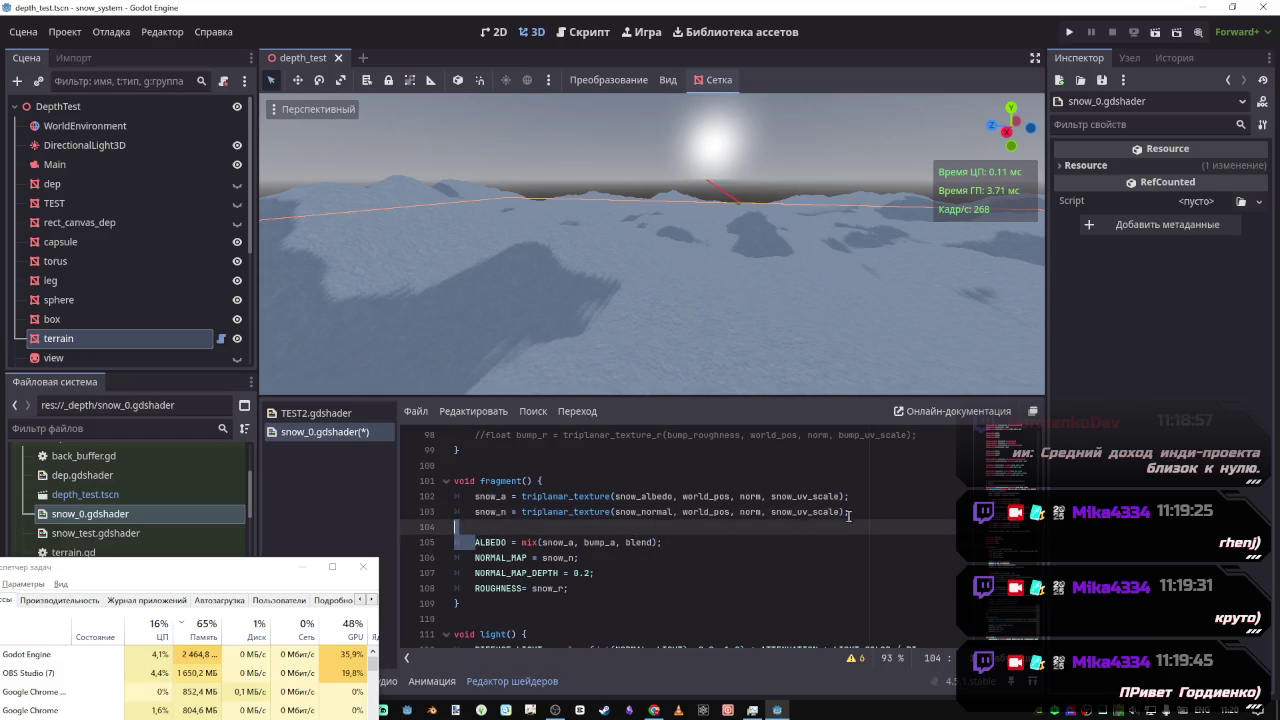
{"action": "key", "text": "Return"}
{"action": "key", "text": "ctrl+s"}
Fly over the snowy hills to inspect the shading, then delete the snow_r line from the vertex code
{"action": "scroll", "coordinate": [651, 542], "scroll_direction": "up", "scroll_amount": 4}
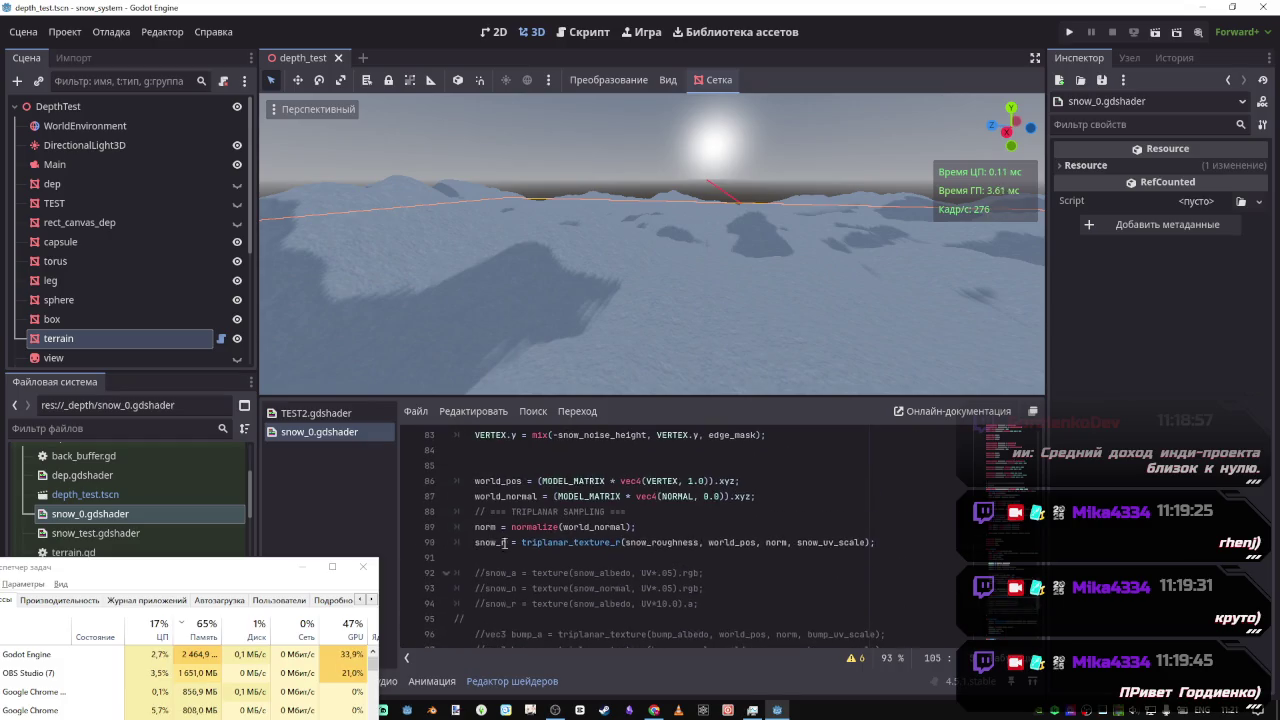
{"action": "left_click_drag", "start_coordinate": [700, 322], "coordinate": [620, 290]}
{"action": "key", "text": "w"}
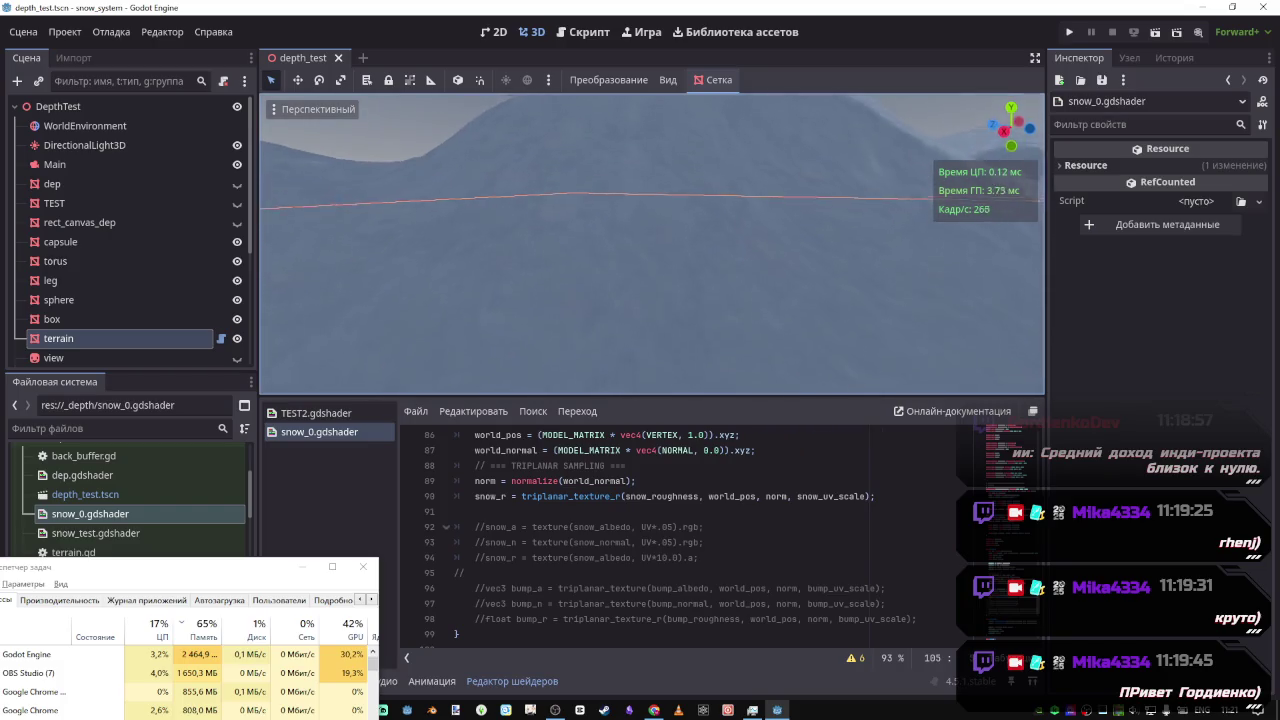
{"action": "key", "text": "w"}
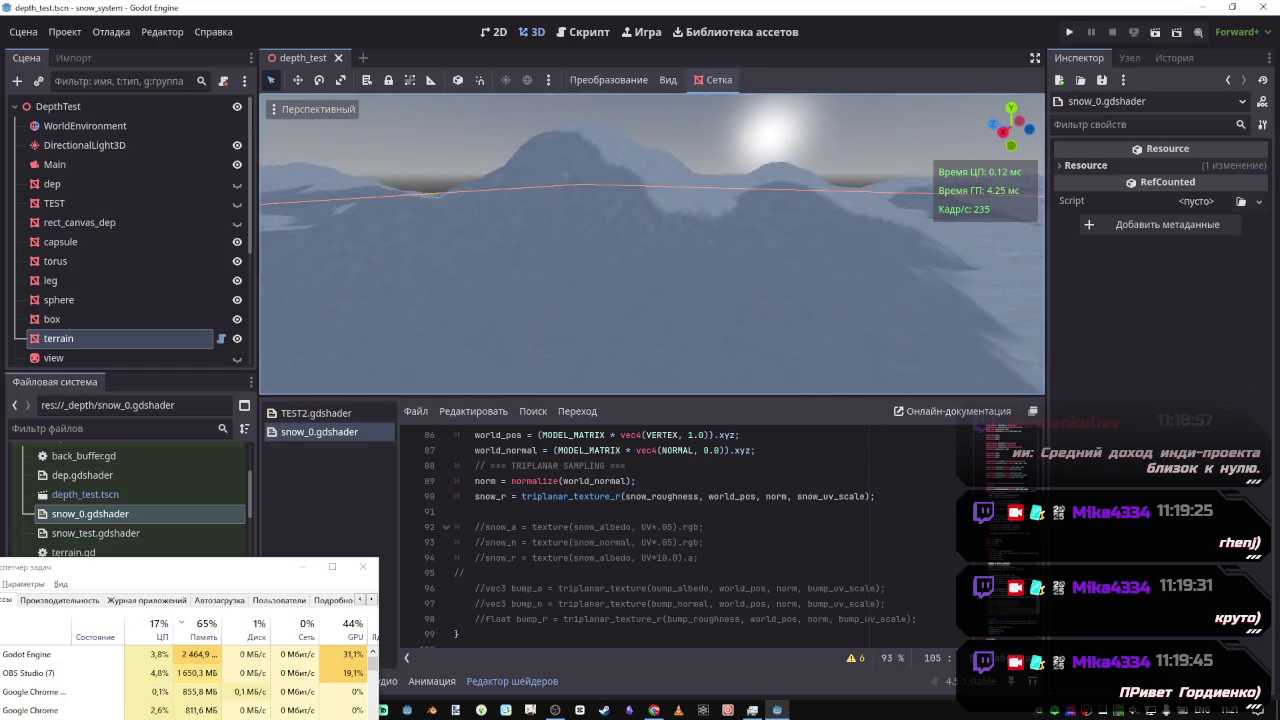
{"action": "key", "text": "w"}
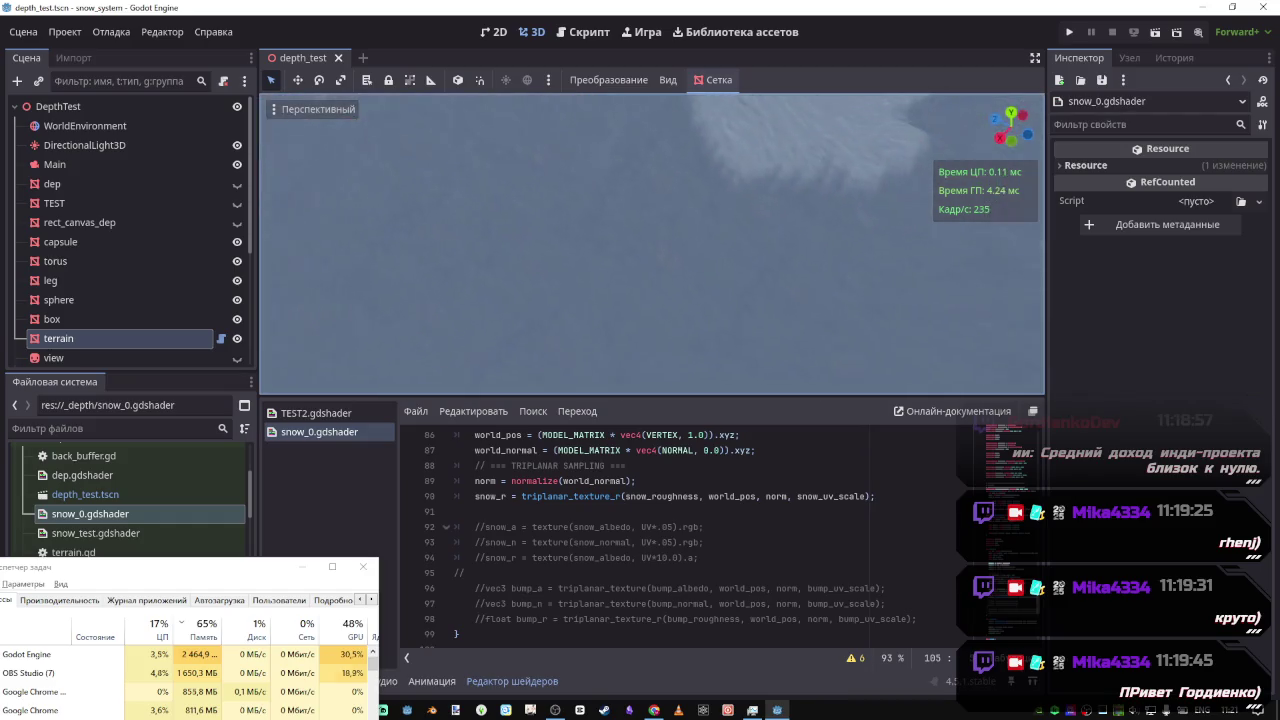
{"action": "key", "text": "w"}
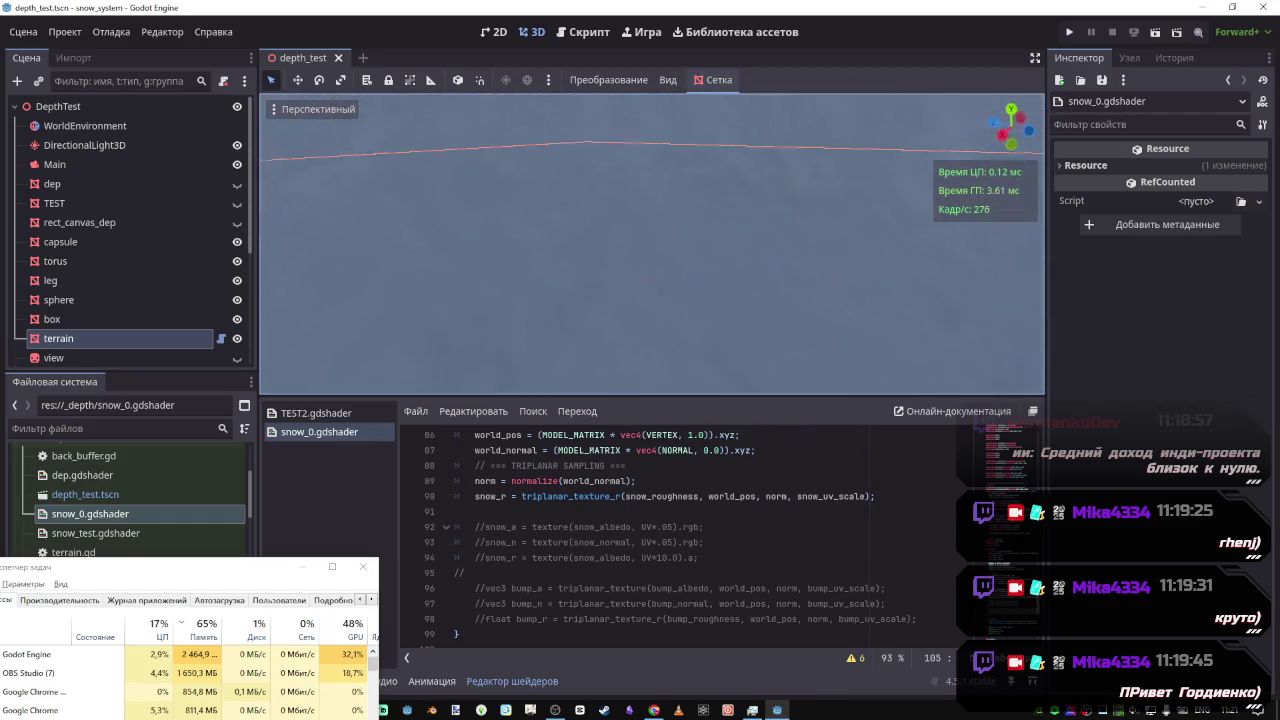
{"action": "key", "text": "w"}
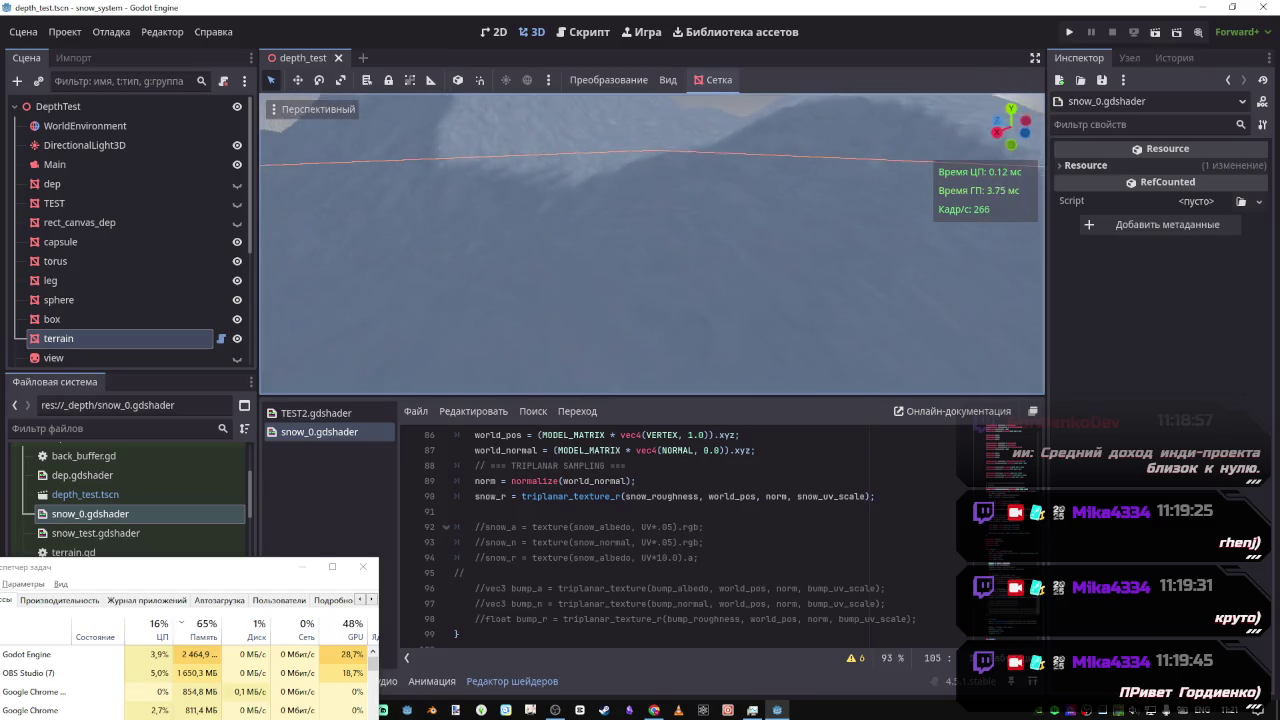
{"action": "key", "text": "w"}
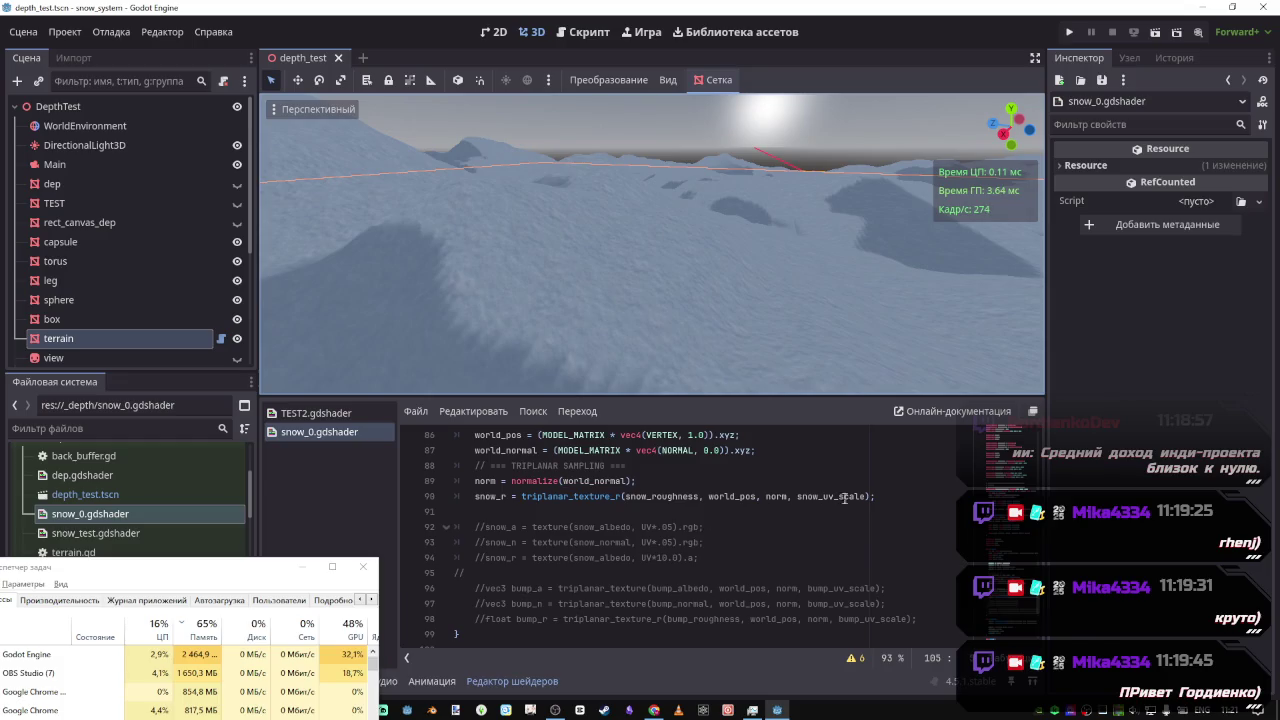
{"action": "triple_click", "coordinate": [463, 496]}
{"action": "key", "text": "ctrl+c"}
{"action": "key", "text": "BackSpace"}
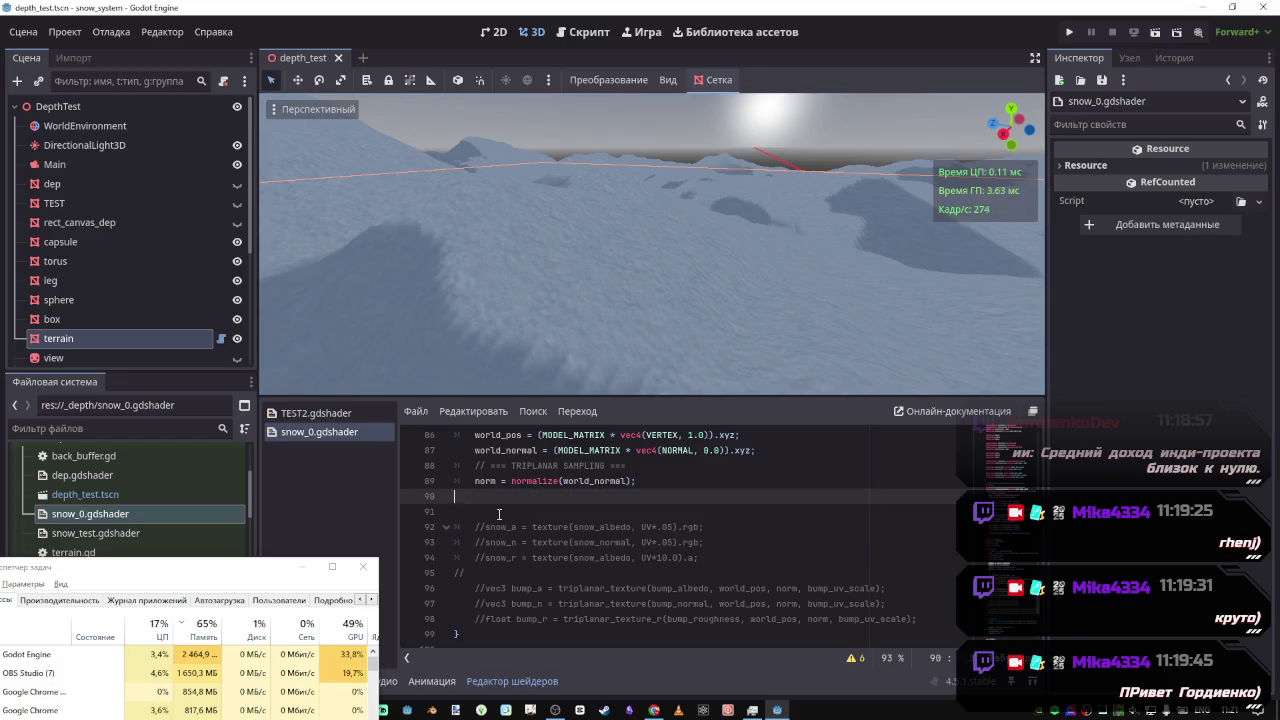
{"action": "key", "text": "BackSpace"}
{"action": "scroll", "coordinate": [519, 521], "scroll_direction": "down", "scroll_amount": 4}
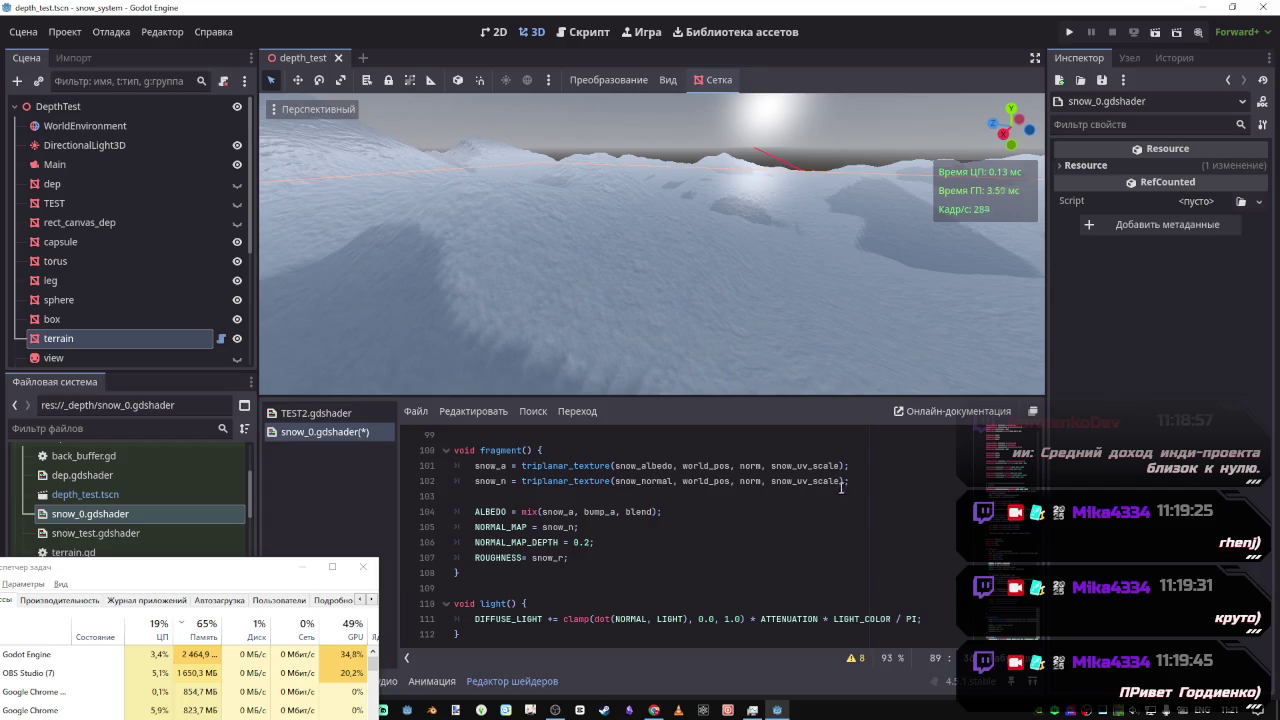
{"action": "left_click", "coordinate": [850, 485]}
{"action": "key", "text": "Return"}
{"action": "key", "text": "ctrl+v"}
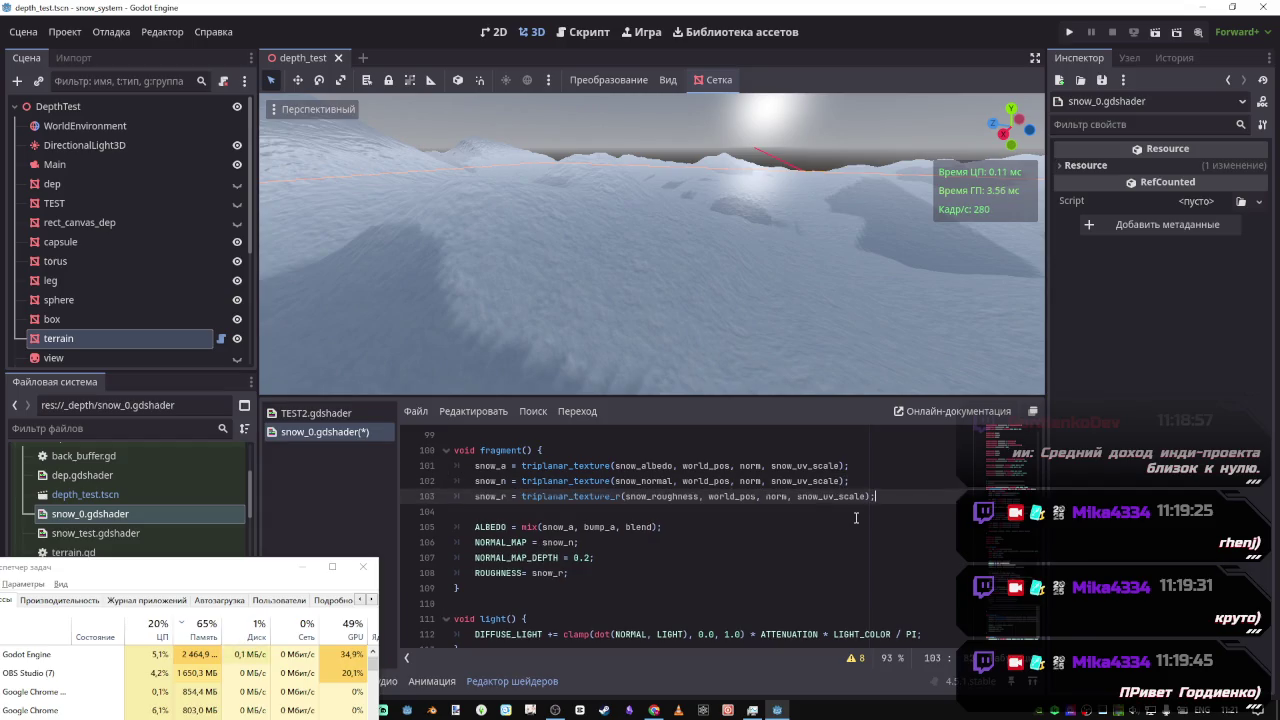
{"action": "key", "text": "ctrl+s"}
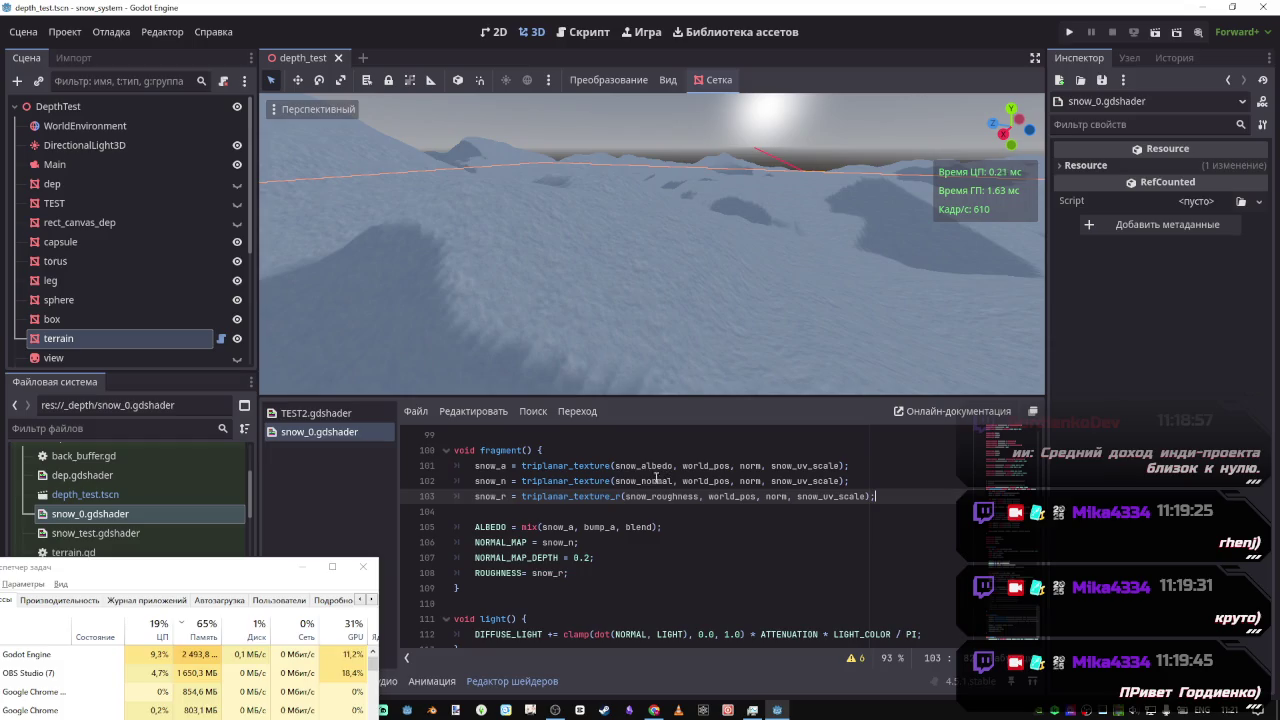
{"action": "right_click", "coordinate": [649, 342]}
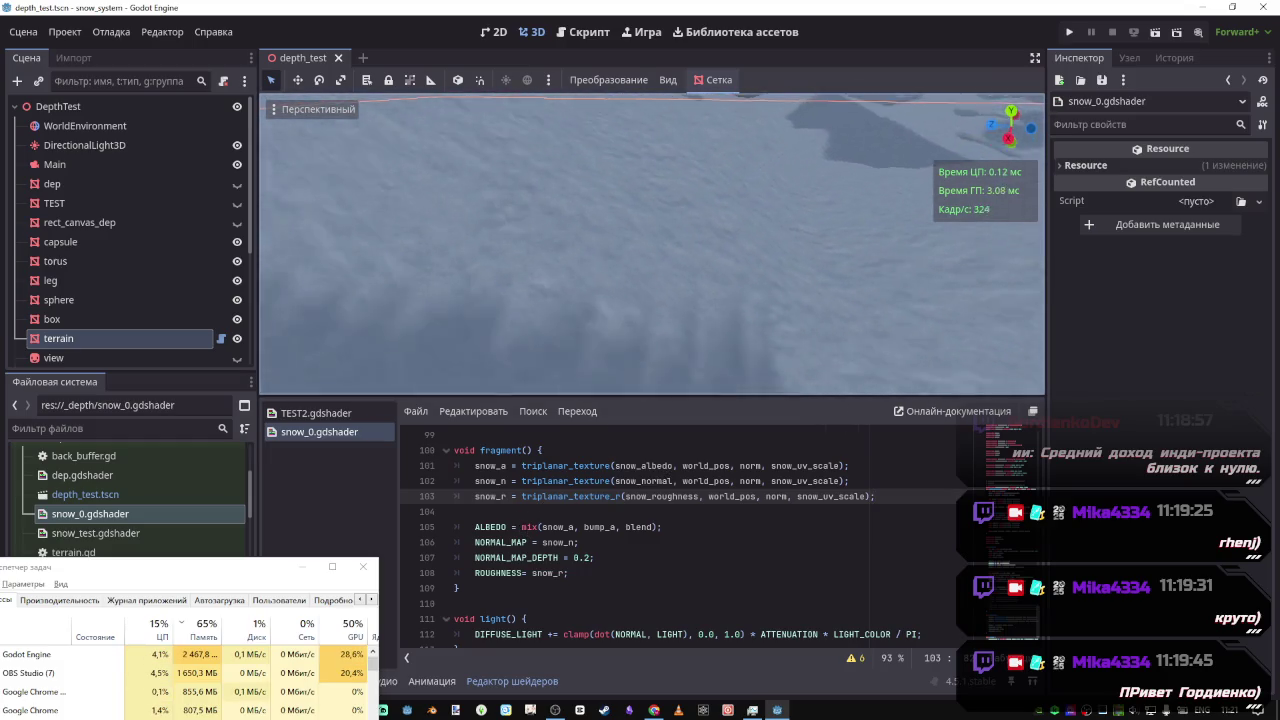
{"action": "left_click", "coordinate": [500, 557]}
{"action": "type", "text": "4"}
{"action": "key", "text": "ctrl+s"}
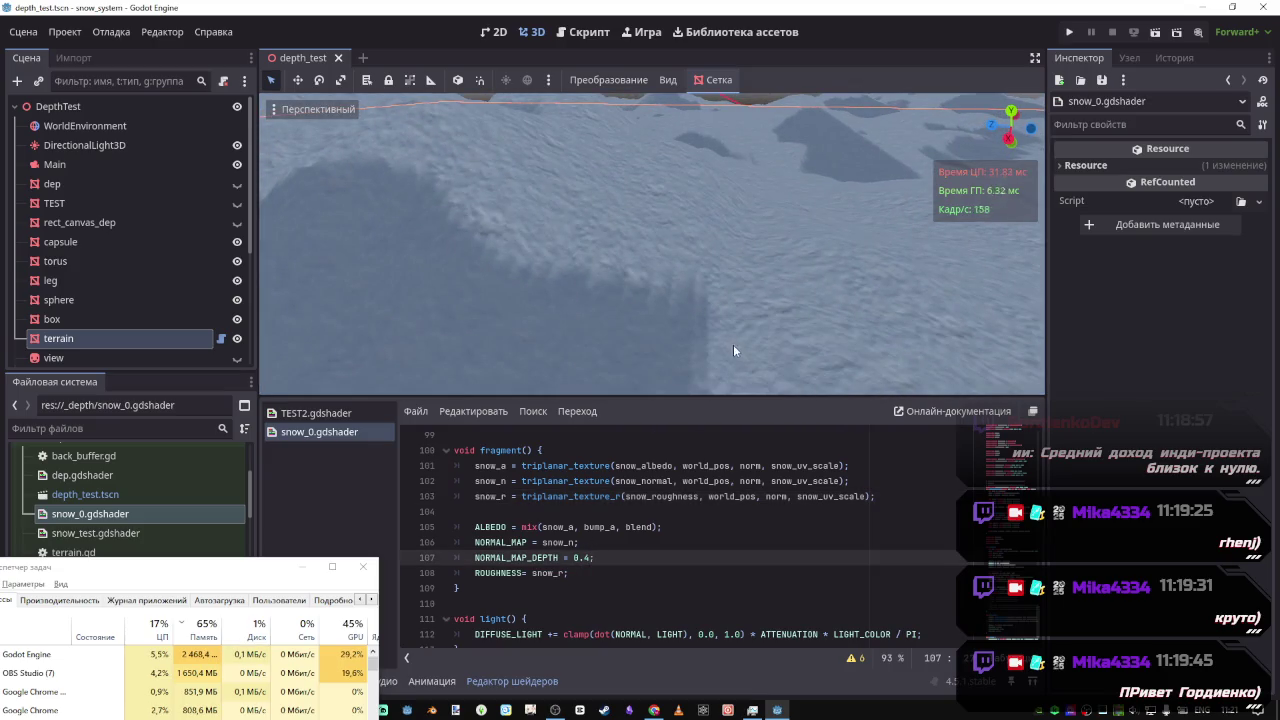
{"action": "left_click_drag", "start_coordinate": [681, 343], "coordinate": [680, 325]}
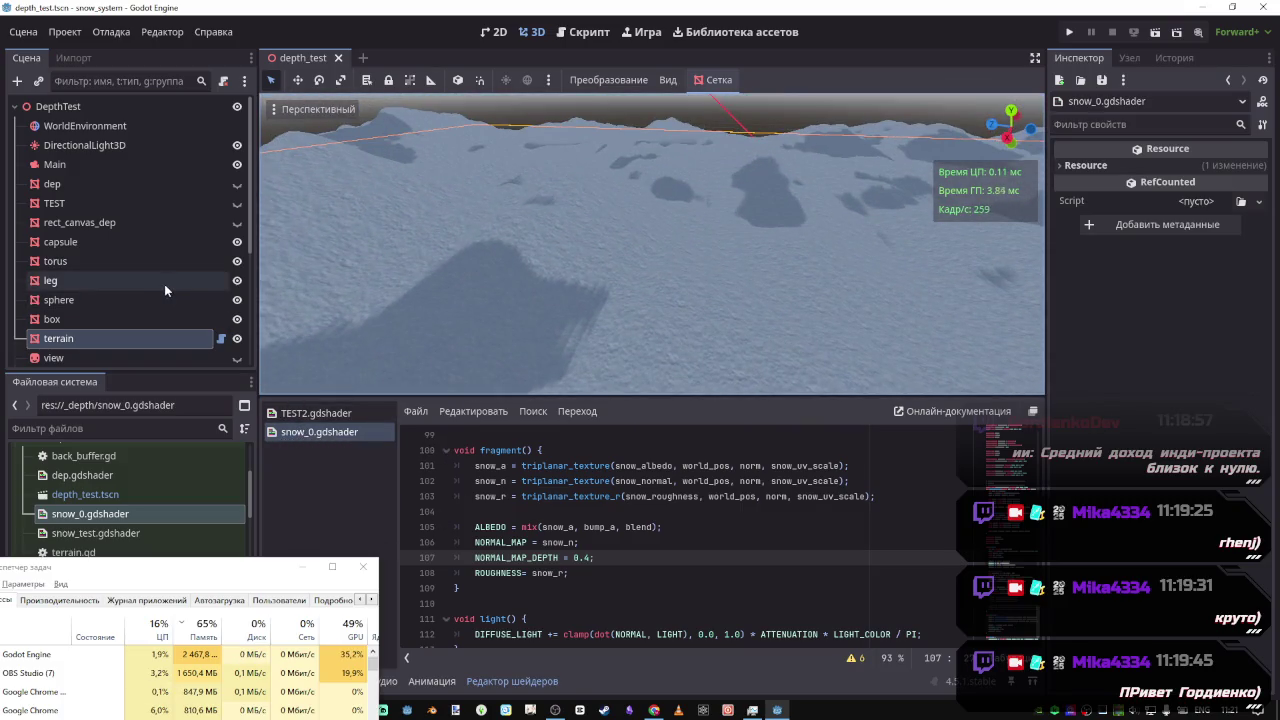
{"action": "left_click", "coordinate": [316, 413]}
{"action": "scroll", "coordinate": [664, 556], "scroll_direction": "down", "scroll_amount": 3}
{"action": "scroll", "coordinate": [664, 556], "scroll_direction": "up", "scroll_amount": 2}
{"action": "scroll", "coordinate": [543, 553], "scroll_direction": "up", "scroll_amount": 1}
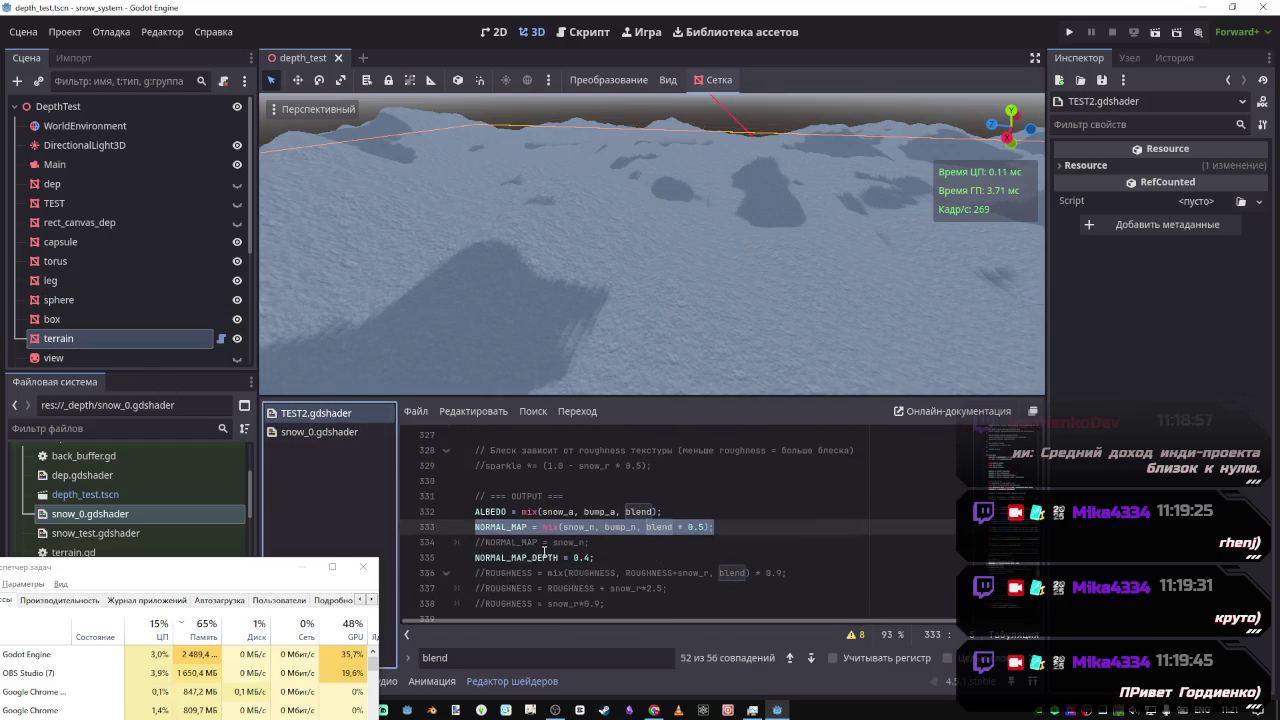
{"action": "left_click", "coordinate": [692, 535]}
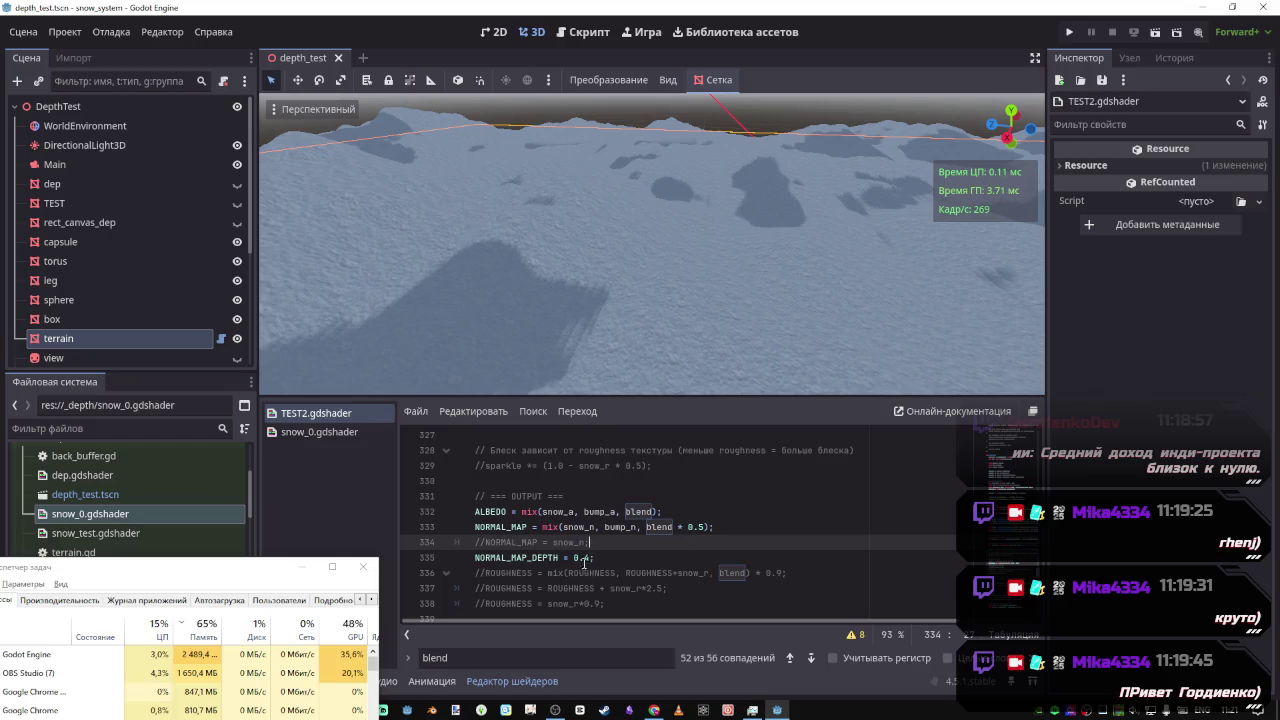
{"action": "mouse_move", "coordinate": [594, 557]}
{"action": "left_mouse_down"}
{"action": "mouse_move", "coordinate": [470, 557]}
{"action": "mouse_move", "coordinate": [528, 527]}
{"action": "mouse_move", "coordinate": [718, 528]}
{"action": "left_mouse_up"}
{"action": "left_click", "coordinate": [320, 433]}
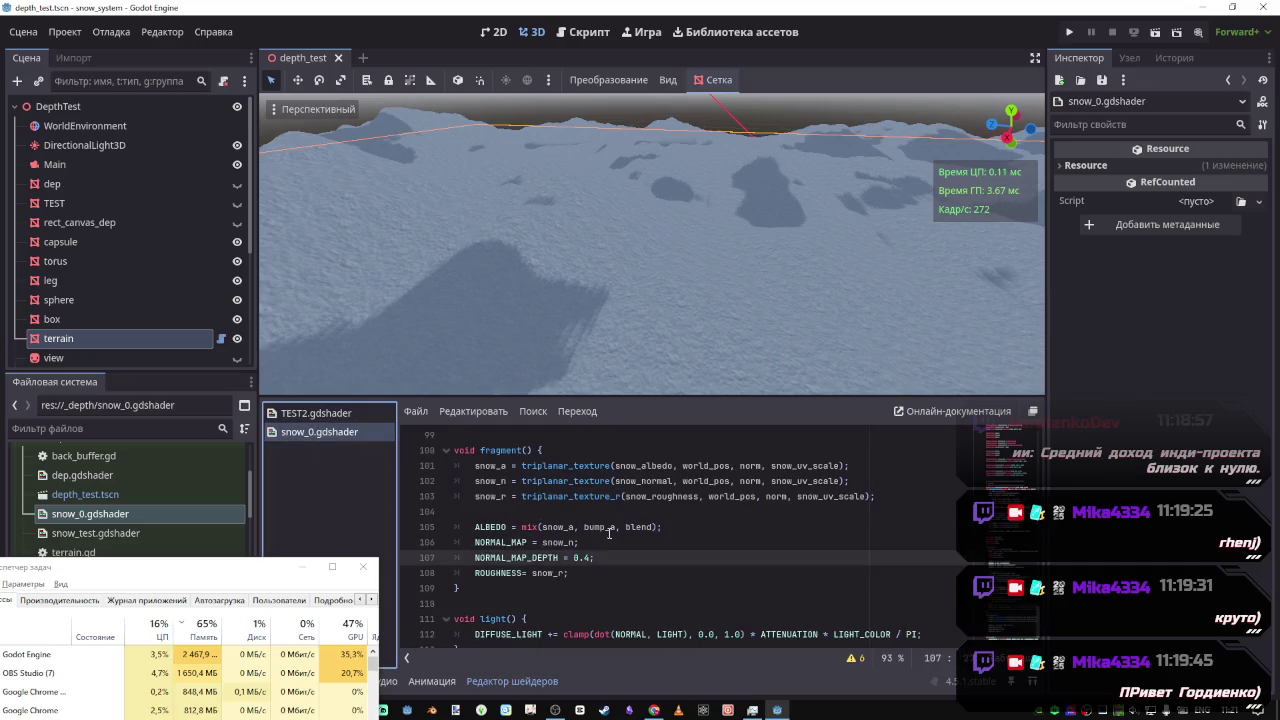
{"action": "left_click", "coordinate": [316, 414]}
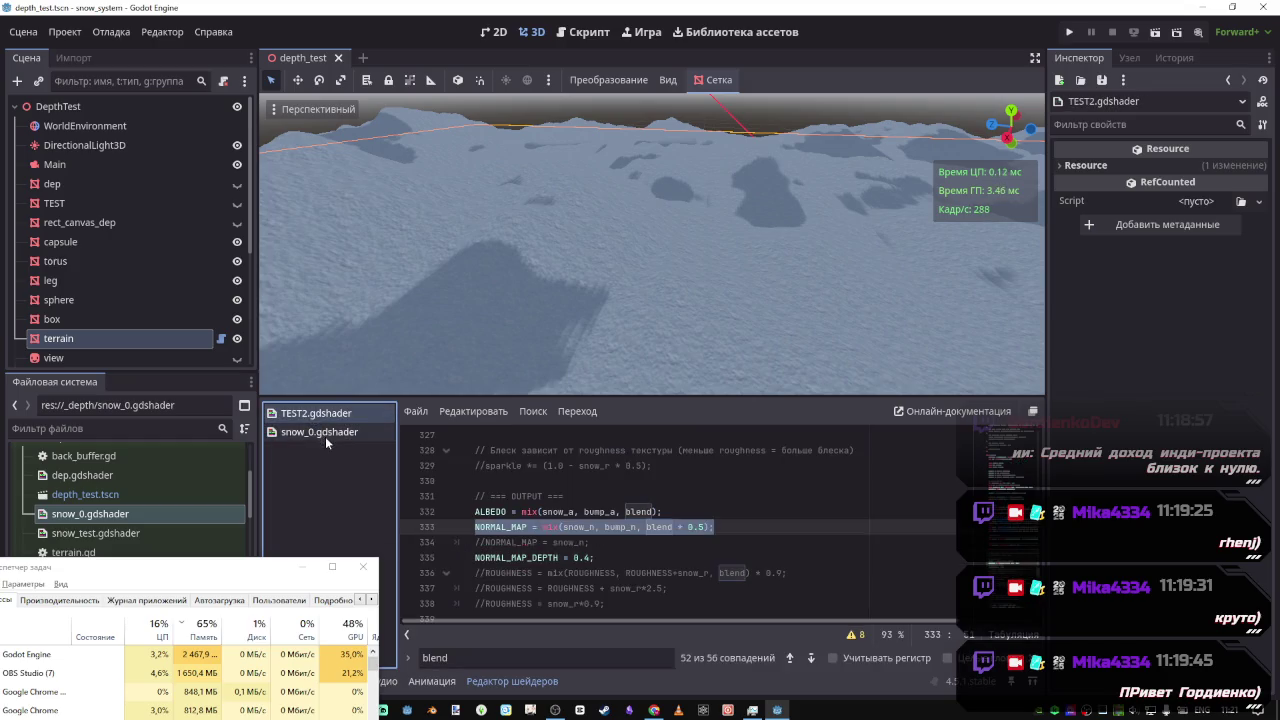
{"action": "left_click", "coordinate": [322, 432]}
{"action": "scroll", "coordinate": [588, 557], "scroll_direction": "up", "scroll_amount": 4}
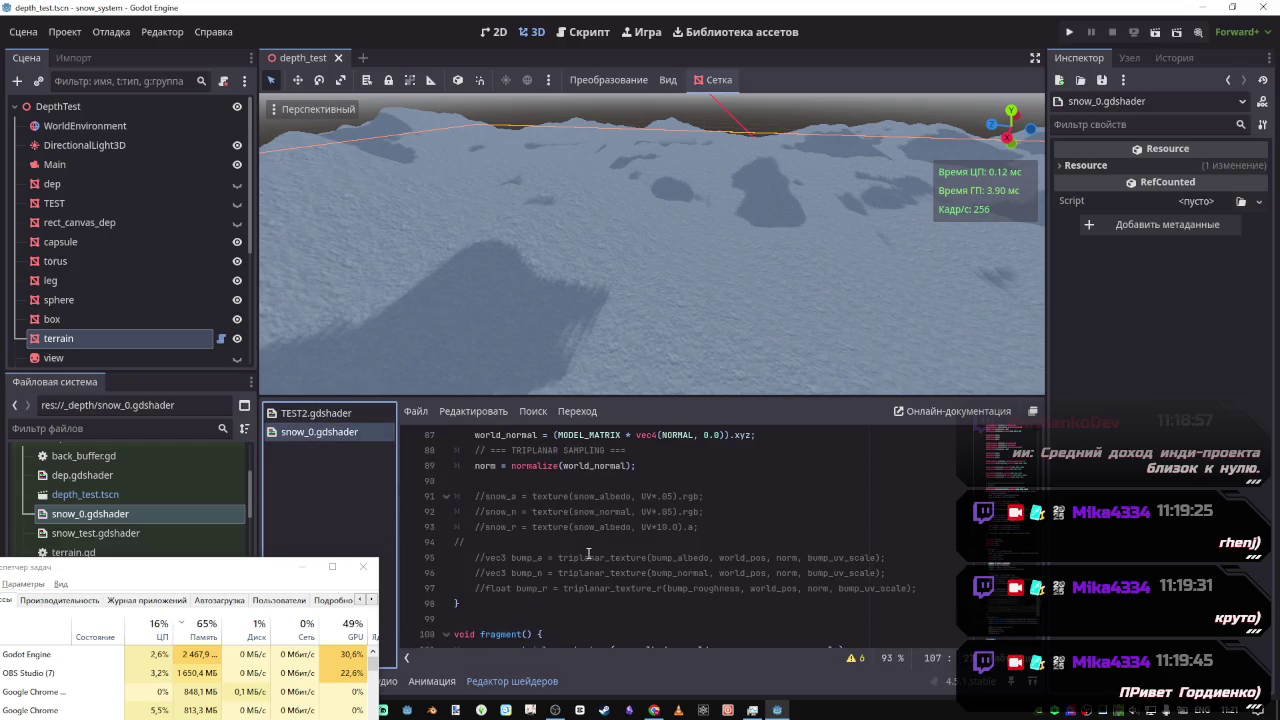
{"action": "left_click_drag", "start_coordinate": [925, 590], "coordinate": [490, 558]}
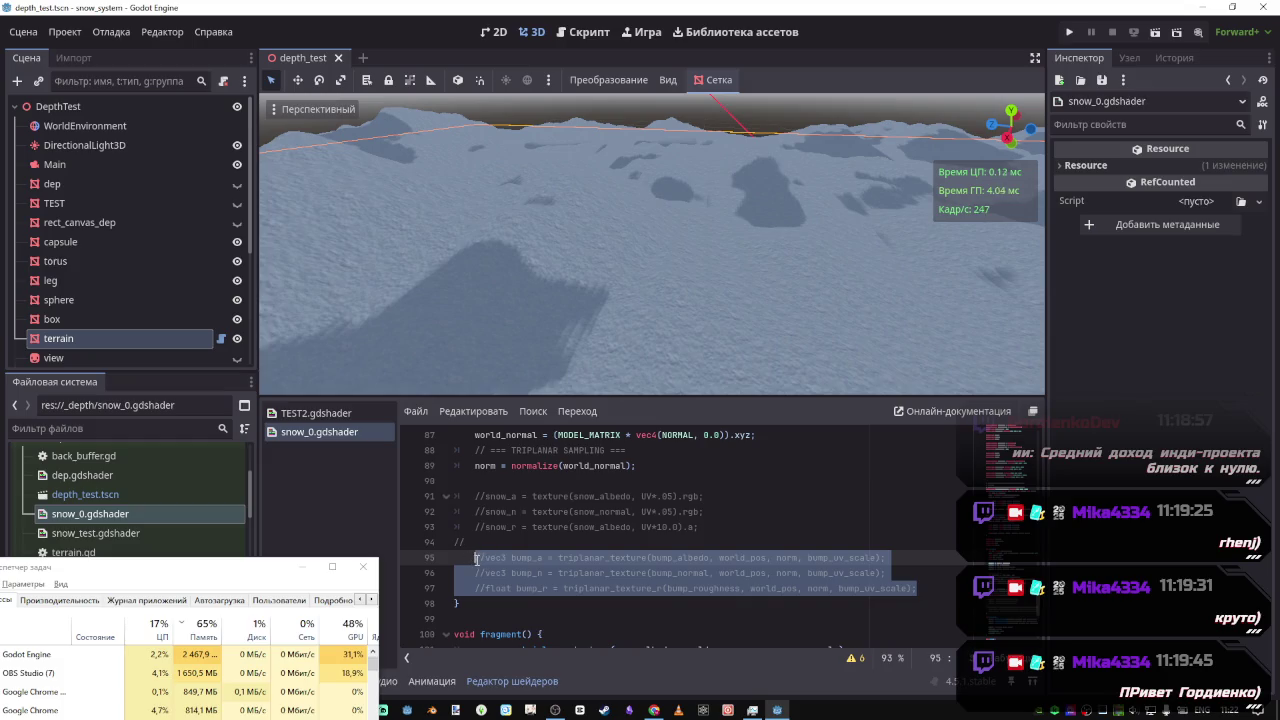
{"action": "scroll", "coordinate": [490, 572], "scroll_direction": "down", "scroll_amount": 3}
Paste the bump_a, bump_n and bump_r samples after the snow_r line in fragment(), uncomment them, and save
{"action": "left_click", "coordinate": [896, 545]}
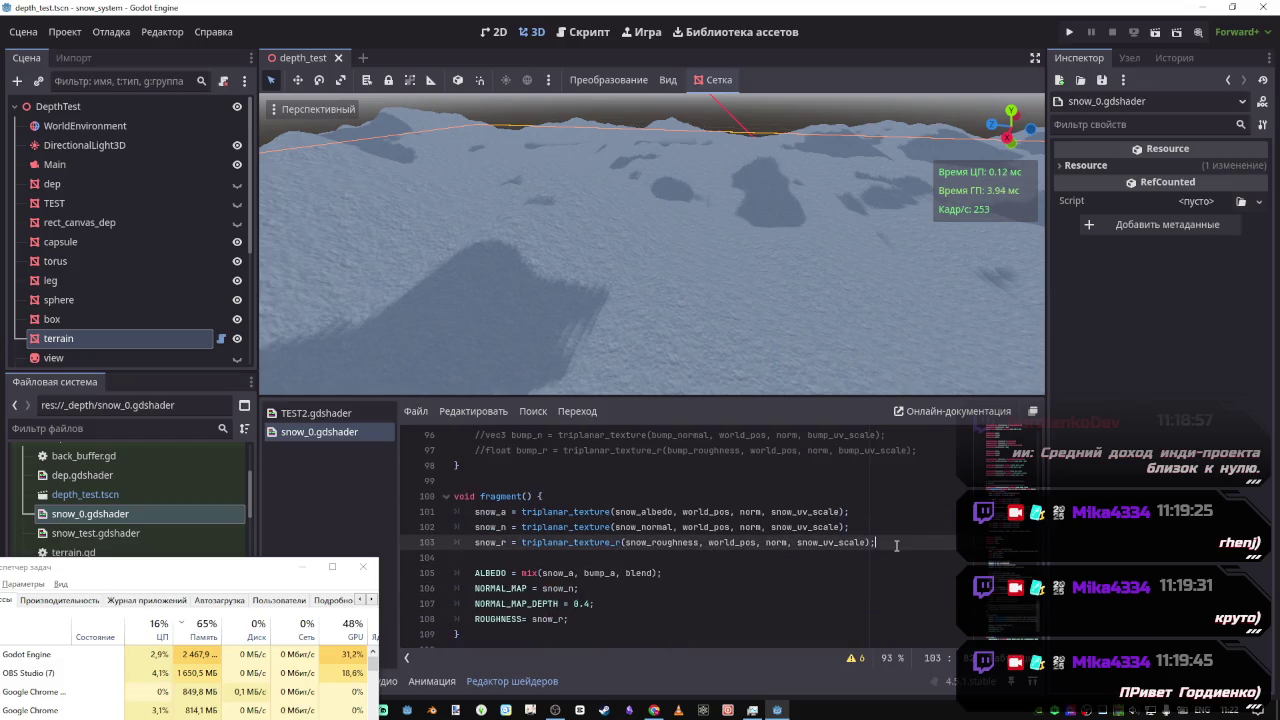
{"action": "key", "text": "Return"}
{"action": "type", "text": "//vec3 bump_a = triplanar_texture(snow_albedo, world_pos, norm, bump_uv_scale); \t//vec3 bump_n = triplanar_texture(bump_normal, world_pos, norm, bump_uv_scale); \t//float bump_r = triplanar_texture_r(bump_roughness, world_pos, norm, bump_uv_scale);"}
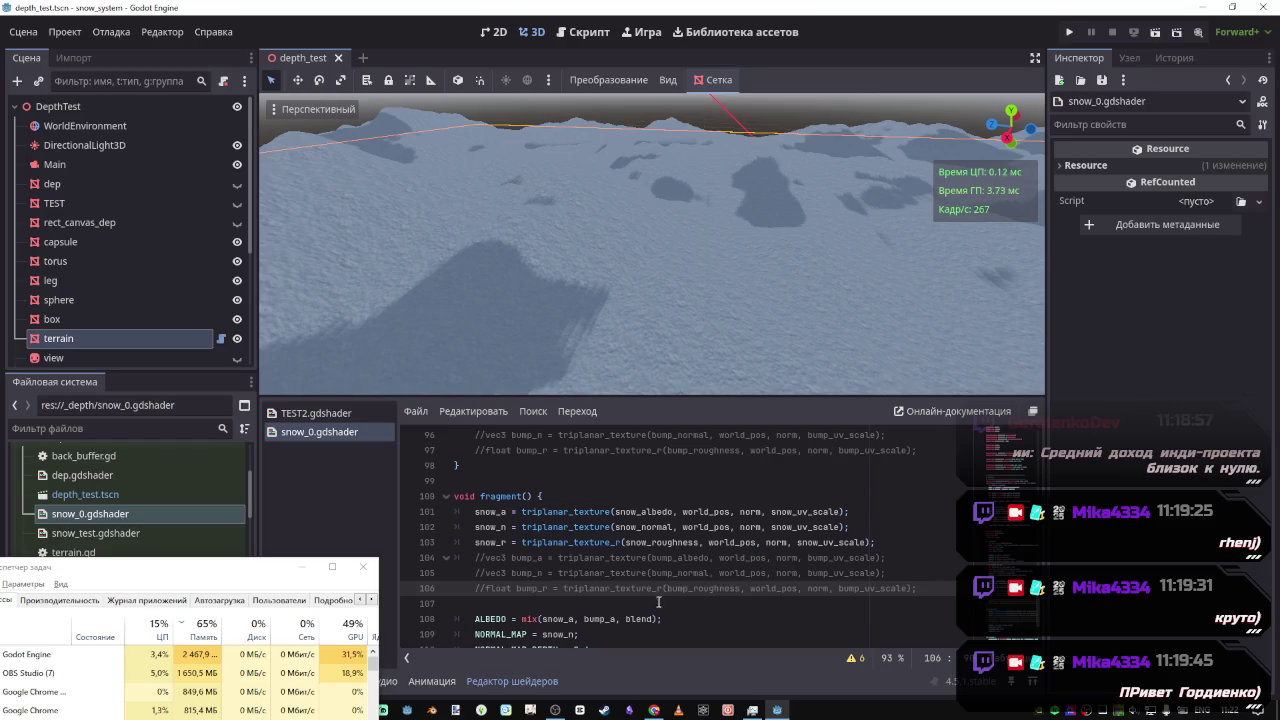
{"action": "left_click_drag", "start_coordinate": [658, 590], "coordinate": [627, 560]}
{"action": "key", "text": "ctrl+k"}
{"action": "key", "text": "ctrl+s"}
Delete the old commented-out bump sampling block and its leftover empty line
{"action": "scroll", "coordinate": [630, 560], "scroll_direction": "up", "scroll_amount": 2}
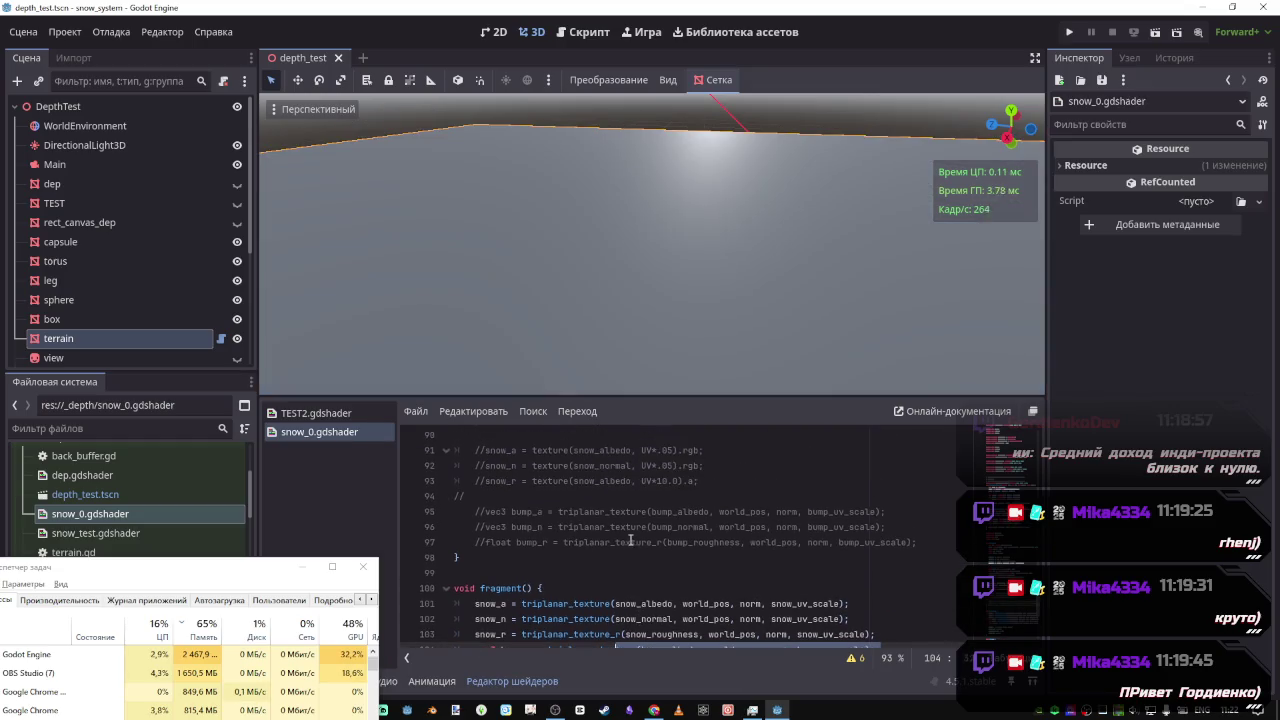
{"action": "mouse_move", "coordinate": [916, 542]}
{"action": "left_mouse_down"}
{"action": "mouse_move", "coordinate": [636, 492]}
{"action": "mouse_move", "coordinate": [455, 440]}
{"action": "mouse_move", "coordinate": [446, 547]}
{"action": "left_mouse_up"}
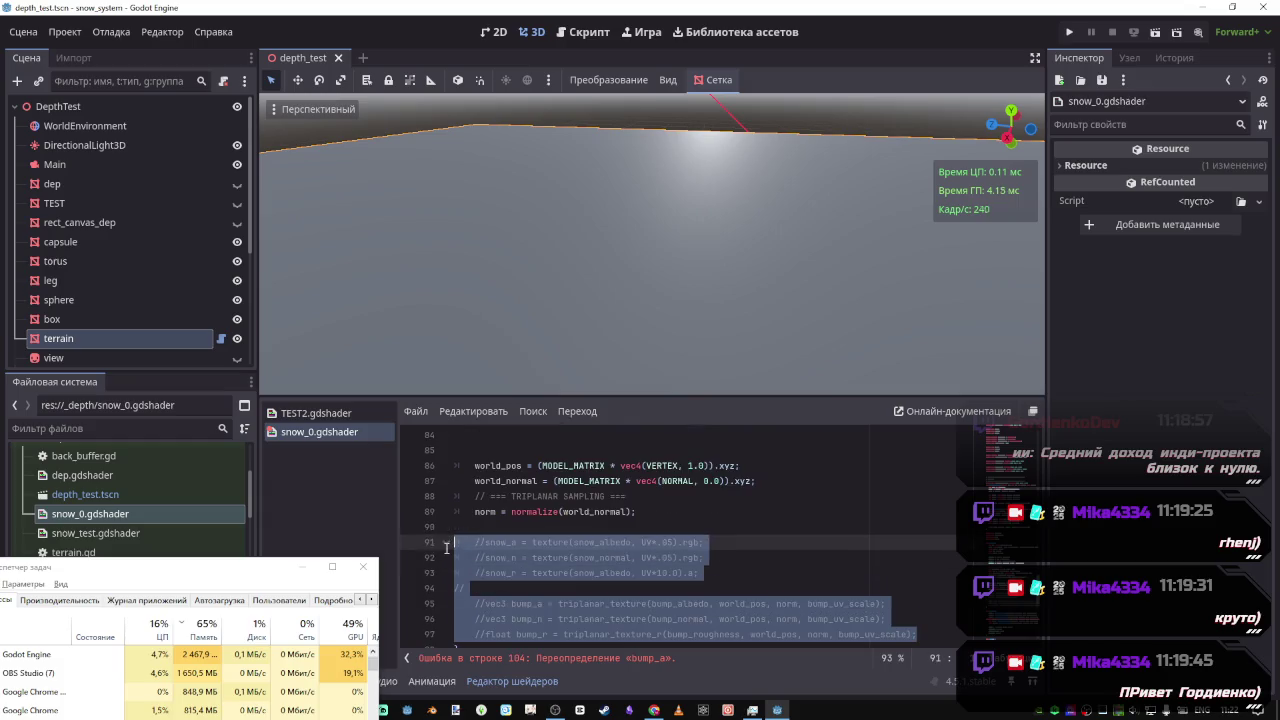
{"action": "key", "text": "Delete"}
{"action": "key", "text": "BackSpace"}
{"action": "scroll", "coordinate": [600, 520], "scroll_direction": "up", "scroll_amount": 2}
{"action": "scroll", "coordinate": [640, 528], "scroll_direction": "down", "scroll_amount": 3}
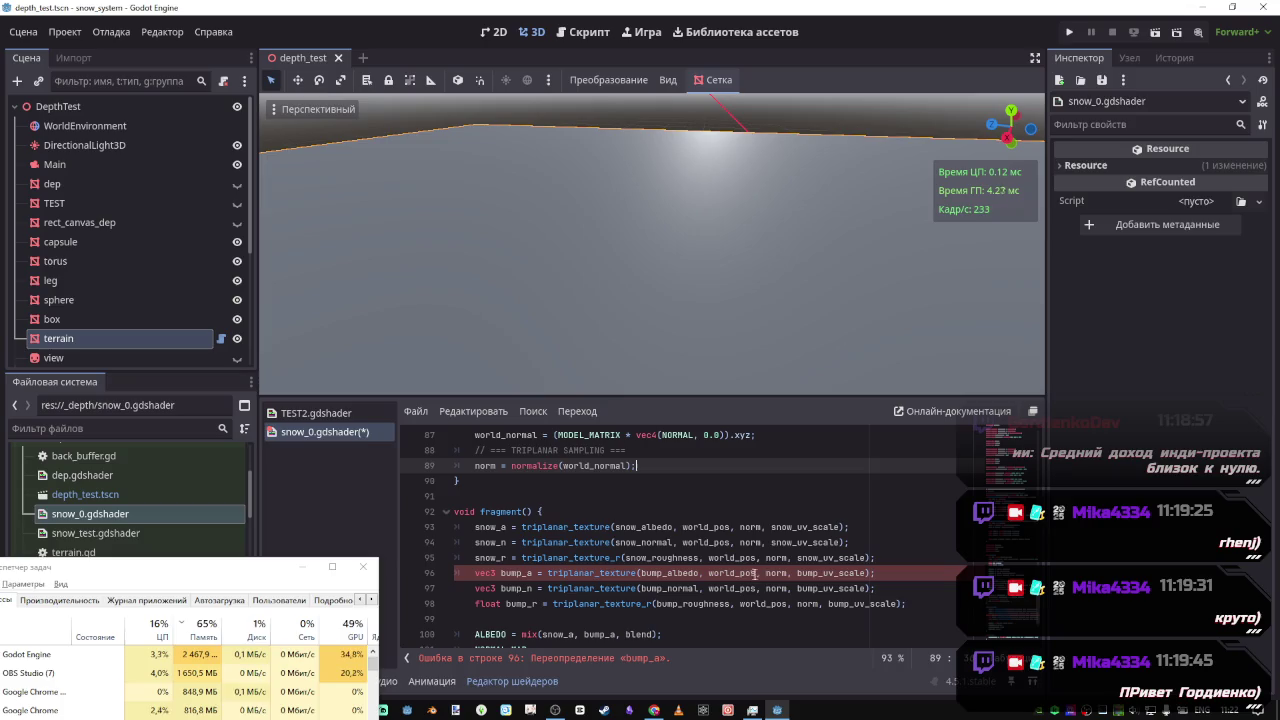
Remove the vec3 type from the bump_a and bump_n lines so they assign the existing varyings
{"action": "left_click", "coordinate": [747, 527]}
{"action": "scroll", "coordinate": [545, 590], "scroll_direction": "down", "scroll_amount": 1}
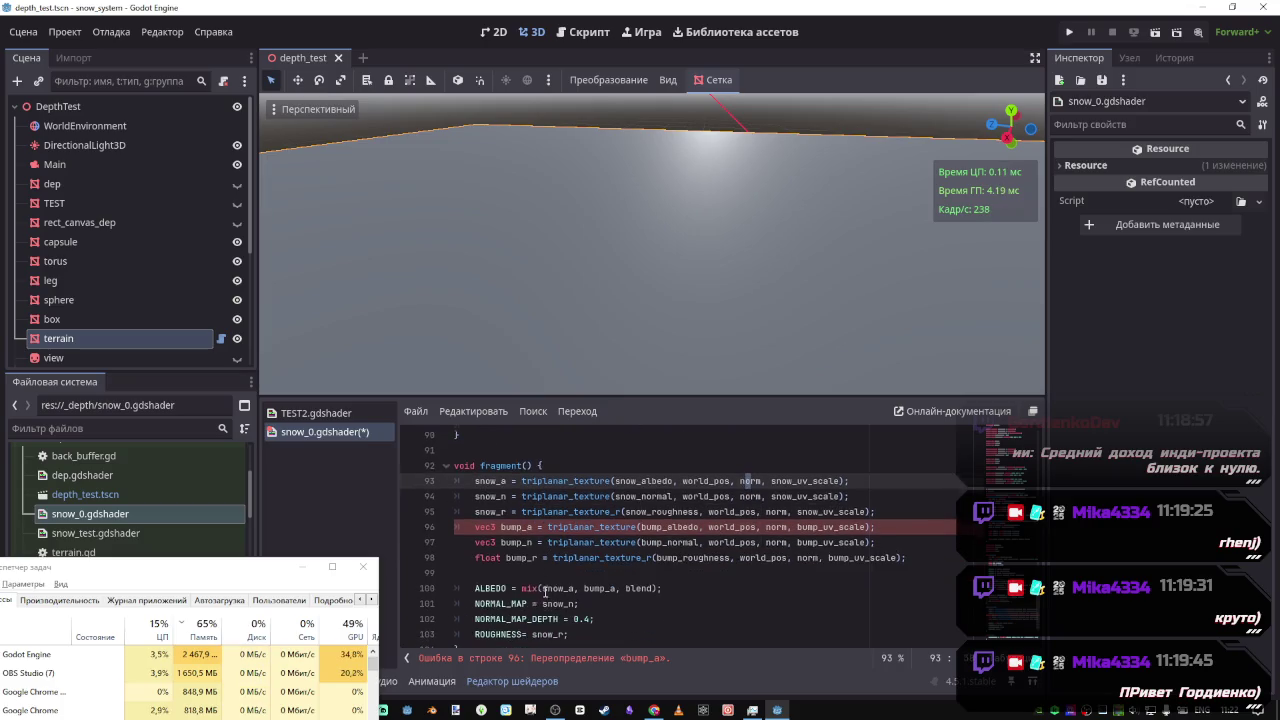
{"action": "left_click", "coordinate": [501, 542]}
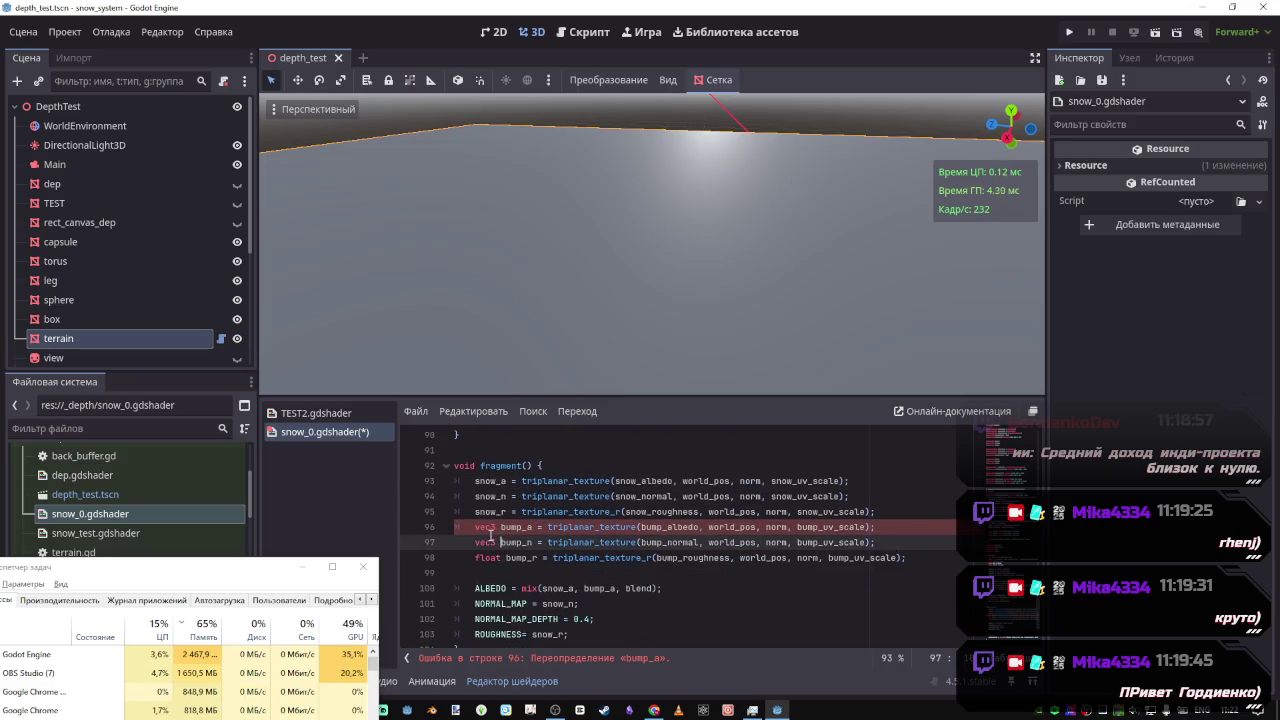
{"action": "left_click_drag", "start_coordinate": [503, 527], "coordinate": [487, 527]}
{"action": "key", "text": "ctrl+d"}
{"action": "key", "text": "ctrl+d"}
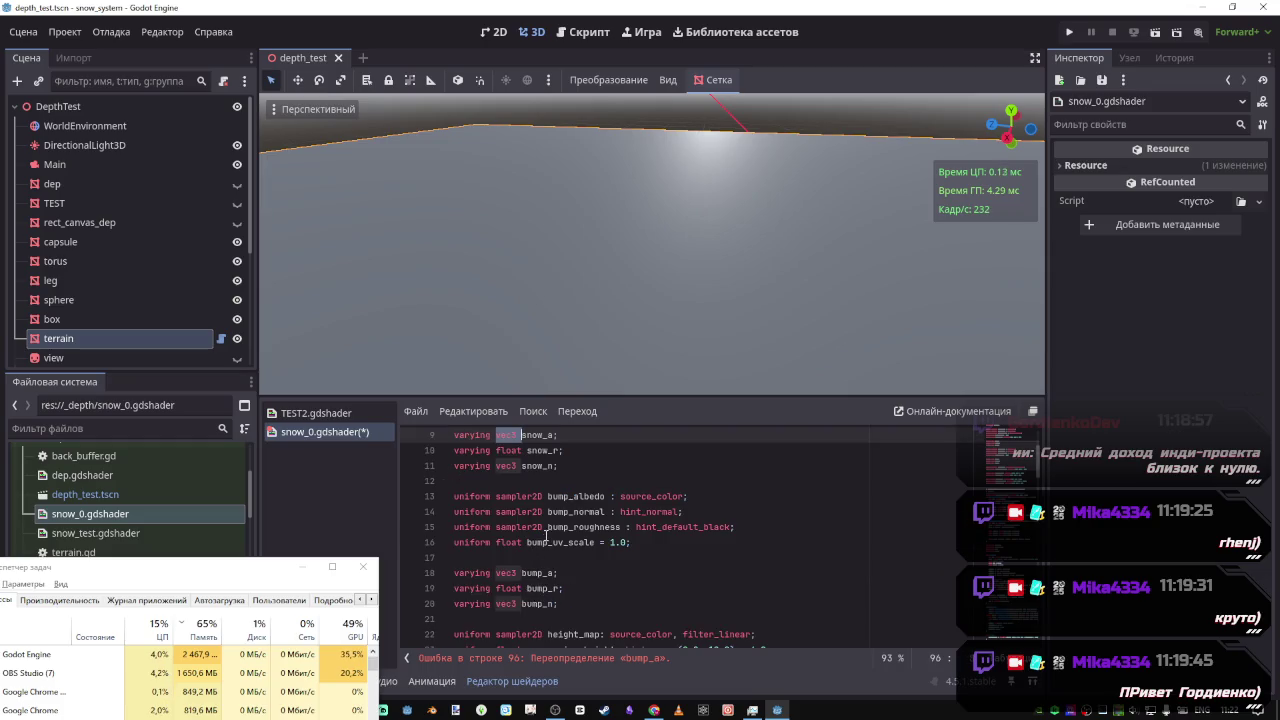
{"action": "scroll", "coordinate": [500, 470], "scroll_direction": "down", "scroll_amount": 20}
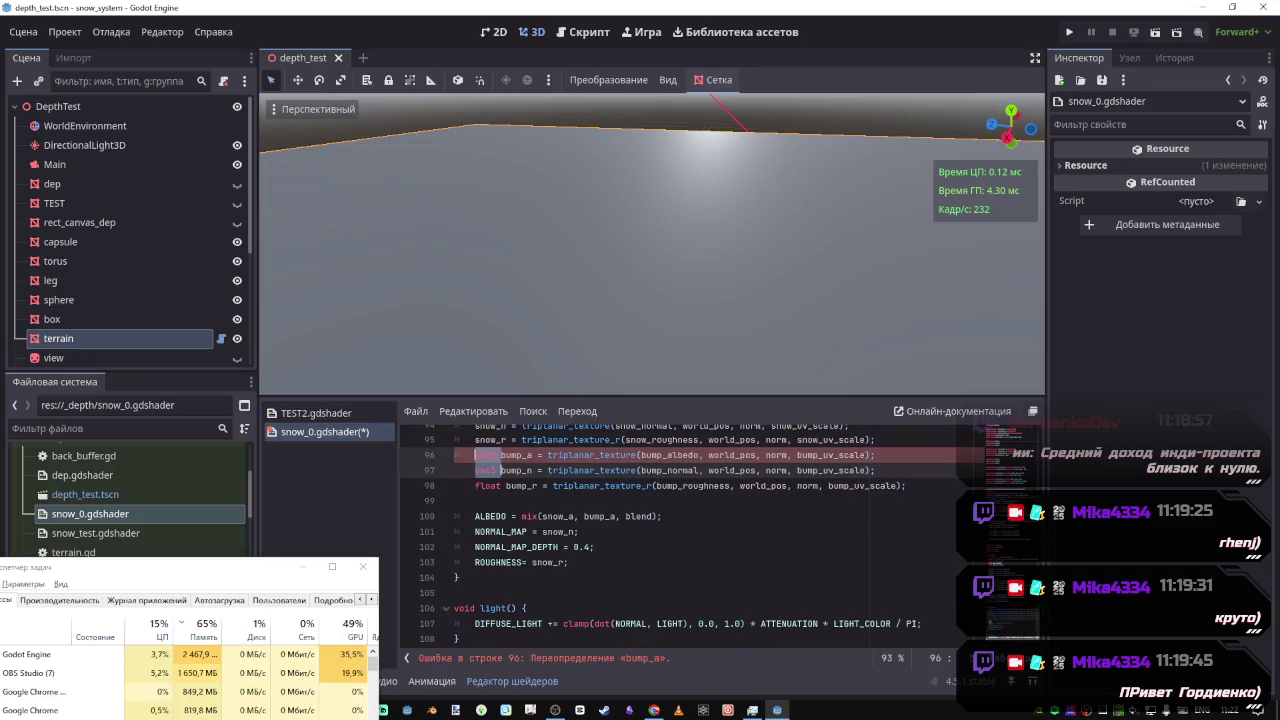
{"action": "left_click", "coordinate": [530, 455]}
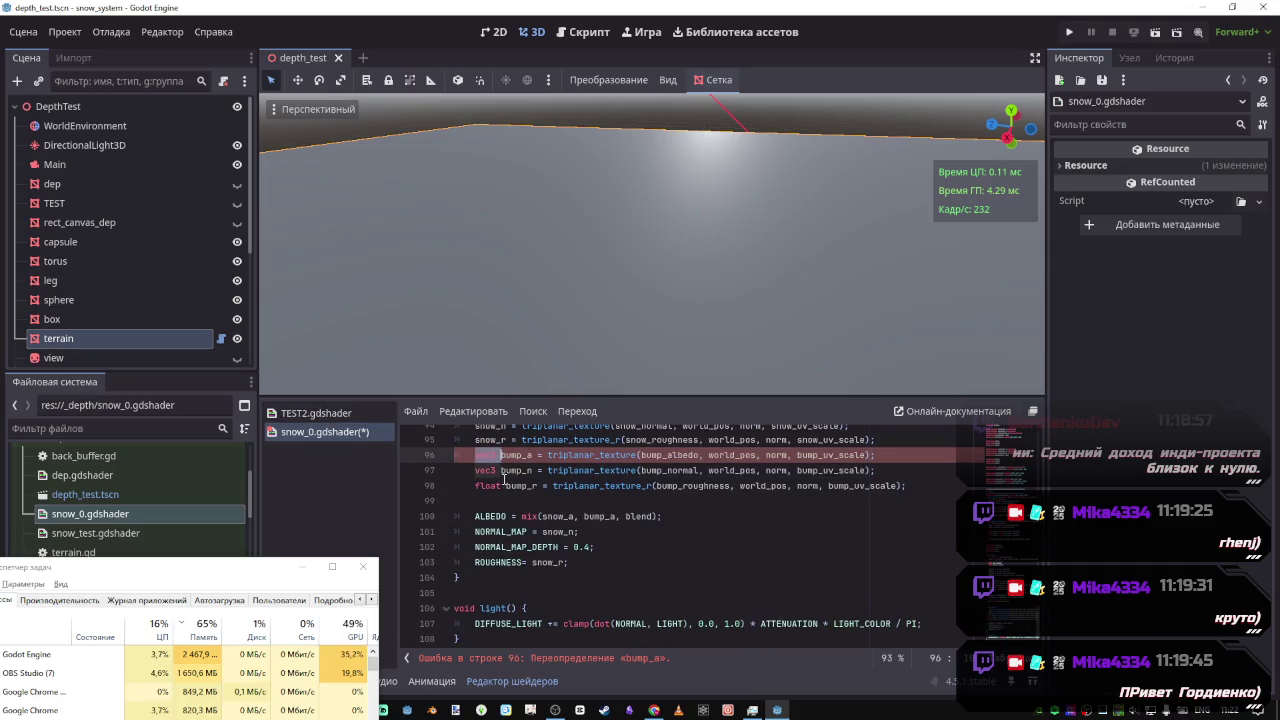
{"action": "key", "text": "ctrl+d"}
{"action": "key", "text": "Delete"}
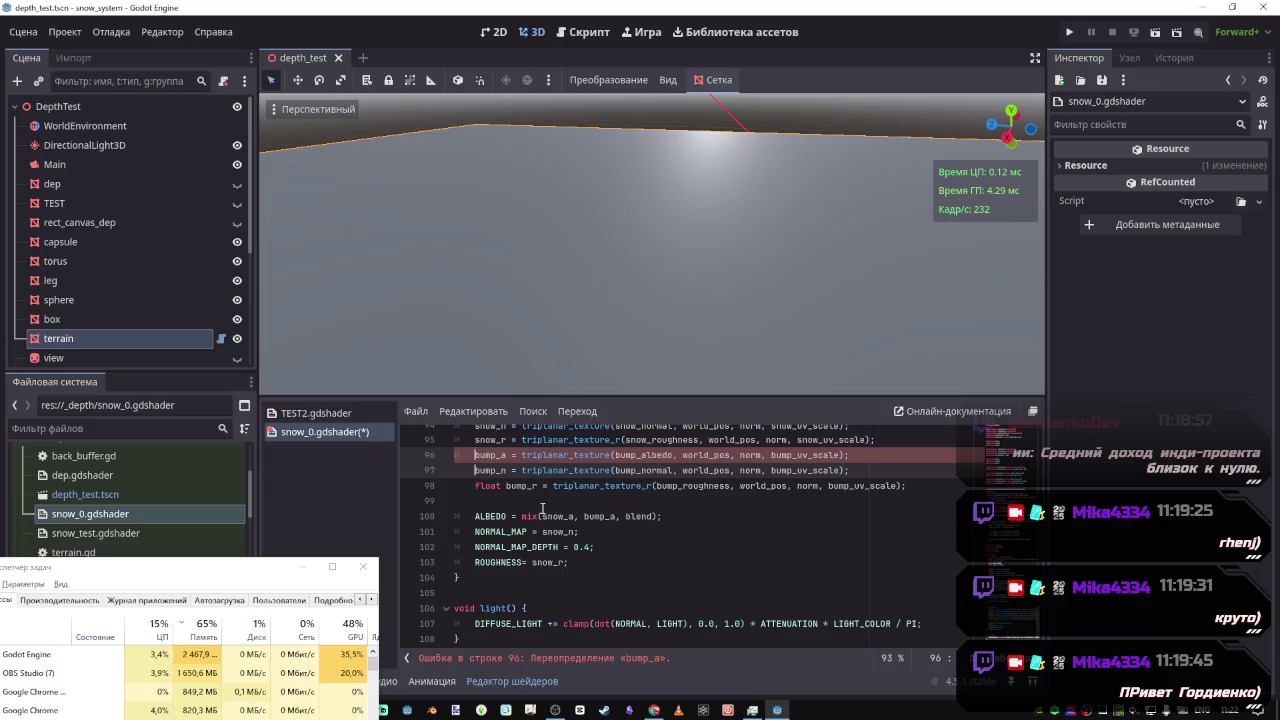
Remove float from the bump_r line so it reuses the existing varying
{"action": "left_click", "coordinate": [477, 486]}
{"action": "left_click", "coordinate": [507, 487]}
{"action": "key", "text": "BackSpace"}
{"action": "key", "text": "BackSpace"}
{"action": "key", "text": "BackSpace"}
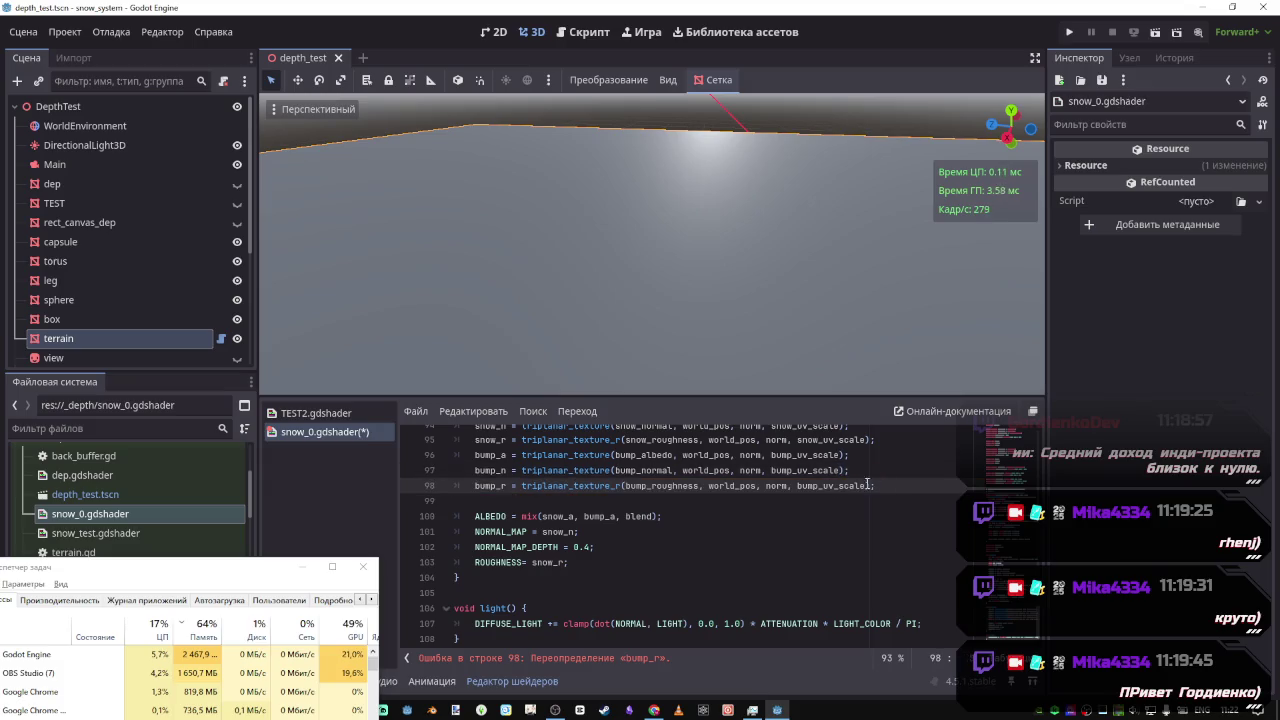
{"action": "left_click", "coordinate": [476, 516]}
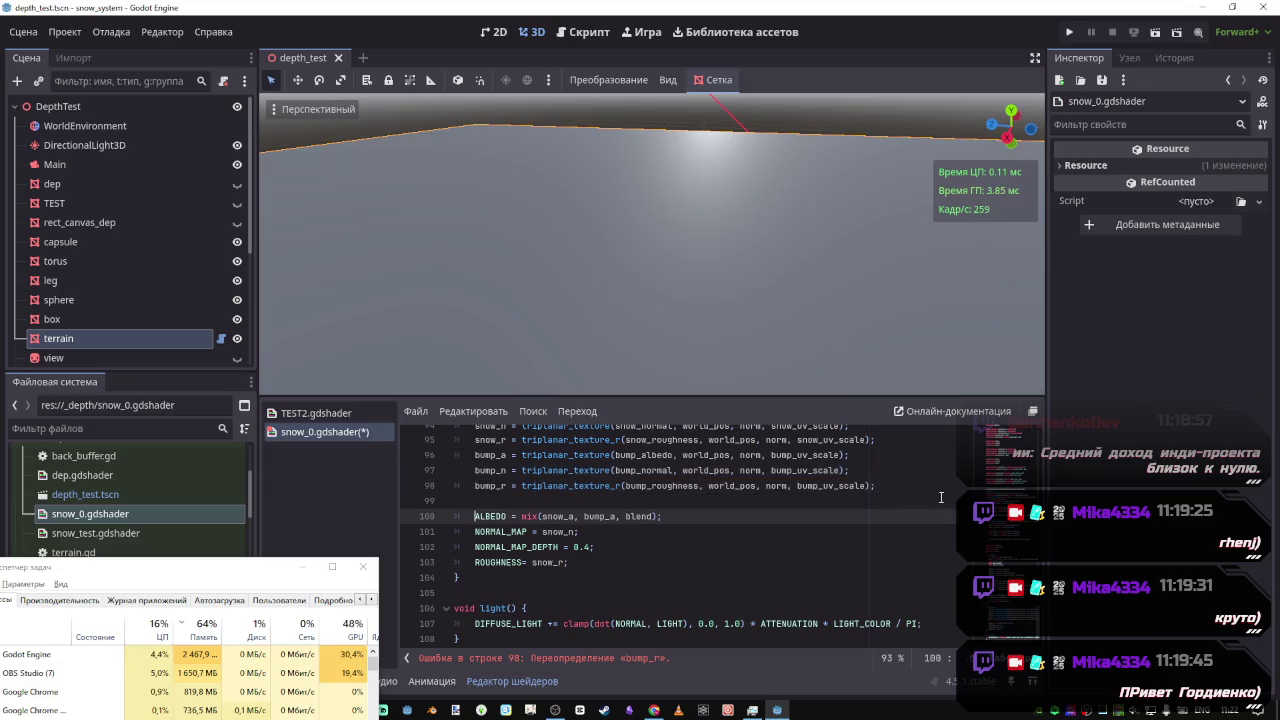
{"action": "left_click", "coordinate": [597, 574]}
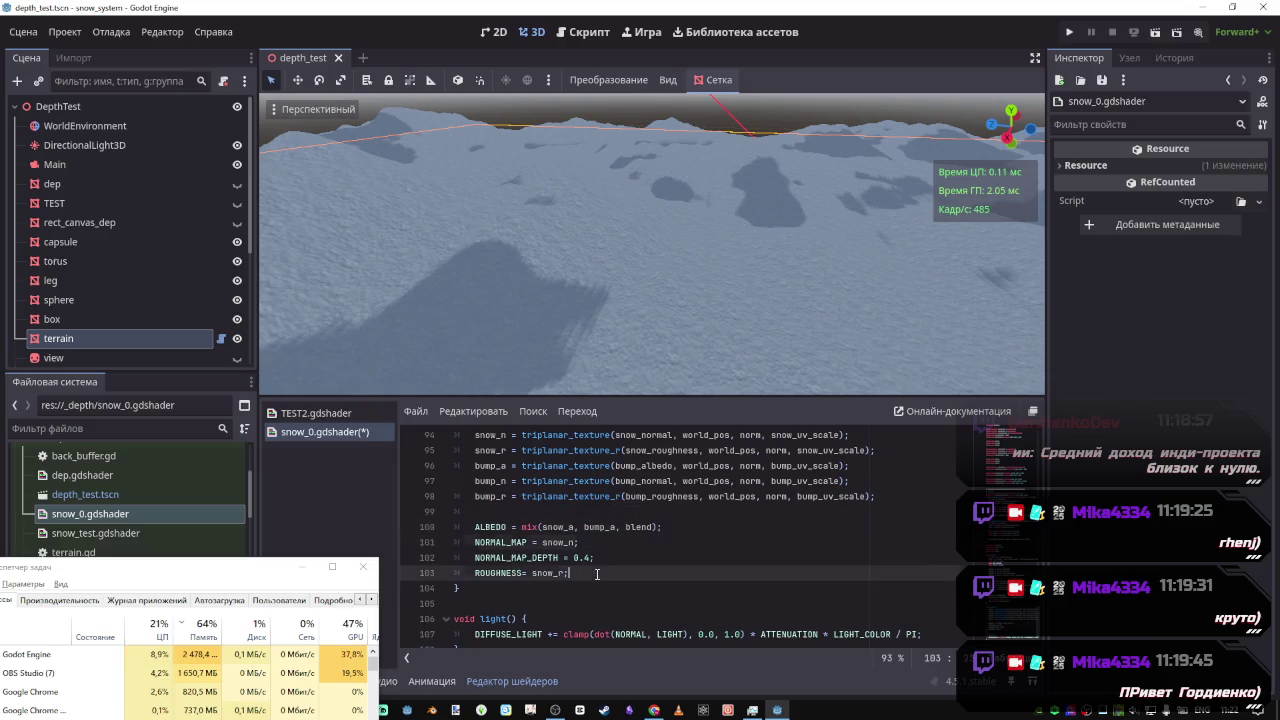
Replace snow_0's NORMAL_MAP line with TEST2's mix of snow_n and bump_n at blend * 0.5, and save
{"action": "left_click", "coordinate": [316, 413]}
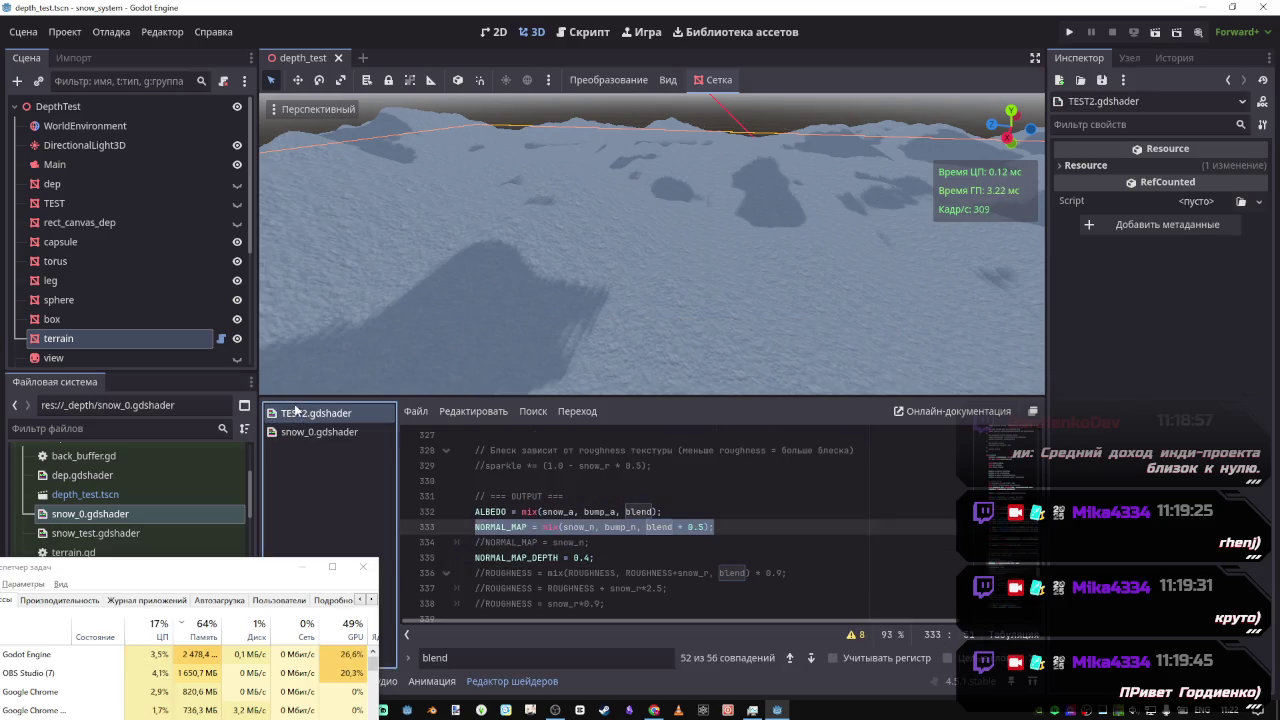
{"action": "mouse_move", "coordinate": [714, 527]}
{"action": "left_mouse_down"}
{"action": "mouse_move", "coordinate": [474, 530]}
{"action": "mouse_move", "coordinate": [408, 516]}
{"action": "left_mouse_up"}
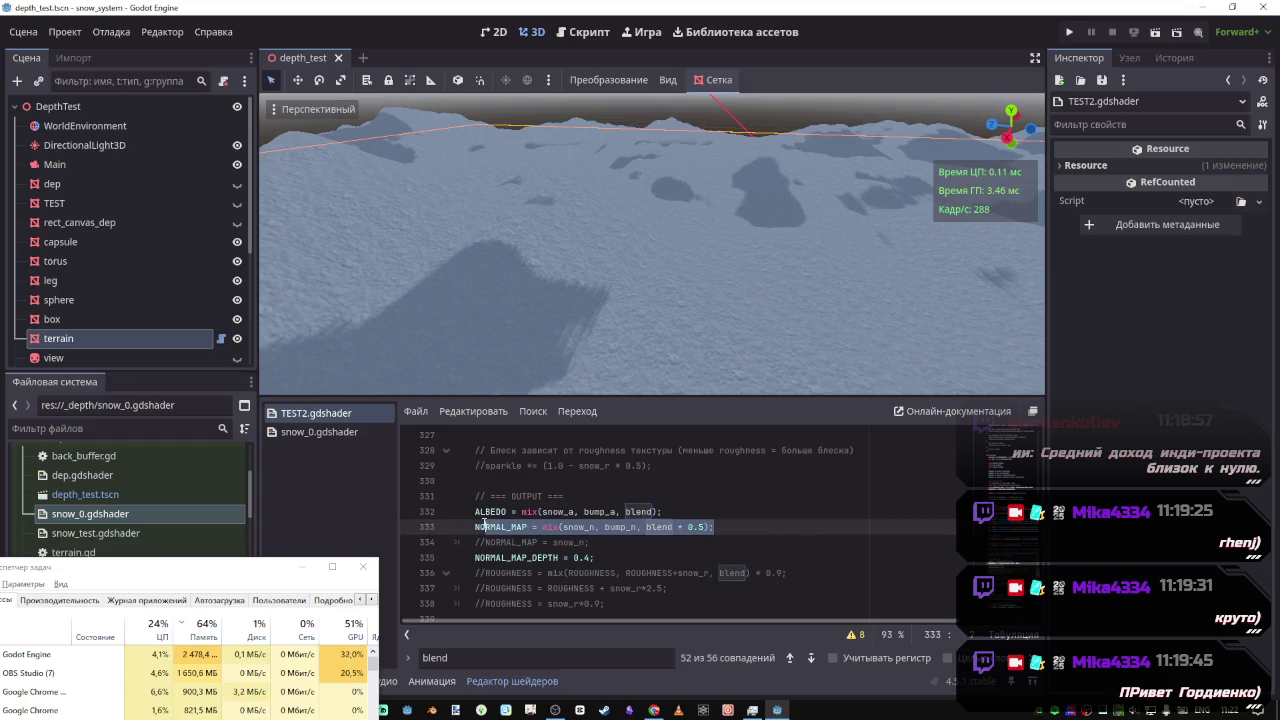
{"action": "left_click", "coordinate": [318, 432]}
{"action": "left_click", "coordinate": [600, 558]}
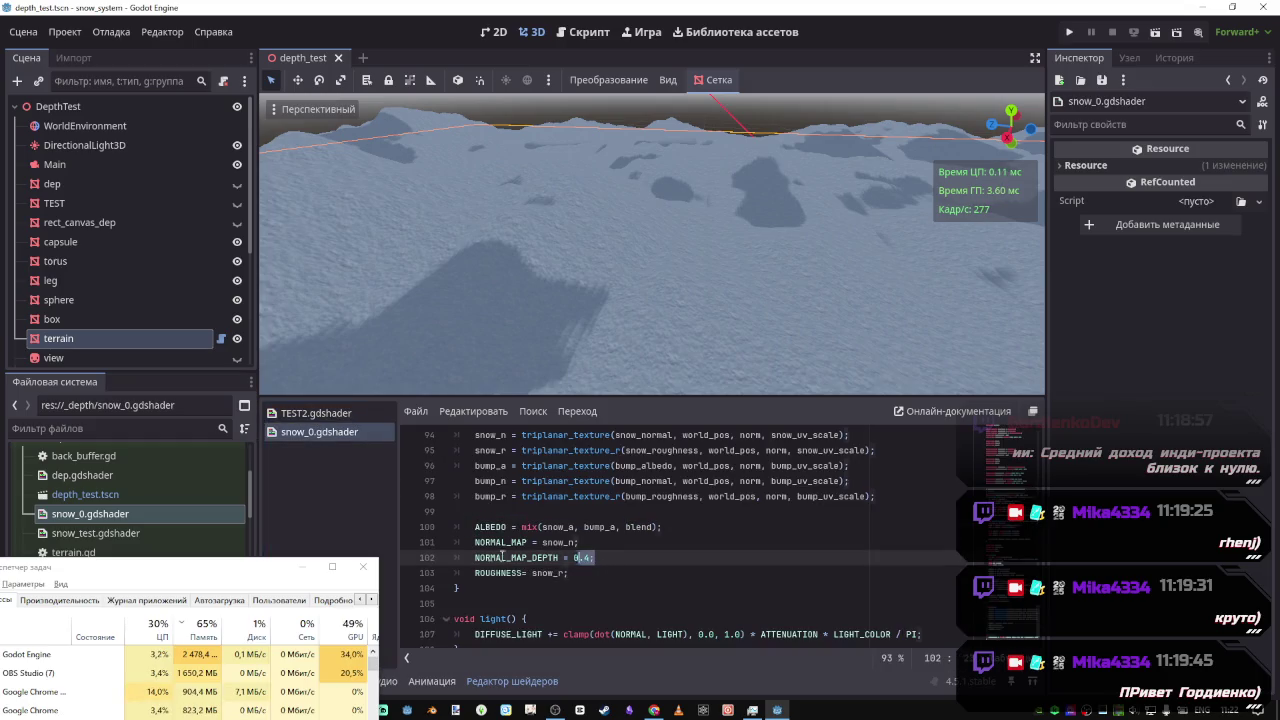
{"action": "left_click", "coordinate": [595, 542]}
{"action": "key", "text": "shift+Home"}
{"action": "type", "text": "NORMAL_MAP = mix(snow_n, bump_n, blend * 0.5);"}
{"action": "key", "text": "ctrl+s"}
Lower NORMAL_MAP_DEPTH from 0.4 to 0.2, save, and check the softer normals
{"action": "left_click_drag", "start_coordinate": [650, 351], "coordinate": [681, 309]}
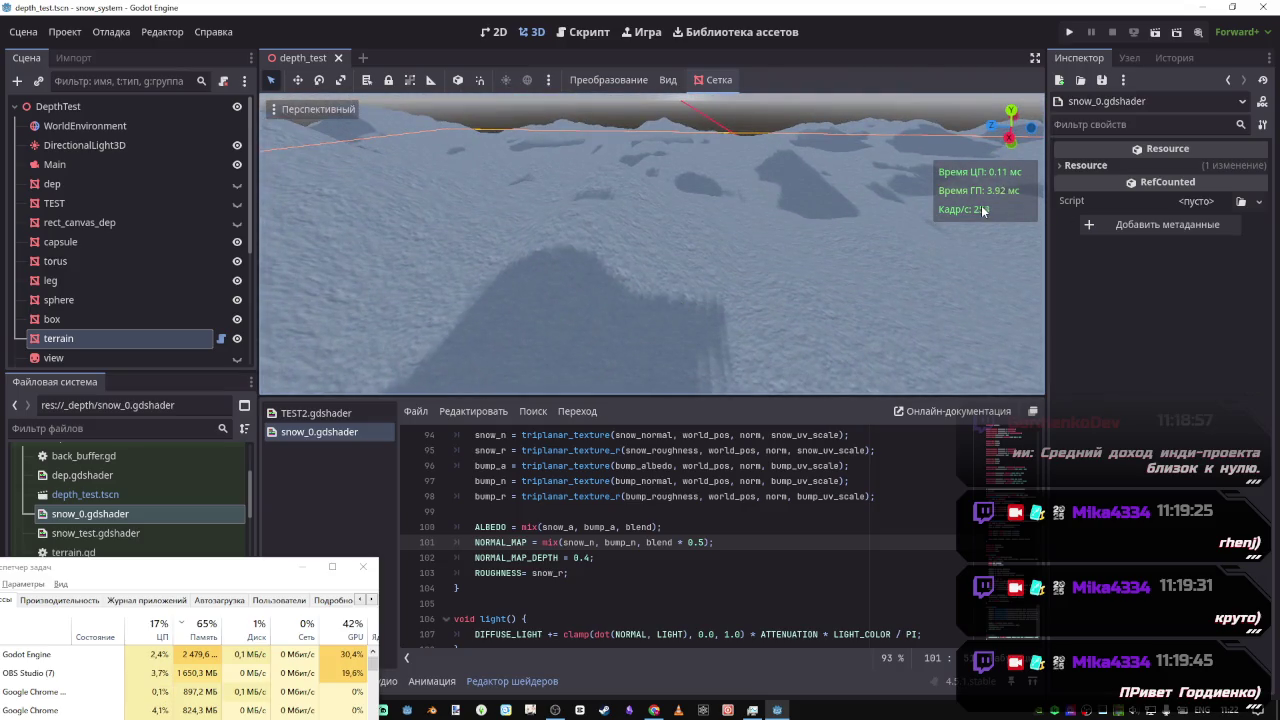
{"action": "mouse_move", "coordinate": [618, 290]}
{"action": "left_mouse_down"}
{"action": "mouse_move", "coordinate": [698, 218]}
{"action": "mouse_move", "coordinate": [619, 320]}
{"action": "left_mouse_up"}
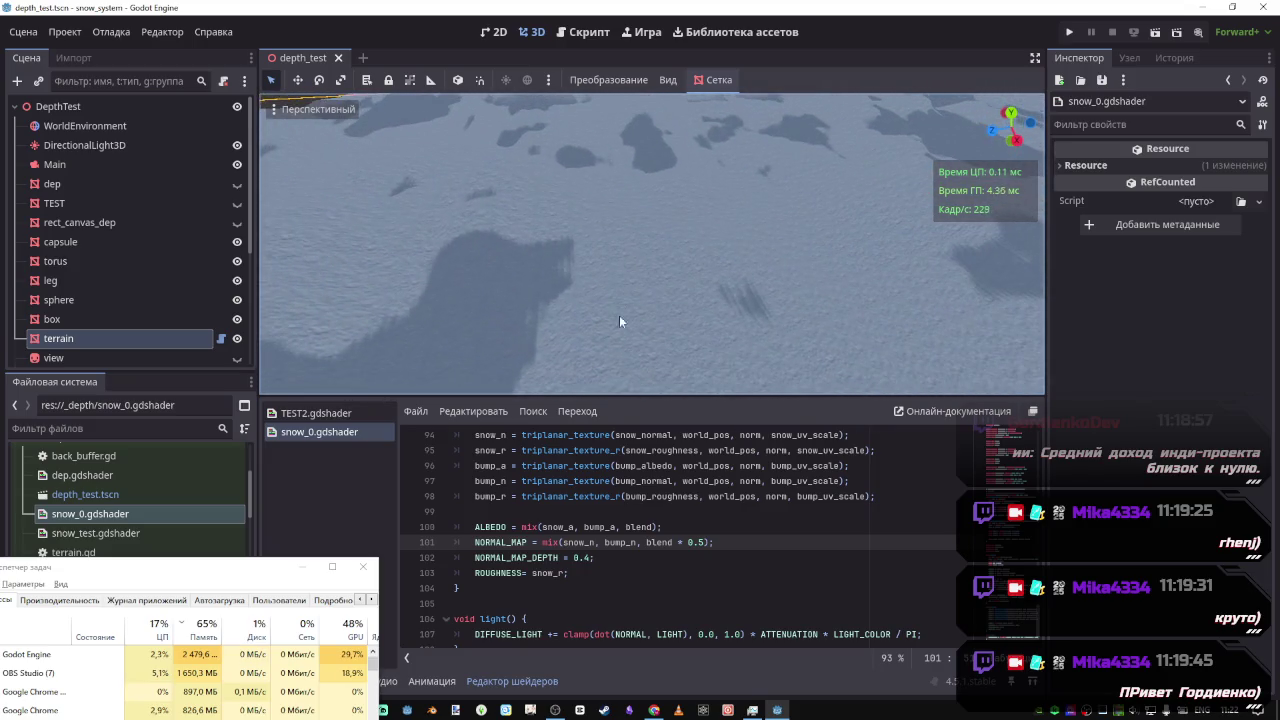
{"action": "left_click", "coordinate": [590, 564]}
{"action": "key", "text": "BackSpace"}
{"action": "type", "text": "2"}
{"action": "key", "text": "ctrl+s"}
{"action": "mouse_move", "coordinate": [636, 358]}
{"action": "left_mouse_down"}
{"action": "mouse_move", "coordinate": [974, 328]}
{"action": "mouse_move", "coordinate": [838, 296]}
{"action": "mouse_move", "coordinate": [1014, 328]}
{"action": "mouse_move", "coordinate": [513, 152]}
{"action": "left_mouse_up"}
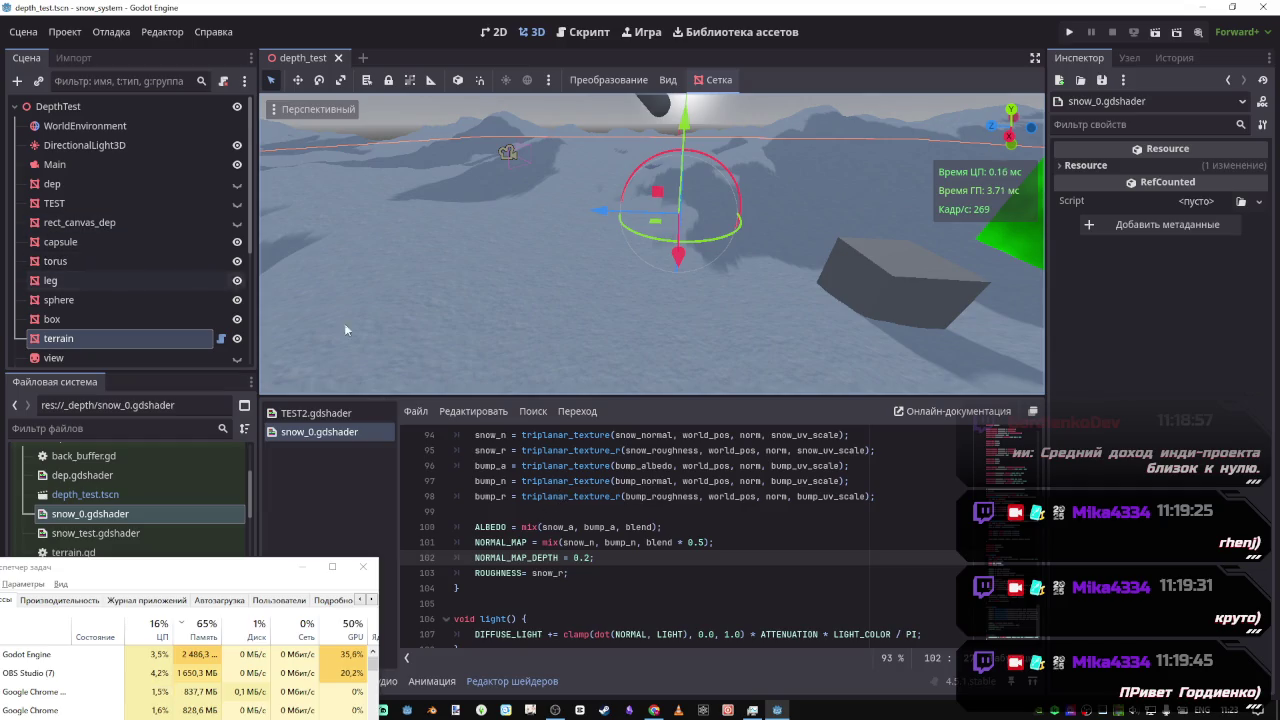
Select the terrain node and drag its Snow UV Scale shader parameter to -0.055
{"action": "left_click_drag", "start_coordinate": [594, 307], "coordinate": [610, 350]}
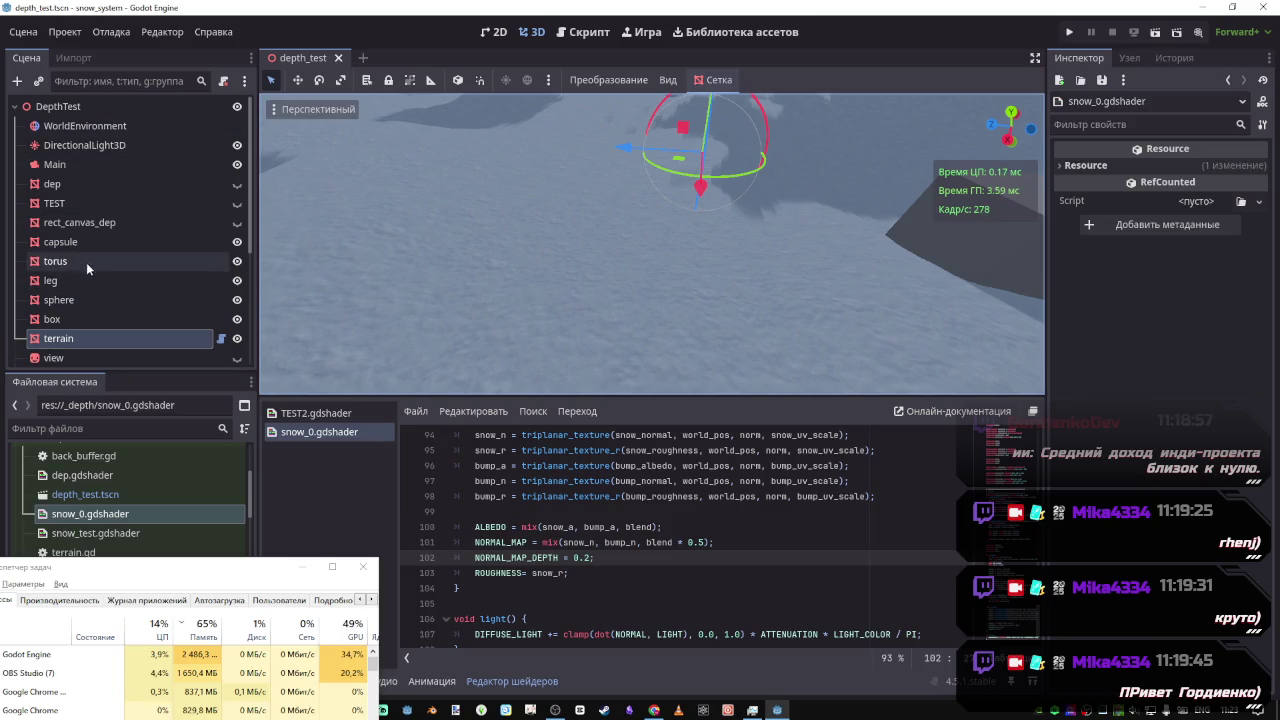
{"action": "left_click", "coordinate": [84, 340]}
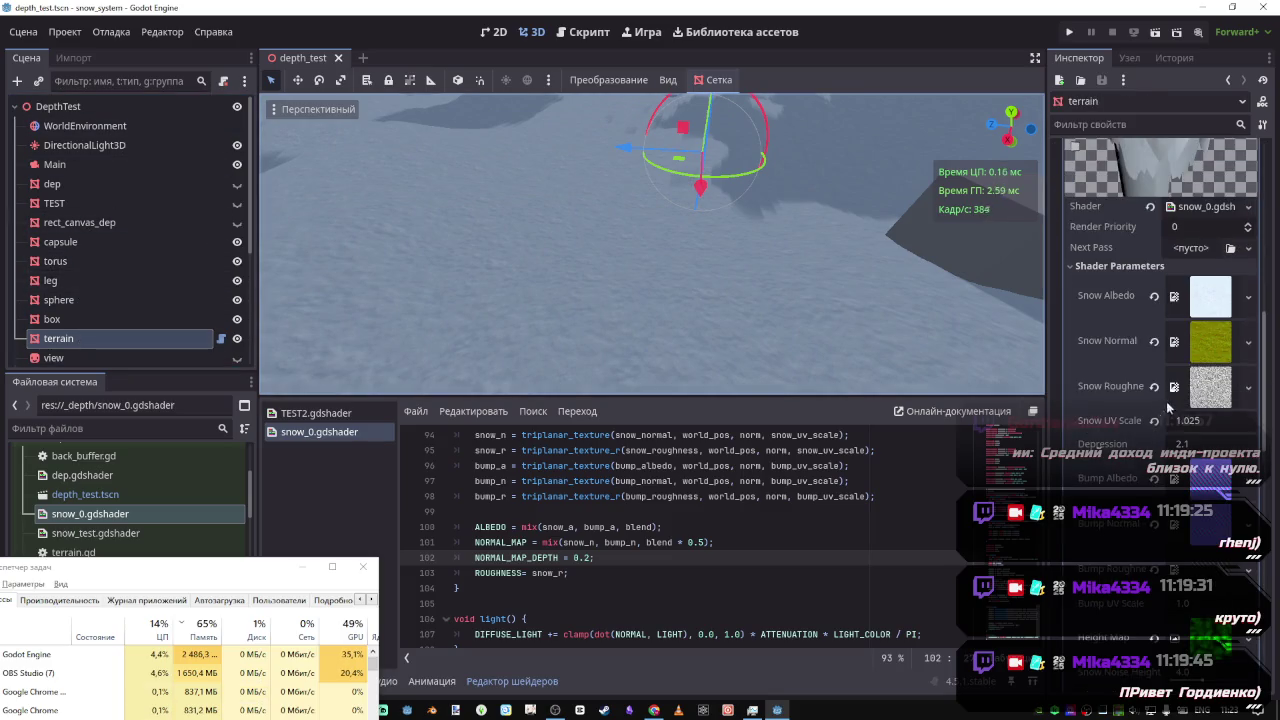
{"action": "left_click_drag", "start_coordinate": [1187, 427], "coordinate": [1084, 427]}
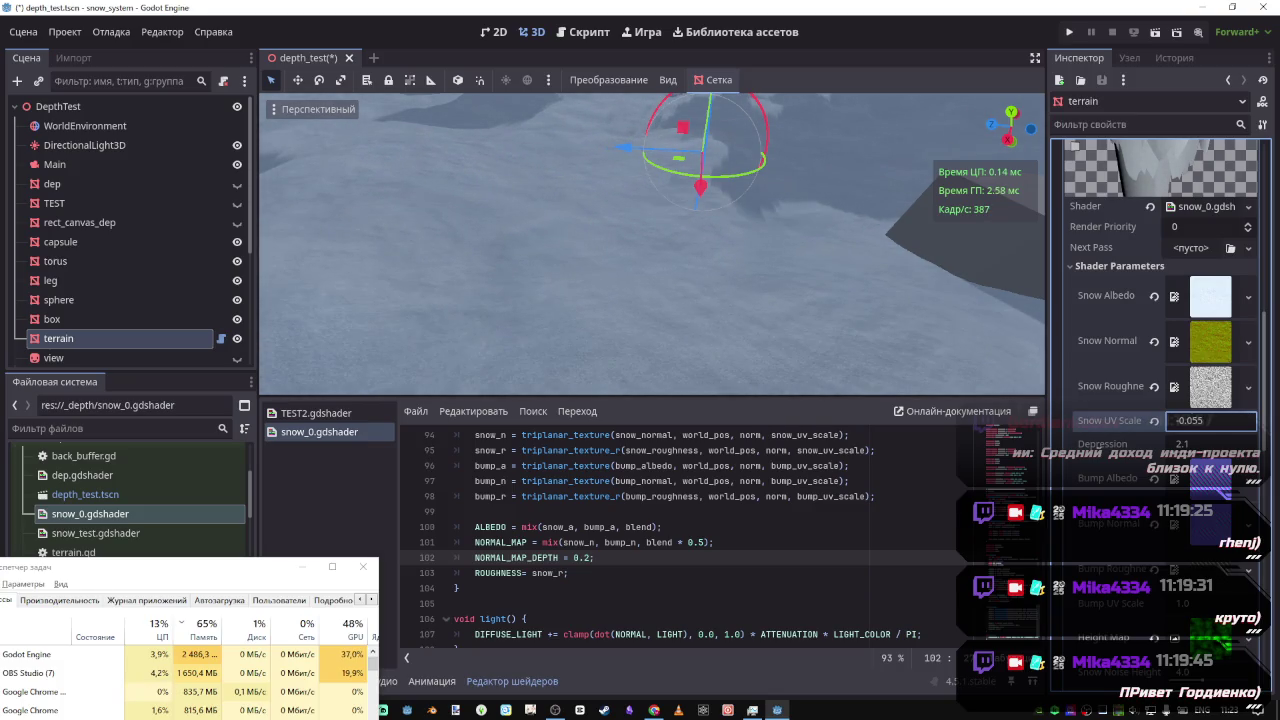
{"action": "mouse_move", "coordinate": [650, 250]}
{"action": "left_mouse_down"}
{"action": "mouse_move", "coordinate": [560, 250]}
{"action": "mouse_move", "coordinate": [530, 280]}
{"action": "mouse_move", "coordinate": [530, 240]}
{"action": "mouse_move", "coordinate": [545, 276]}
{"action": "mouse_move", "coordinate": [545, 232]}
{"action": "left_mouse_up"}
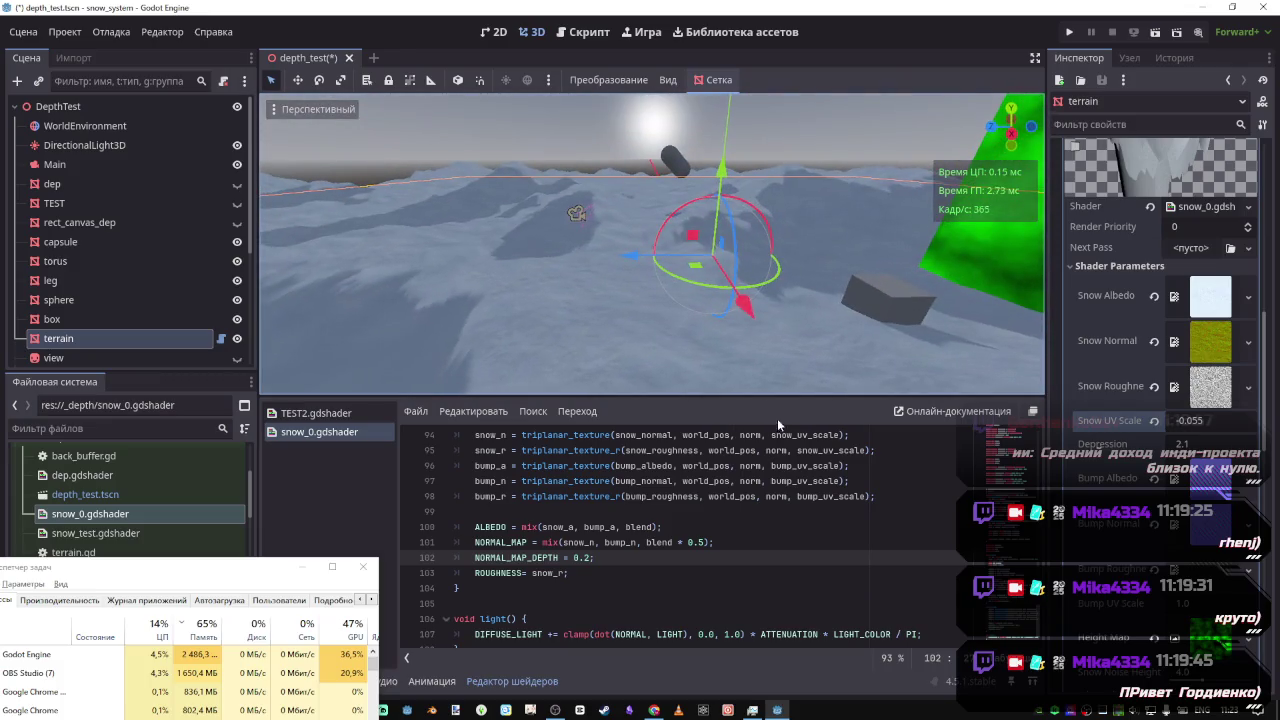
Comment out the three-line light() function and save
{"action": "scroll", "coordinate": [782, 505], "scroll_direction": "up", "scroll_amount": 5}
{"action": "scroll", "coordinate": [676, 520], "scroll_direction": "down", "scroll_amount": 3}
{"action": "scroll", "coordinate": [490, 550], "scroll_direction": "up", "scroll_amount": 4}
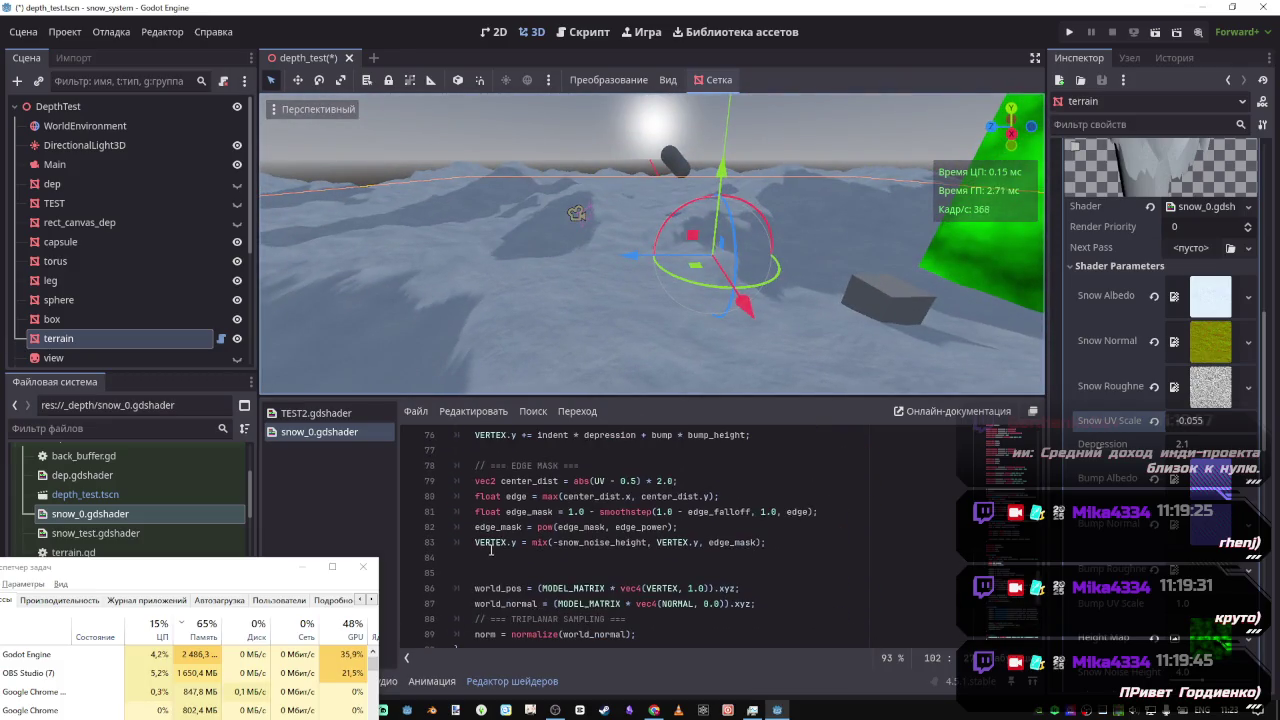
{"action": "scroll", "coordinate": [575, 529], "scroll_direction": "up", "scroll_amount": 5}
{"action": "scroll", "coordinate": [590, 545], "scroll_direction": "down", "scroll_amount": 3}
{"action": "scroll", "coordinate": [593, 545], "scroll_direction": "up", "scroll_amount": 3}
{"action": "scroll", "coordinate": [593, 545], "scroll_direction": "up", "scroll_amount": 4}
{"action": "scroll", "coordinate": [594, 543], "scroll_direction": "down", "scroll_amount": 8}
{"action": "scroll", "coordinate": [594, 543], "scroll_direction": "down", "scroll_amount": 6}
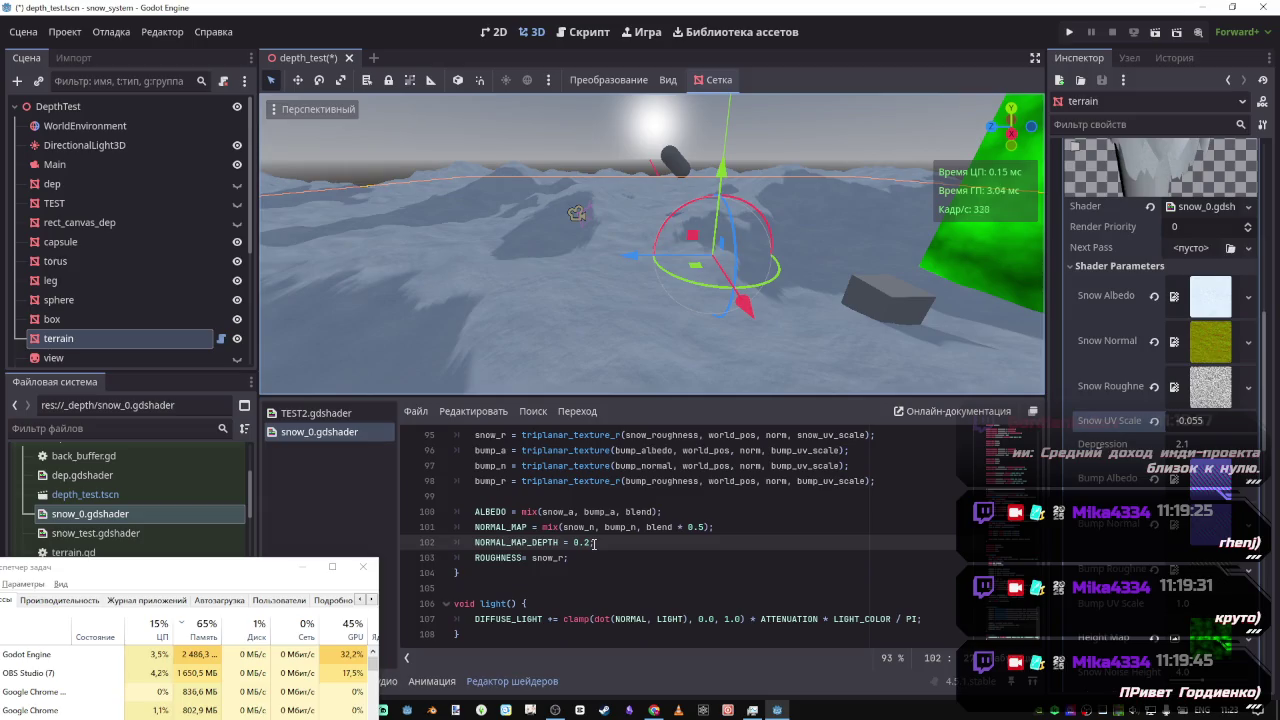
{"action": "left_click_drag", "start_coordinate": [470, 634], "coordinate": [464, 608]}
{"action": "key", "text": "ctrl+k"}
{"action": "key", "text": "ctrl+s"}
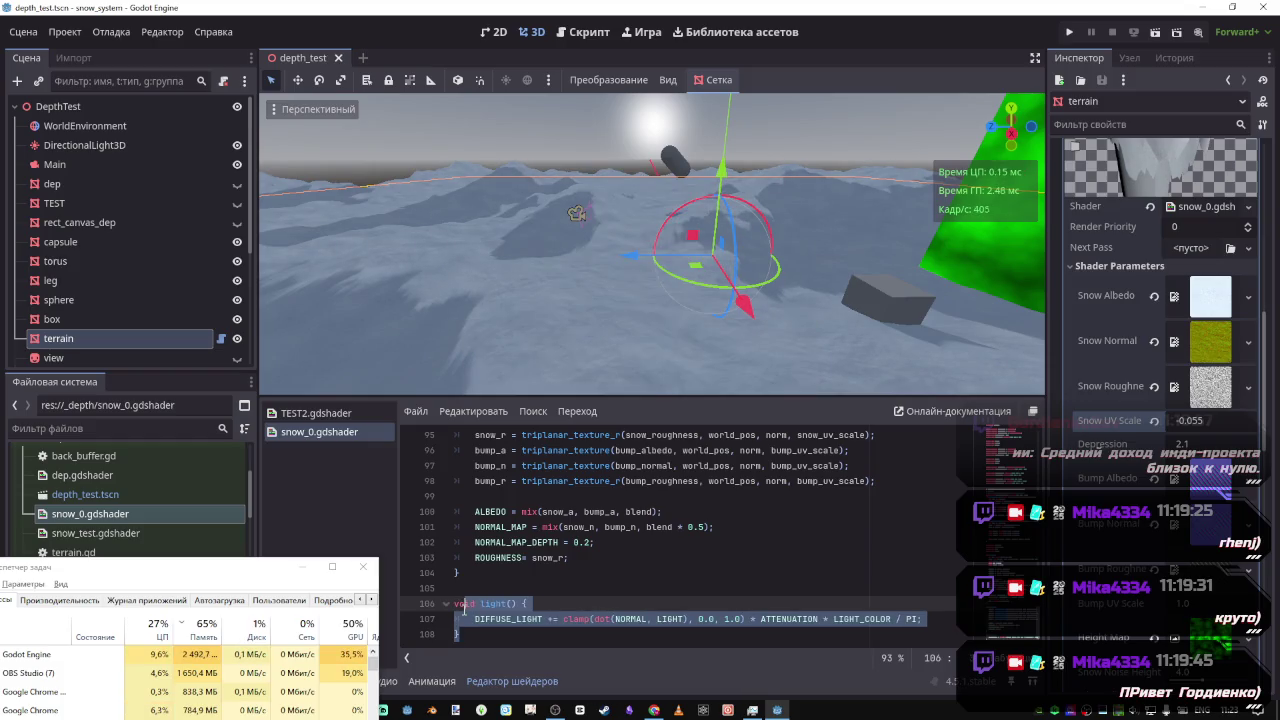
{"action": "mouse_move", "coordinate": [650, 250]}
{"action": "left_mouse_down"}
{"action": "mouse_move", "coordinate": [575, 302]}
{"action": "mouse_move", "coordinate": [590, 250]}
{"action": "mouse_move", "coordinate": [333, 240]}
{"action": "left_mouse_up"}
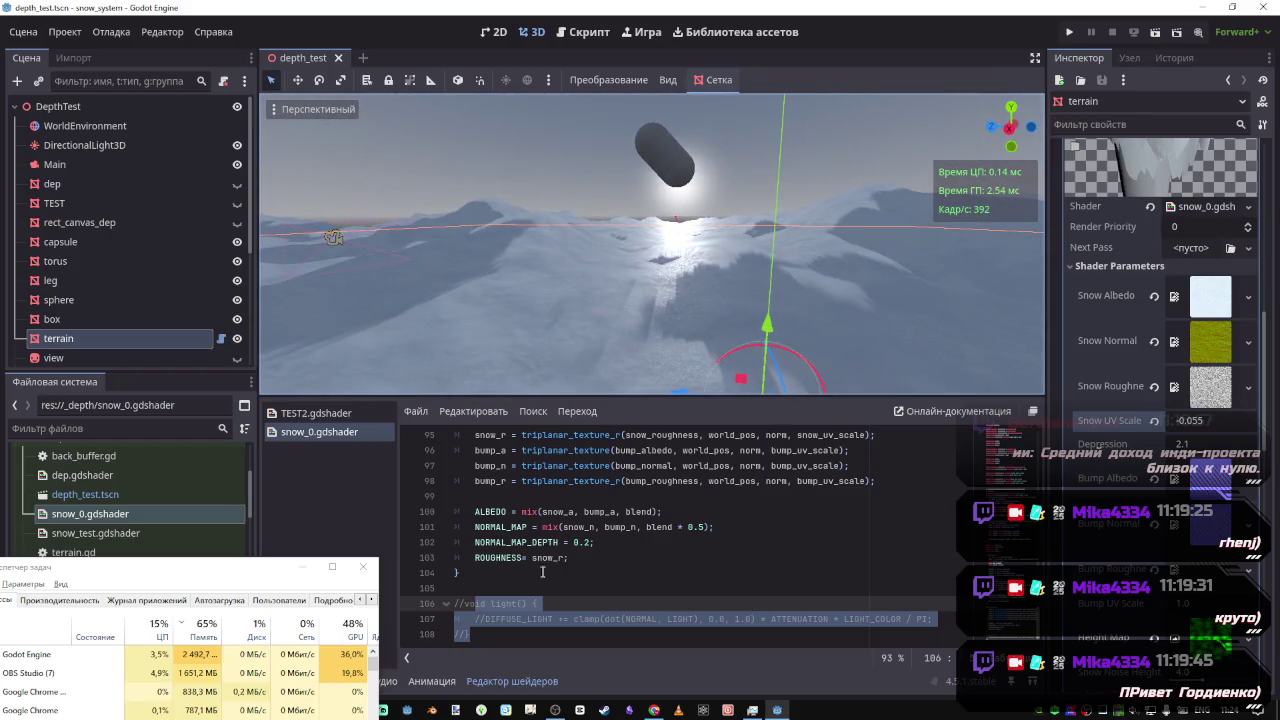
{"action": "left_click", "coordinate": [541, 572]}
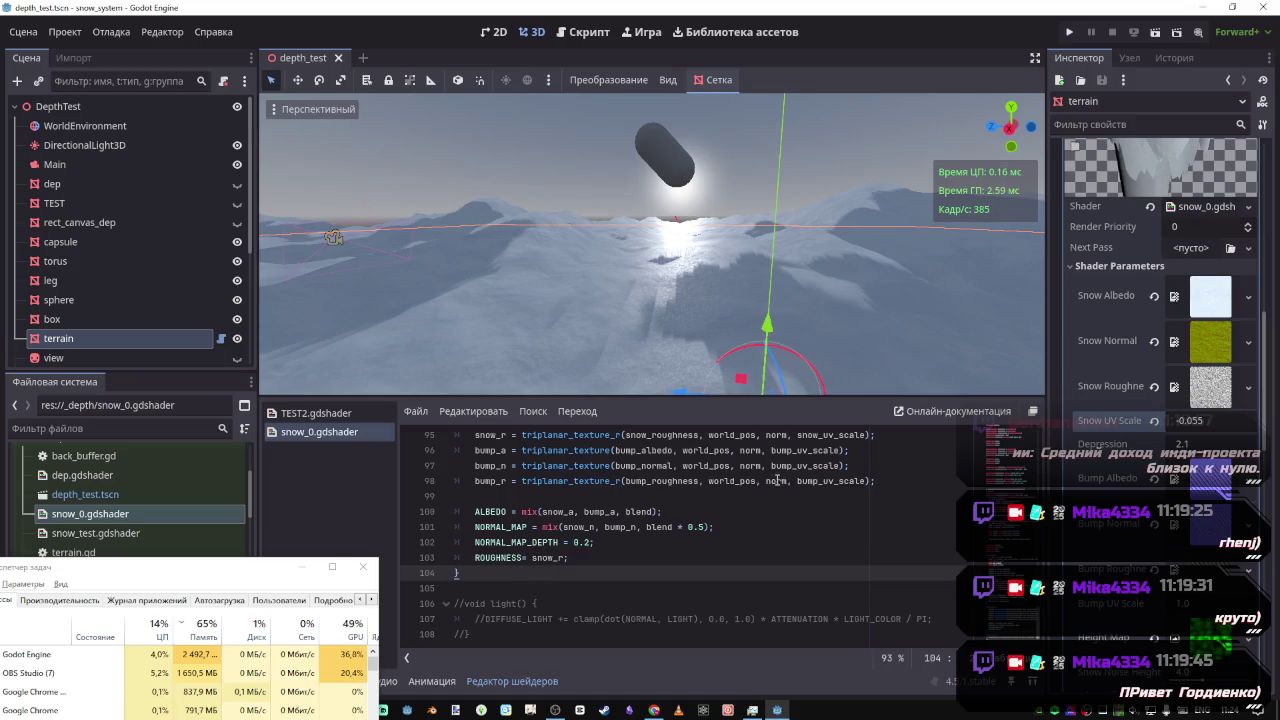
Replace norm with NORMAL in all six triplanar texture lookups and save
{"action": "scroll", "coordinate": [776, 480], "scroll_direction": "up", "scroll_amount": 2}
{"action": "left_click", "coordinate": [741, 496]}
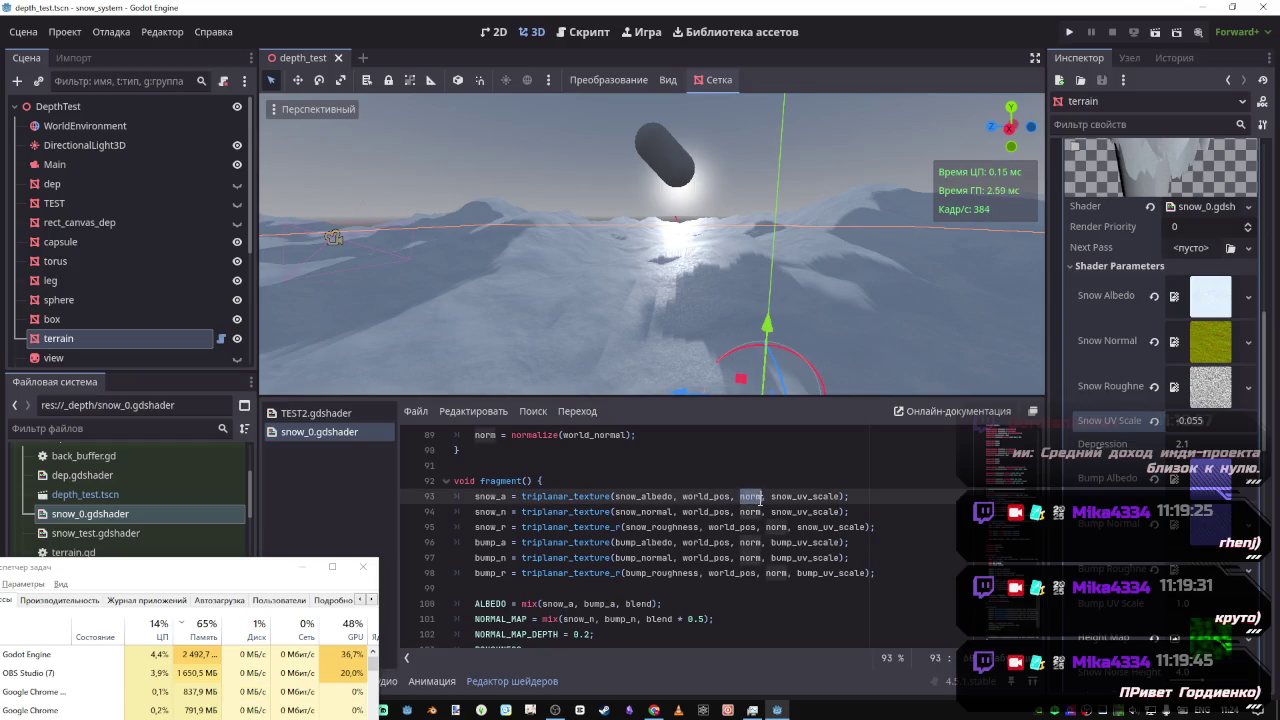
{"action": "key", "text": "ctrl+d"}
{"action": "key", "text": "ctrl+d"}
{"action": "key", "text": "ctrl+d"}
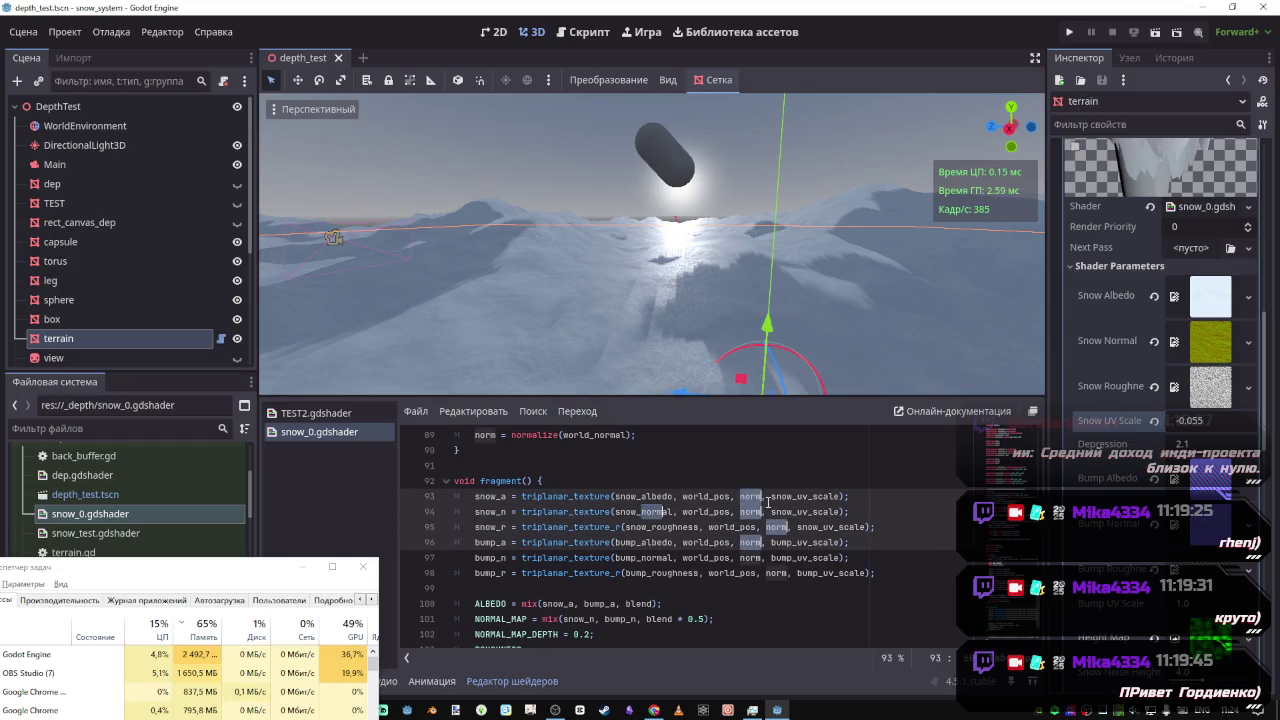
{"action": "key", "text": "ctrl+d"}
{"action": "key", "text": "ctrl+d"}
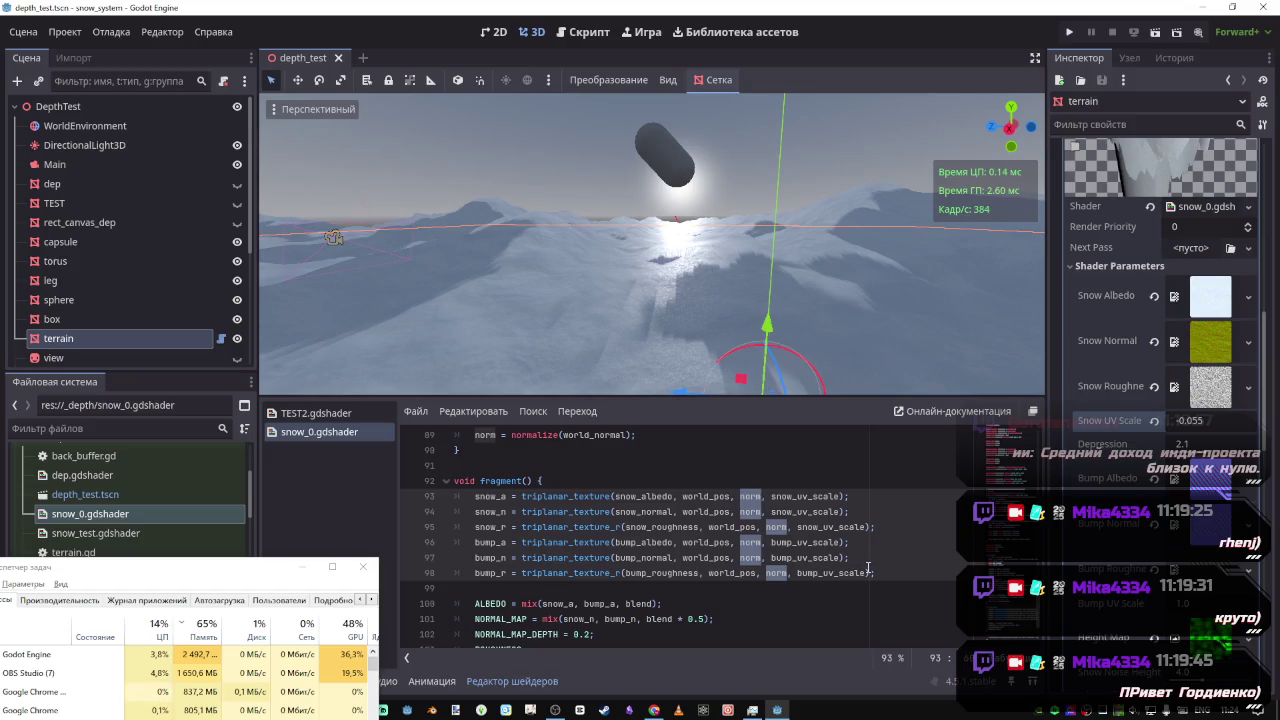
{"action": "type", "text": "NORMAL"}
{"action": "key", "text": "ctrl+s"}
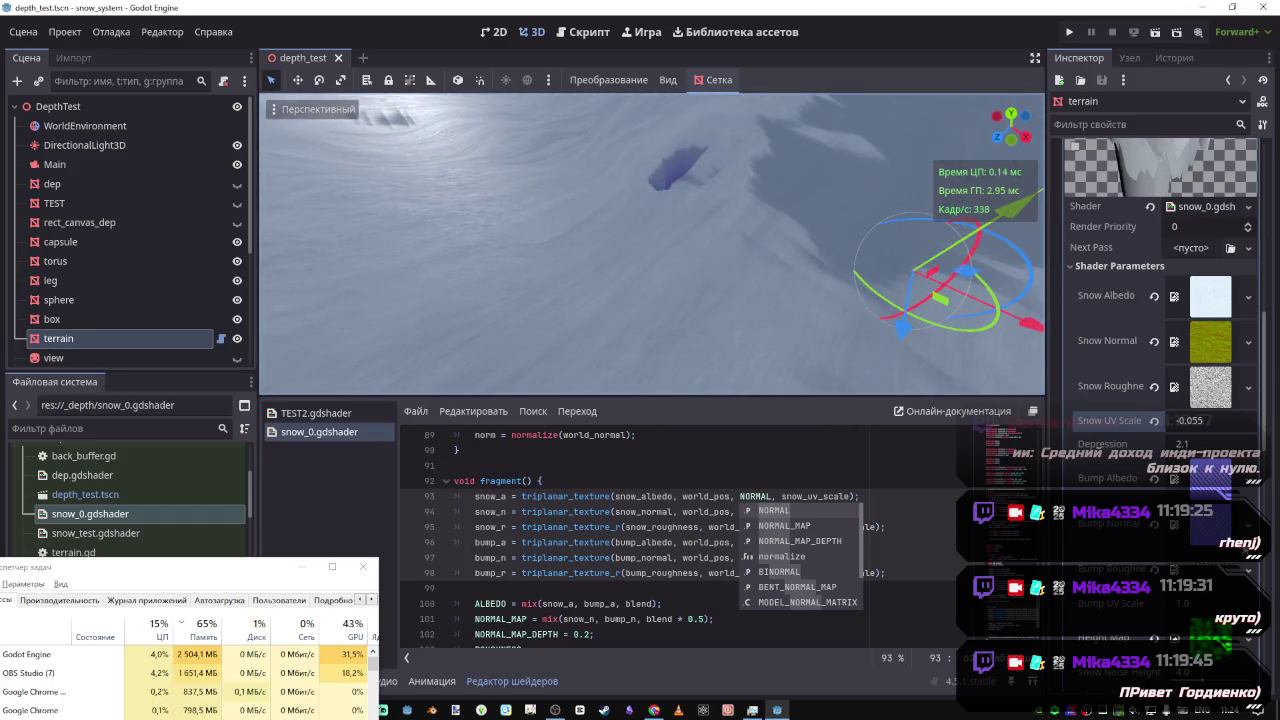
Edit and commit a new Snow UV Scale value in the terrain's shader parameters
{"action": "scroll", "coordinate": [1145, 470], "scroll_direction": "down", "scroll_amount": 4}
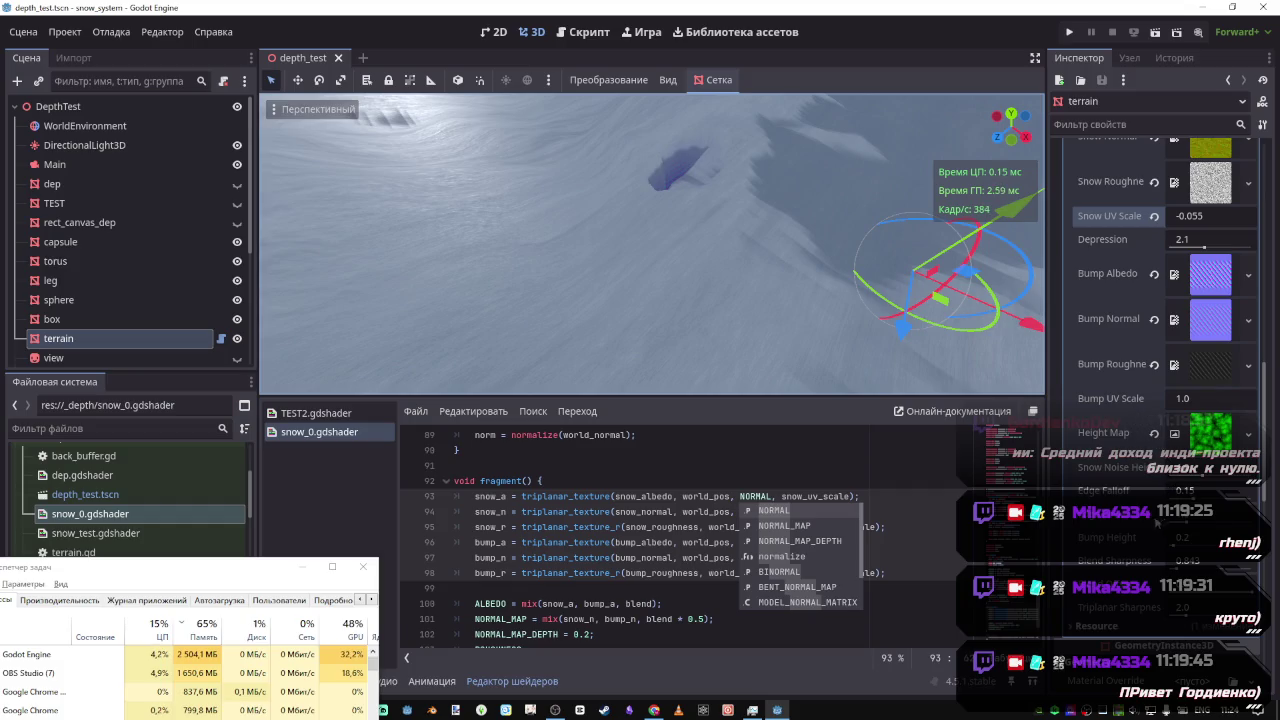
{"action": "left_click", "coordinate": [1190, 607]}
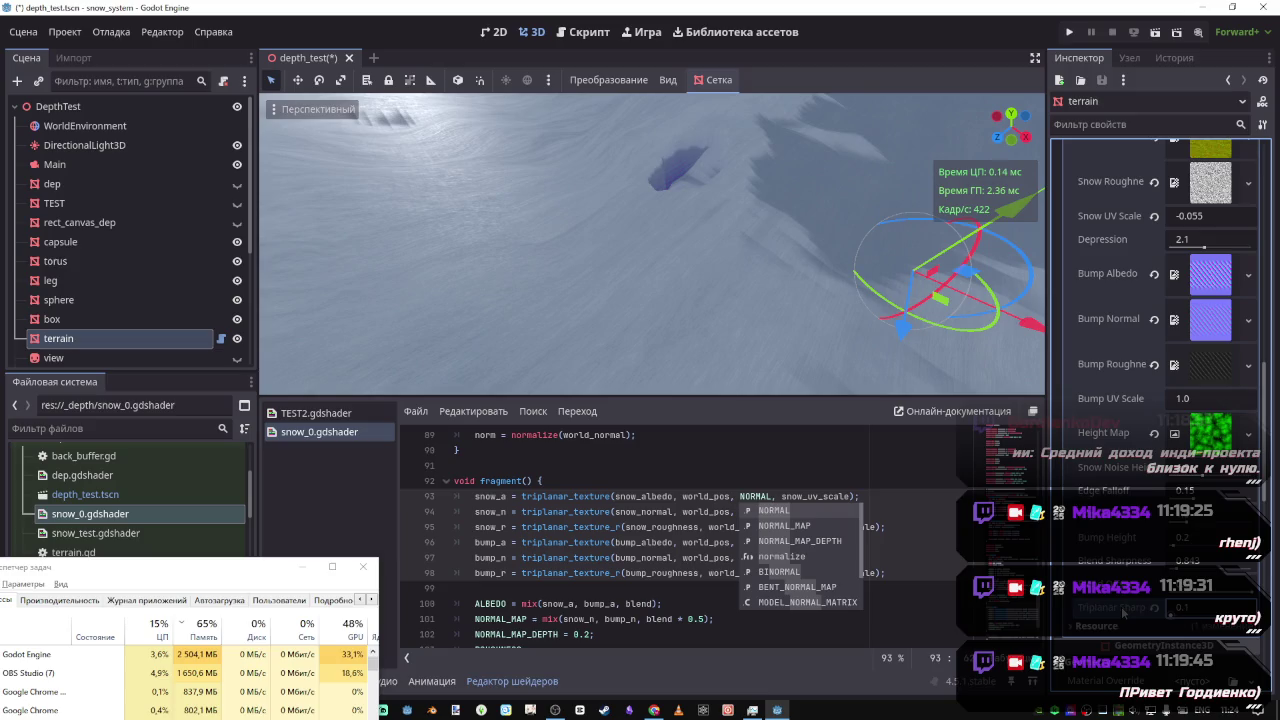
{"action": "left_click_drag", "start_coordinate": [828, 378], "coordinate": [828, 378]}
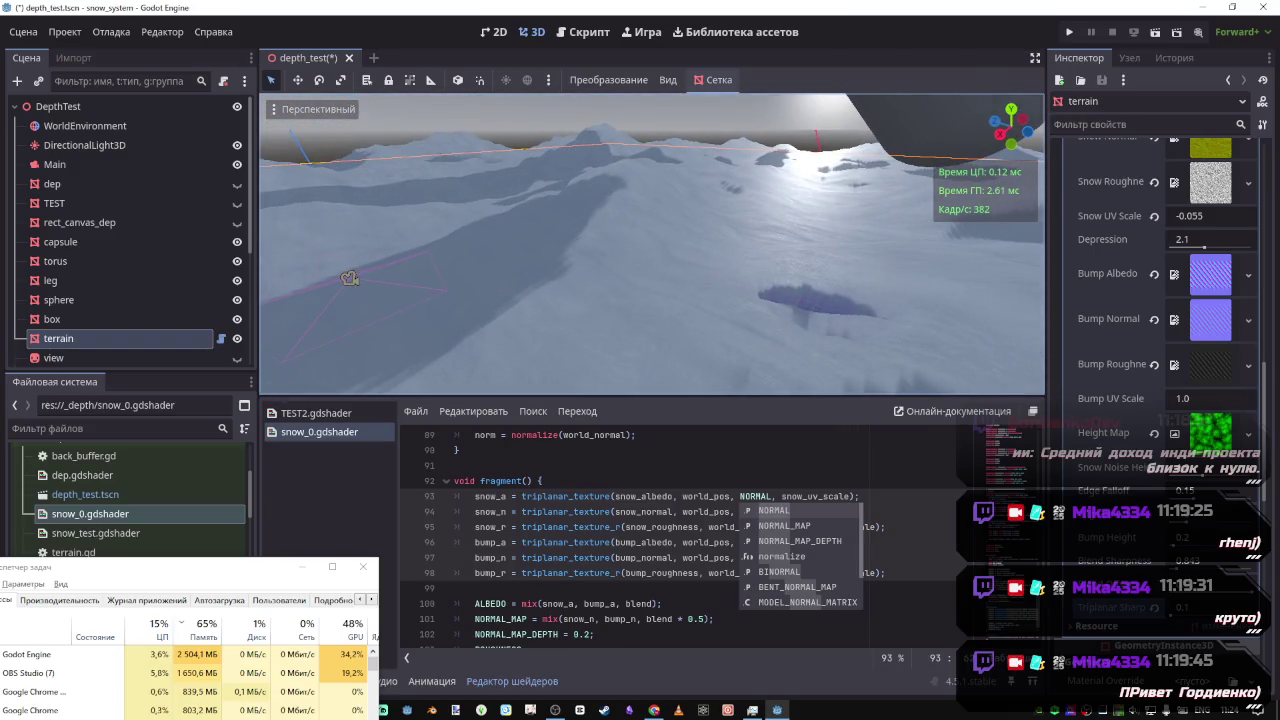
{"action": "scroll", "coordinate": [1190, 358], "scroll_direction": "up", "scroll_amount": 2}
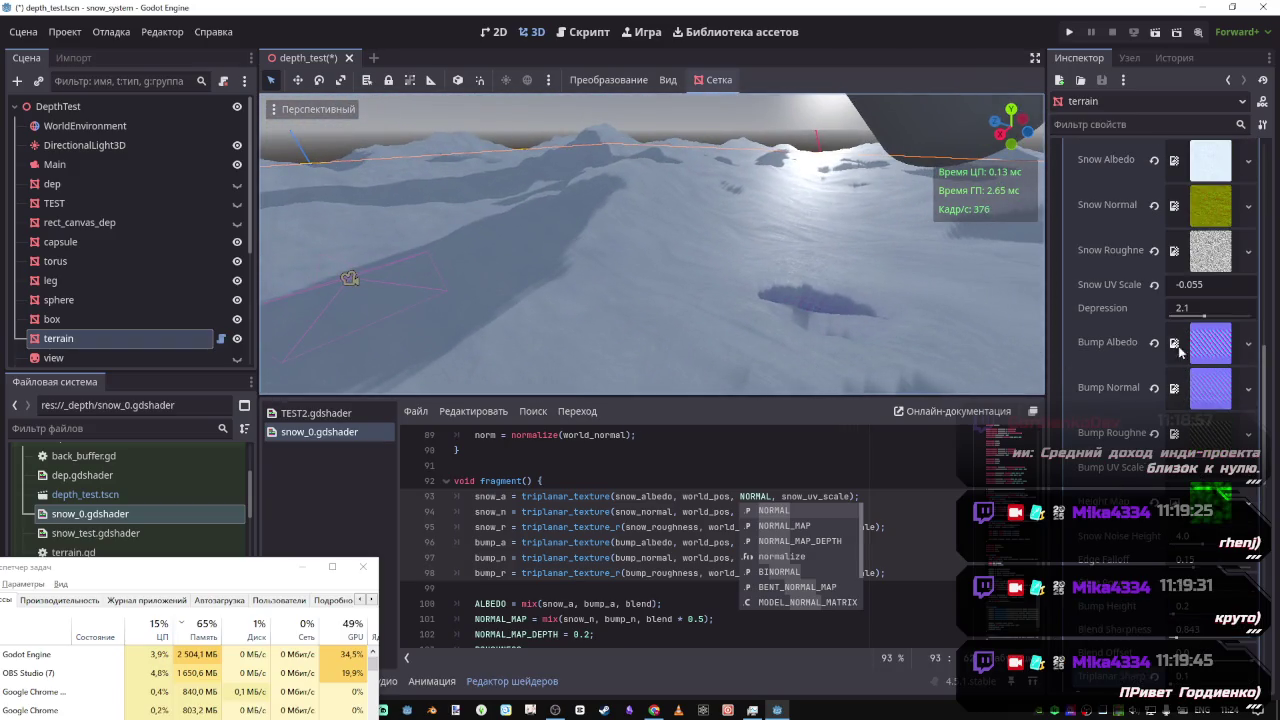
{"action": "left_click", "coordinate": [1187, 286]}
{"action": "type", "text": "2.83"}
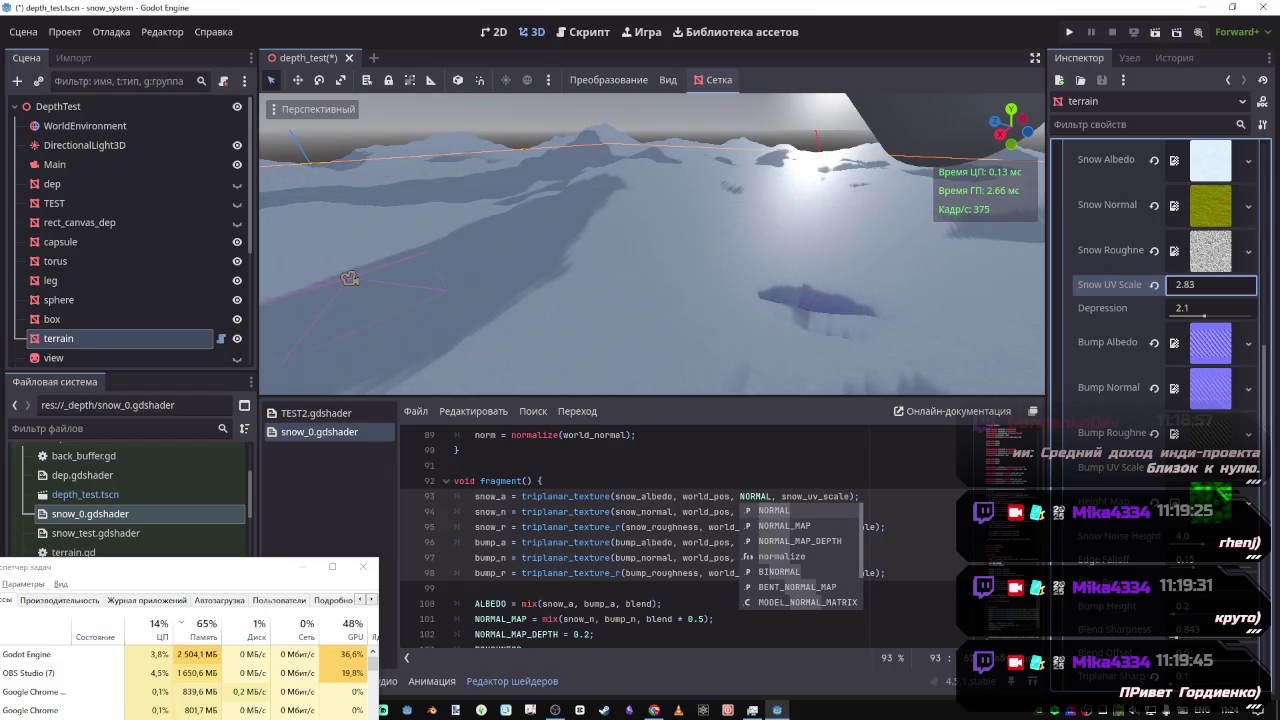
{"action": "key", "text": "Return"}
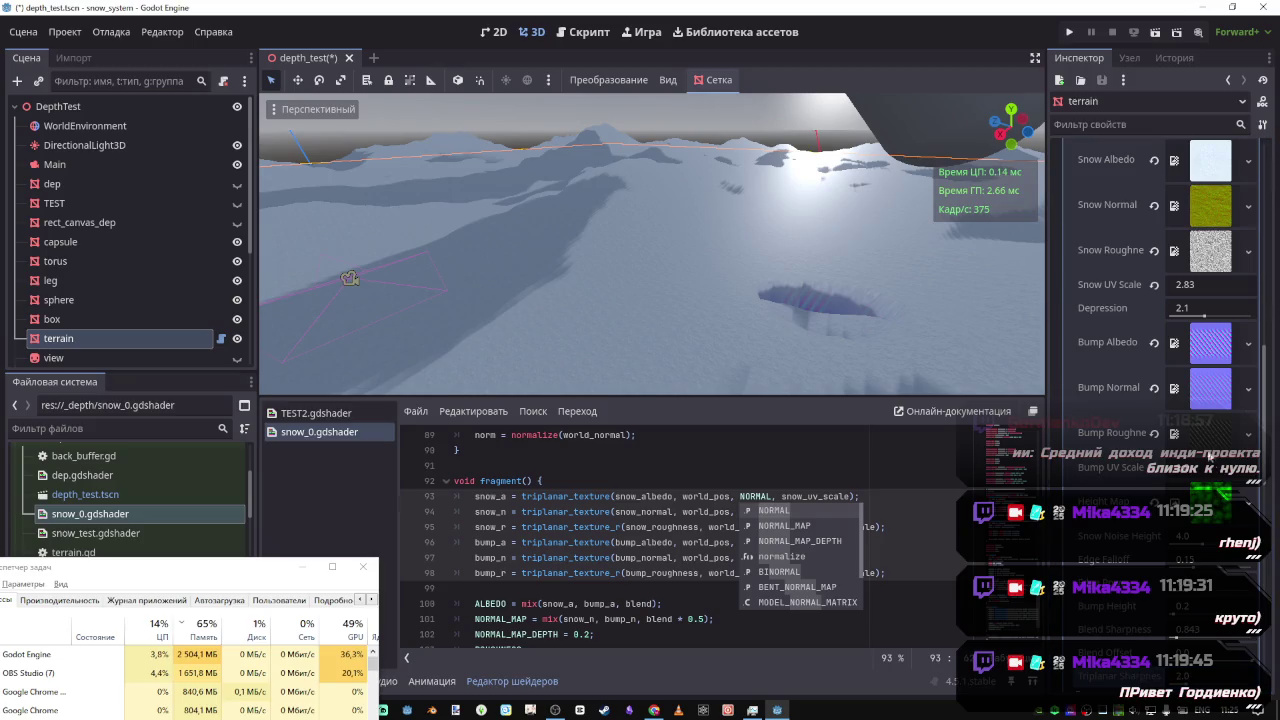
Try several Snow UV Scale values before committing 0.055
{"action": "left_click_drag", "start_coordinate": [1189, 289], "coordinate": [1180, 289]}
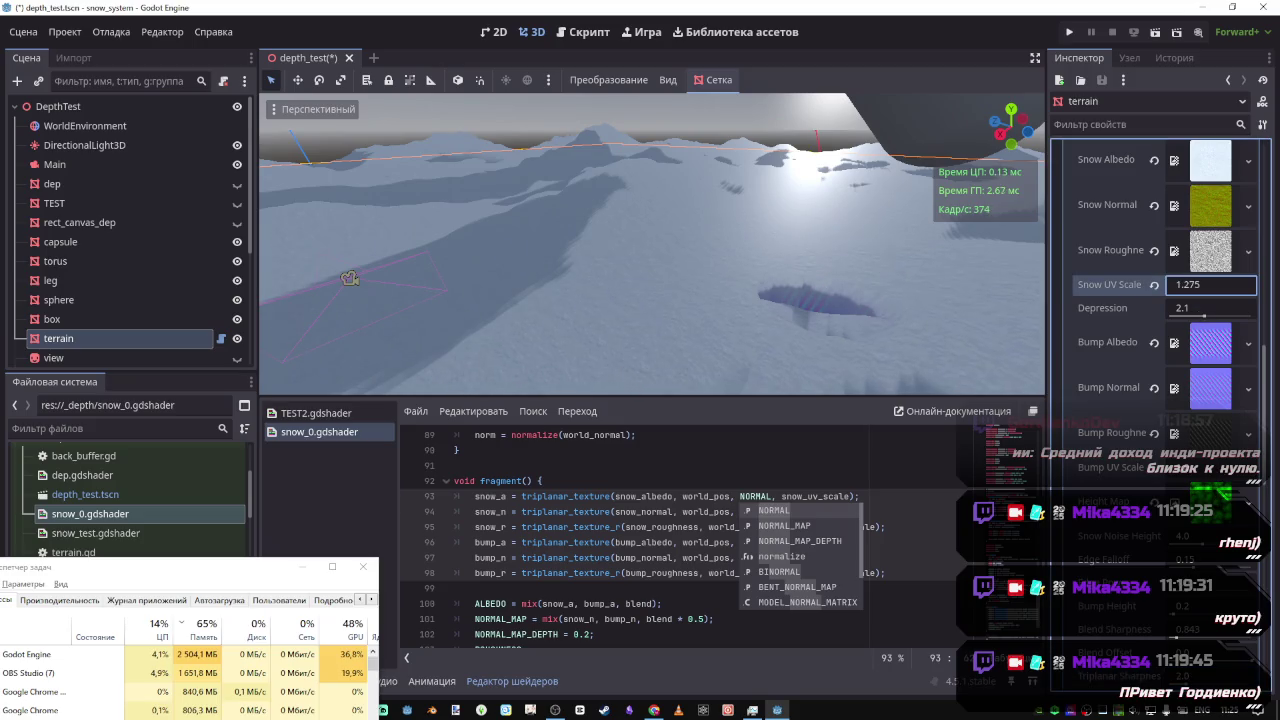
{"action": "key", "text": "BackSpace"}
{"action": "type", "text": "0.08"}
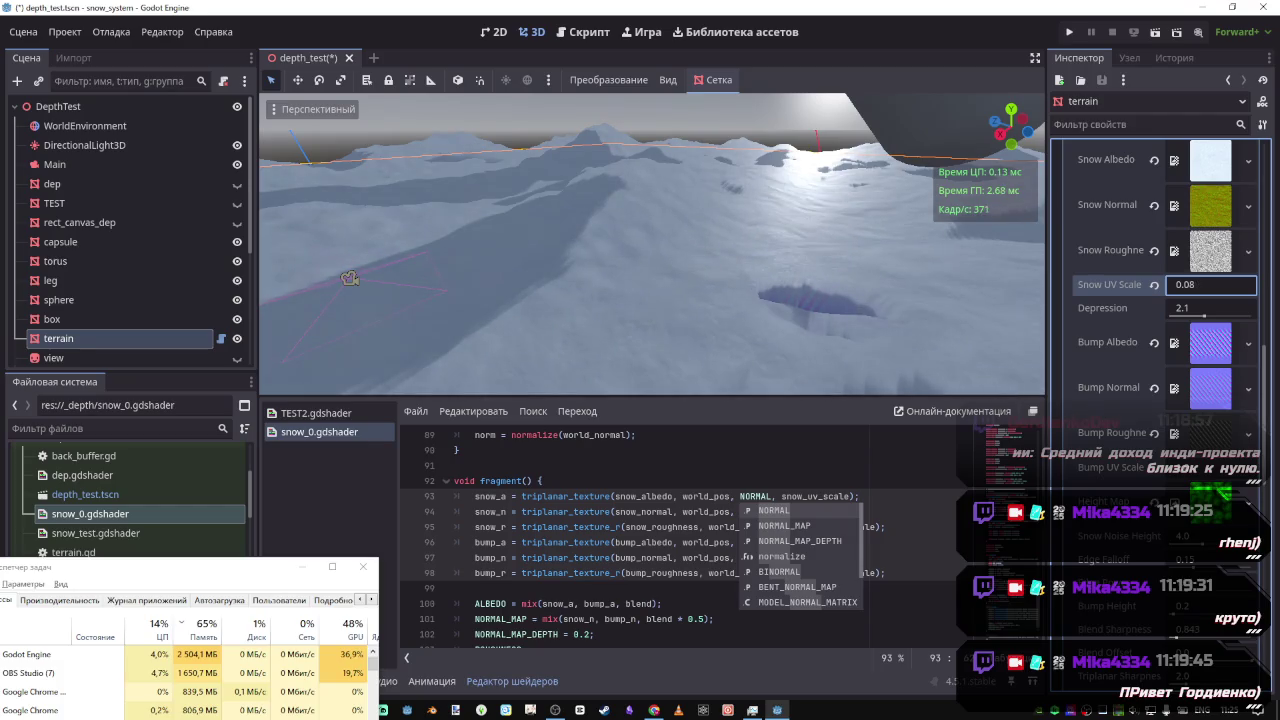
{"action": "key", "text": "BackSpace"}
{"action": "key", "text": "BackSpace"}
{"action": "type", "text": "25"}
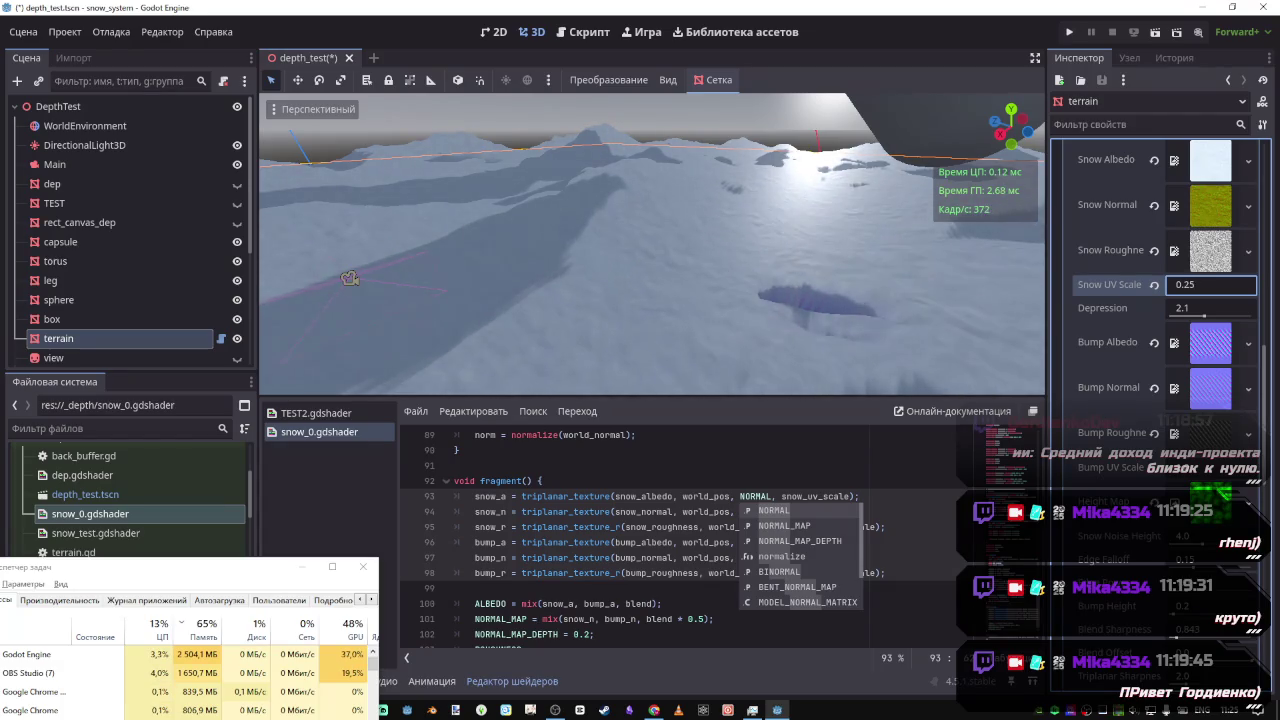
{"action": "key", "text": "BackSpace"}
{"action": "key", "text": "BackSpace"}
{"action": "key", "text": "BackSpace"}
{"action": "type", "text": "19"}
{"action": "key", "text": "BackSpace"}
{"action": "key", "text": "BackSpace"}
{"action": "type", "text": "8"}
{"action": "key", "text": "BackSpace"}
{"action": "key", "text": "BackSpace"}
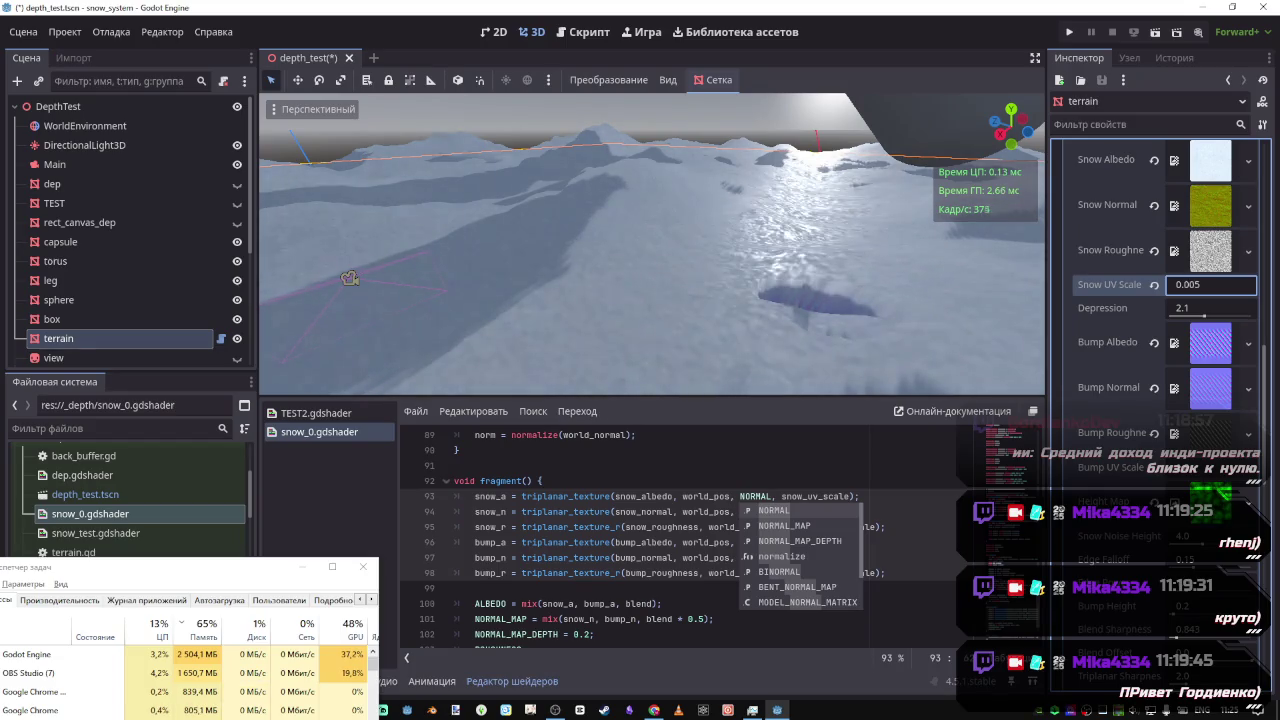
{"action": "type", "text": "035"}
{"action": "key", "text": "BackSpace"}
{"action": "key", "text": "BackSpace"}
{"action": "type", "text": "55"}
{"action": "key", "text": "Return"}
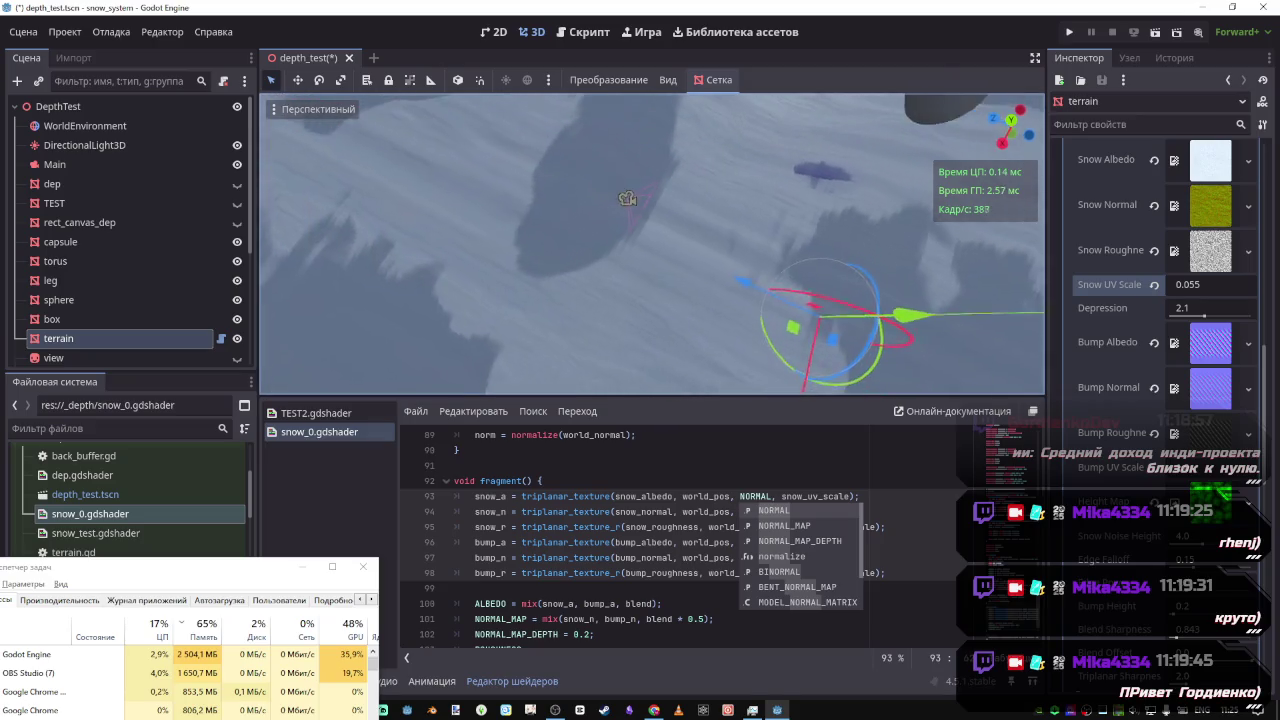
Retype Snow UV Scale as 0.15, revert the six lookups from NORMAL to norm, and save
{"action": "left_click", "coordinate": [1183, 285]}
{"action": "type", "text": "0.15"}
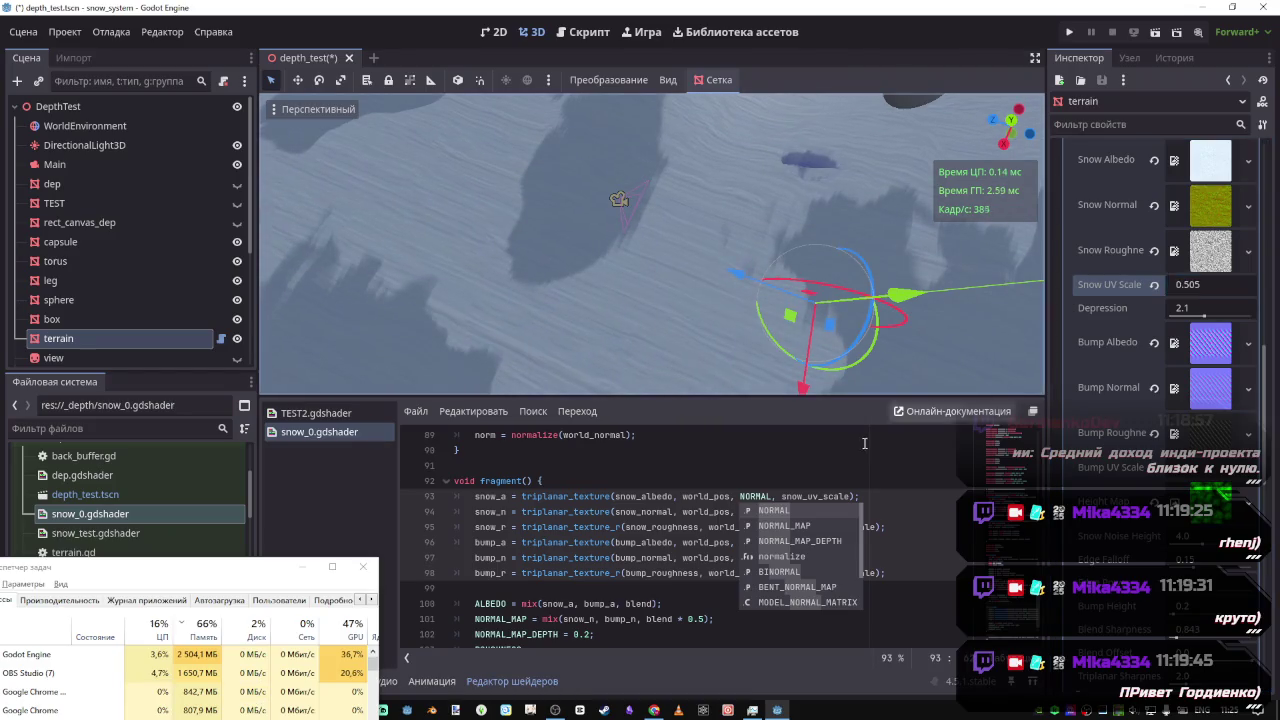
{"action": "key", "text": "ctrl+z"}
{"action": "key", "text": "ctrl+s"}
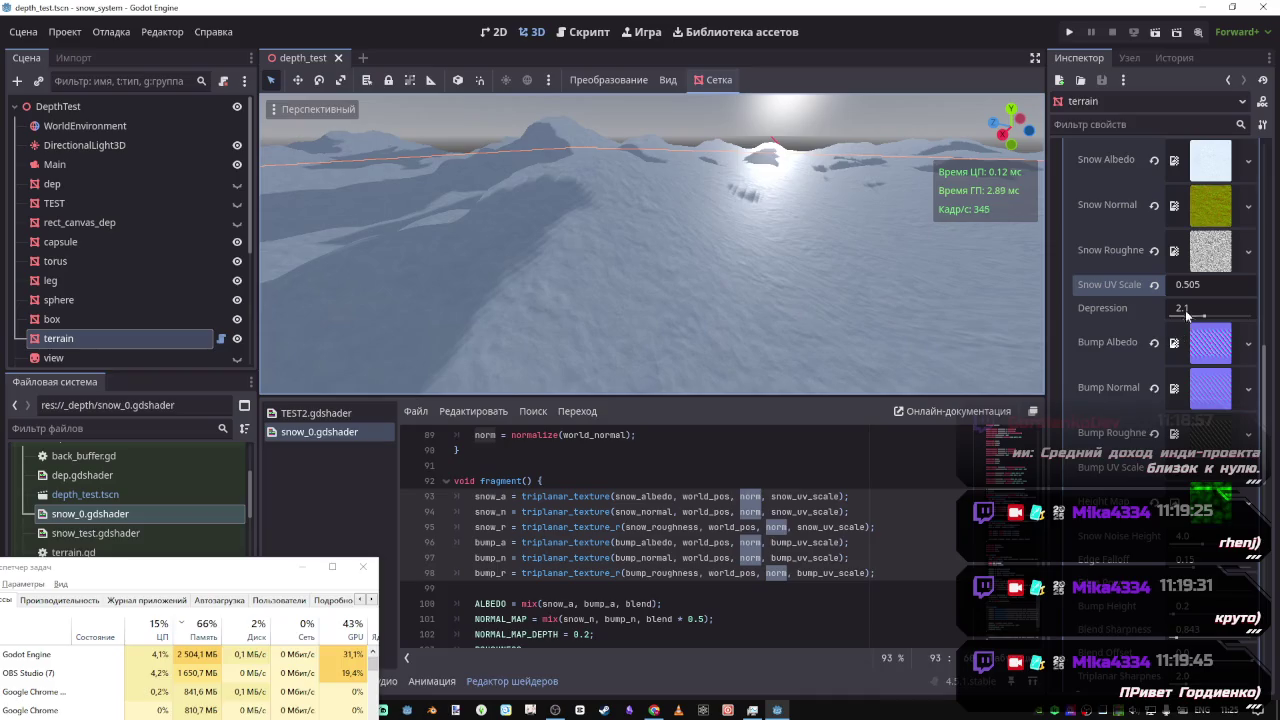
Set Snow UV Scale to 0.045
{"action": "left_click", "coordinate": [1210, 284]}
{"action": "type", "text": "0.085"}
{"action": "key", "text": "BackSpace"}
{"action": "key", "text": "BackSpace"}
{"action": "type", "text": "45"}
{"action": "key", "text": "Return"}
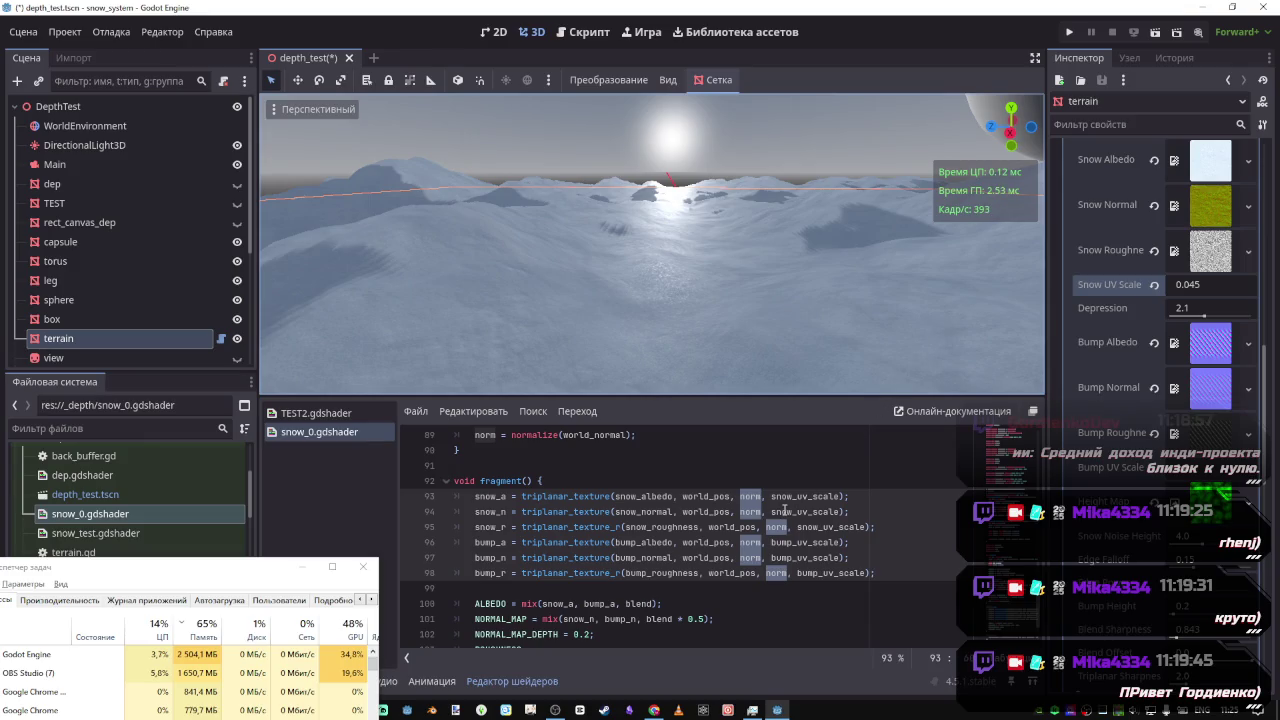
Multiply snow_uv_scale by 10.0 in the snow_r roughness lookup on line 95 and save
{"action": "left_click", "coordinate": [811, 527]}
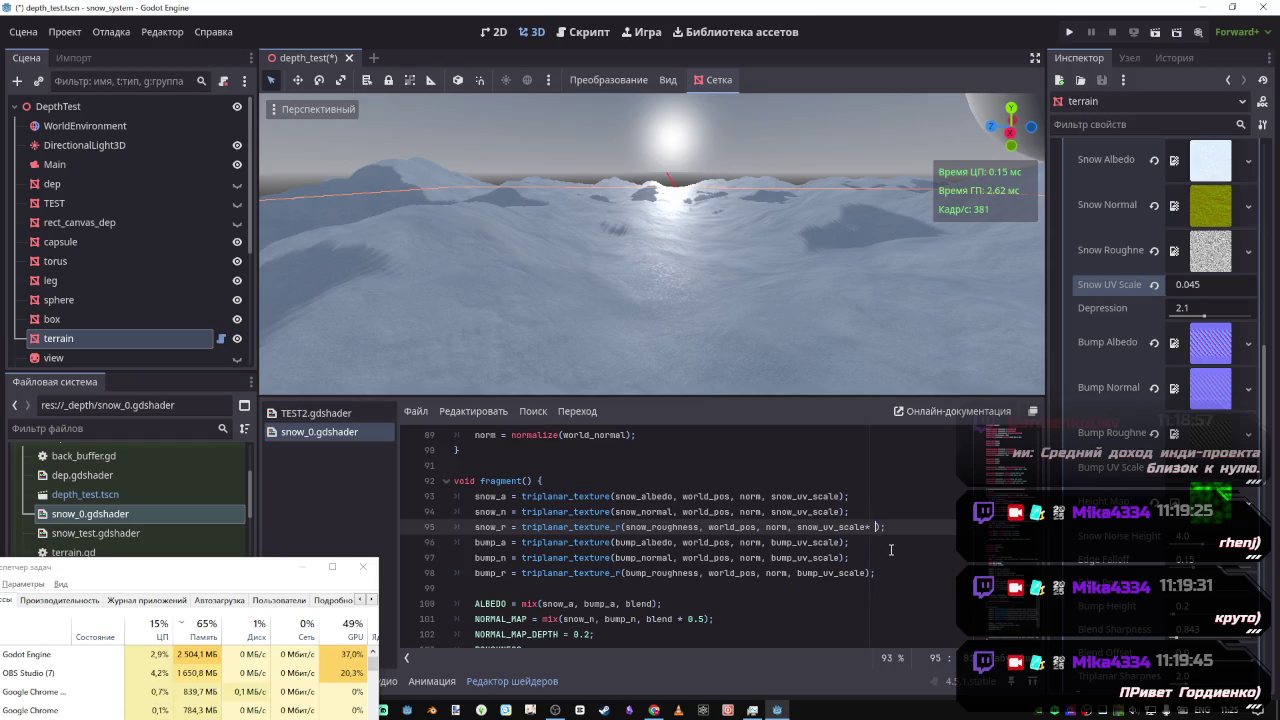
{"action": "type", "text": ".9"}
{"action": "type", "text": "0"}
{"action": "key", "text": "ctrl+s"}
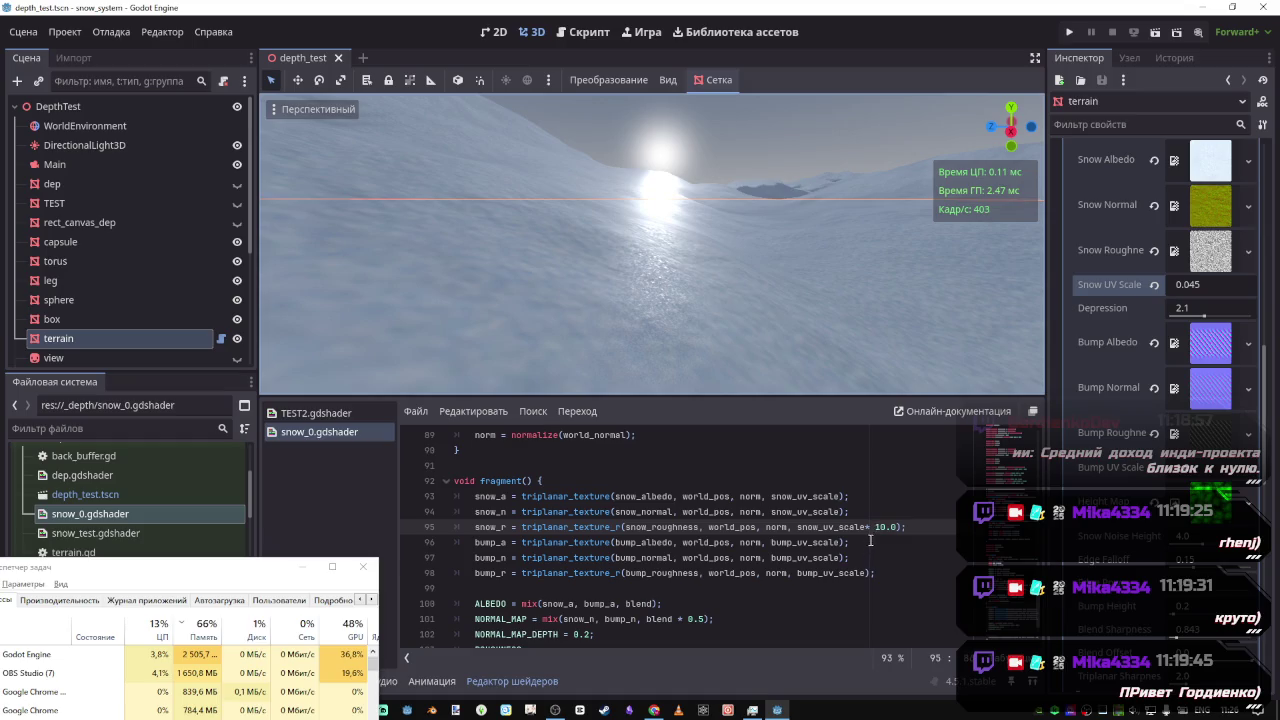
Uncomment lines 106–108 of light(), save, and look down at the lit snow
{"action": "scroll", "coordinate": [863, 540], "scroll_direction": "down", "scroll_amount": 2}
{"action": "left_click_drag", "start_coordinate": [470, 634], "coordinate": [497, 609]}
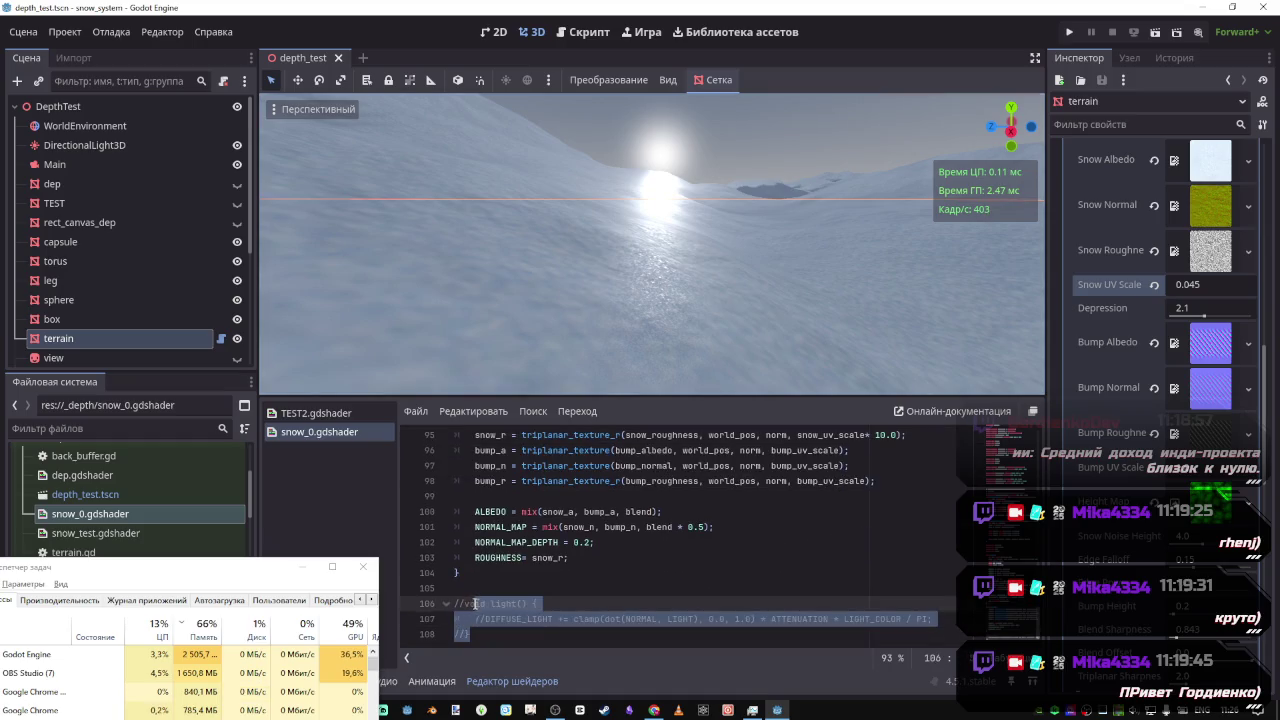
{"action": "key", "text": "ctrl+k"}
{"action": "key", "text": "ctrl+s"}
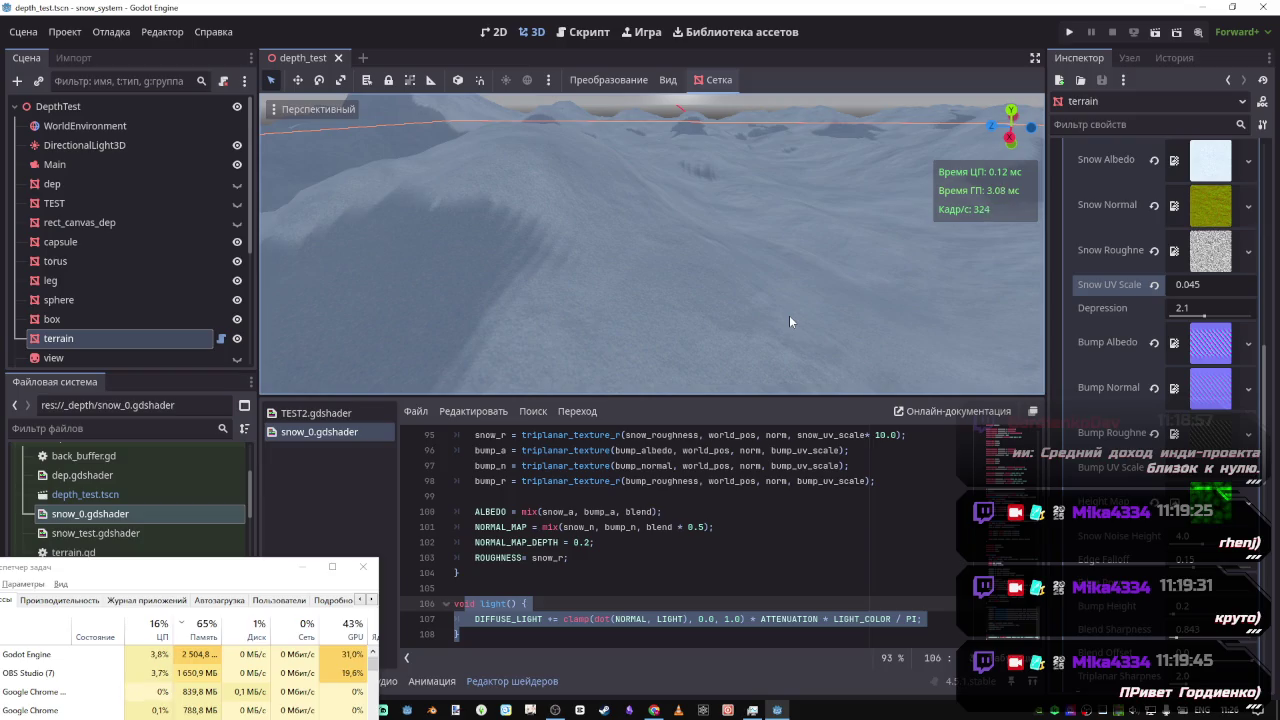
{"action": "mouse_move", "coordinate": [778, 275]}
{"action": "left_mouse_down"}
{"action": "mouse_move", "coordinate": [780, 340]}
{"action": "mouse_move", "coordinate": [780, 260]}
{"action": "mouse_move", "coordinate": [780, 330]}
{"action": "mouse_move", "coordinate": [780, 262]}
{"action": "mouse_move", "coordinate": [723, 402]}
{"action": "left_mouse_up"}
Delete the blank line after line 83, leaving one empty line before world_pos
{"action": "scroll", "coordinate": [661, 523], "scroll_direction": "up", "scroll_amount": 6}
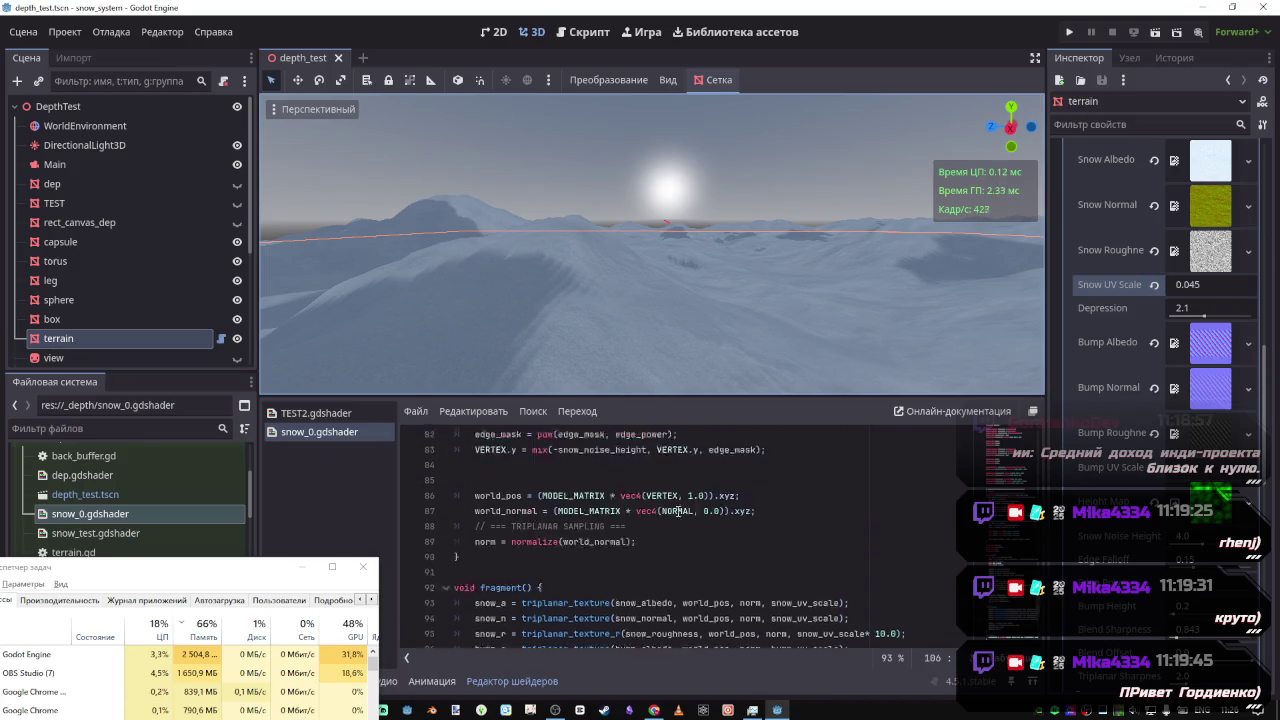
{"action": "scroll", "coordinate": [545, 531], "scroll_direction": "down", "scroll_amount": 5}
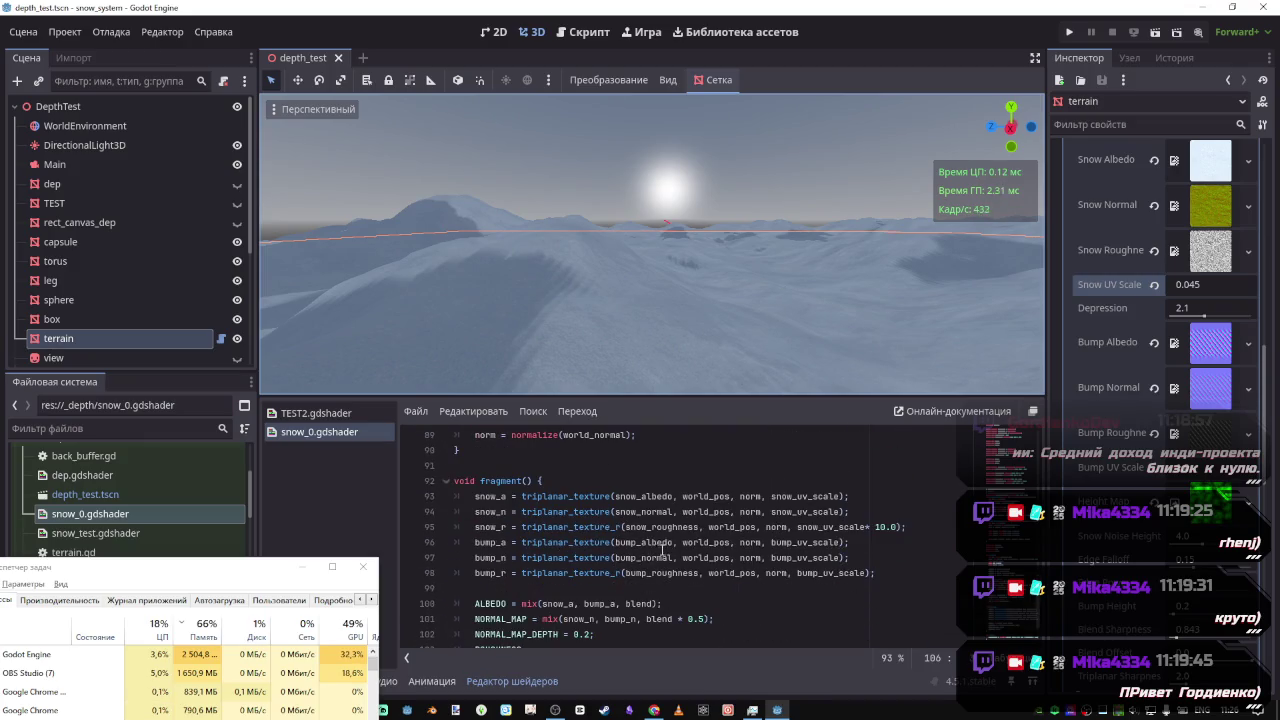
{"action": "scroll", "coordinate": [580, 520], "scroll_direction": "up", "scroll_amount": 2}
{"action": "mouse_move", "coordinate": [527, 481]}
{"action": "left_mouse_down"}
{"action": "mouse_move", "coordinate": [557, 481]}
{"action": "mouse_move", "coordinate": [536, 496]}
{"action": "mouse_move", "coordinate": [724, 496]}
{"action": "left_mouse_up"}
{"action": "scroll", "coordinate": [560, 481], "scroll_direction": "up", "scroll_amount": 1}
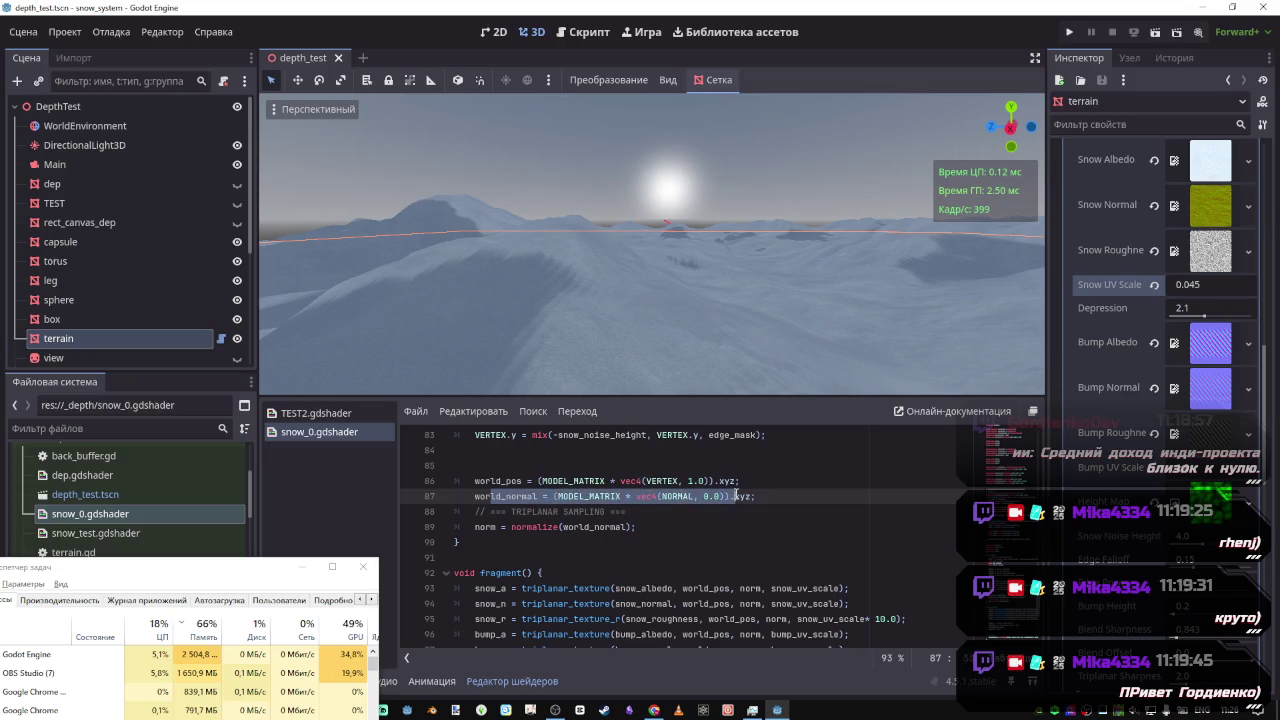
{"action": "scroll", "coordinate": [789, 517], "scroll_direction": "down", "scroll_amount": 4}
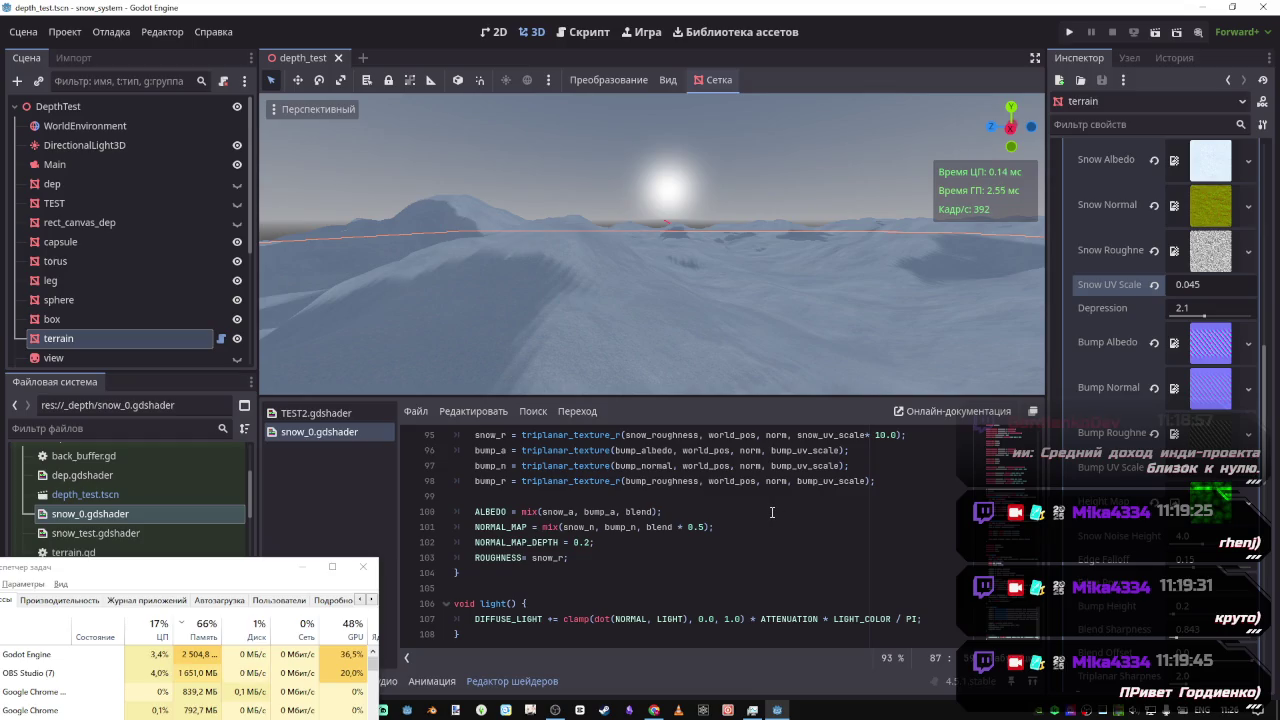
{"action": "scroll", "coordinate": [697, 544], "scroll_direction": "up", "scroll_amount": 8}
{"action": "scroll", "coordinate": [566, 531], "scroll_direction": "down", "scroll_amount": 3}
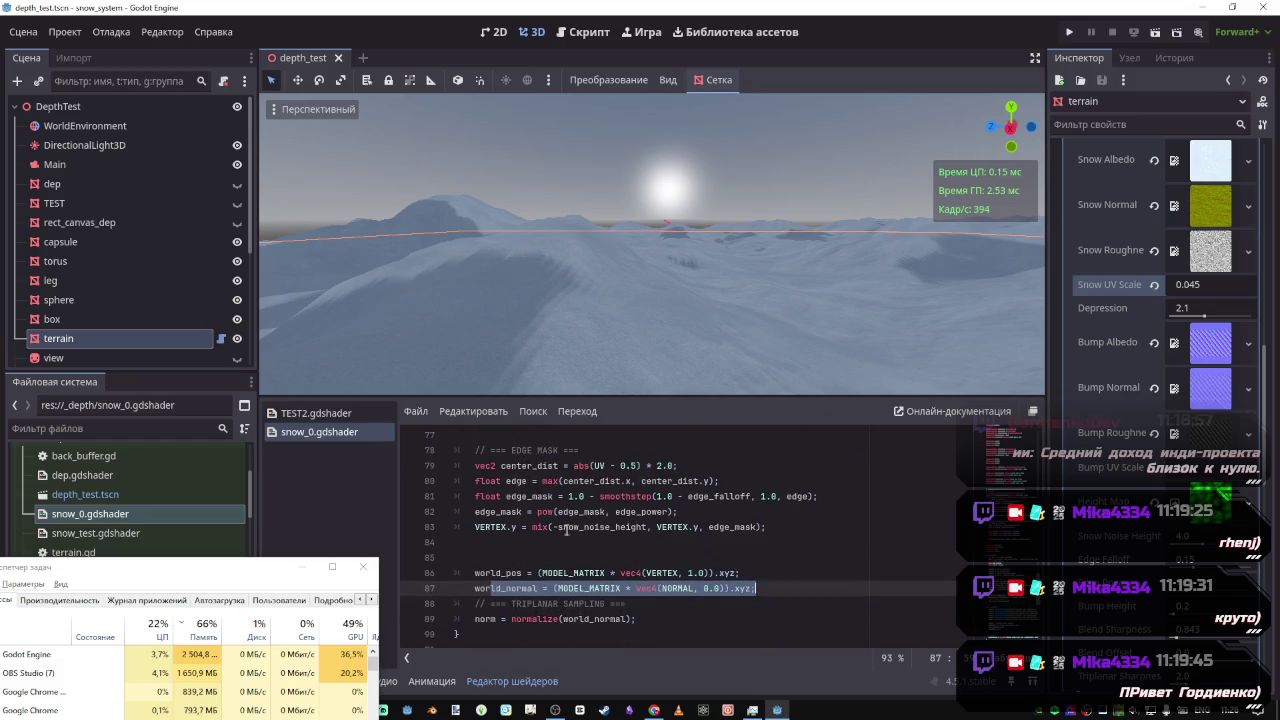
{"action": "left_click", "coordinate": [537, 557]}
{"action": "key", "text": "BackSpace"}
{"action": "scroll", "coordinate": [590, 525], "scroll_direction": "up", "scroll_amount": 2}
{"action": "scroll", "coordinate": [593, 520], "scroll_direction": "up", "scroll_amount": 1}
{"action": "scroll", "coordinate": [593, 517], "scroll_direction": "down", "scroll_amount": 4}
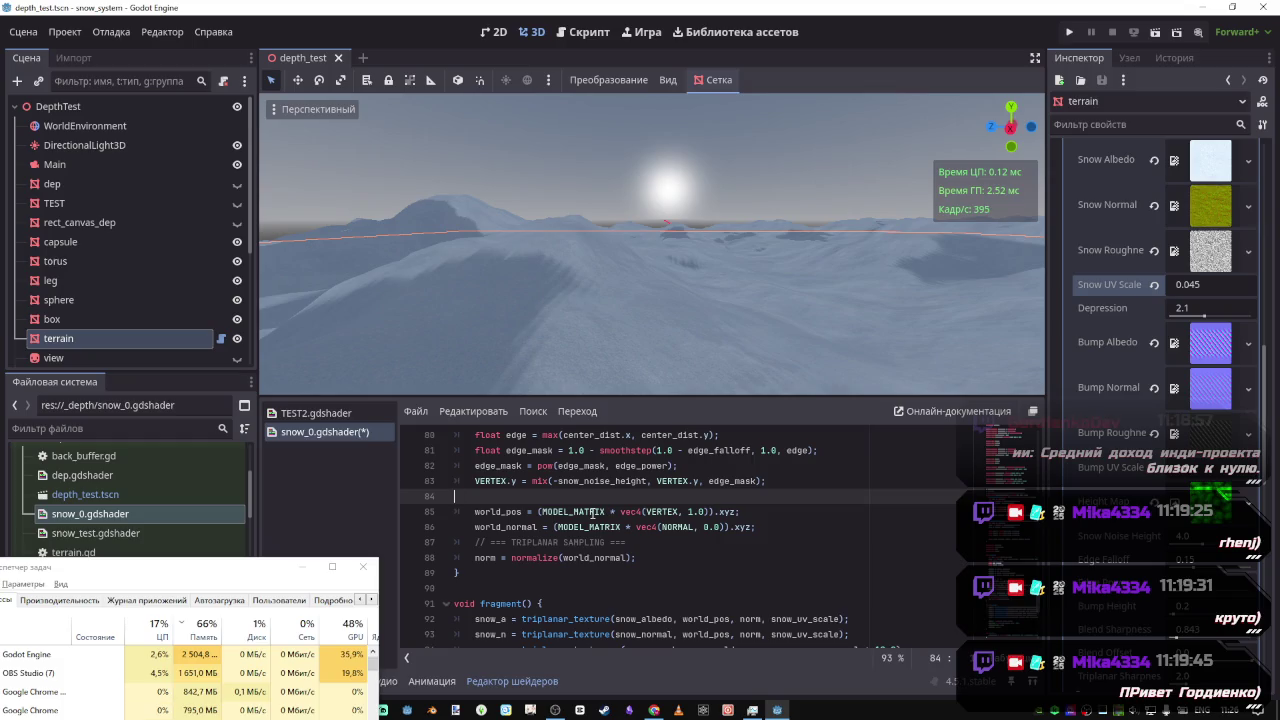
{"action": "scroll", "coordinate": [604, 477], "scroll_direction": "up", "scroll_amount": 8}
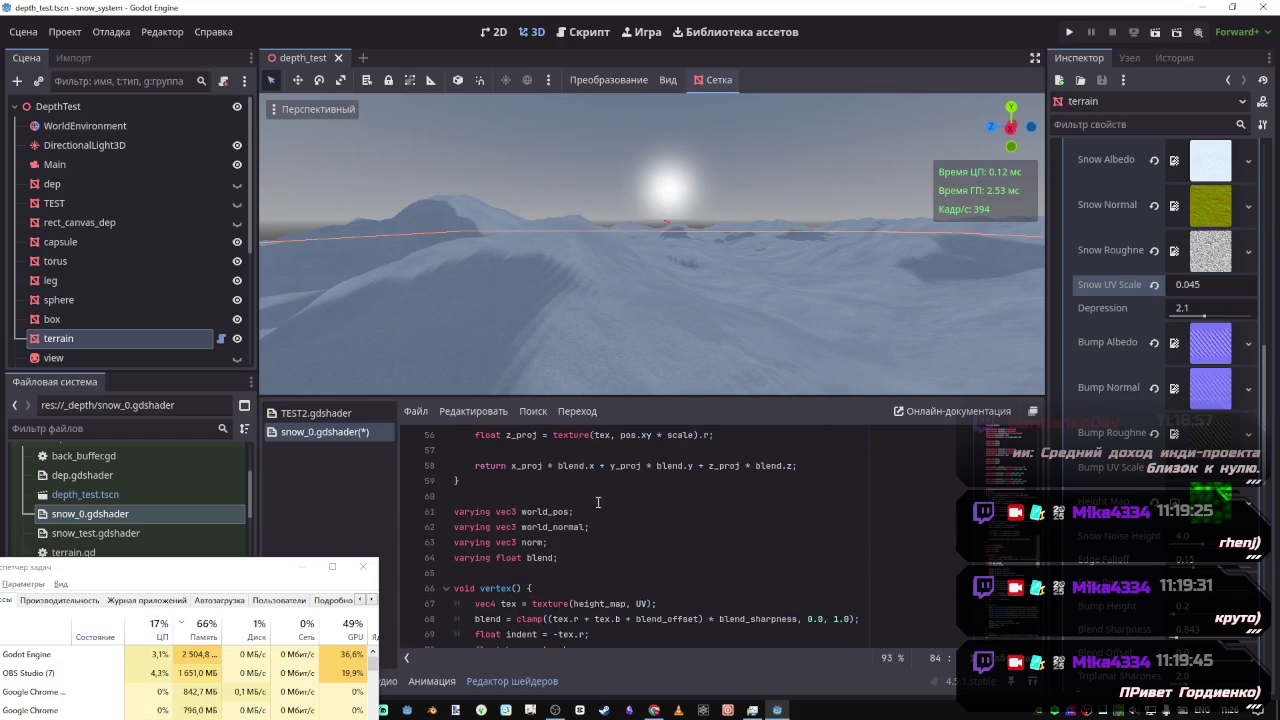
Duplicate the 'varying vec3 norm;' declaration and rename the copy to vertex_pos
{"action": "left_click", "coordinate": [595, 567]}
{"action": "key", "text": "Return"}
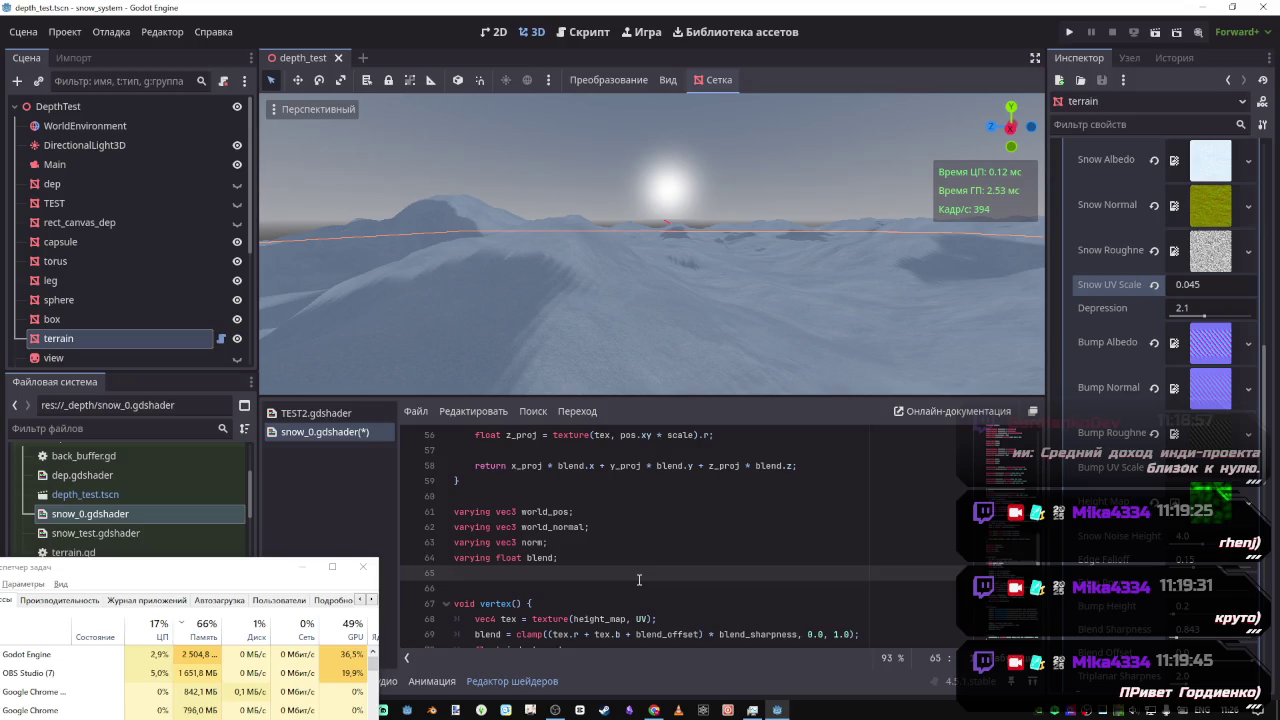
{"action": "left_click_drag", "start_coordinate": [585, 563], "coordinate": [420, 560]}
{"action": "left_click_drag", "start_coordinate": [556, 542], "coordinate": [414, 547]}
{"action": "key", "text": "ctrl+c"}
{"action": "left_click", "coordinate": [559, 576]}
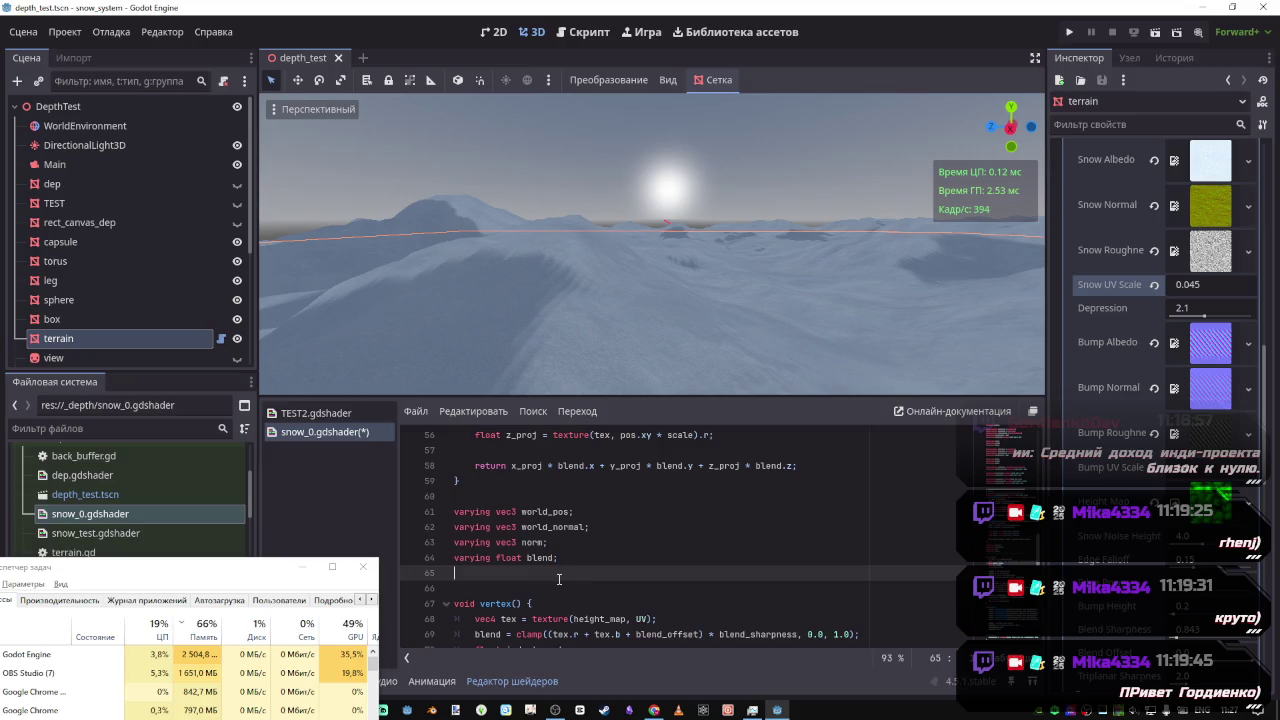
{"action": "key", "text": "Return"}
{"action": "key", "text": "ctrl+v"}
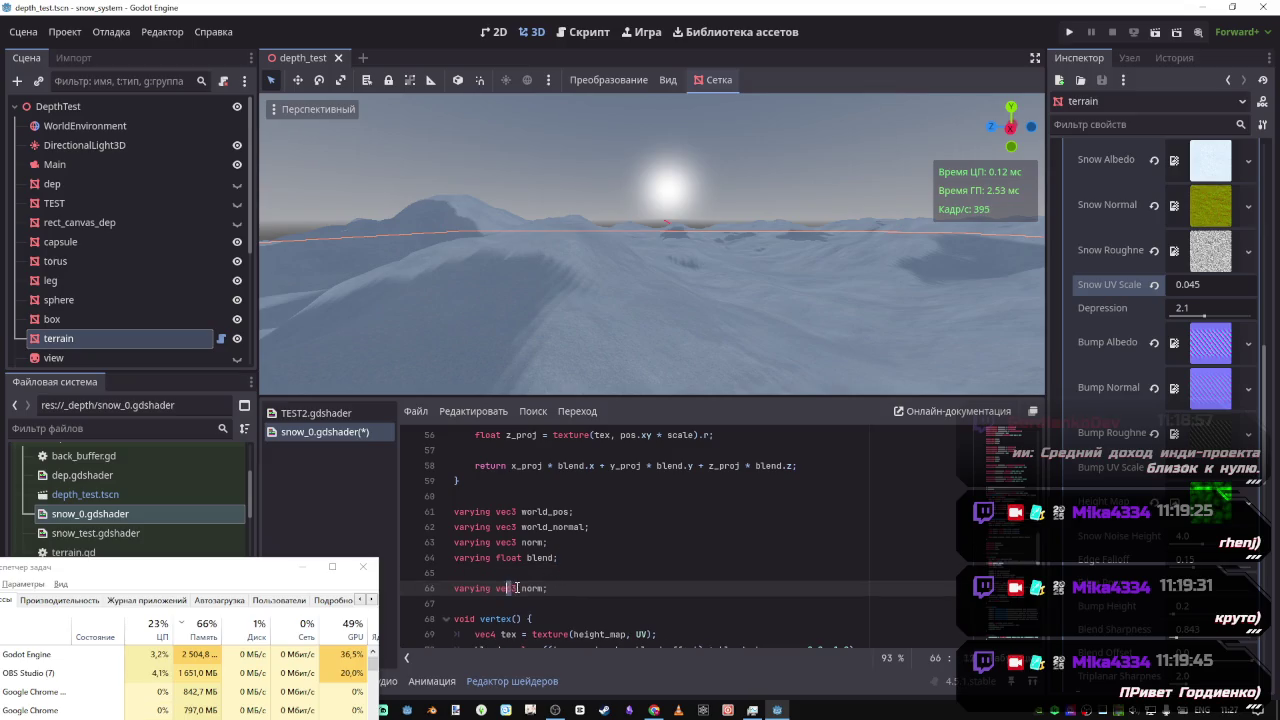
{"action": "left_click", "coordinate": [517, 588]}
{"action": "double_click", "coordinate": [521, 588]}
{"action": "type", "text": "verte"}
{"action": "type", "text": "x_pos"}
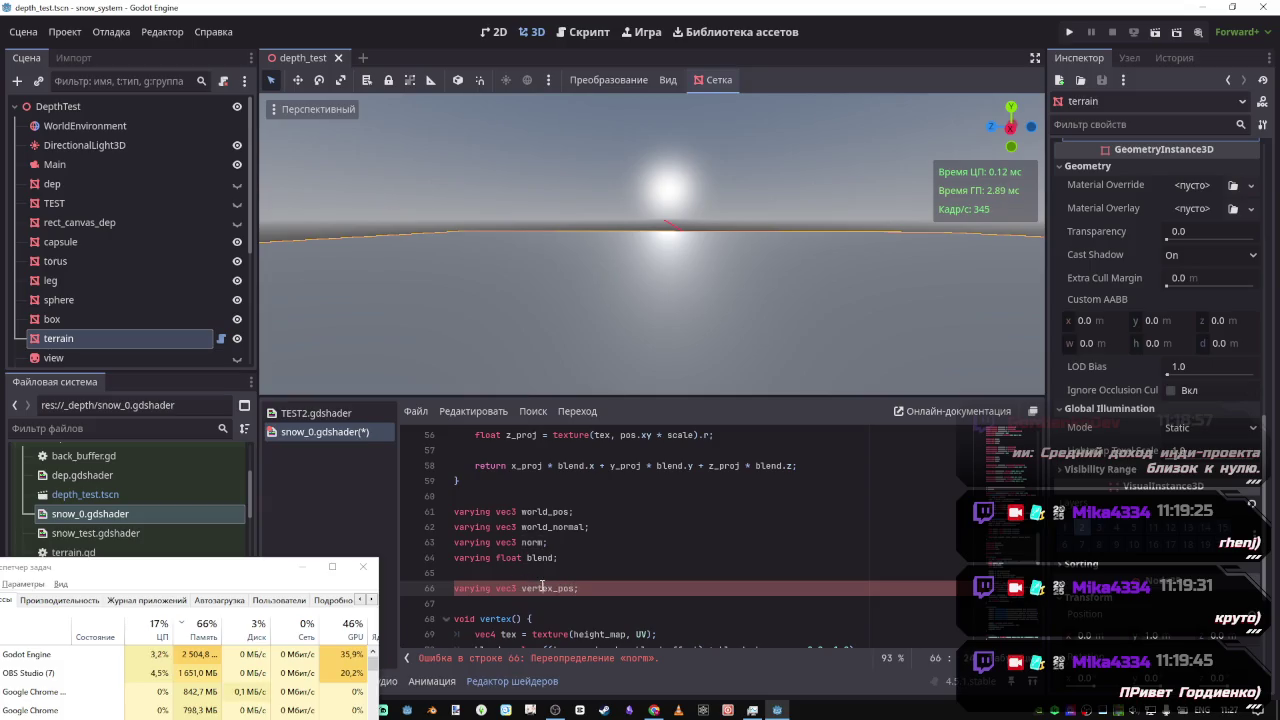
{"action": "double_click", "coordinate": [541, 588]}
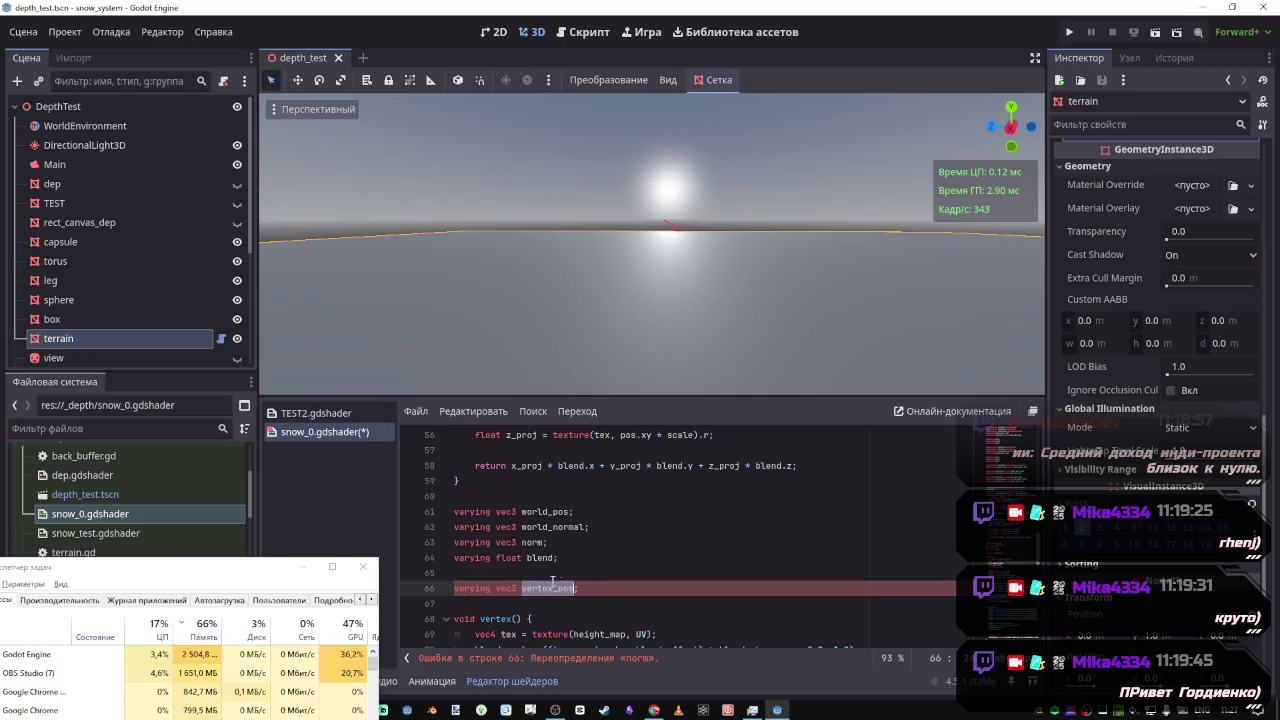
Add 'vertex_pos = VERTEX;' at the end of vertex(), save, then switch to the browser
{"action": "scroll", "coordinate": [551, 565], "scroll_direction": "down", "scroll_amount": 9}
{"action": "left_click", "coordinate": [664, 543]}
{"action": "key", "text": "Return"}
{"action": "type", "text": "vertex_pos ="}
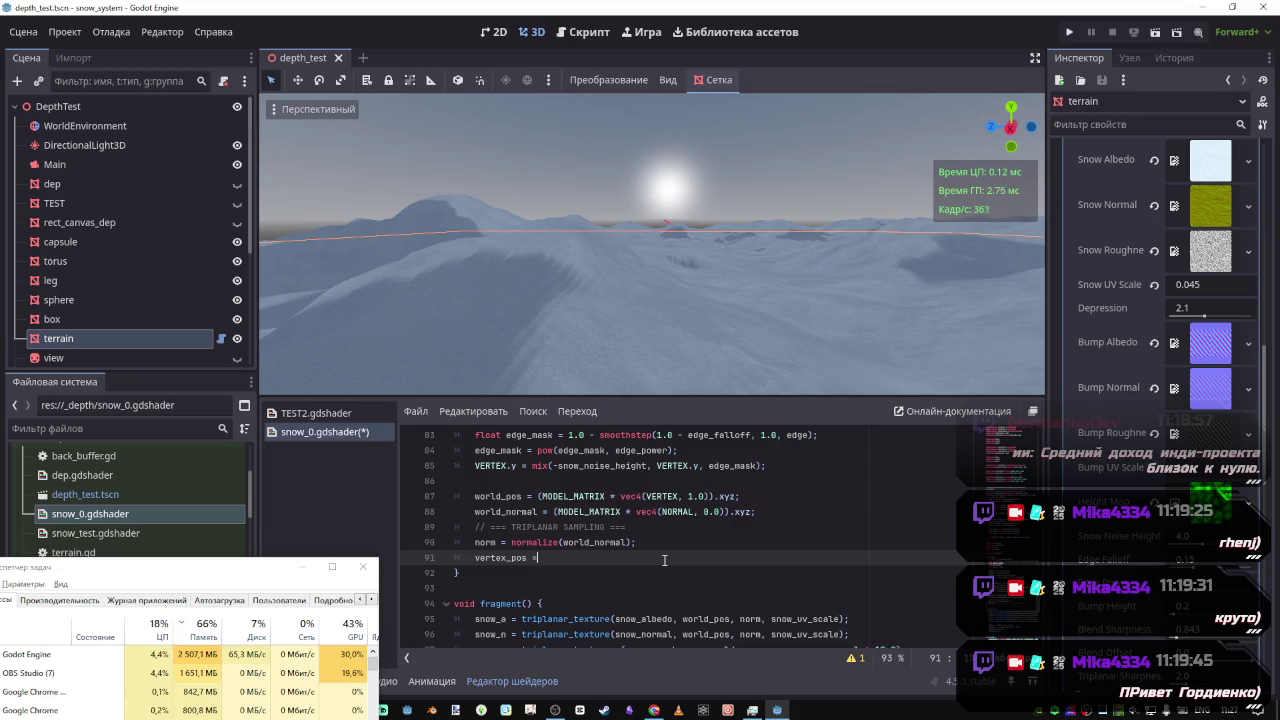
{"action": "type", "text": "VERTEX"}
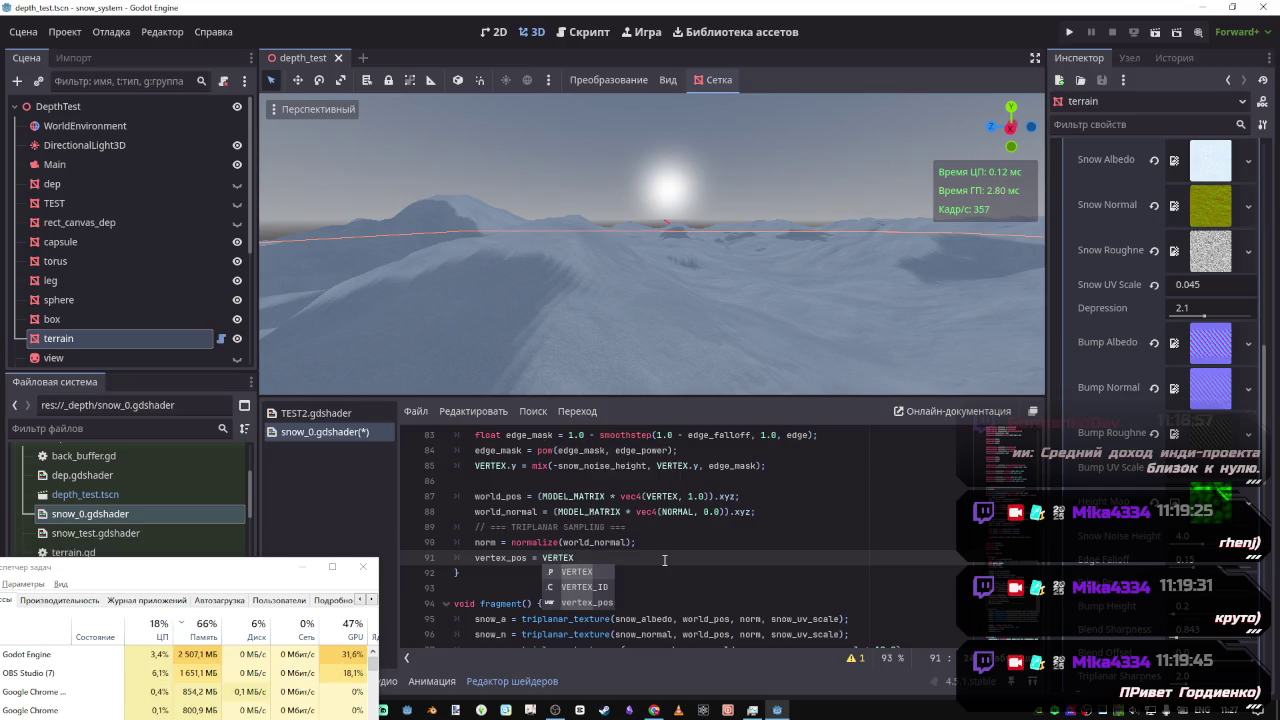
{"action": "key", "text": "ctrl+s"}
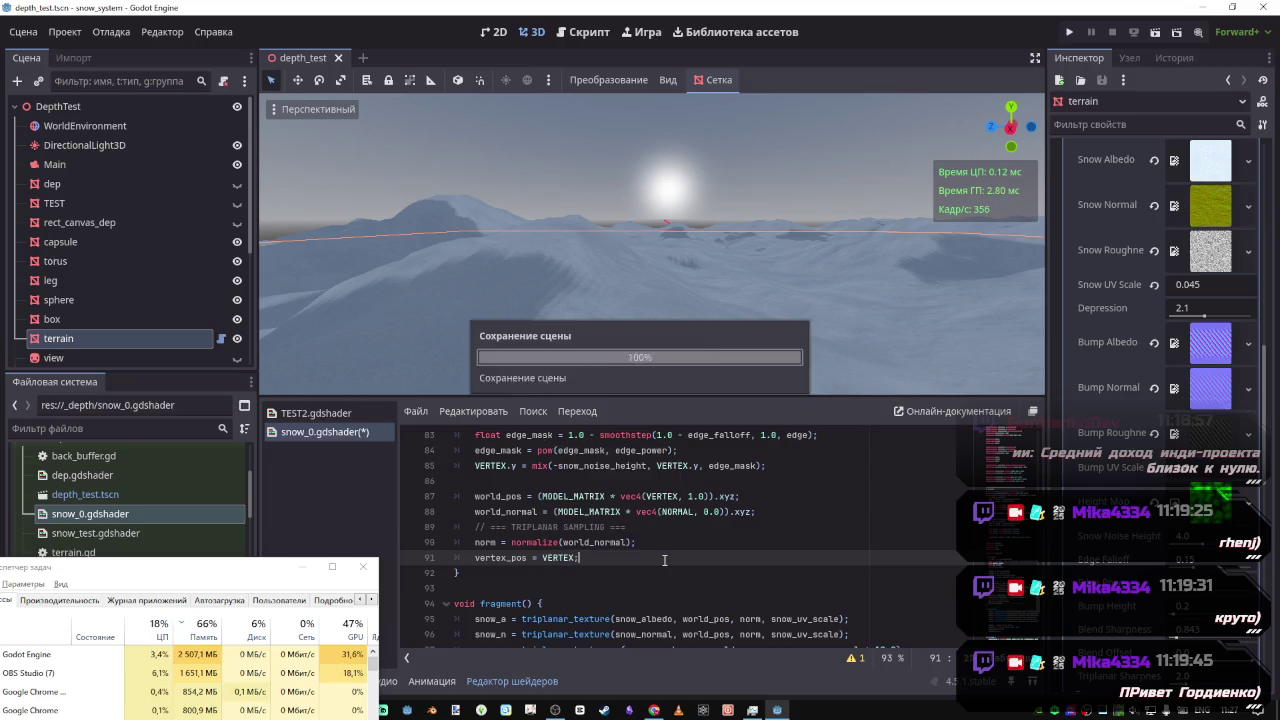
{"action": "scroll", "coordinate": [645, 552], "scroll_direction": "down", "scroll_amount": 3}
{"action": "scroll", "coordinate": [637, 548], "scroll_direction": "down", "scroll_amount": 2}
{"action": "scroll", "coordinate": [571, 552], "scroll_direction": "up", "scroll_amount": 3}
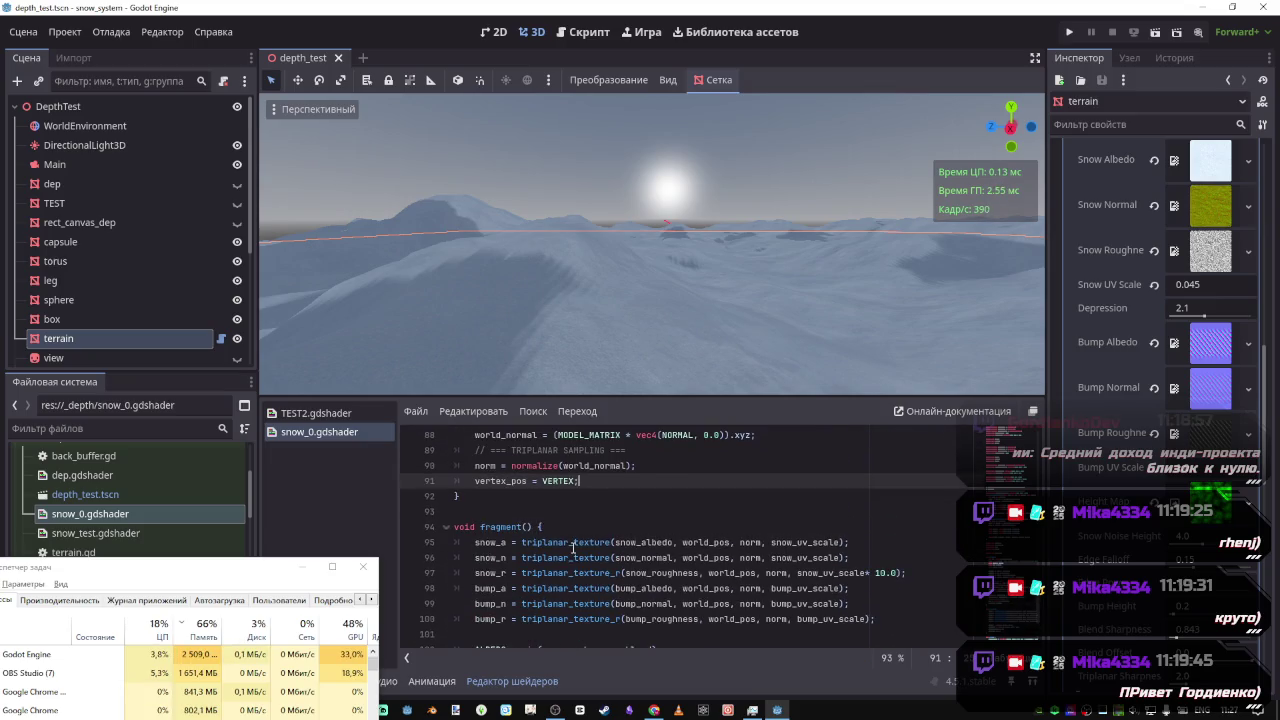
{"action": "mouse_move", "coordinate": [655, 710]}
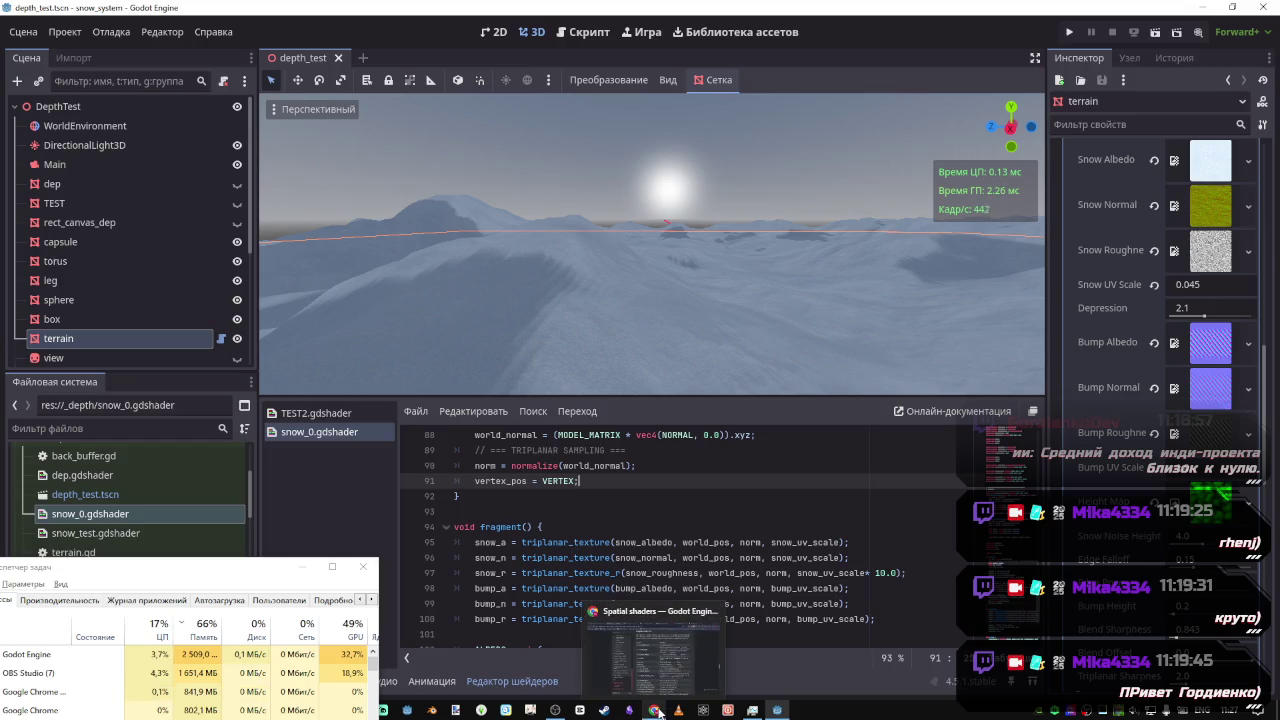
{"action": "left_click", "coordinate": [676, 662]}
{"action": "left_click", "coordinate": [880, 13]}
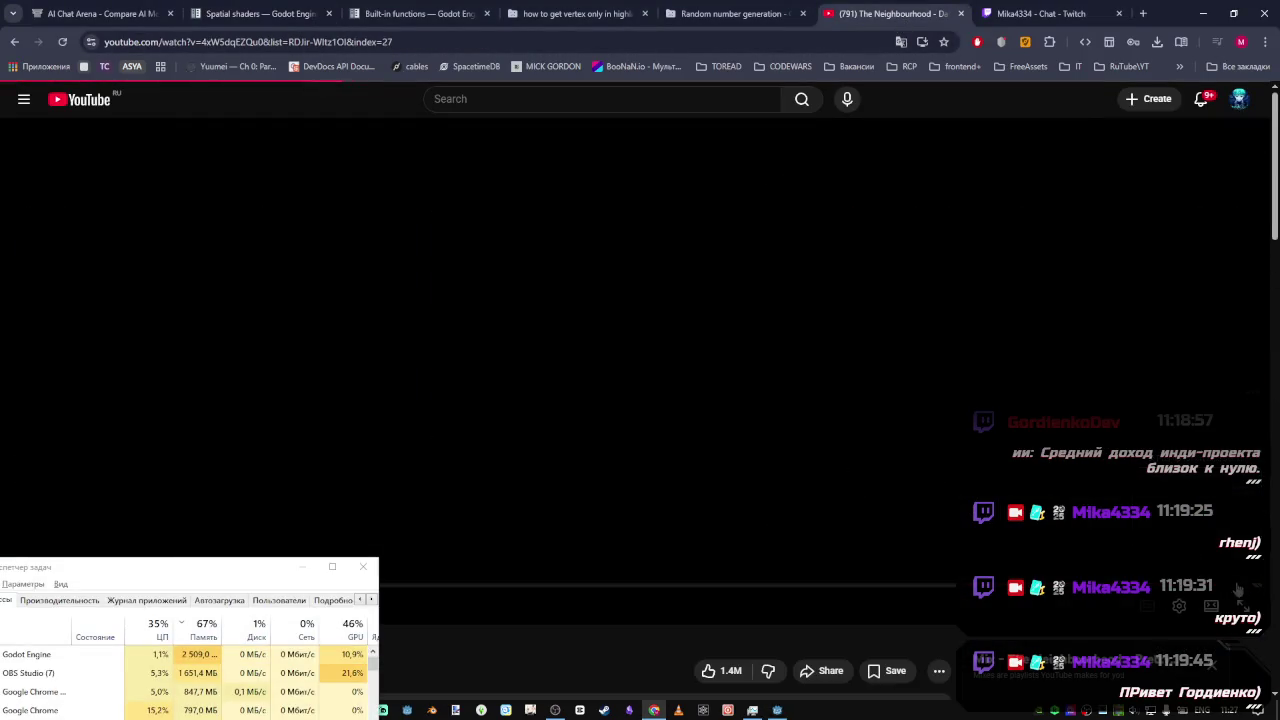
{"action": "scroll", "coordinate": [800, 345], "scroll_direction": "down", "scroll_amount": 2}
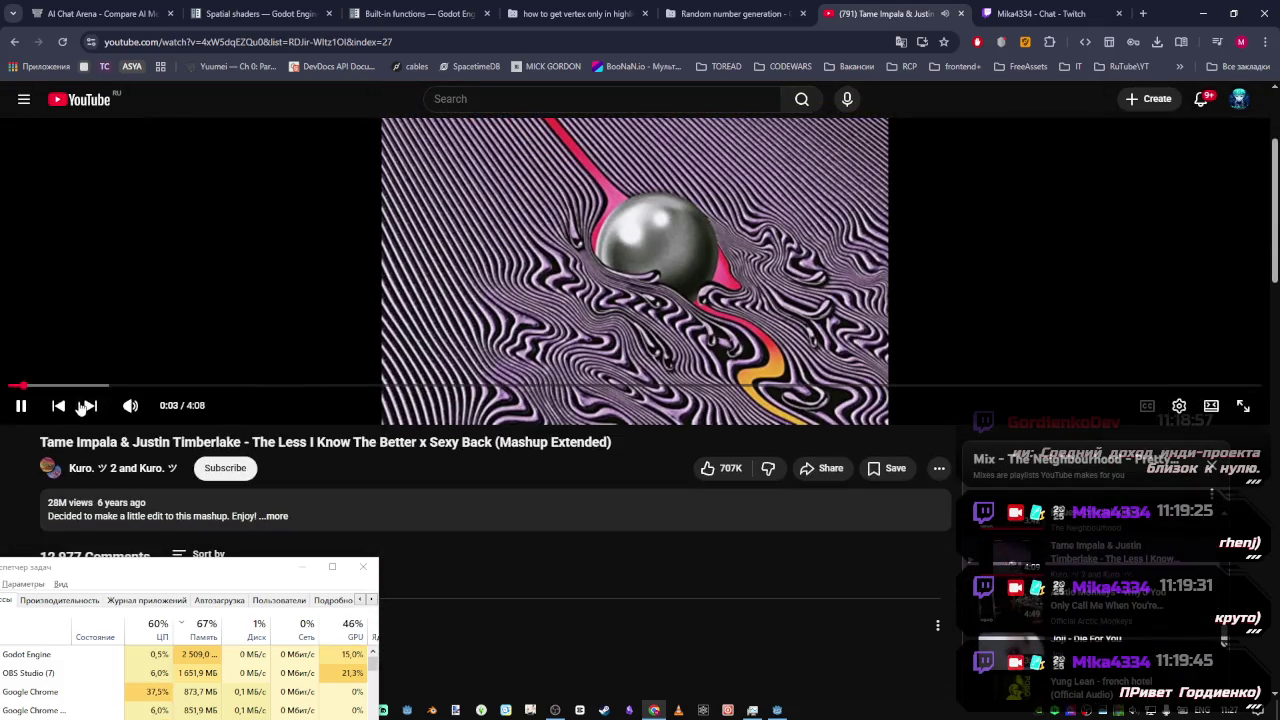
{"action": "left_click", "coordinate": [89, 406]}
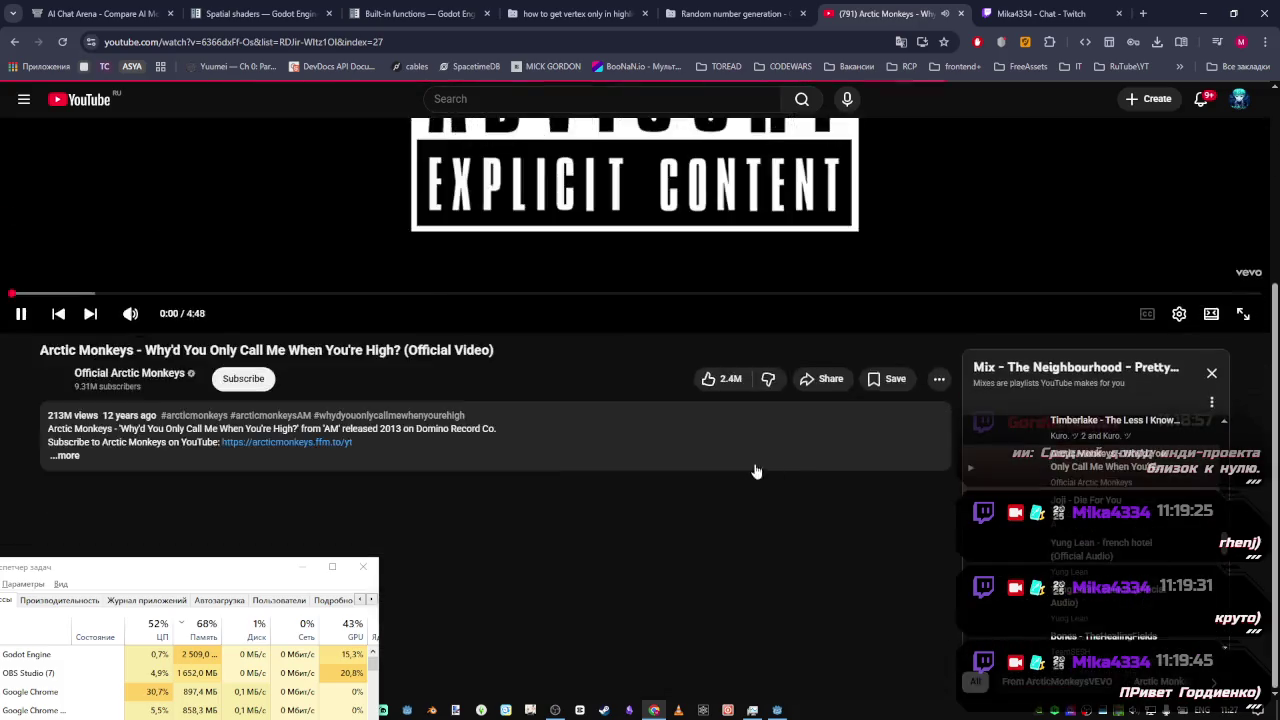
{"action": "scroll", "coordinate": [922, 561], "scroll_direction": "down", "scroll_amount": 2}
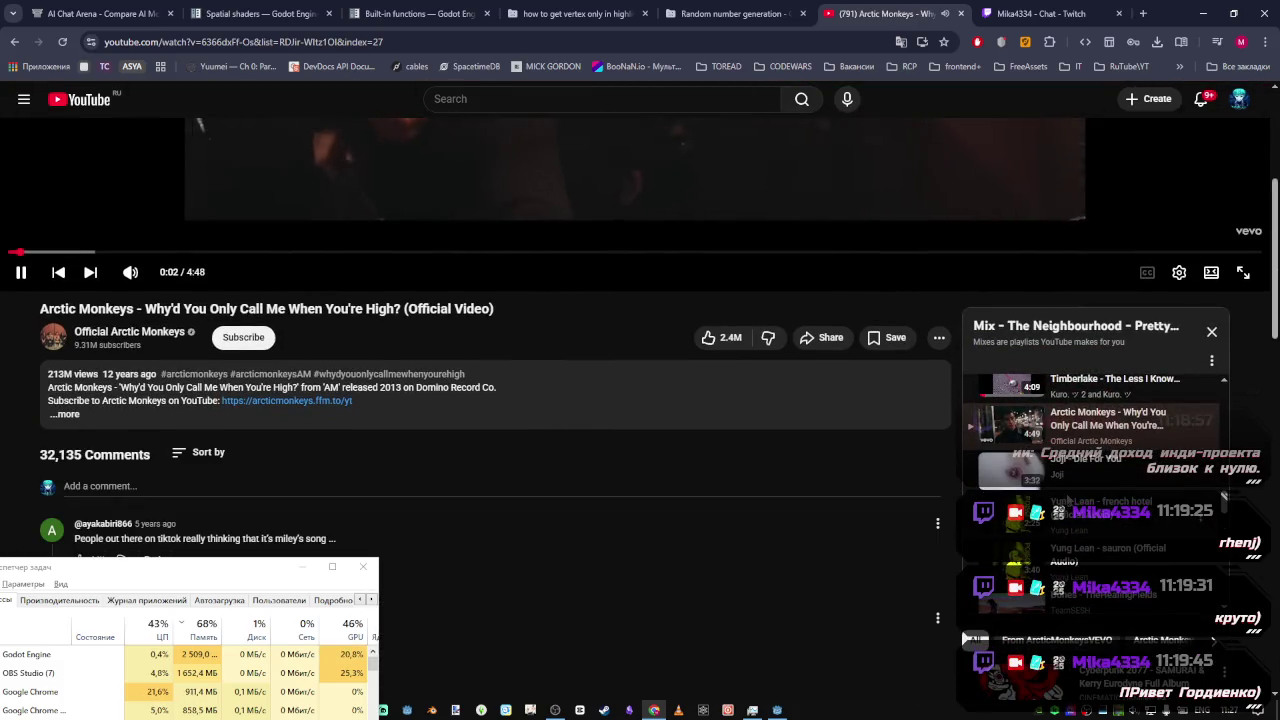
{"action": "scroll", "coordinate": [846, 540], "scroll_direction": "up", "scroll_amount": 3}
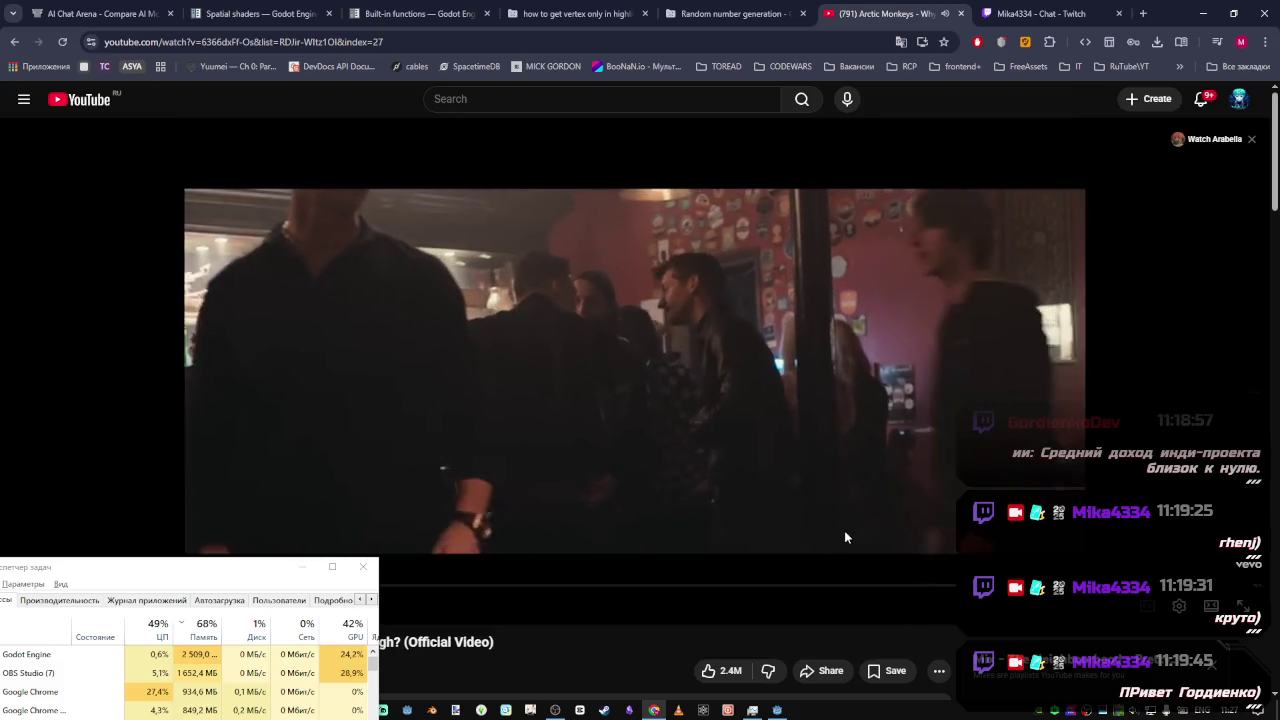
{"action": "scroll", "coordinate": [864, 552], "scroll_direction": "down", "scroll_amount": 2}
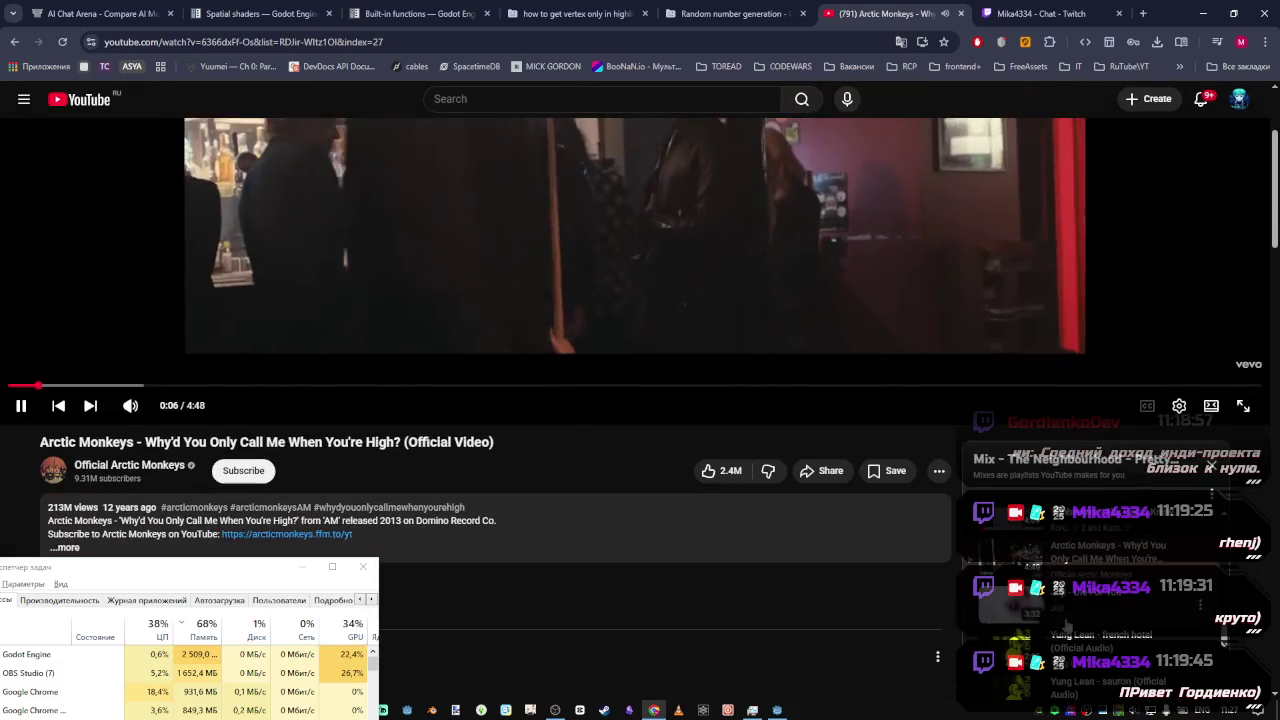
{"action": "scroll", "coordinate": [820, 592], "scroll_direction": "up", "scroll_amount": 2}
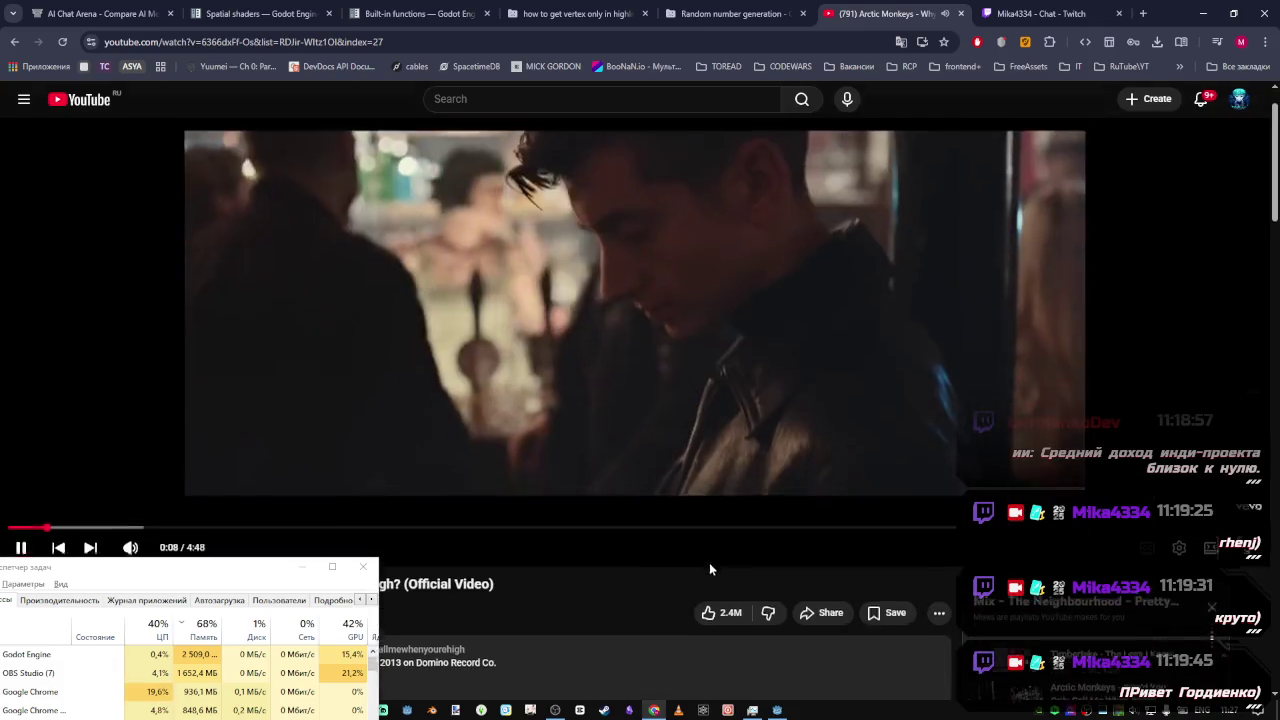
{"action": "left_click", "coordinate": [131, 517]}
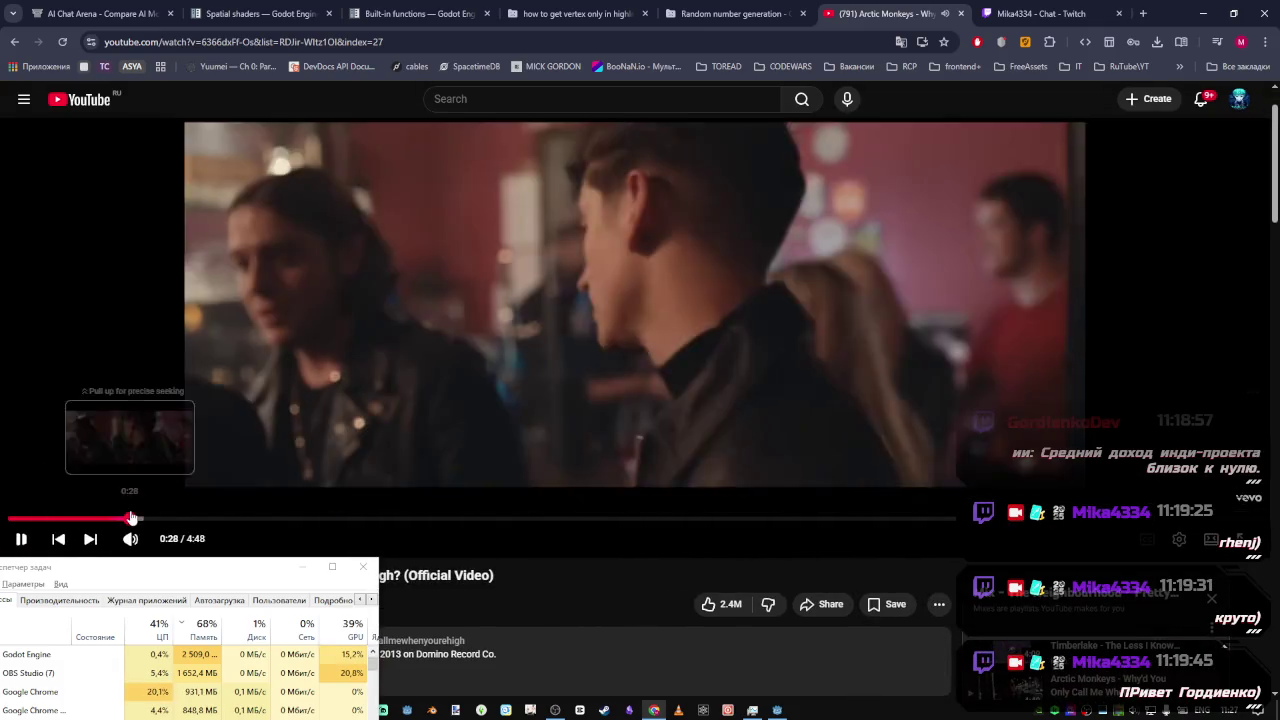
{"action": "left_click_drag", "start_coordinate": [171, 521], "coordinate": [581, 521]}
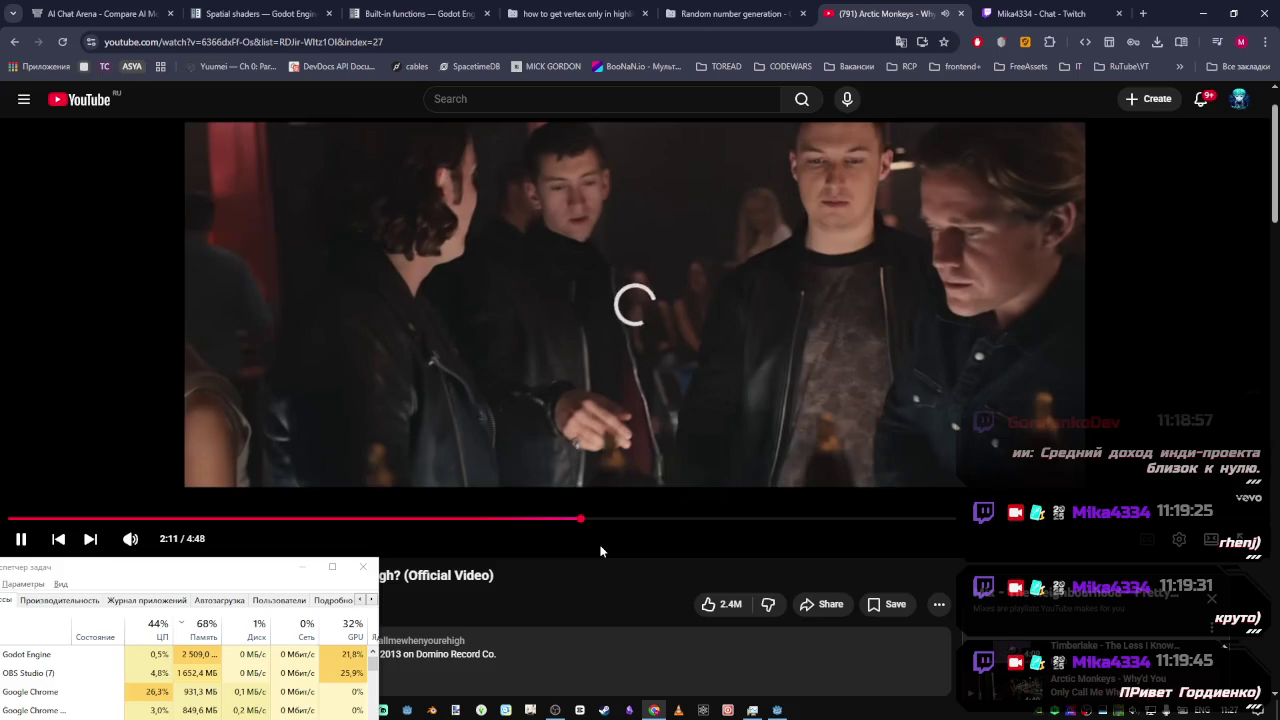
{"action": "scroll", "coordinate": [695, 580], "scroll_direction": "down", "scroll_amount": 1}
{"action": "scroll", "coordinate": [695, 580], "scroll_direction": "down", "scroll_amount": 2}
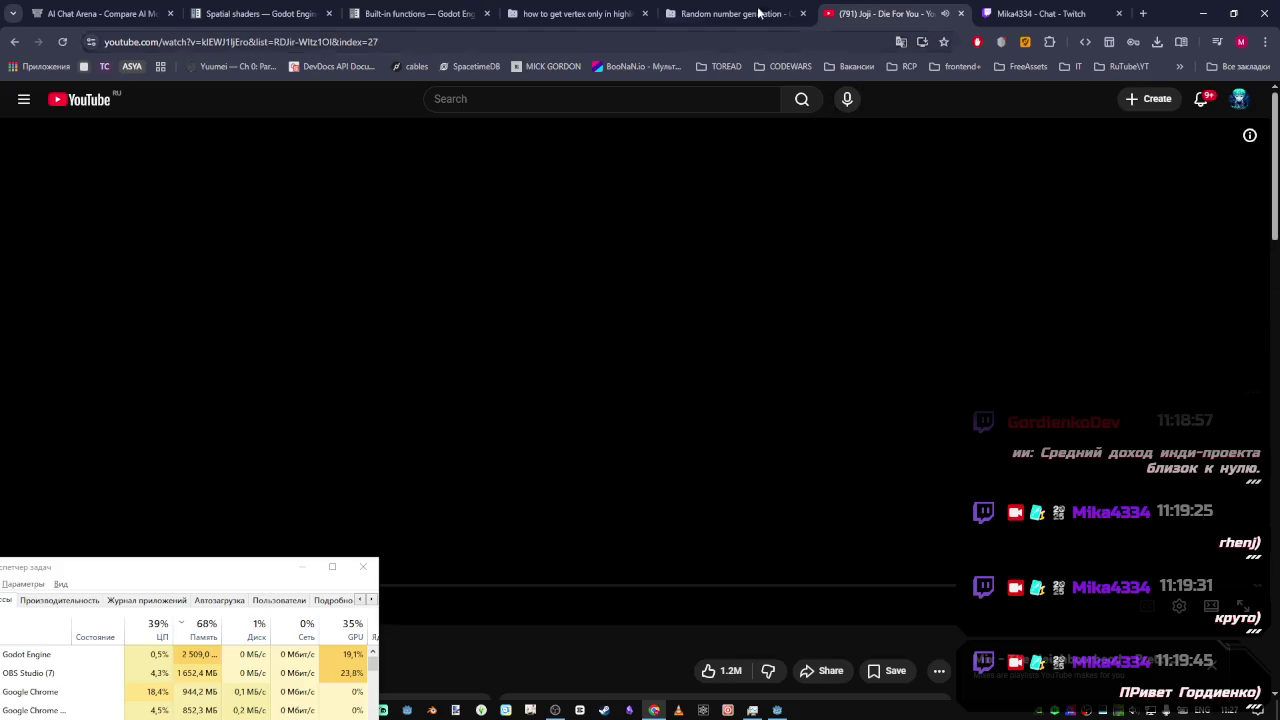
{"action": "left_click", "coordinate": [396, 10]}
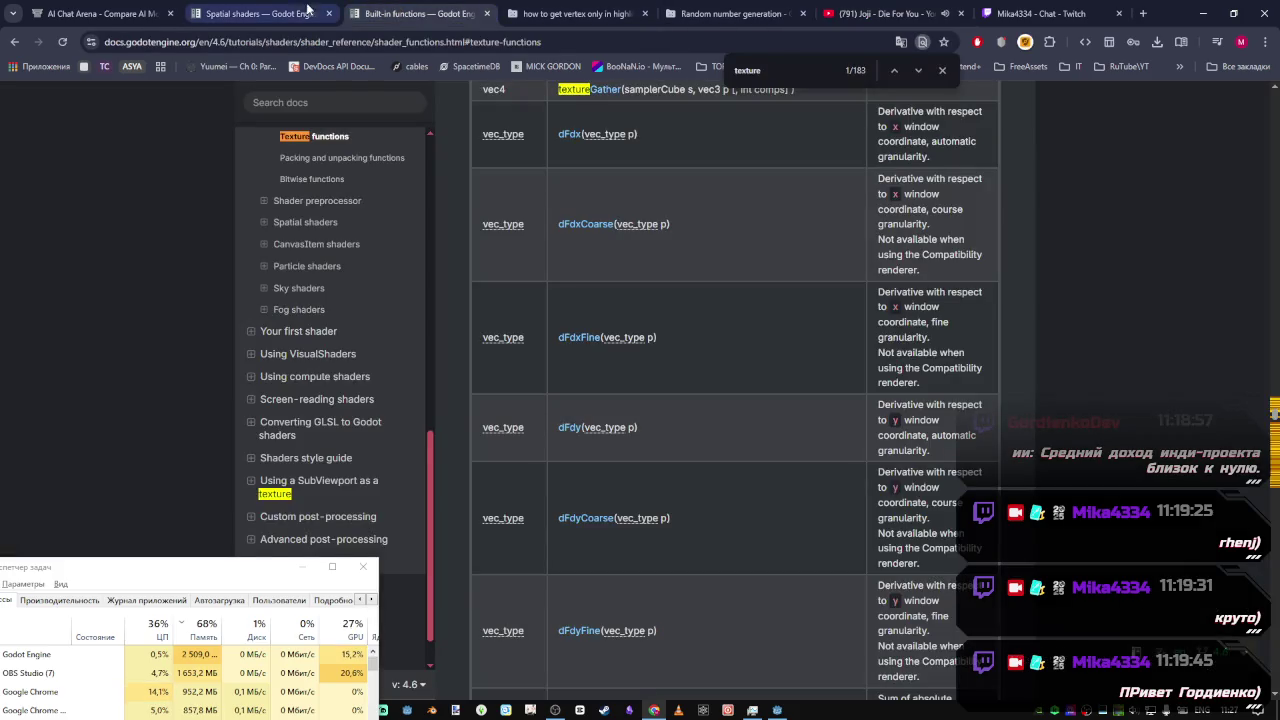
{"action": "left_click", "coordinate": [260, 13]}
{"action": "left_click", "coordinate": [777, 710]}
{"action": "left_click", "coordinate": [592, 480]}
{"action": "double_click", "coordinate": [570, 480]}
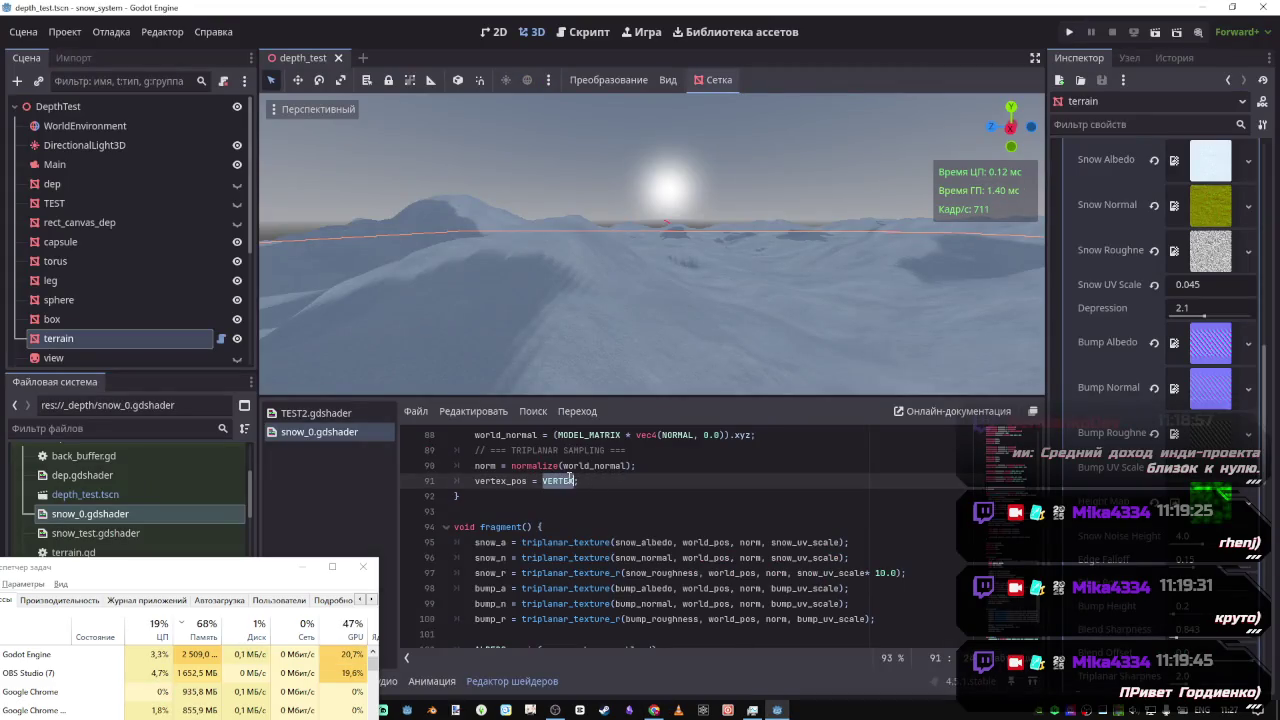
Paste vertex_pos on a new line after DIFFUSE_LIGHT in light(), undo it, and view TEST2.gdshader
{"action": "double_click", "coordinate": [487, 481]}
{"action": "key", "text": "ctrl+c"}
{"action": "scroll", "coordinate": [498, 563], "scroll_direction": "down", "scroll_amount": 3}
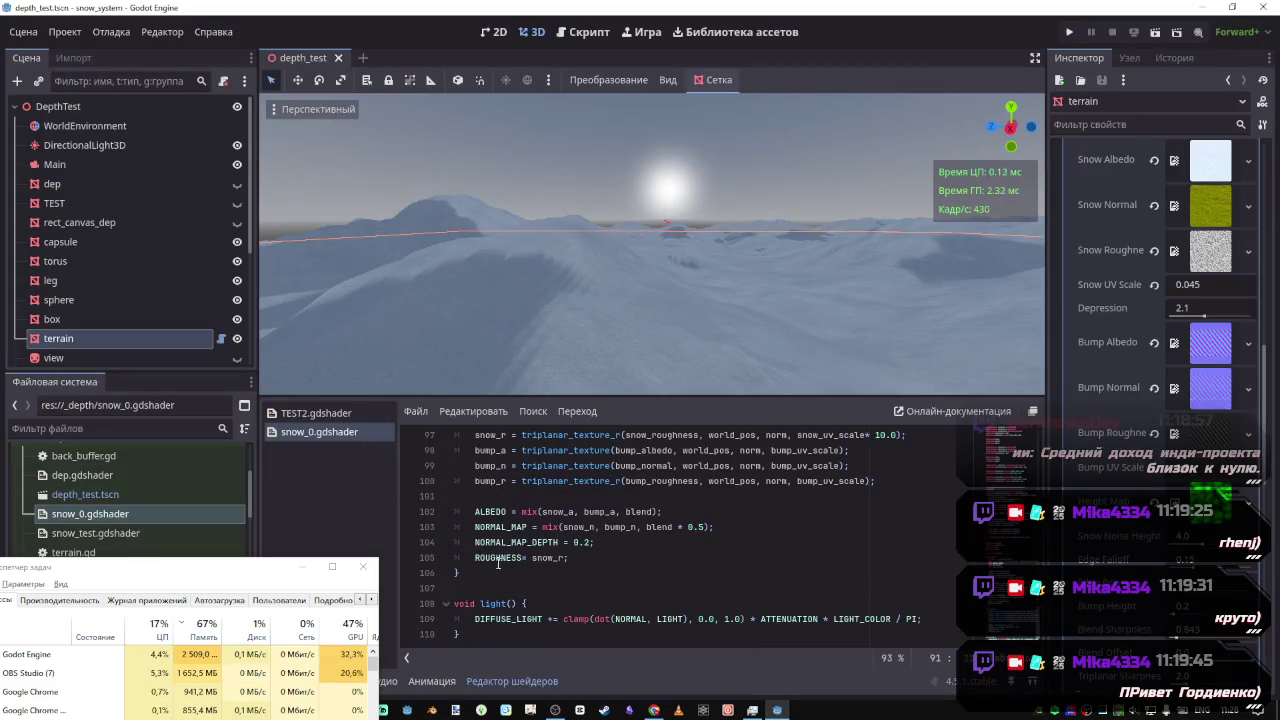
{"action": "left_click", "coordinate": [921, 621]}
{"action": "key", "text": "Return"}
{"action": "key", "text": "ctrl+v"}
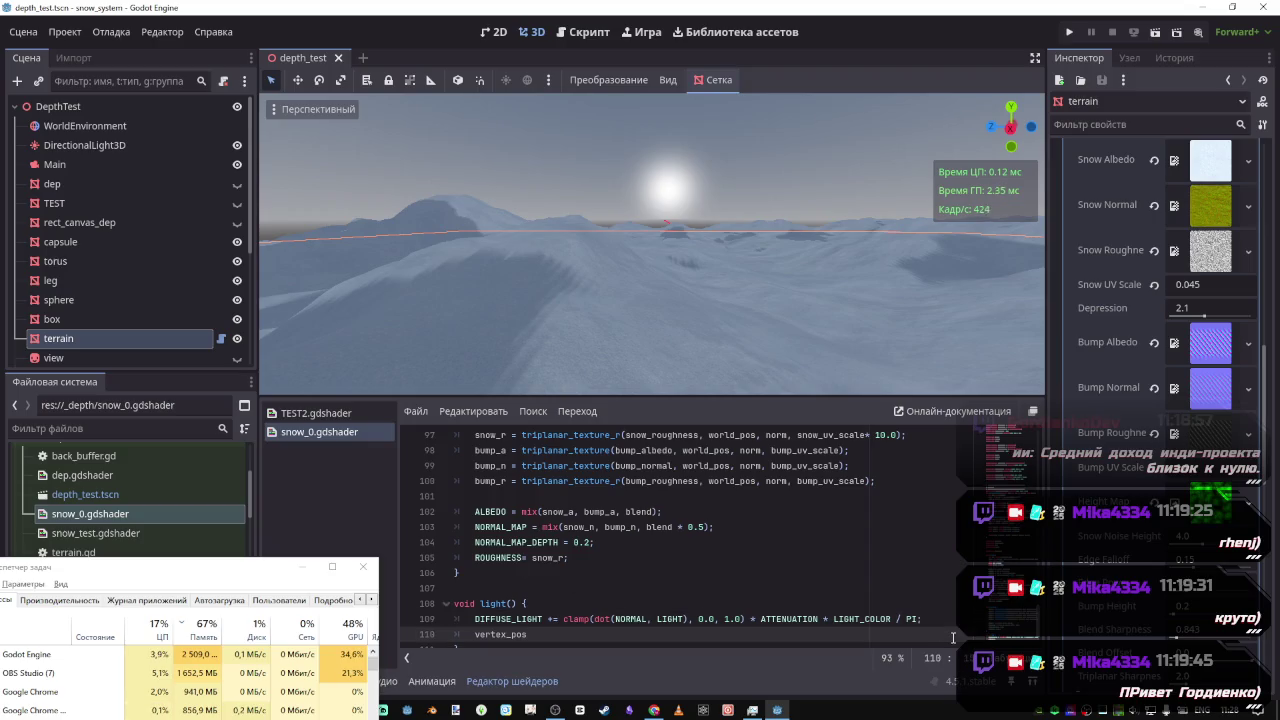
{"action": "key", "text": "ctrl+z"}
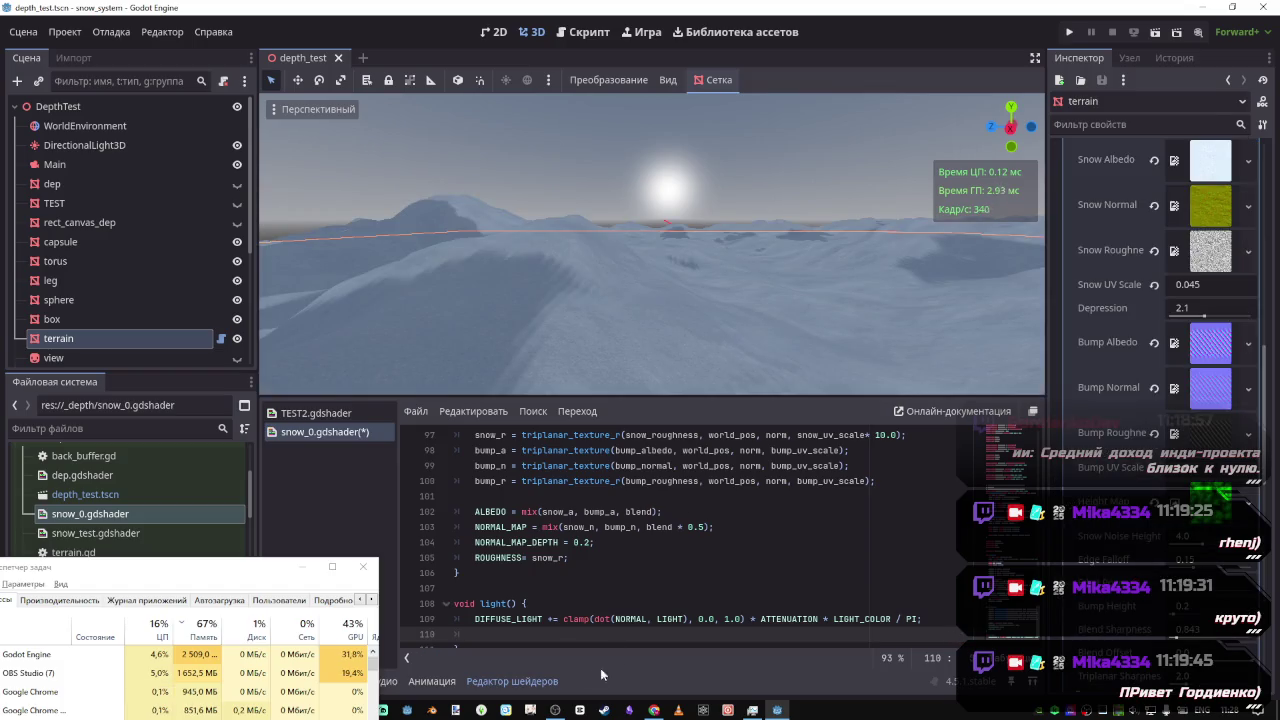
{"action": "left_click", "coordinate": [285, 414]}
{"action": "scroll", "coordinate": [731, 568], "scroll_direction": "up", "scroll_amount": 4}
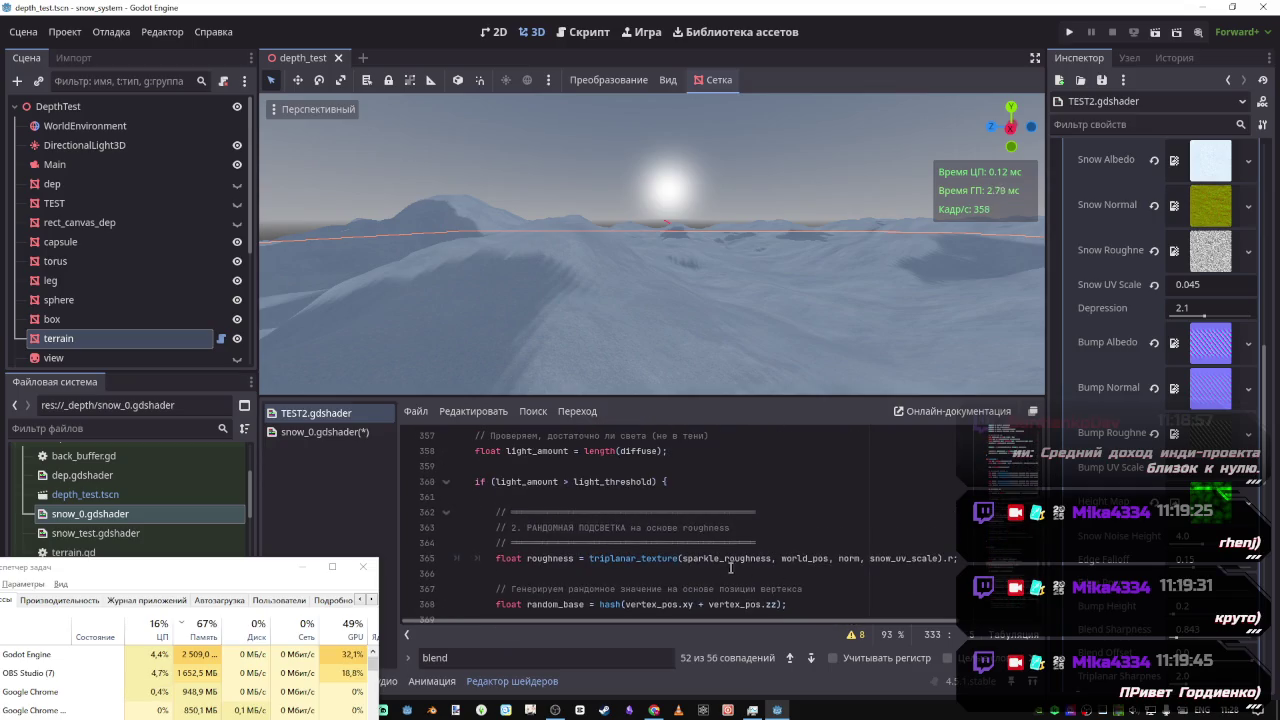
{"action": "scroll", "coordinate": [665, 562], "scroll_direction": "down", "scroll_amount": 1}
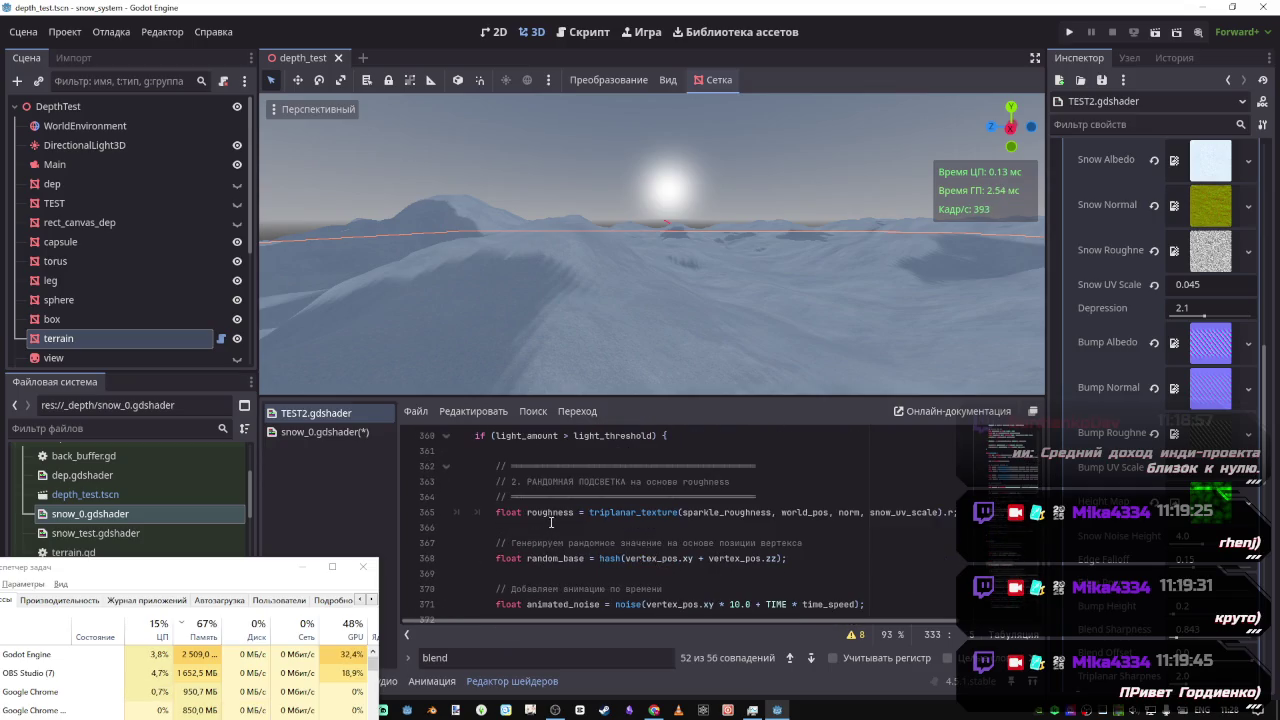
{"action": "scroll", "coordinate": [551, 521], "scroll_direction": "down", "scroll_amount": 1}
{"action": "scroll", "coordinate": [590, 515], "scroll_direction": "down", "scroll_amount": 2}
{"action": "scroll", "coordinate": [589, 526], "scroll_direction": "down", "scroll_amount": 2}
{"action": "scroll", "coordinate": [580, 528], "scroll_direction": "down", "scroll_amount": 3}
{"action": "scroll", "coordinate": [533, 534], "scroll_direction": "down", "scroll_amount": 2}
{"action": "scroll", "coordinate": [535, 530], "scroll_direction": "up", "scroll_amount": 13}
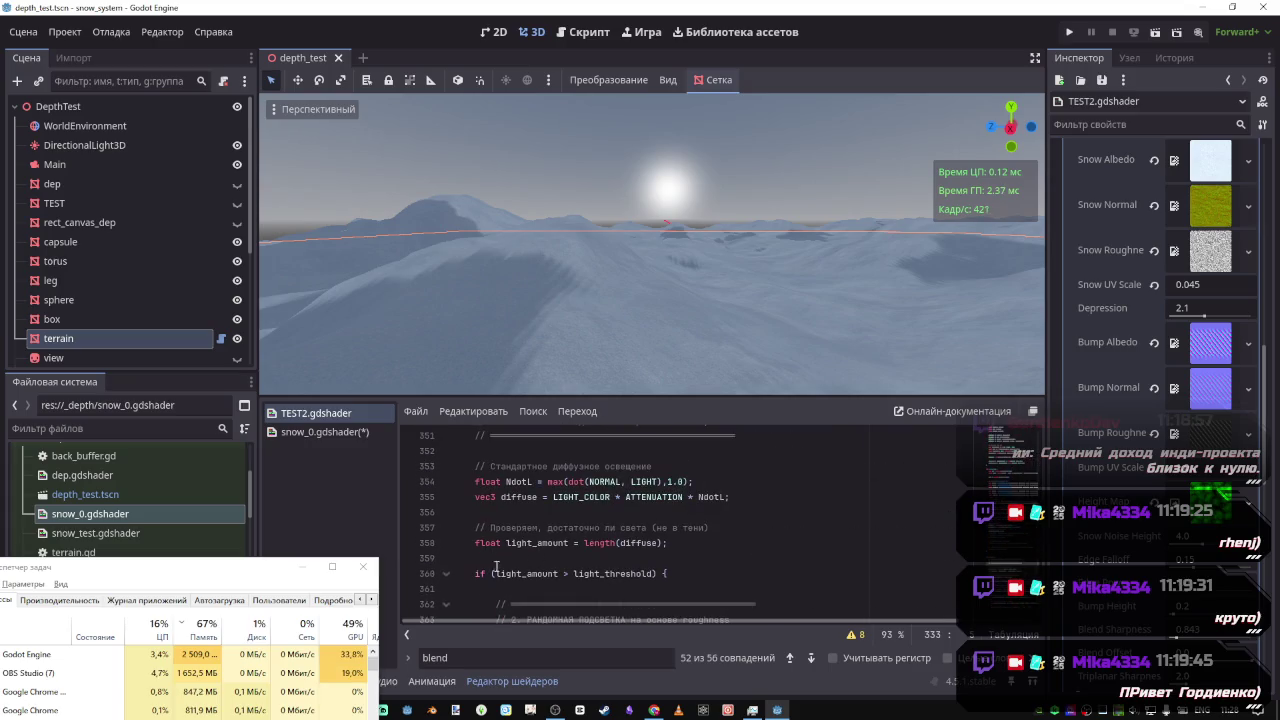
{"action": "scroll", "coordinate": [540, 572], "scroll_direction": "up", "scroll_amount": 1}
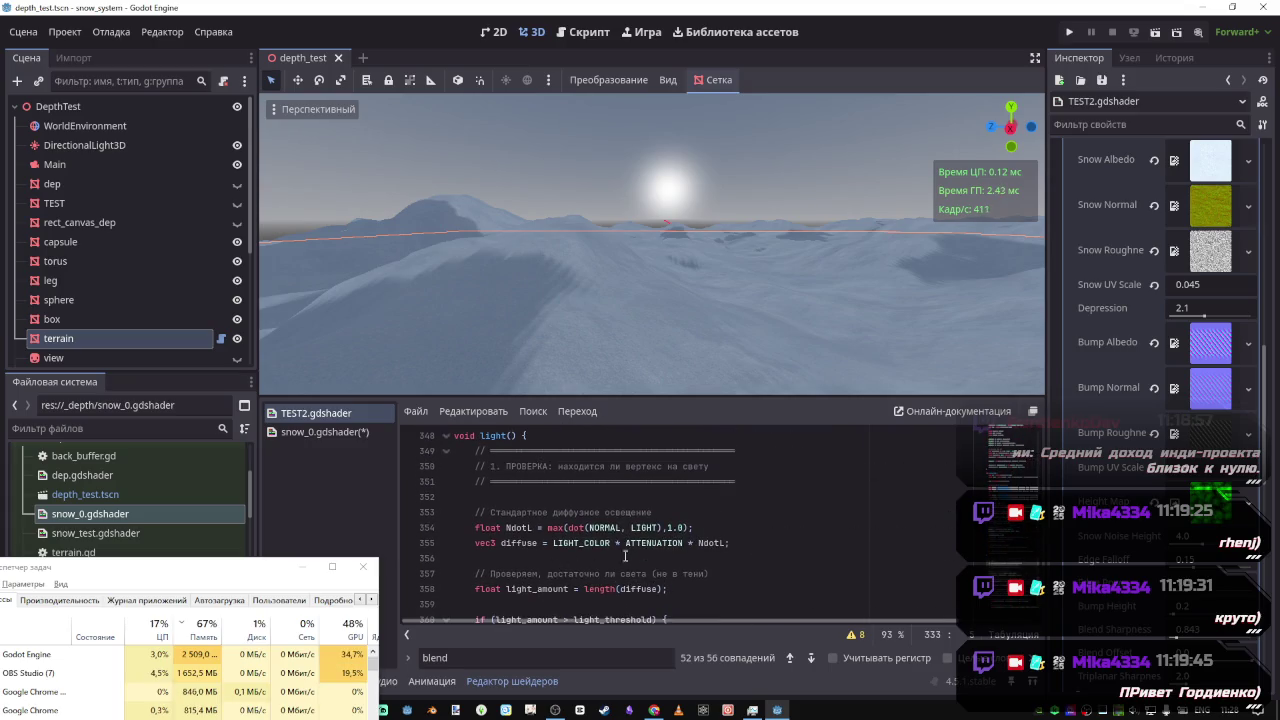
{"action": "scroll", "coordinate": [603, 577], "scroll_direction": "up", "scroll_amount": 1}
{"action": "scroll", "coordinate": [594, 577], "scroll_direction": "down", "scroll_amount": 3}
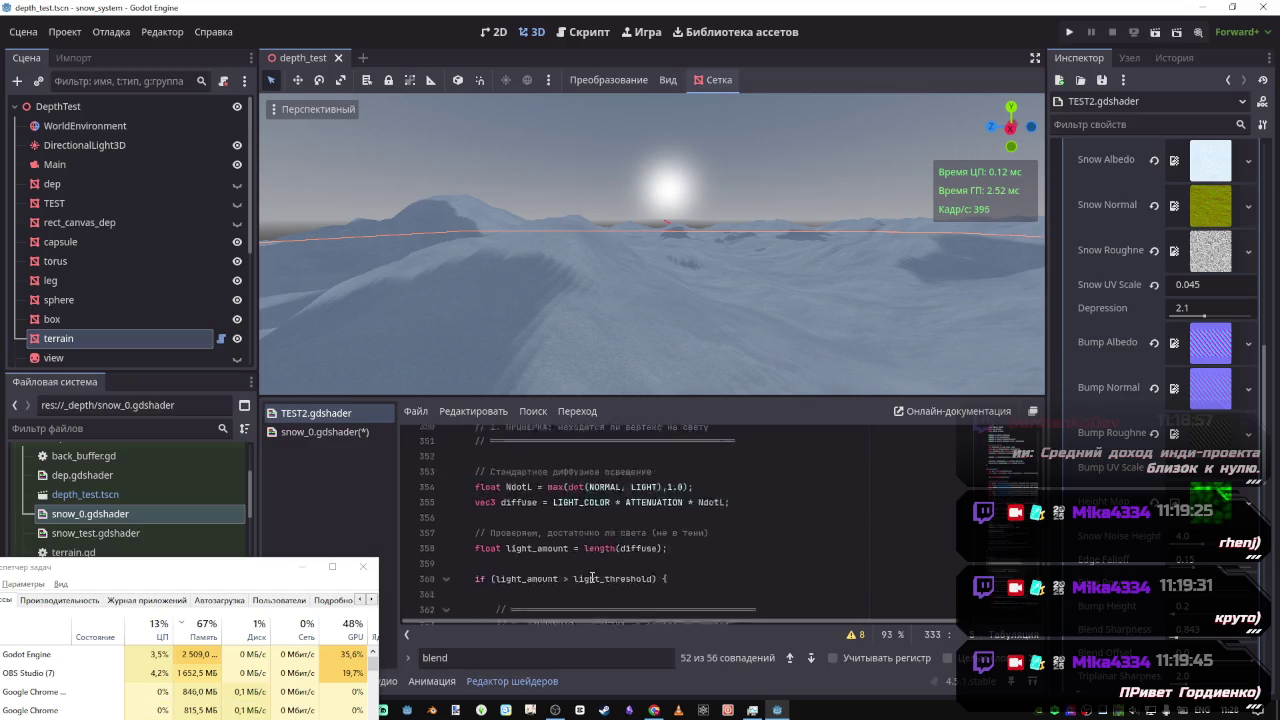
Add an empty if (DIFFUSE_LIGHT > 0.5) block to snow_0's light(), save, and return to TEST2
{"action": "left_click", "coordinate": [338, 431]}
{"action": "key", "text": "Return"}
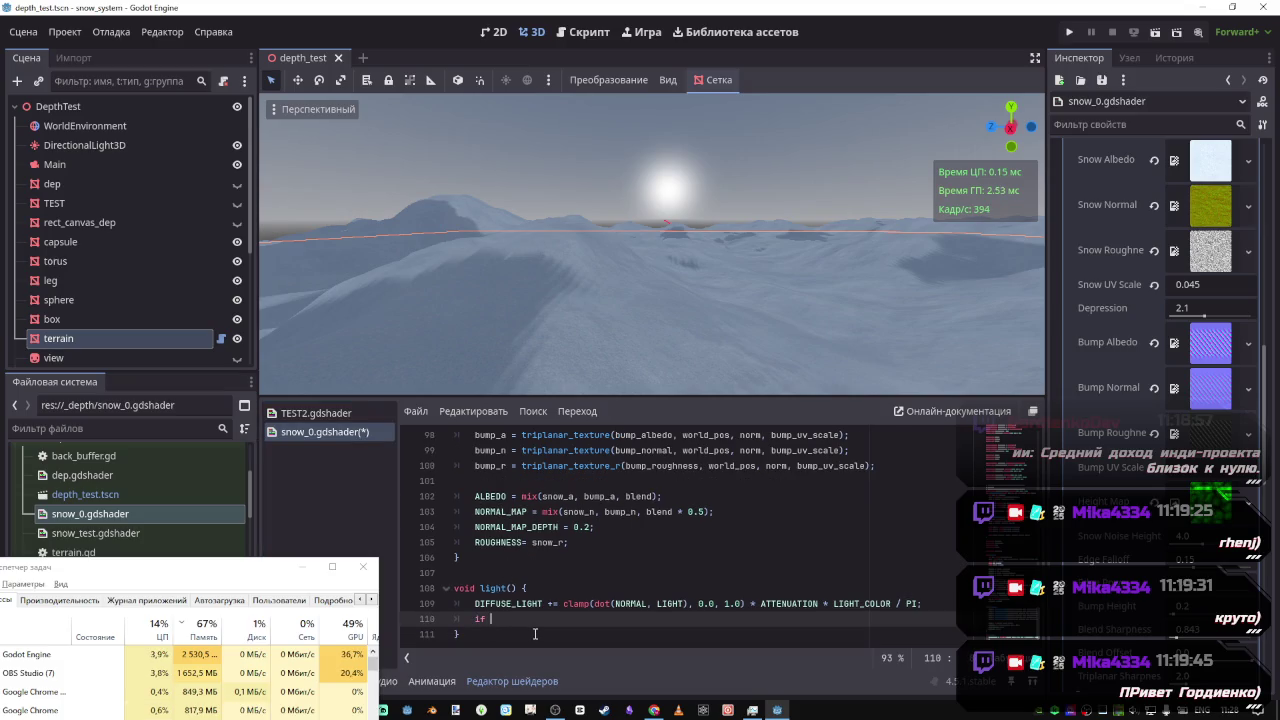
{"action": "type", "text": "(DIFFUSE_LIGHT)"}
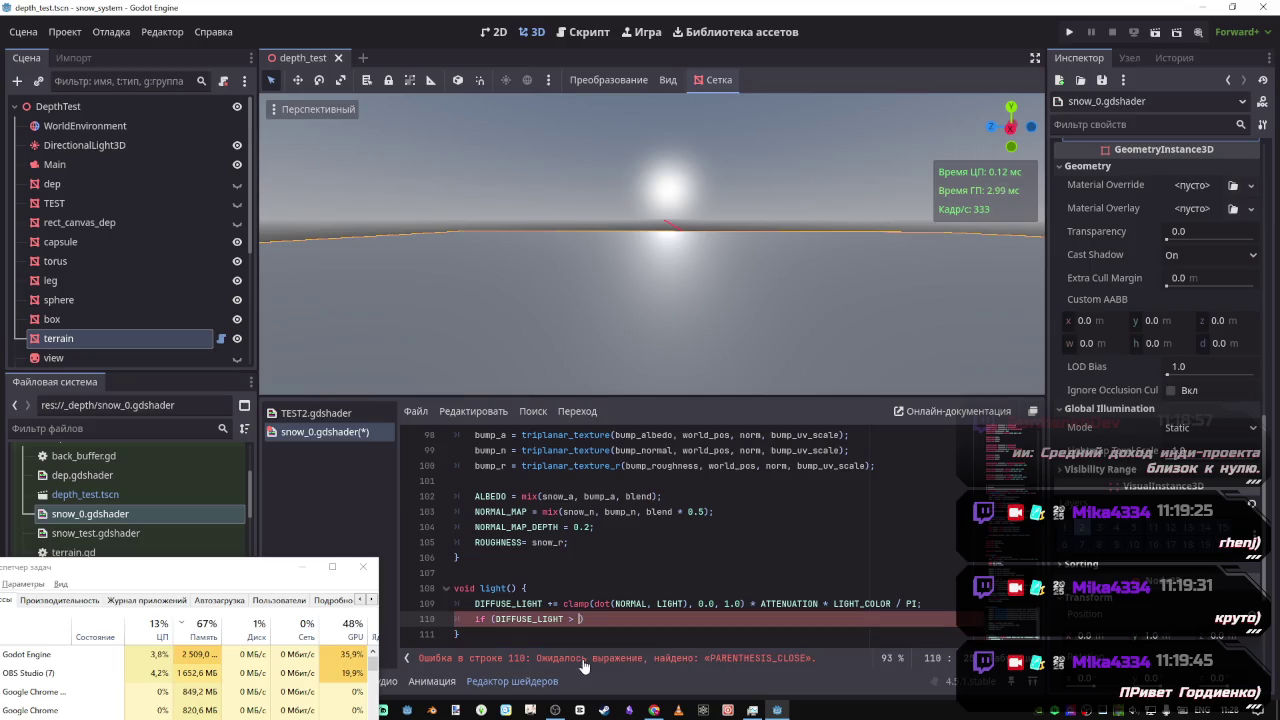
{"action": "type", "text": "5"}
{"action": "key", "text": "ctrl+s"}
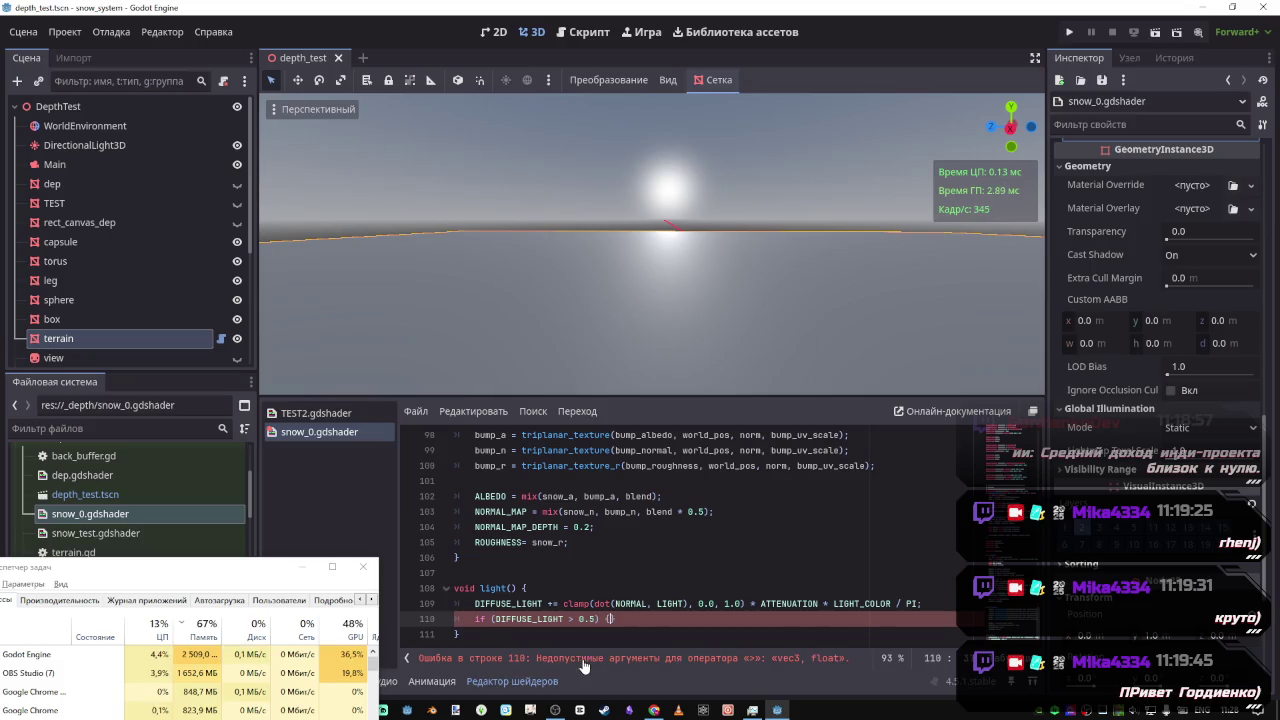
{"action": "key", "text": "Return"}
{"action": "key", "text": "ctrl+s"}
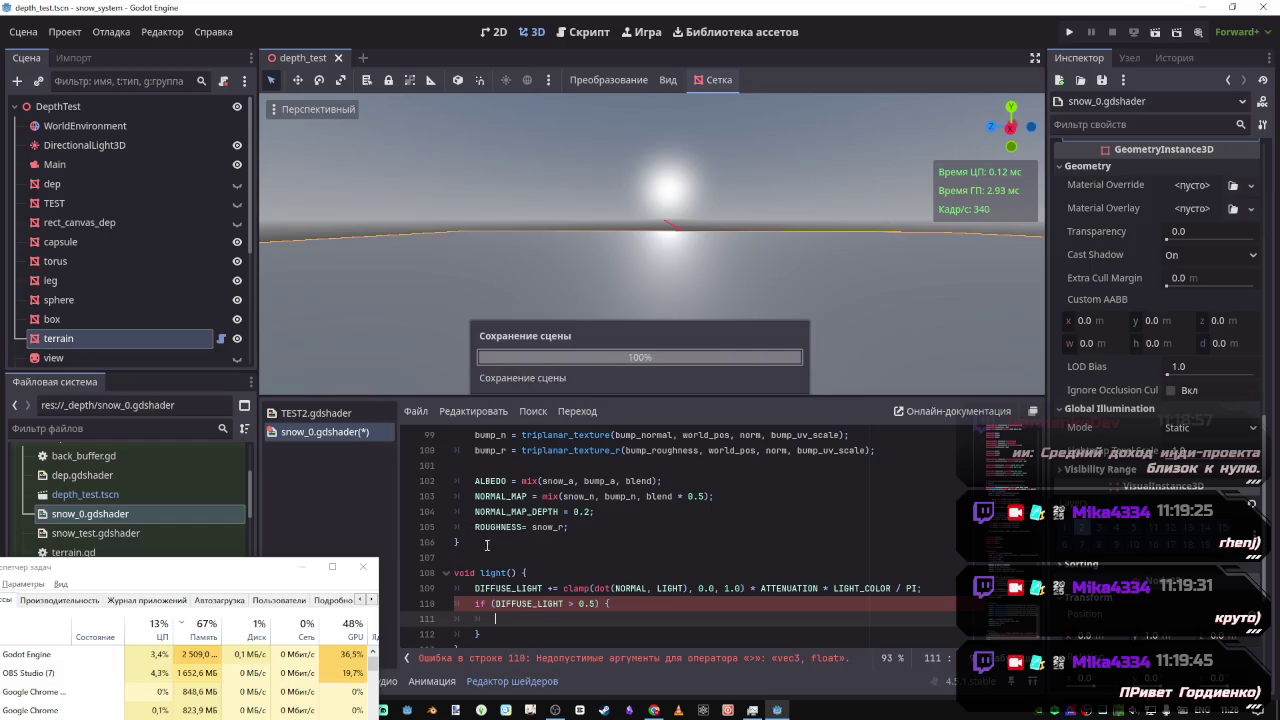
{"action": "left_click", "coordinate": [324, 416]}
{"action": "scroll", "coordinate": [626, 580], "scroll_direction": "down", "scroll_amount": 10}
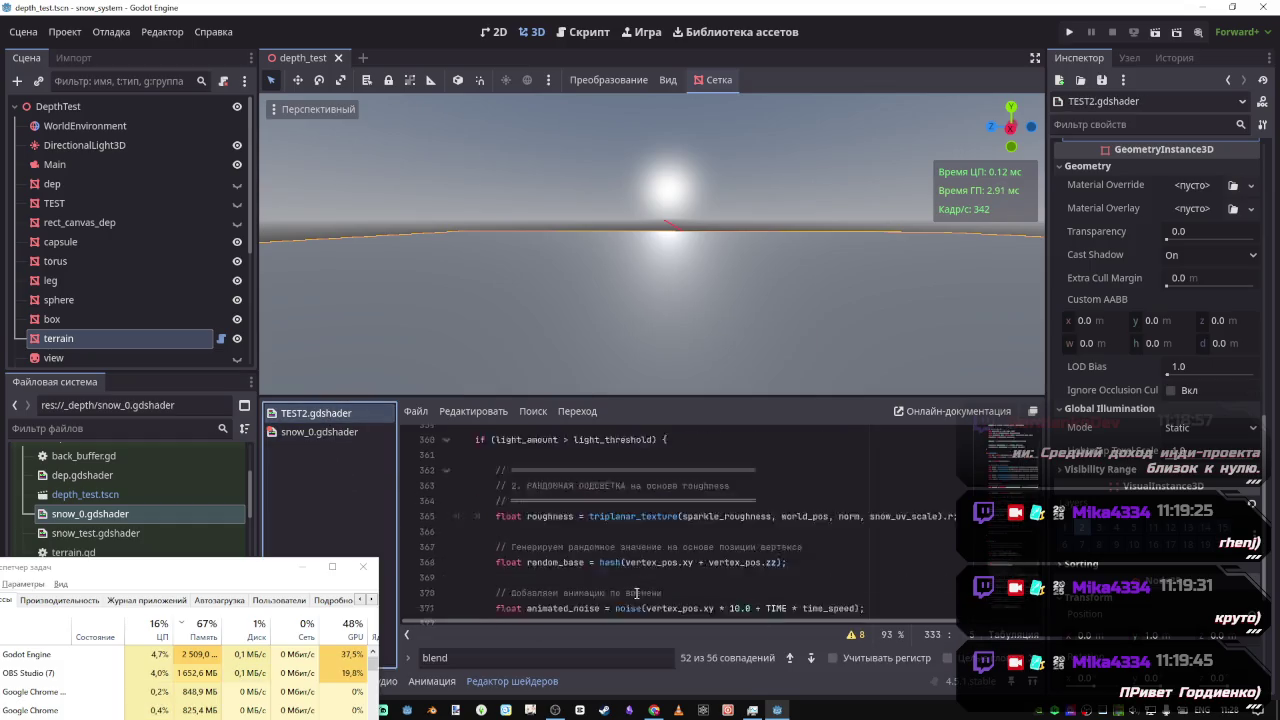
In TEST2.gdshader, find the sparkle_color declaration and select its uniform line 153
{"action": "scroll", "coordinate": [626, 580], "scroll_direction": "down", "scroll_amount": 6}
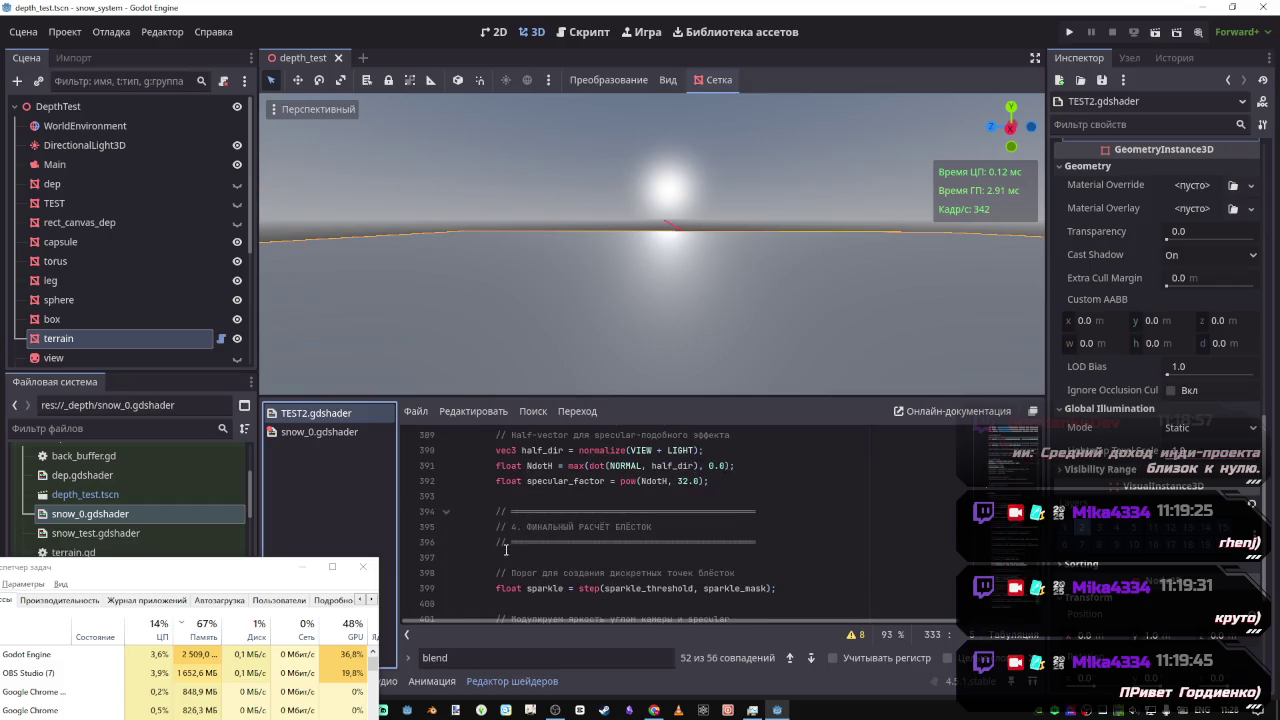
{"action": "scroll", "coordinate": [575, 525], "scroll_direction": "down", "scroll_amount": 2}
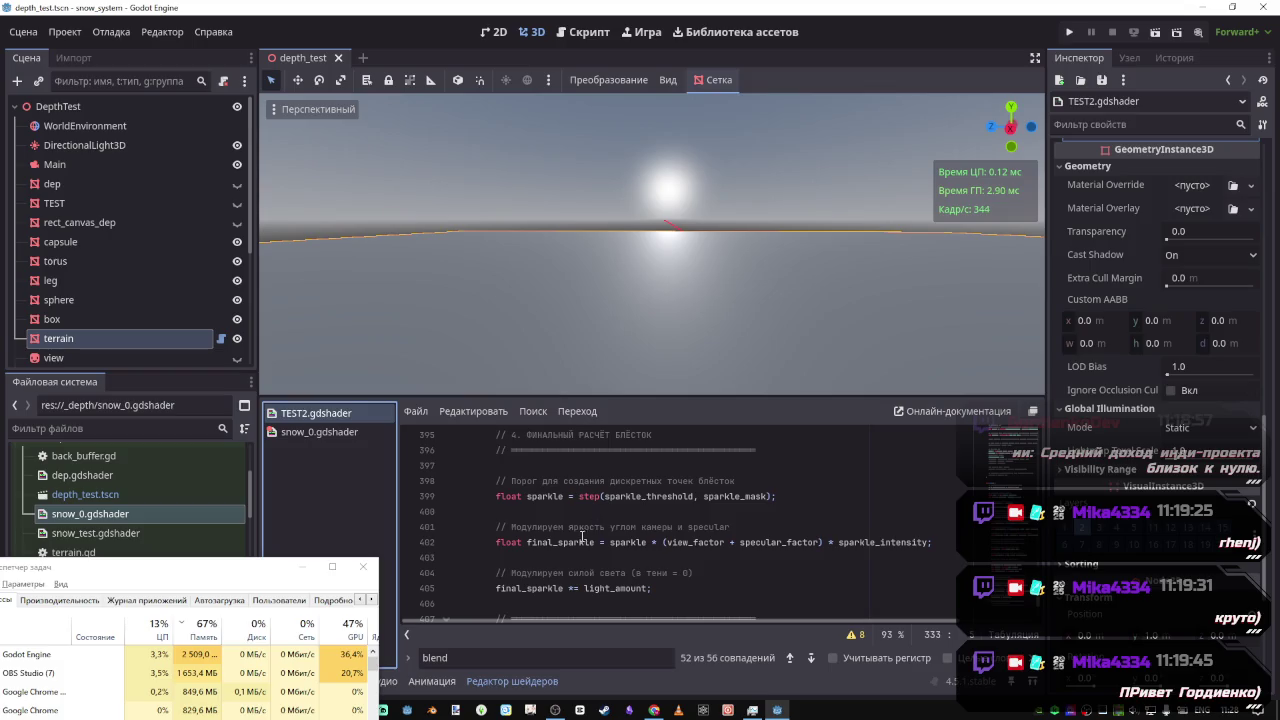
{"action": "scroll", "coordinate": [583, 537], "scroll_direction": "down", "scroll_amount": 3}
{"action": "scroll", "coordinate": [546, 541], "scroll_direction": "down", "scroll_amount": 1}
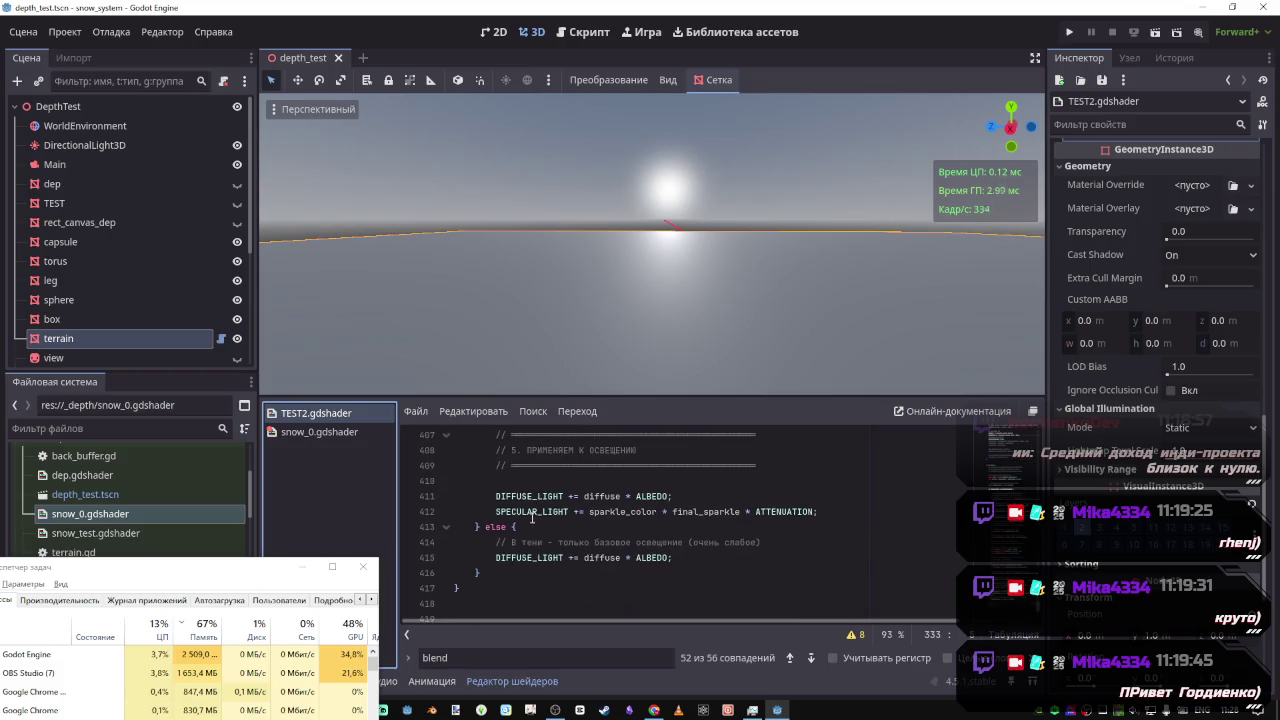
{"action": "double_click", "coordinate": [620, 511]}
{"action": "key", "text": "ctrl+f"}
{"action": "left_click_drag", "start_coordinate": [782, 527], "coordinate": [447, 524]}
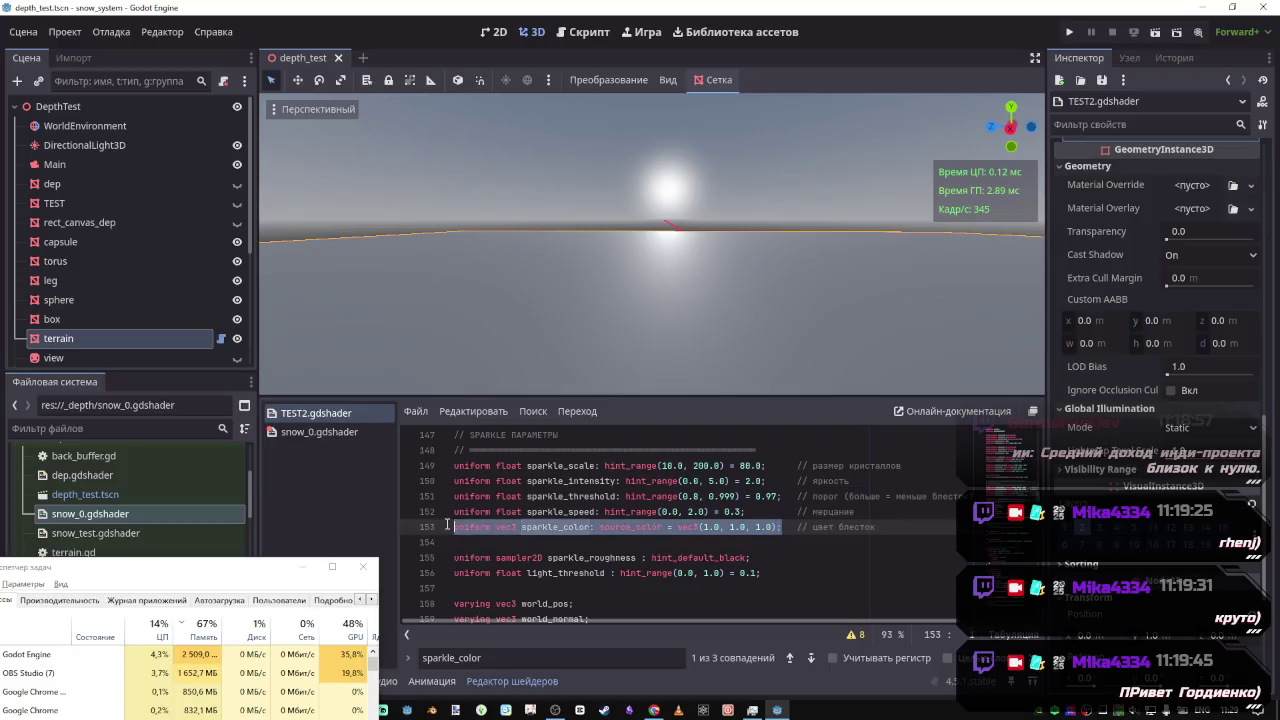
Paste the sparkle_color uniform into snow_0.gdshader on its own line below vertex_pos
{"action": "left_click", "coordinate": [330, 433]}
{"action": "scroll", "coordinate": [614, 549], "scroll_direction": "up", "scroll_amount": 15}
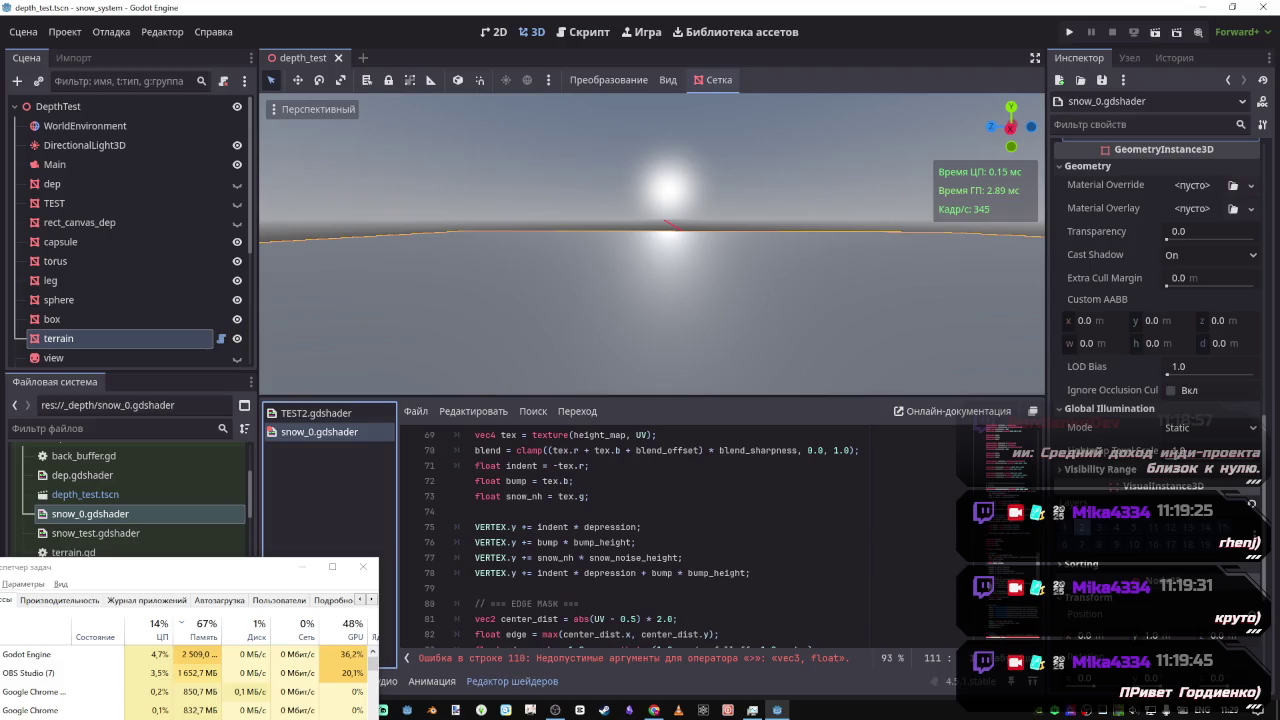
{"action": "scroll", "coordinate": [1005, 543], "scroll_direction": "up", "scroll_amount": 10}
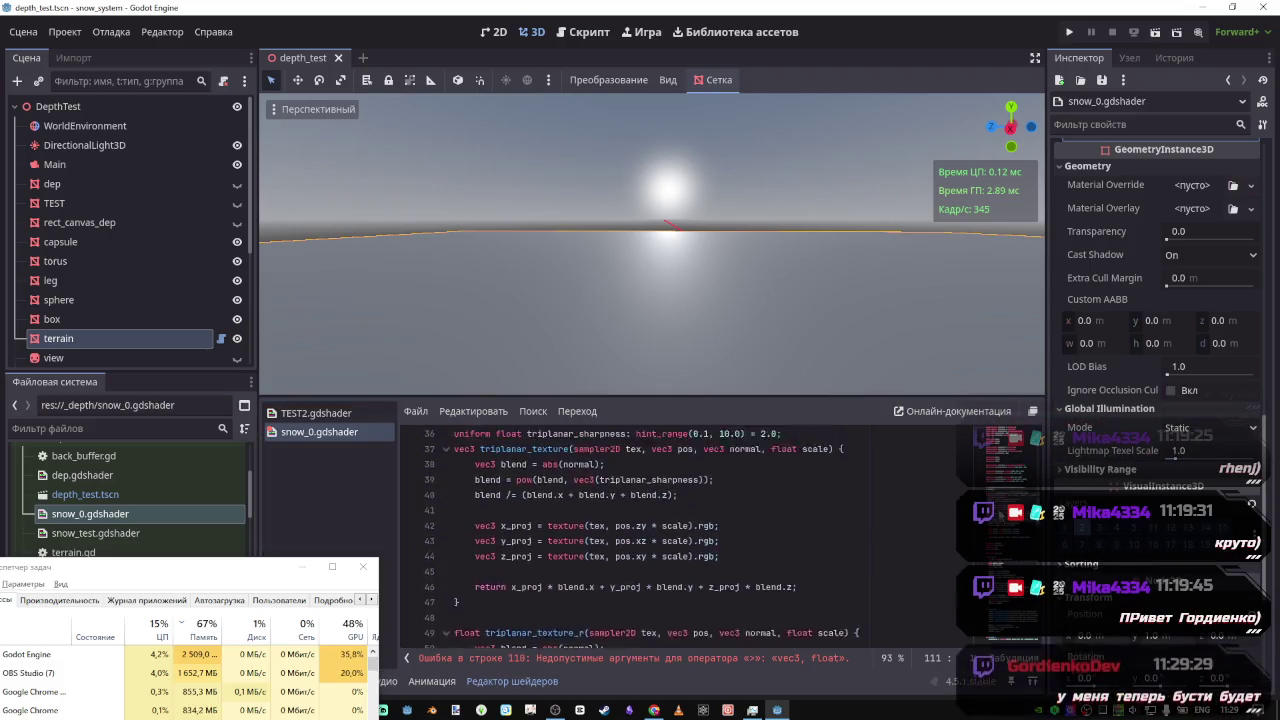
{"action": "scroll", "coordinate": [986, 487], "scroll_direction": "down", "scroll_amount": 5}
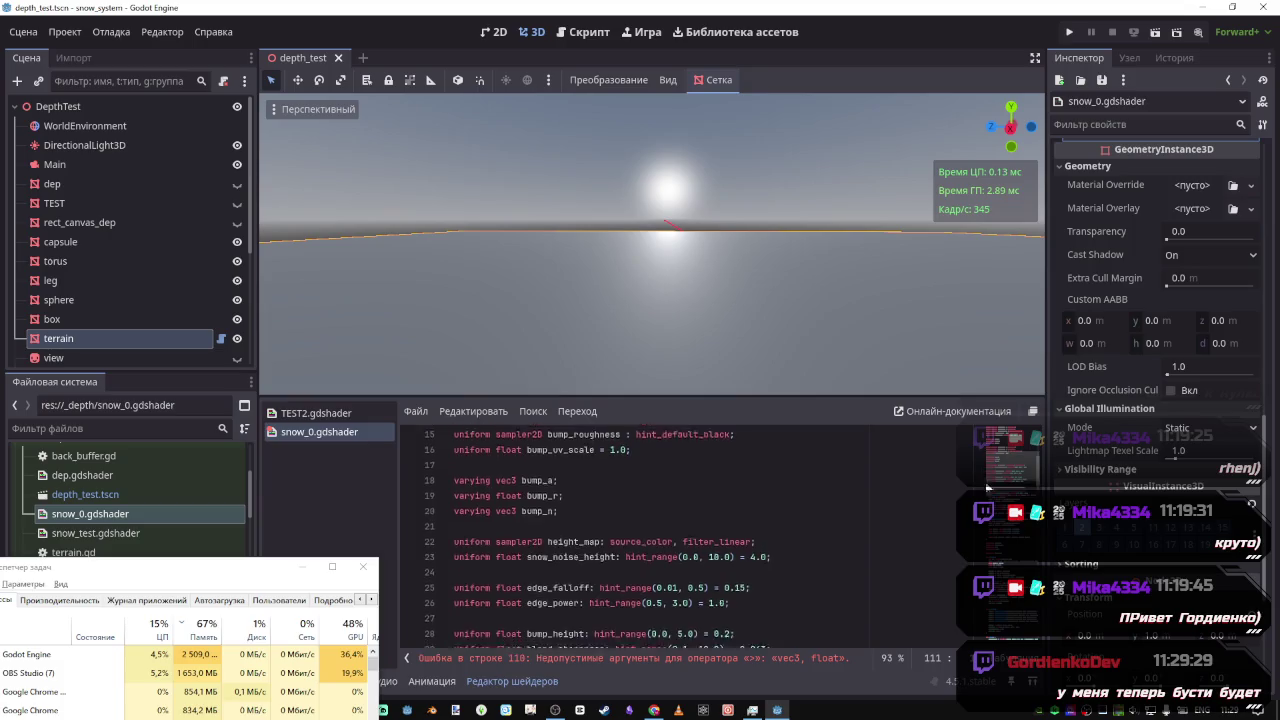
{"action": "scroll", "coordinate": [517, 596], "scroll_direction": "up", "scroll_amount": 1}
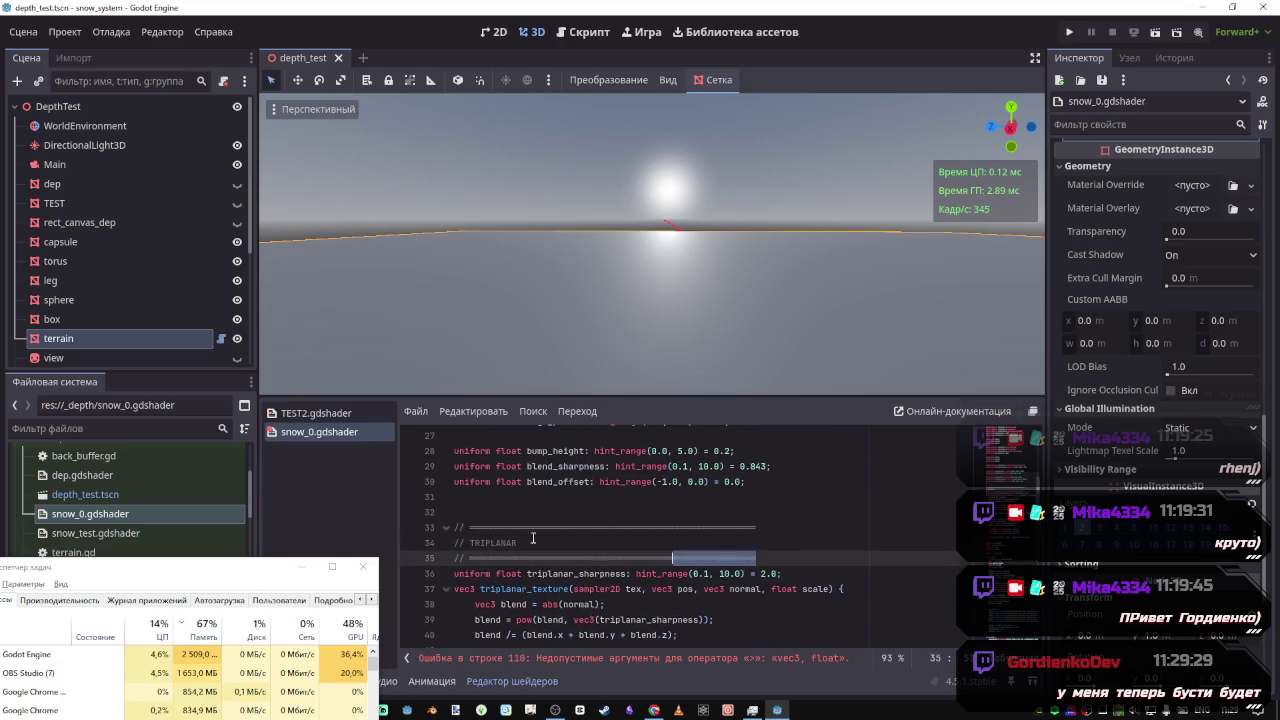
{"action": "scroll", "coordinate": [517, 596], "scroll_direction": "down", "scroll_amount": 6}
{"action": "scroll", "coordinate": [517, 596], "scroll_direction": "down", "scroll_amount": 4}
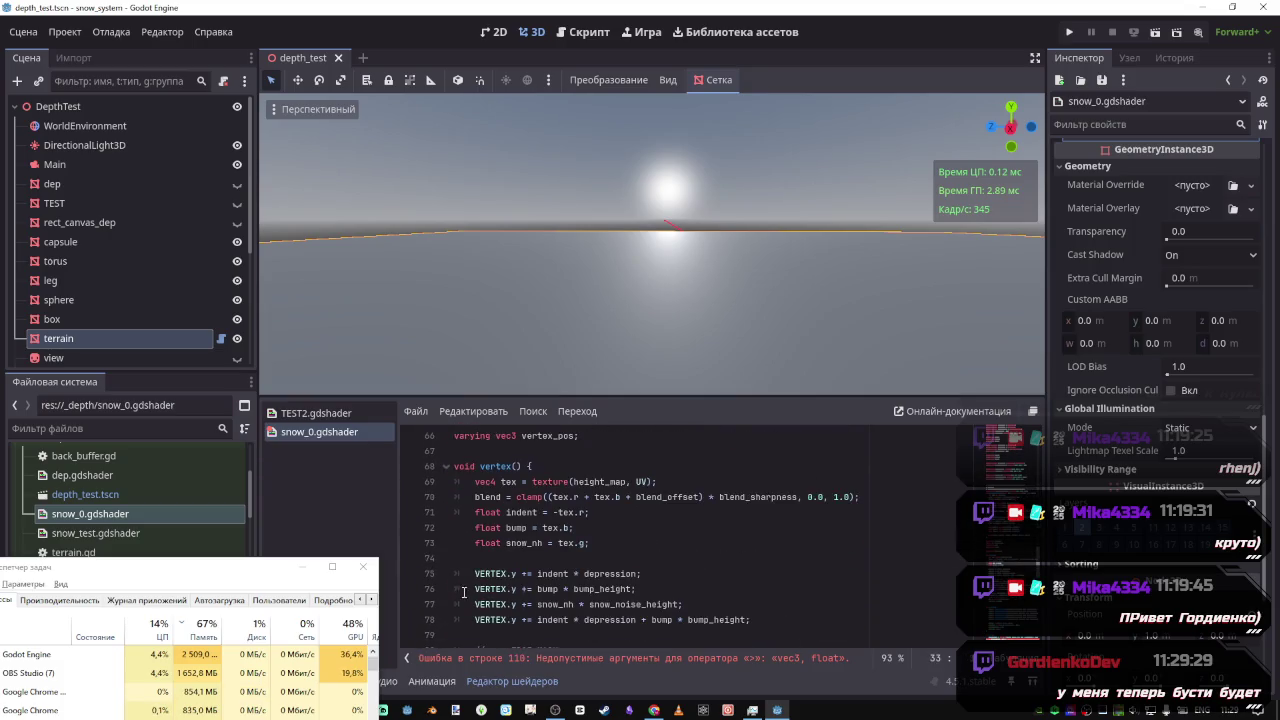
{"action": "left_click", "coordinate": [494, 494]}
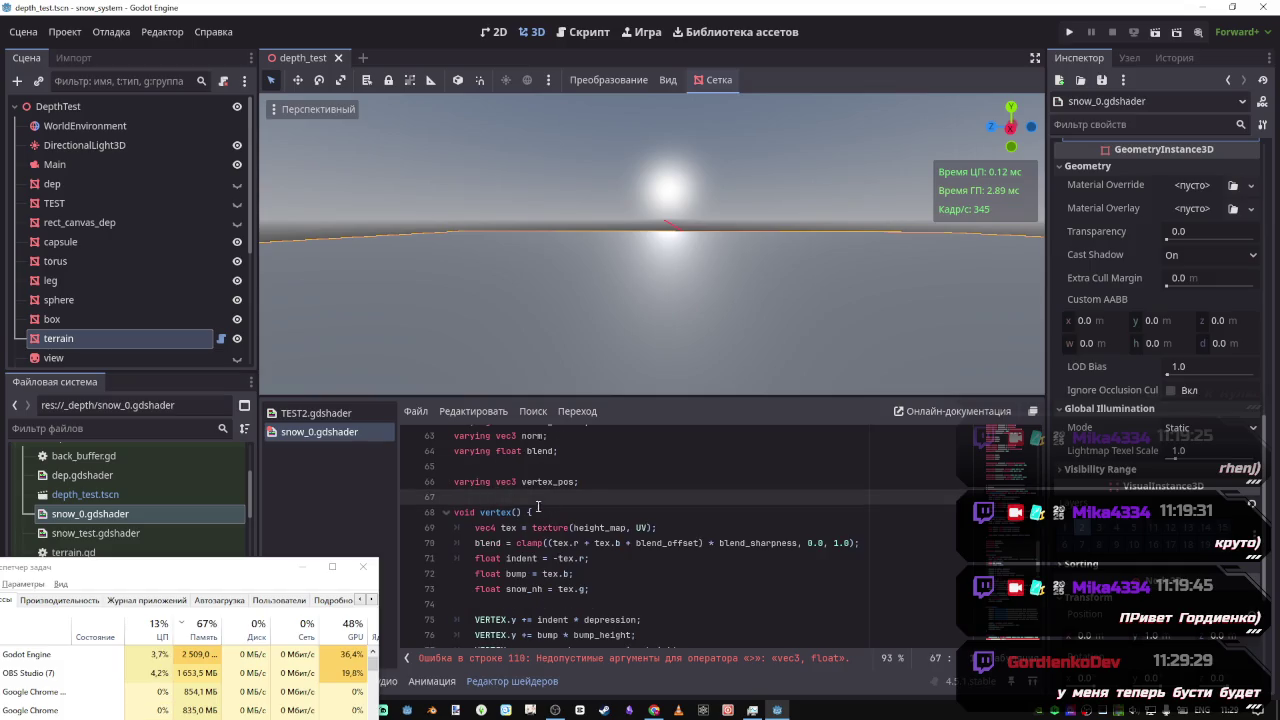
{"action": "left_click", "coordinate": [602, 472]}
{"action": "key", "text": "ctrl+v"}
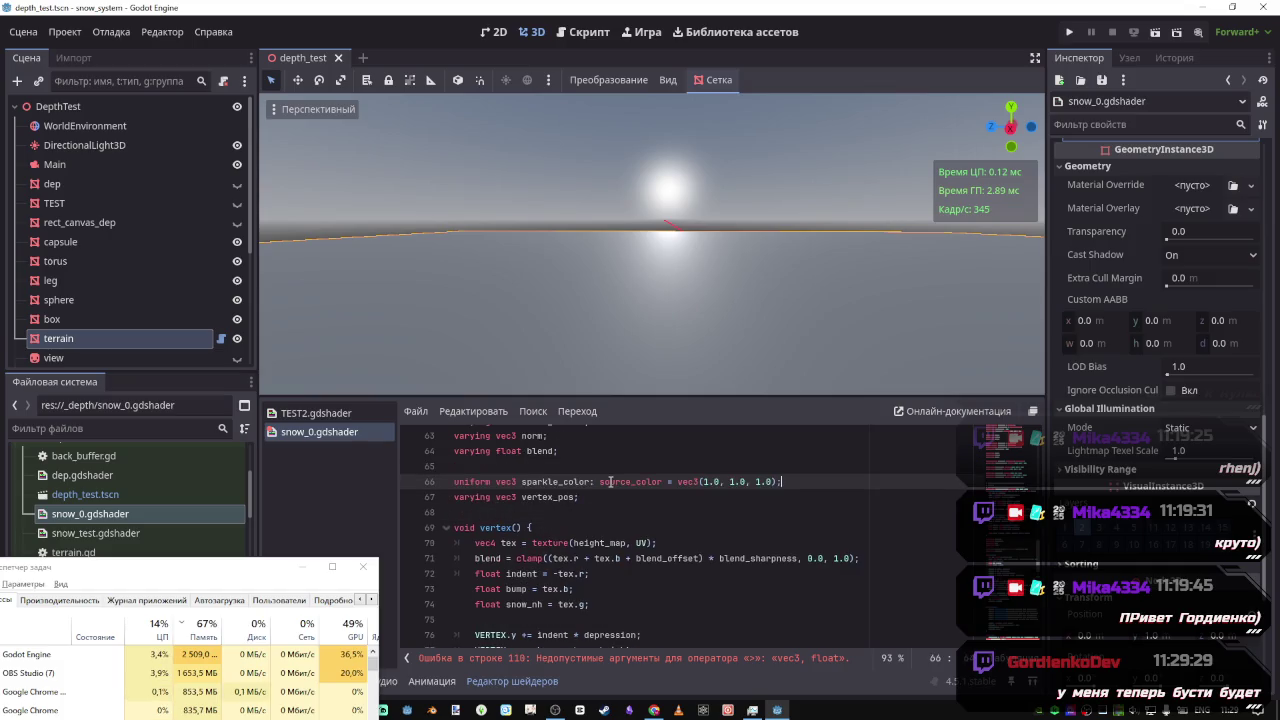
{"action": "key", "text": "Home"}
{"action": "key", "text": "Return"}
{"action": "key", "text": "alt+Down"}
{"action": "key", "text": "End"}
Add a // SPARKLE comment header above the uniform and save the shader
{"action": "scroll", "coordinate": [554, 486], "scroll_direction": "up", "scroll_amount": 13}
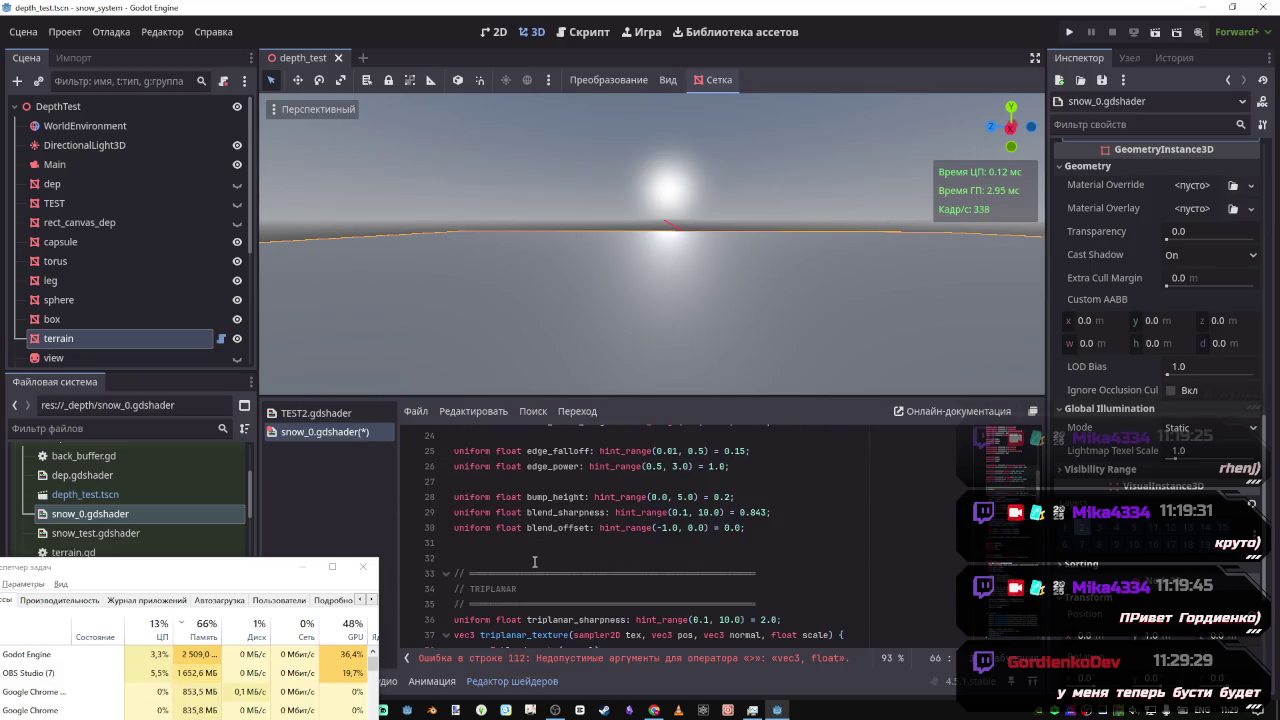
{"action": "scroll", "coordinate": [471, 563], "scroll_direction": "down", "scroll_amount": 12}
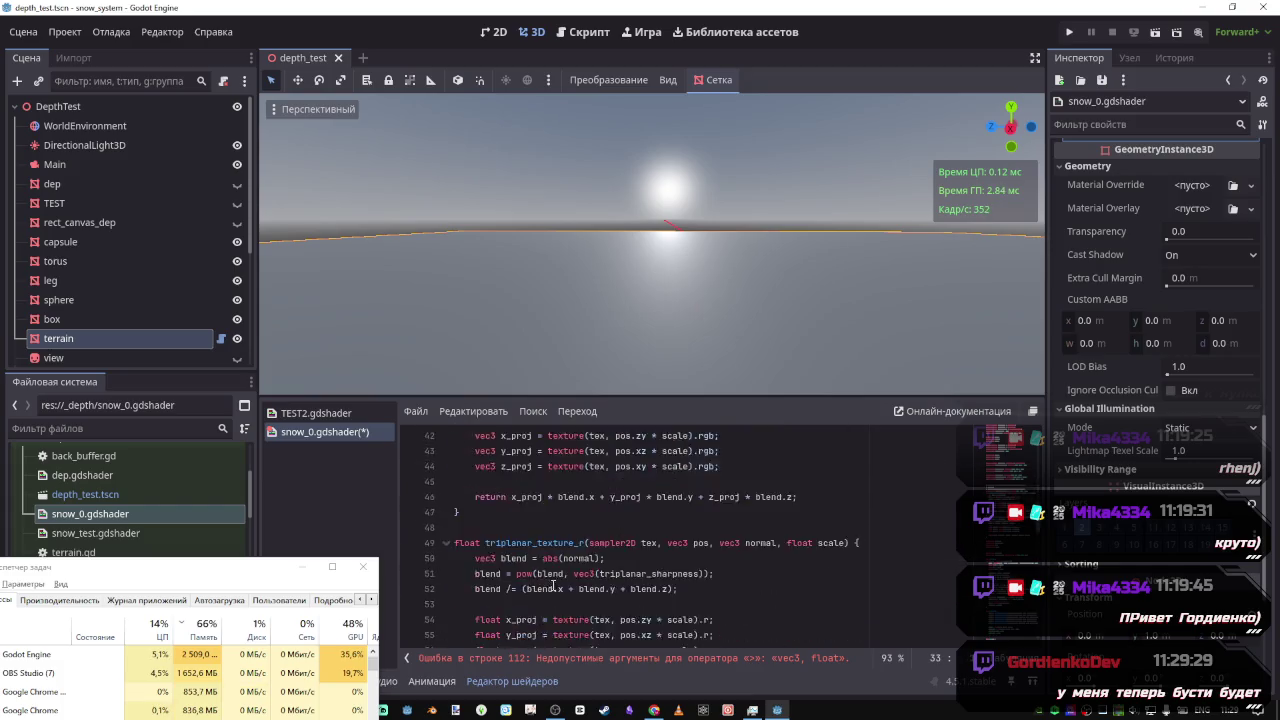
{"action": "left_click", "coordinate": [472, 527]}
{"action": "key", "text": "ctrl+v"}
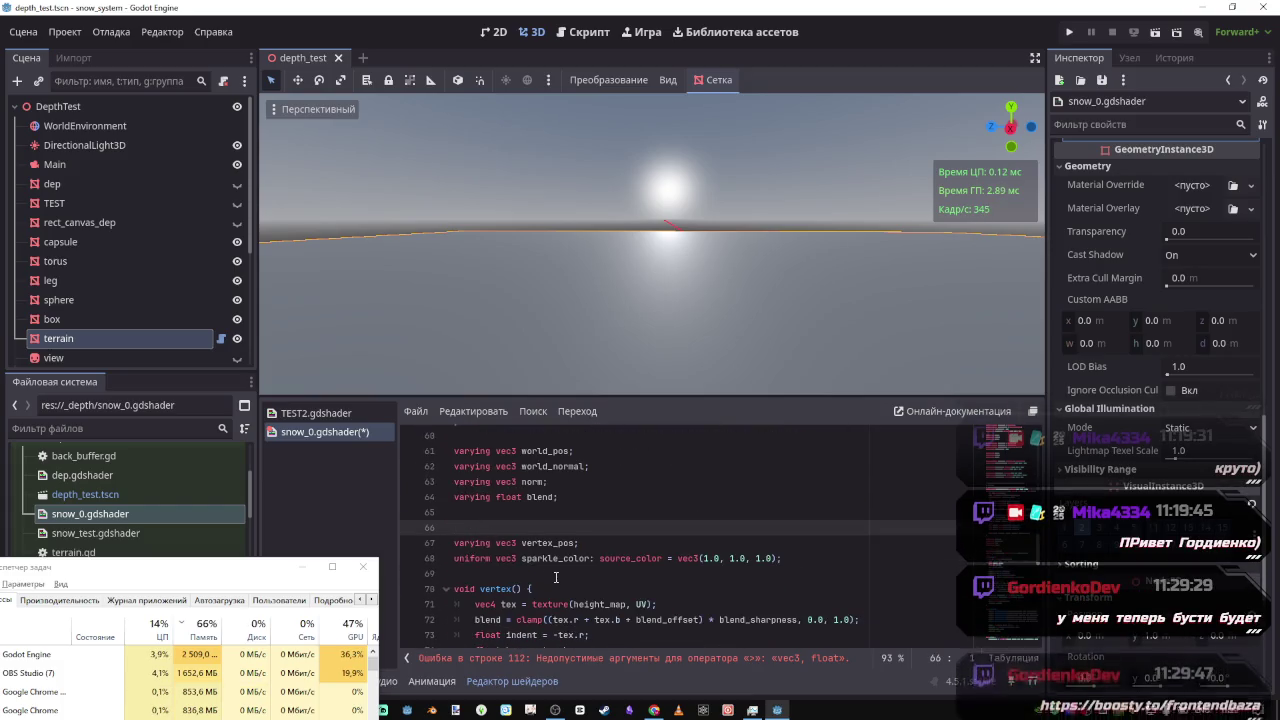
{"action": "left_click_drag", "start_coordinate": [534, 542], "coordinate": [472, 543]}
{"action": "type", "text": "SPARKLE"}
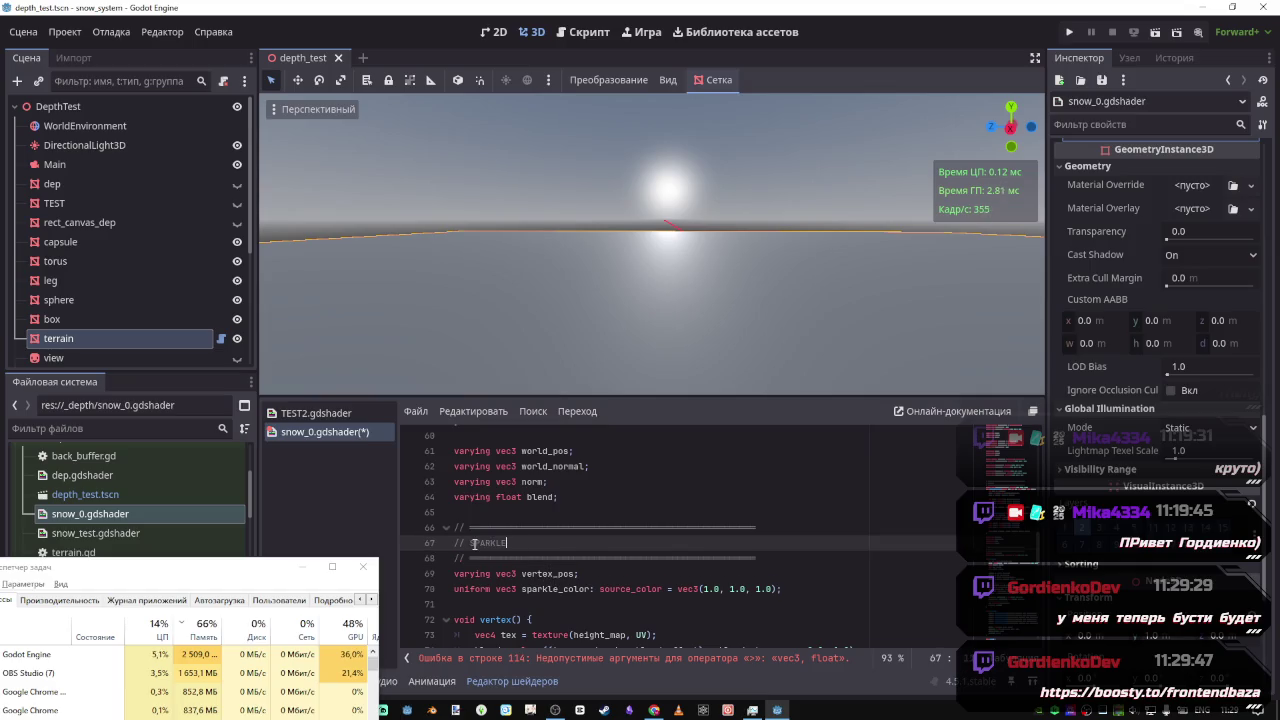
{"action": "key", "text": "ctrl+s"}
Jump to the line flagged by the shader compile error
{"action": "left_click", "coordinate": [579, 557]}
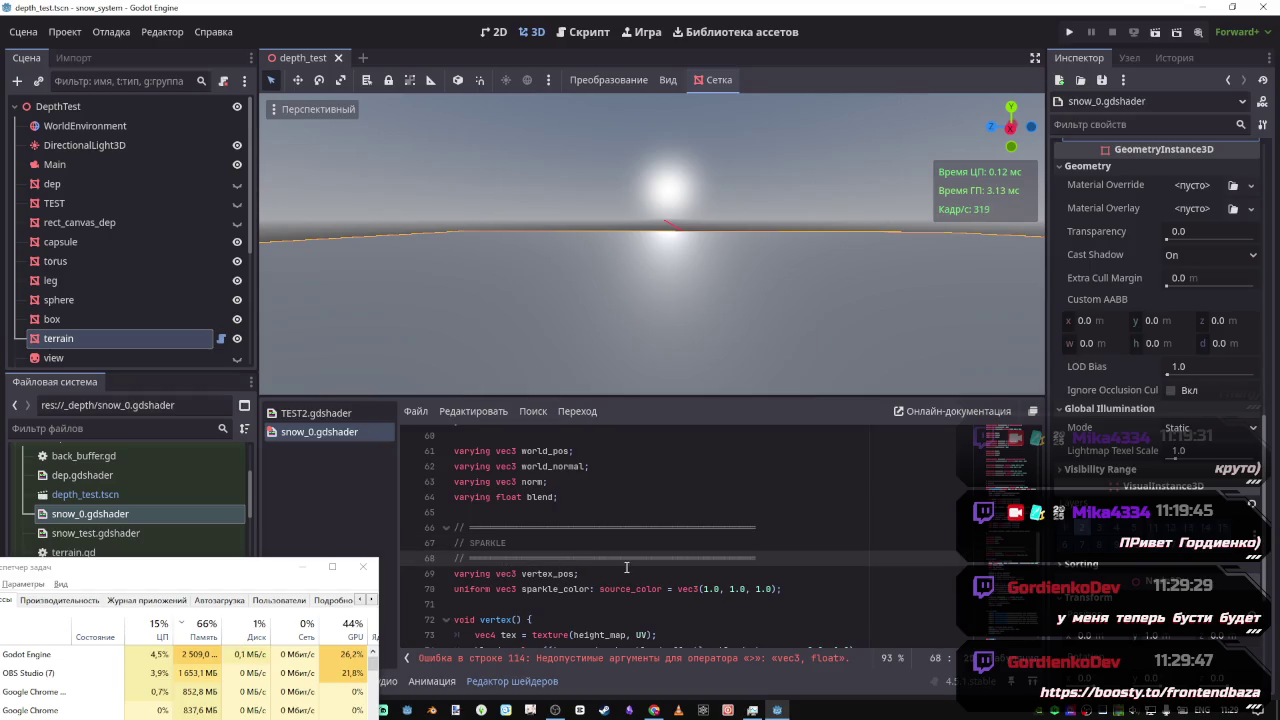
{"action": "scroll", "coordinate": [626, 567], "scroll_direction": "down", "scroll_amount": 10}
{"action": "left_click", "coordinate": [820, 658]}
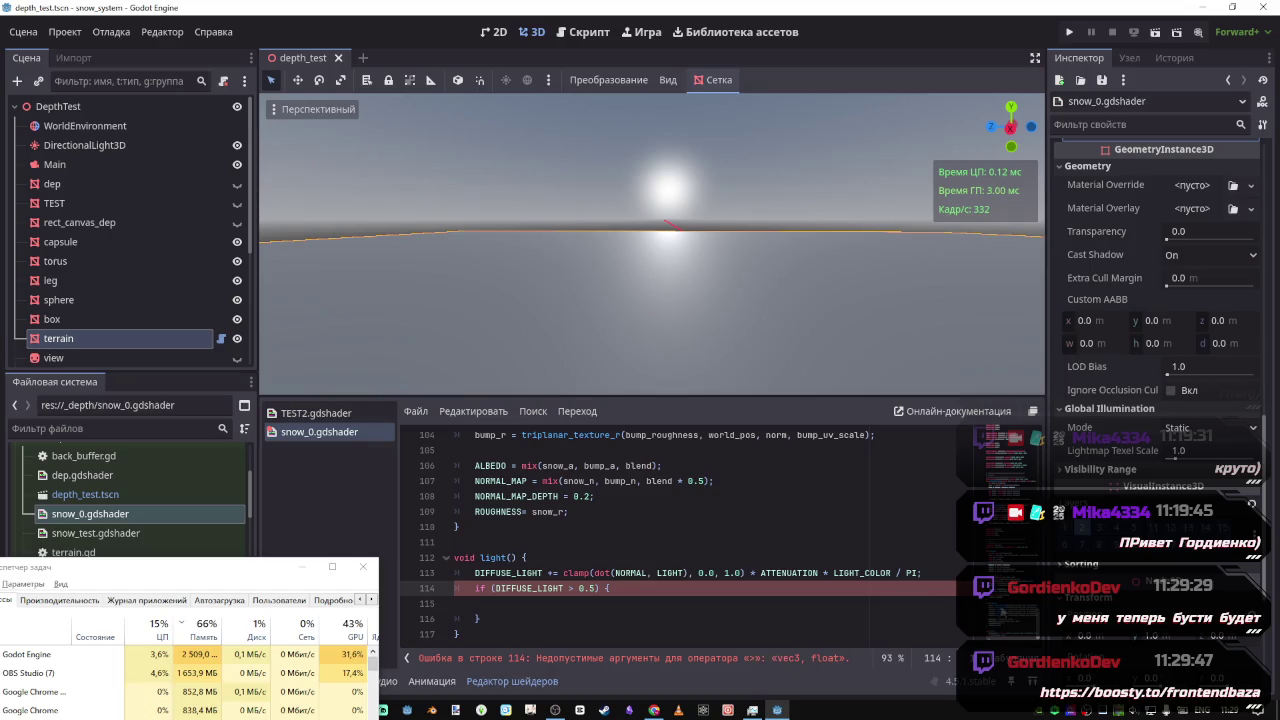
Change line 114 to if (length(DIFFUSE_LIGHT) > 0.5), save, and outdent empty line 115
{"action": "scroll", "coordinate": [634, 576], "scroll_direction": "up", "scroll_amount": 20}
{"action": "scroll", "coordinate": [634, 576], "scroll_direction": "down", "scroll_amount": 9}
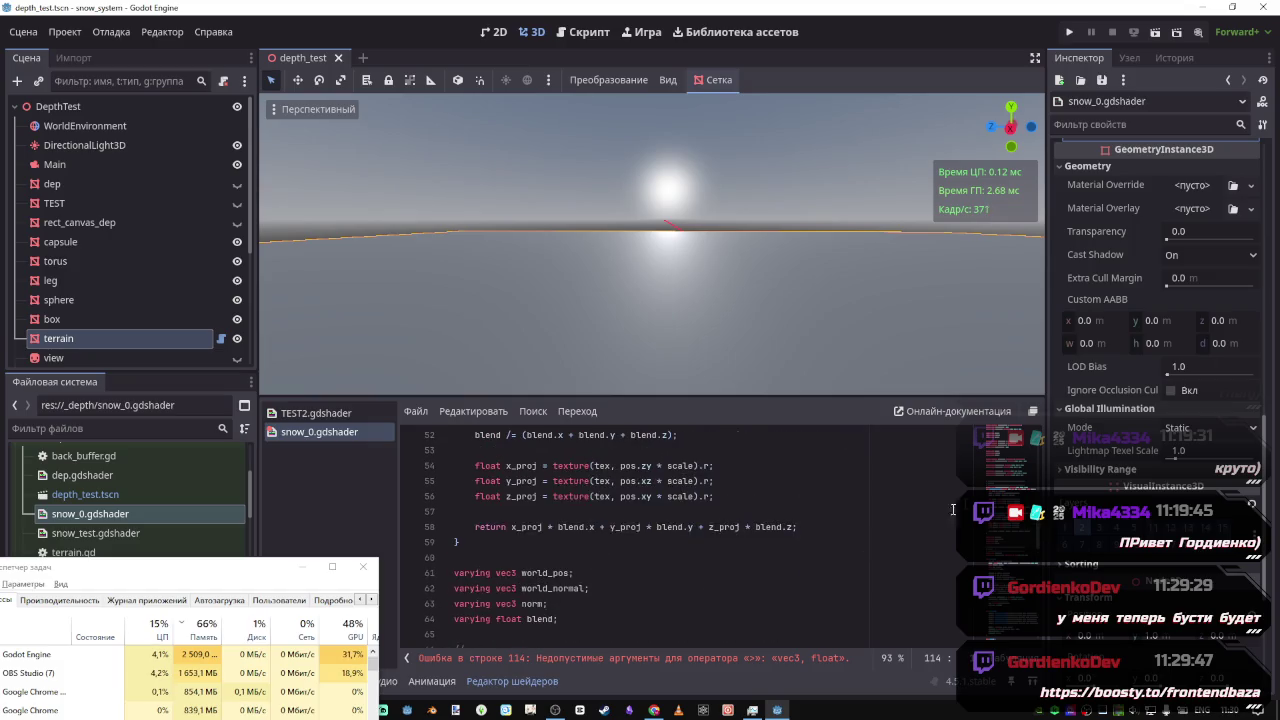
{"action": "left_click", "coordinate": [726, 658]}
{"action": "left_click", "coordinate": [590, 592]}
{"action": "left_click", "coordinate": [495, 588]}
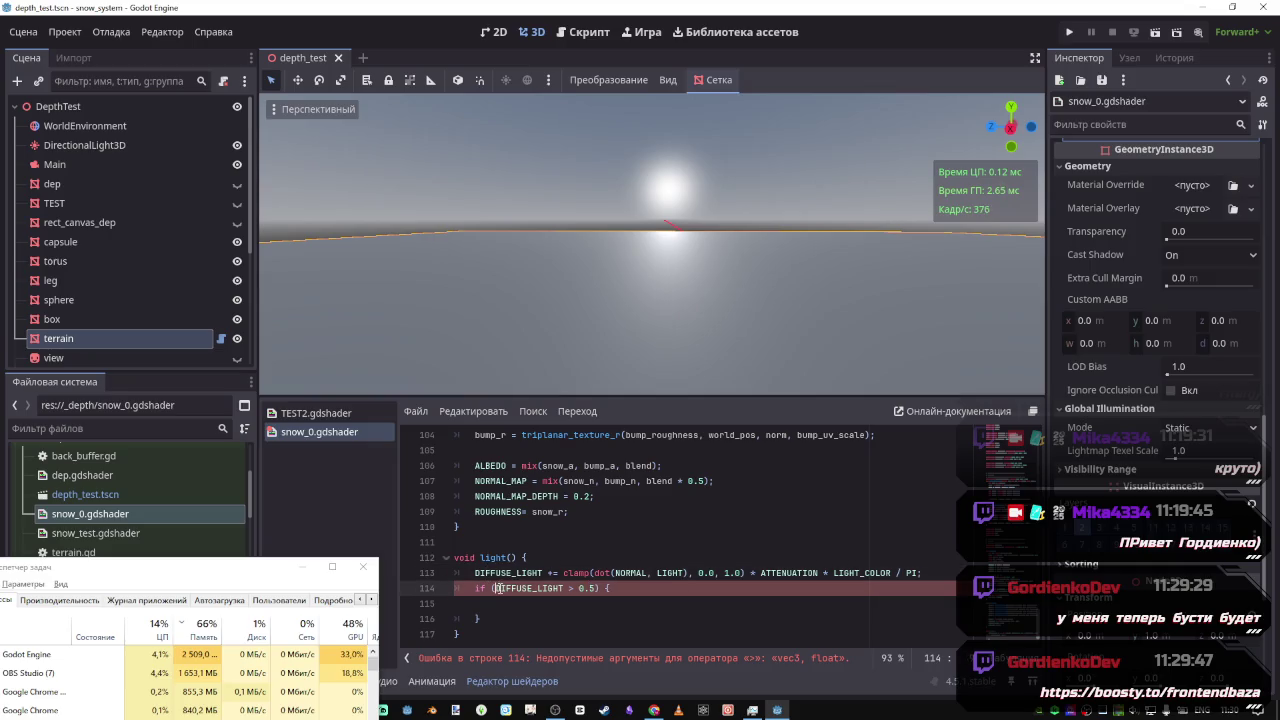
{"action": "type", "text": "length"}
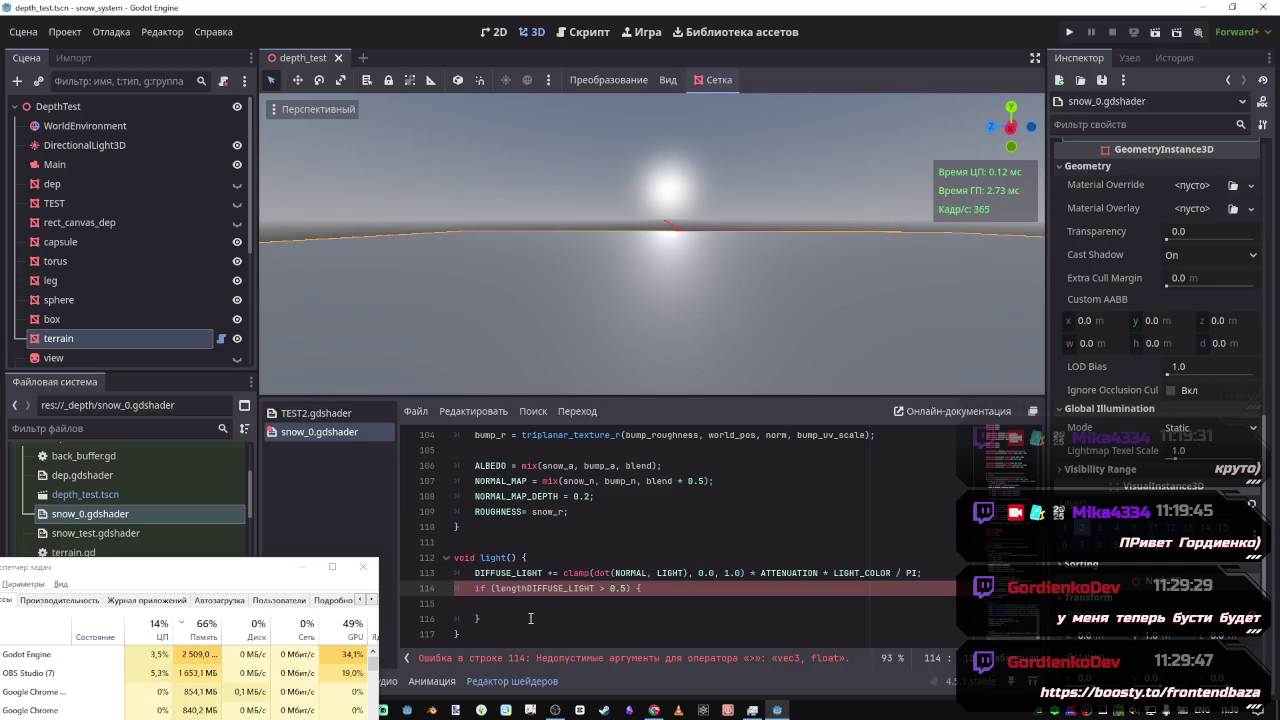
{"action": "type", "text": "("}
{"action": "left_click", "coordinate": [601, 588]}
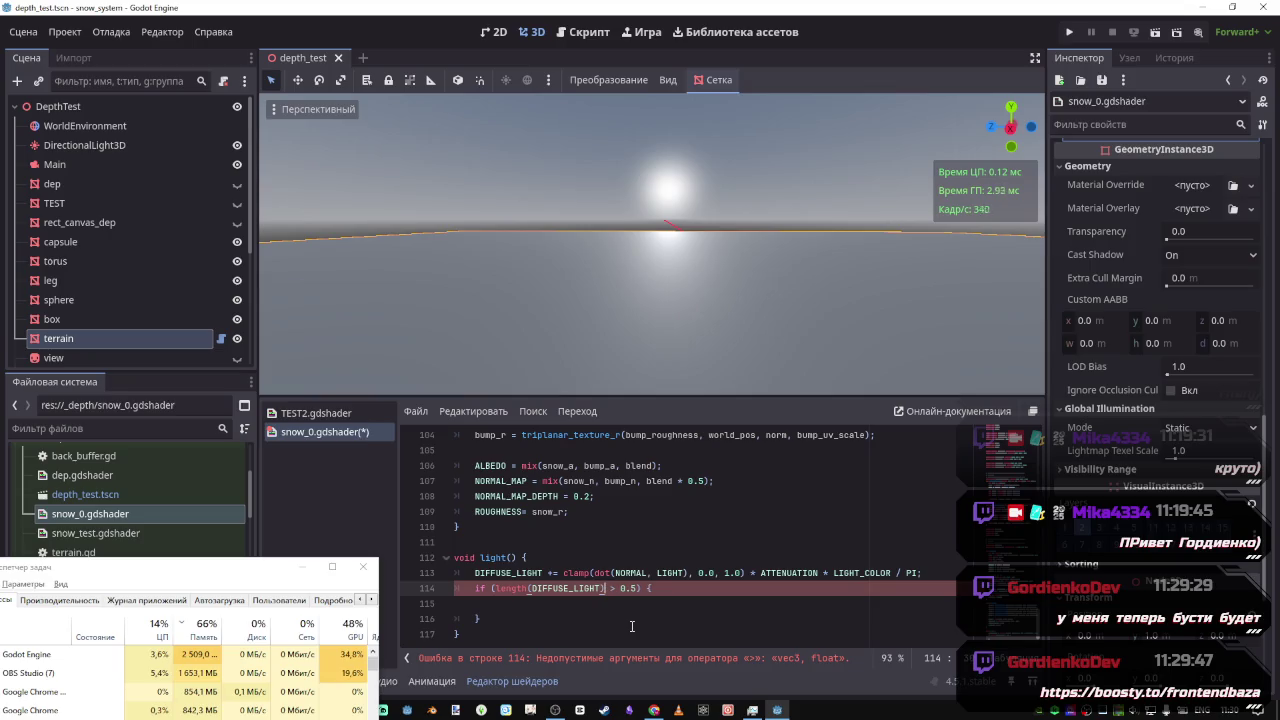
{"action": "key", "text": "ctrl+s"}
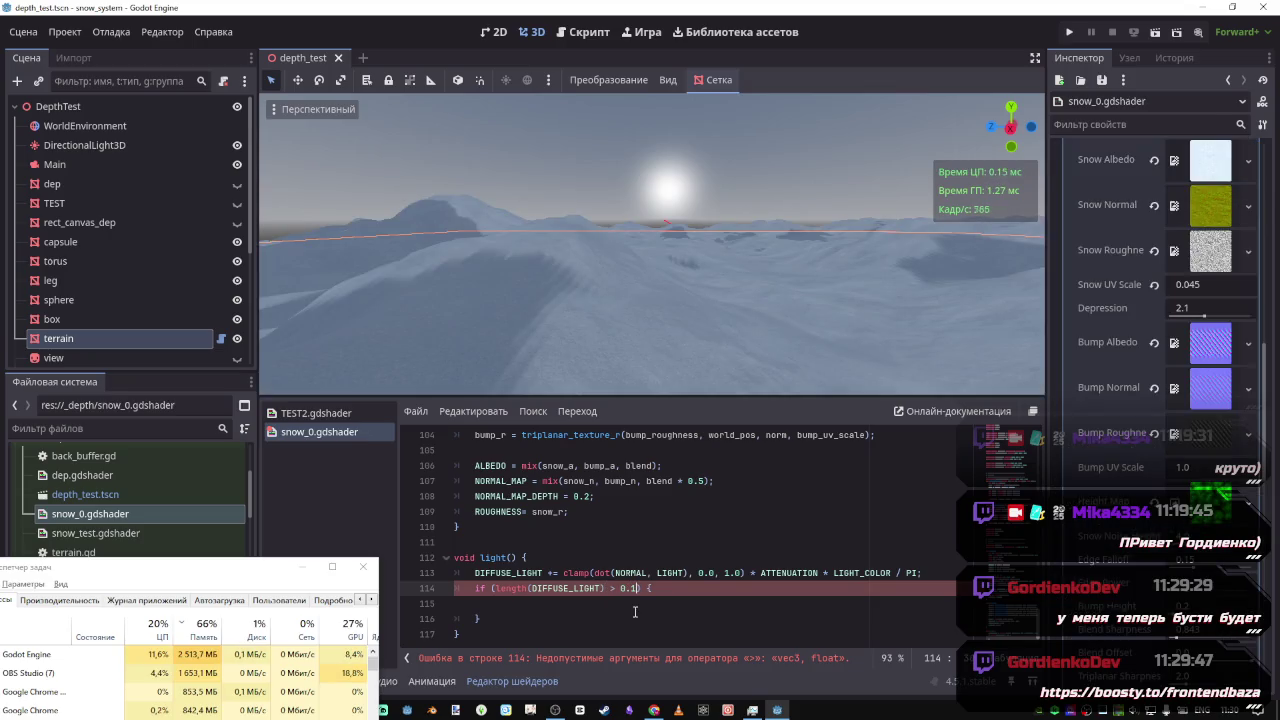
{"action": "key", "text": "ctrl+s"}
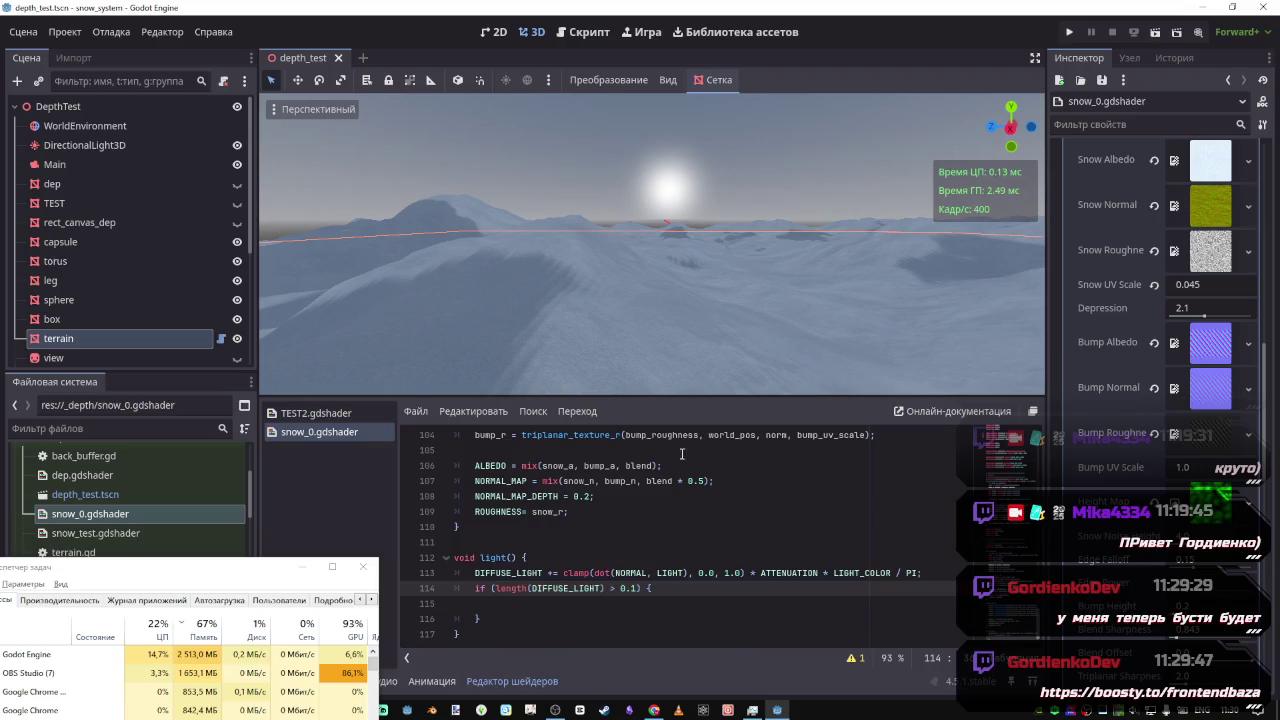
{"action": "double_click", "coordinate": [634, 589]}
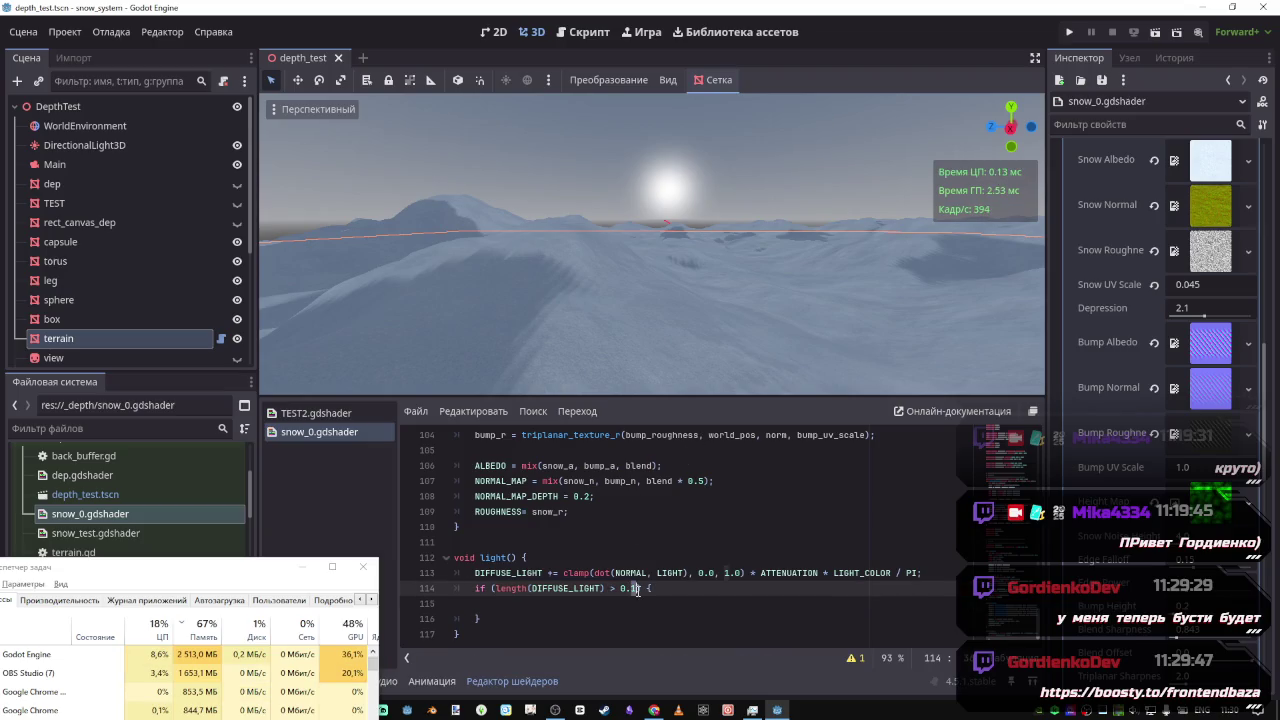
{"action": "type", "text": "5"}
{"action": "left_click", "coordinate": [630, 610]}
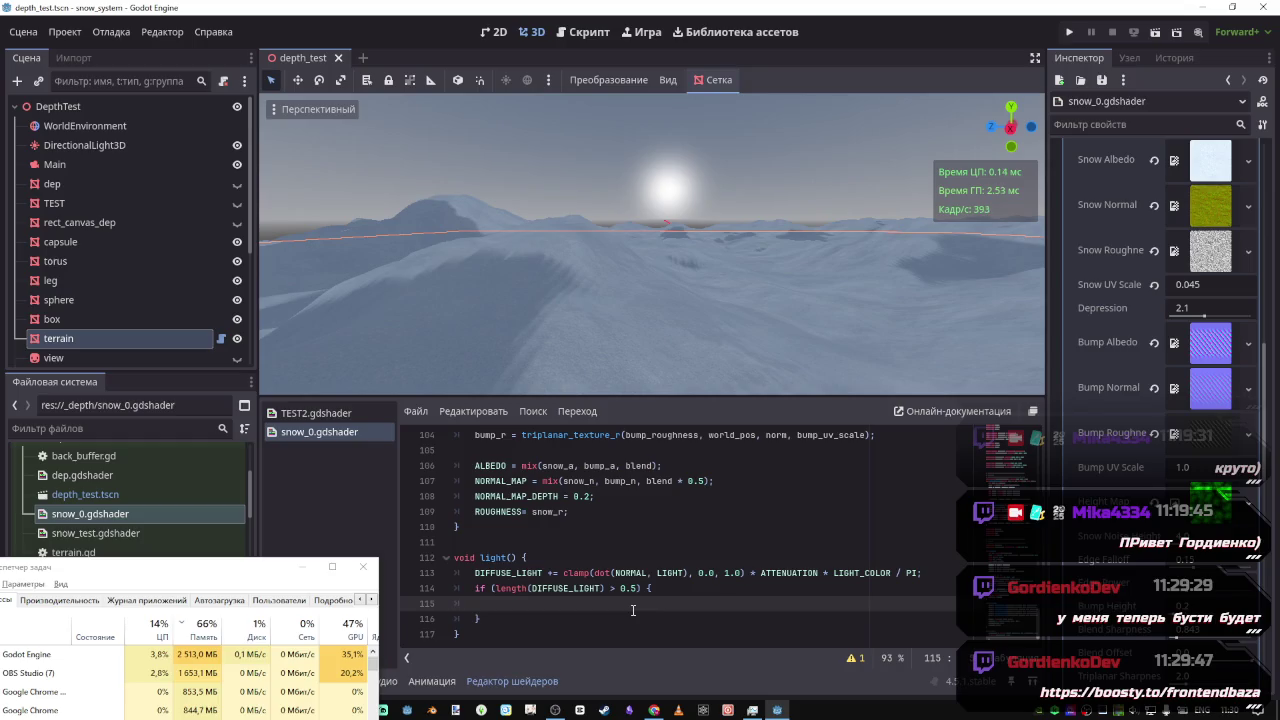
{"action": "key", "text": "BackSpace"}
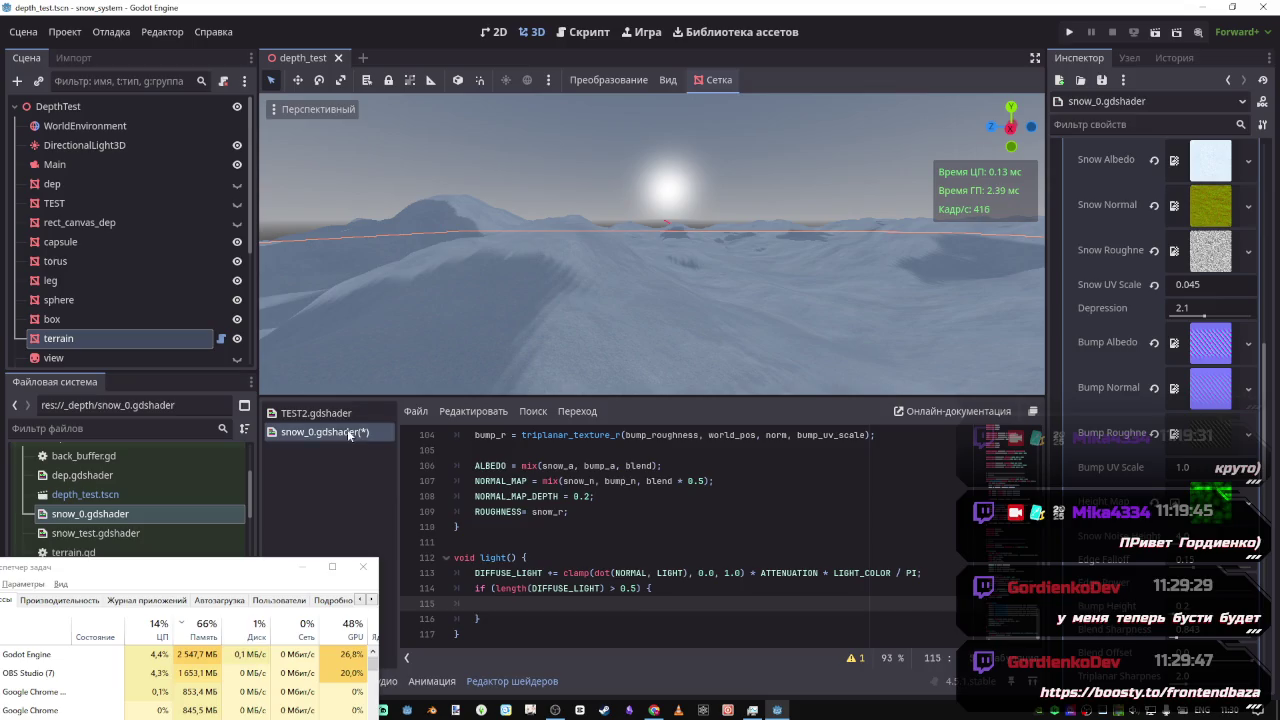
Scroll TEST2.gdshader to the light() code using sparkle_color, then bring up the shader docs in Chrome
{"action": "left_click", "coordinate": [316, 413]}
{"action": "scroll", "coordinate": [407, 500], "scroll_direction": "down", "scroll_amount": 5}
{"action": "scroll", "coordinate": [627, 563], "scroll_direction": "down", "scroll_amount": 20}
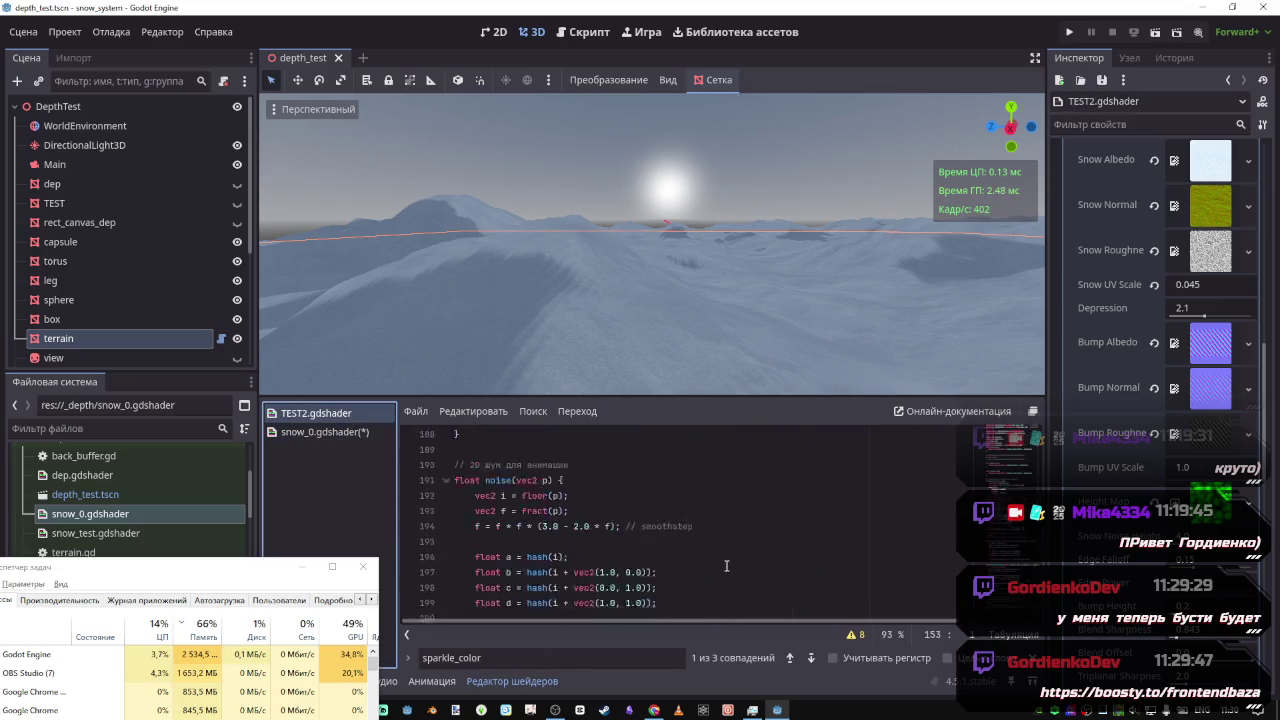
{"action": "scroll", "coordinate": [640, 520], "scroll_direction": "down", "scroll_amount": 20}
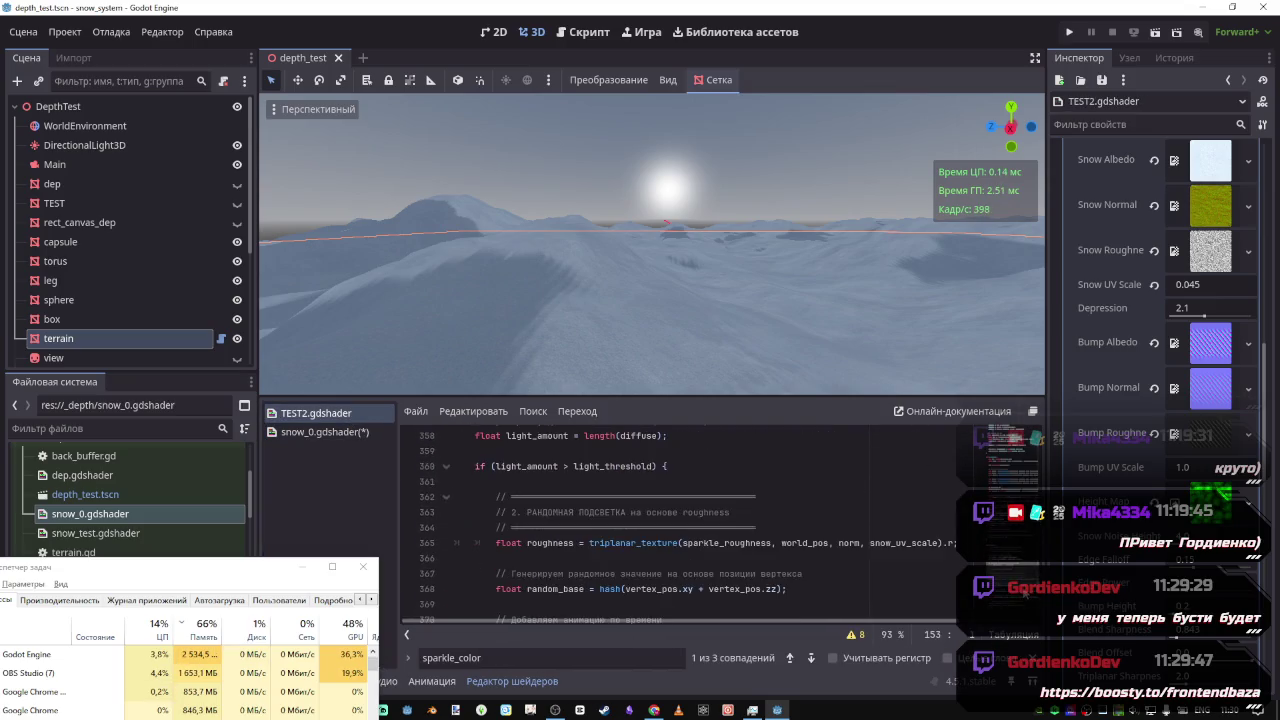
{"action": "scroll", "coordinate": [655, 527], "scroll_direction": "up", "scroll_amount": 2}
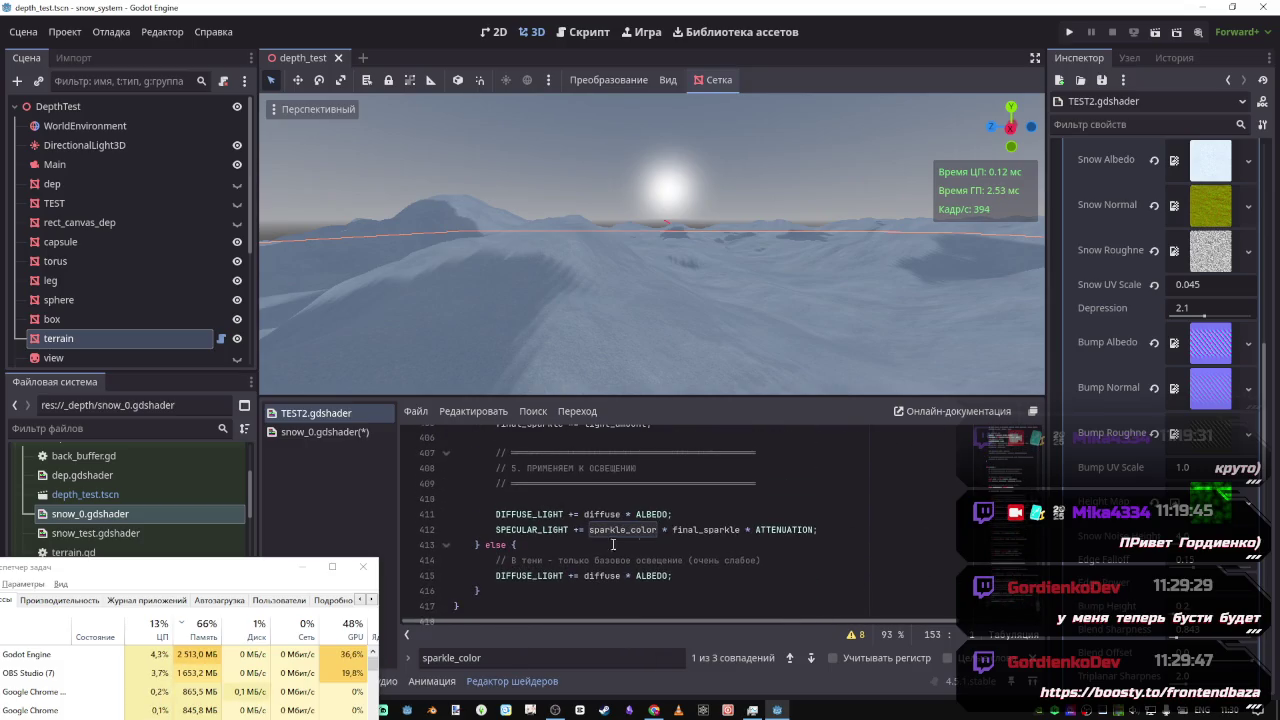
{"action": "left_click", "coordinate": [654, 710]}
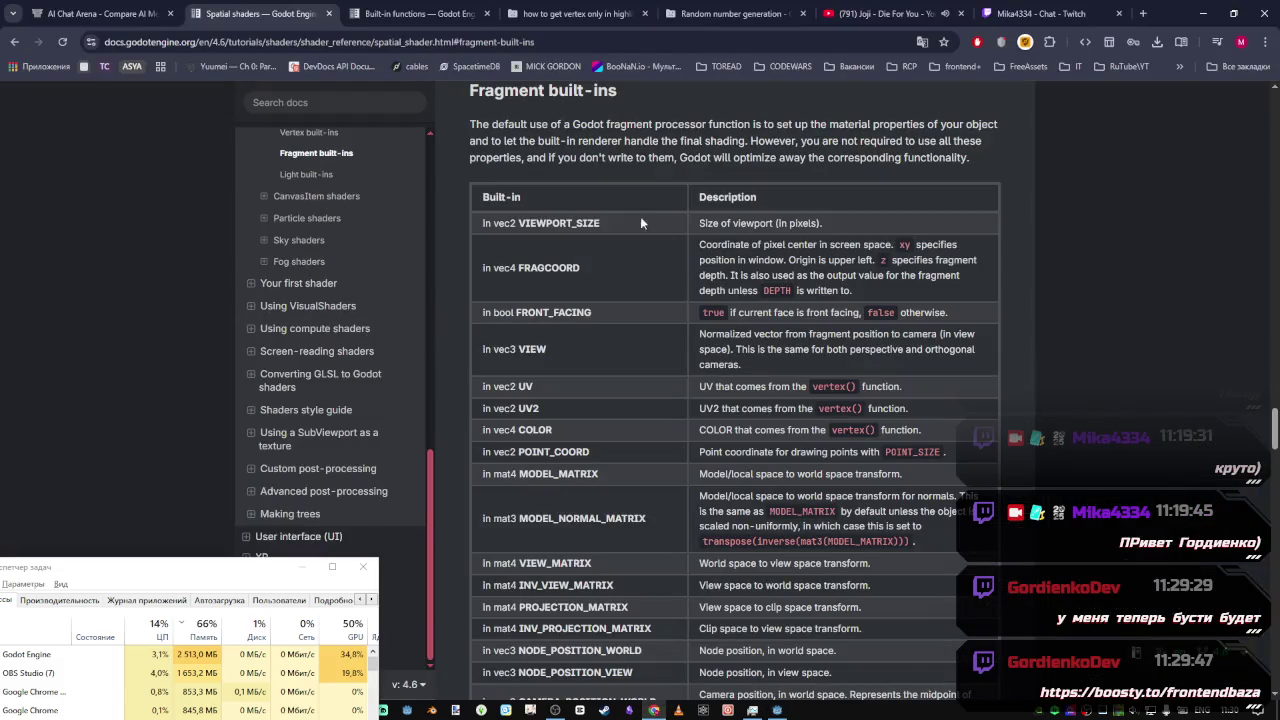
Find and select LIGHT_COLOR in the docs' Light built-ins table, then return to Godot
{"action": "scroll", "coordinate": [904, 375], "scroll_direction": "down", "scroll_amount": 3}
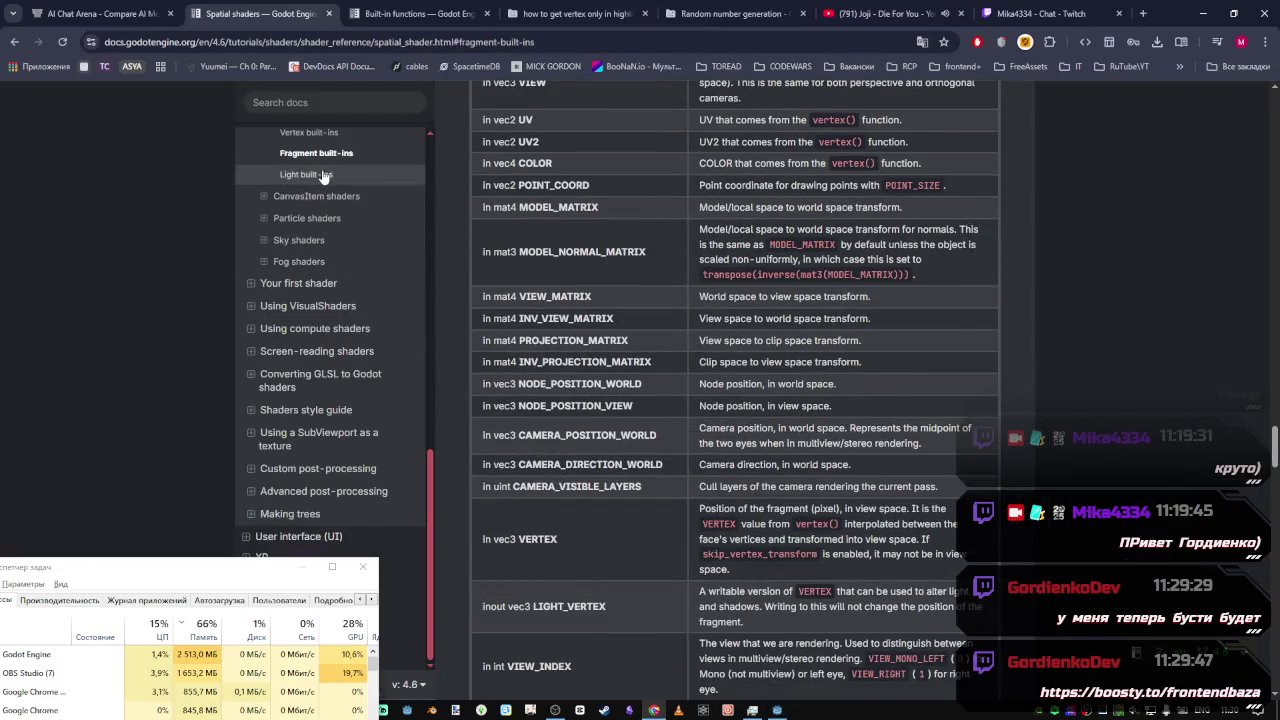
{"action": "left_click", "coordinate": [322, 174]}
{"action": "scroll", "coordinate": [505, 435], "scroll_direction": "down", "scroll_amount": 3}
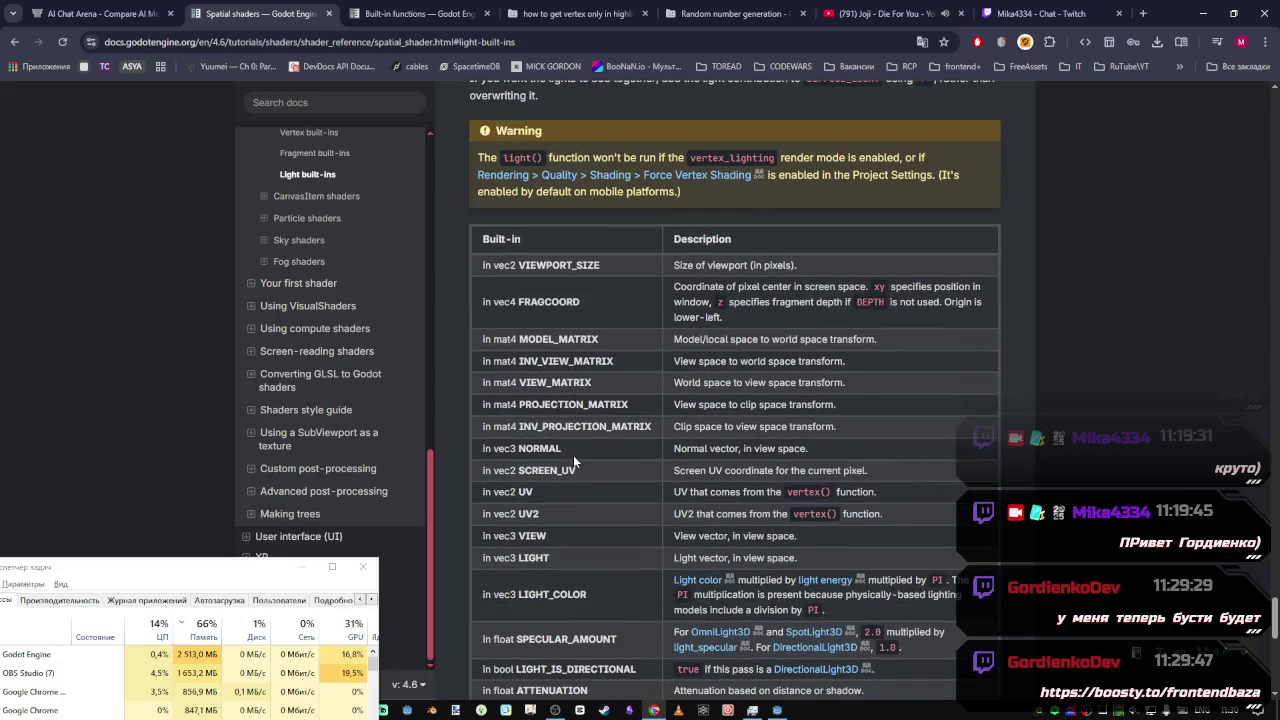
{"action": "scroll", "coordinate": [565, 452], "scroll_direction": "down", "scroll_amount": 2}
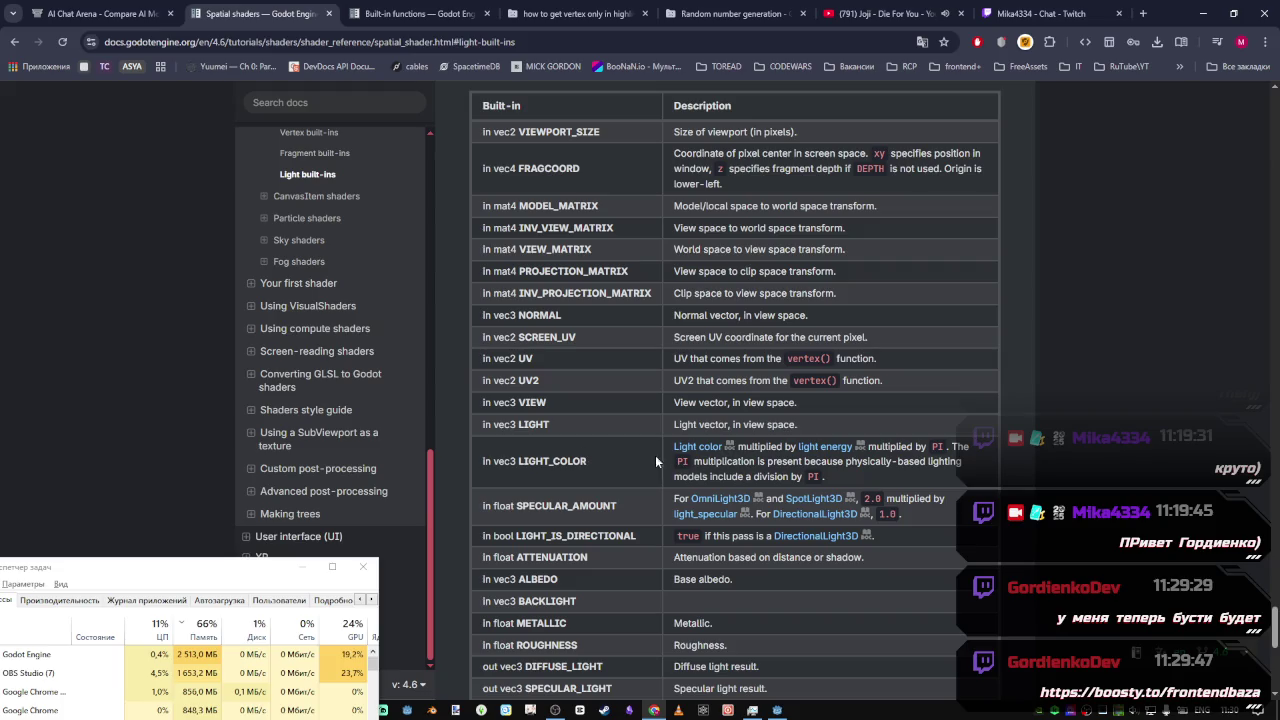
{"action": "double_click", "coordinate": [574, 463]}
{"action": "key", "text": "alt+Tab"}
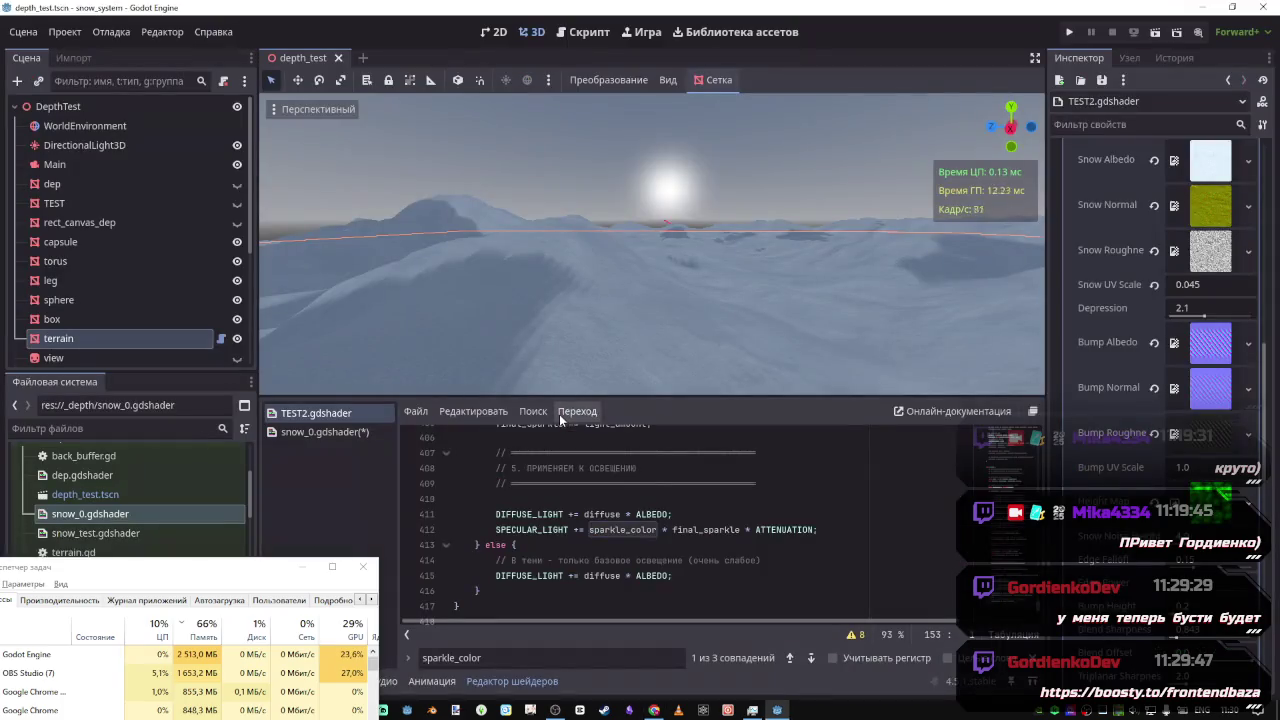
Back in snow_0.gdshader, copy the sparkle_color uniform name from line 70
{"action": "key", "text": "alt+Left"}
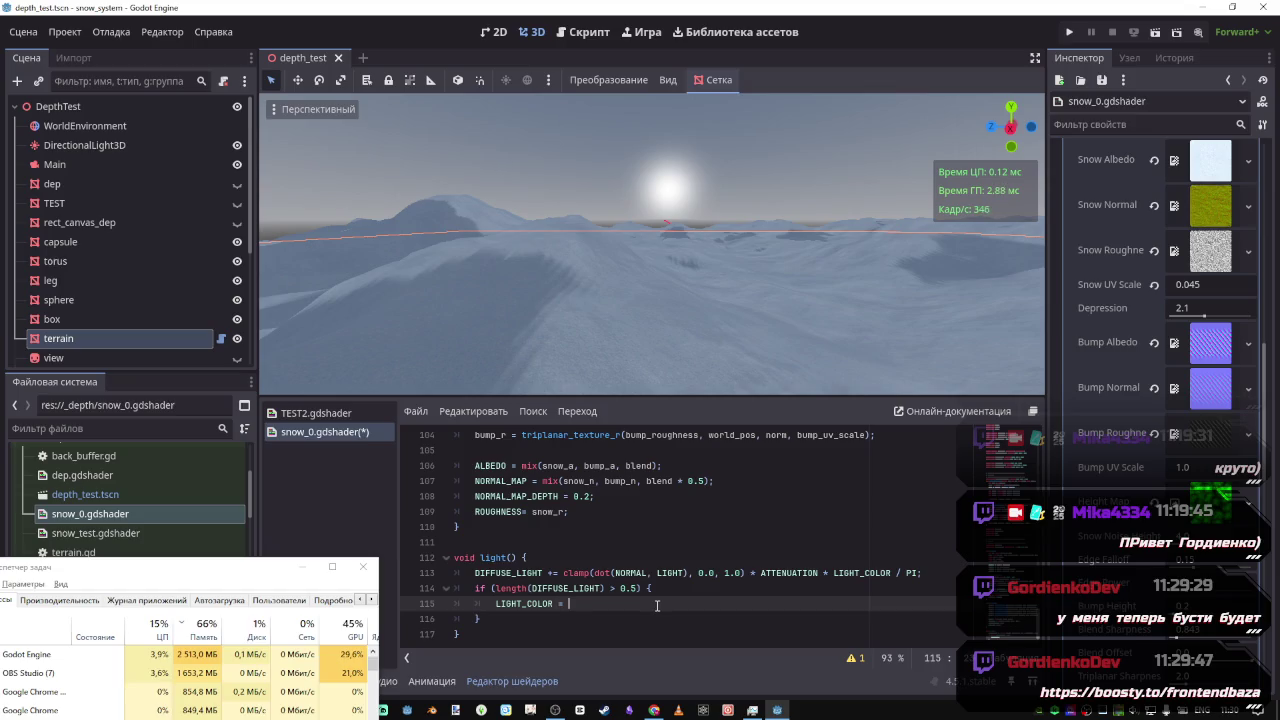
{"action": "key", "text": "ctrl+space"}
{"action": "key", "text": "Escape"}
{"action": "scroll", "coordinate": [558, 566], "scroll_direction": "up", "scroll_amount": 15}
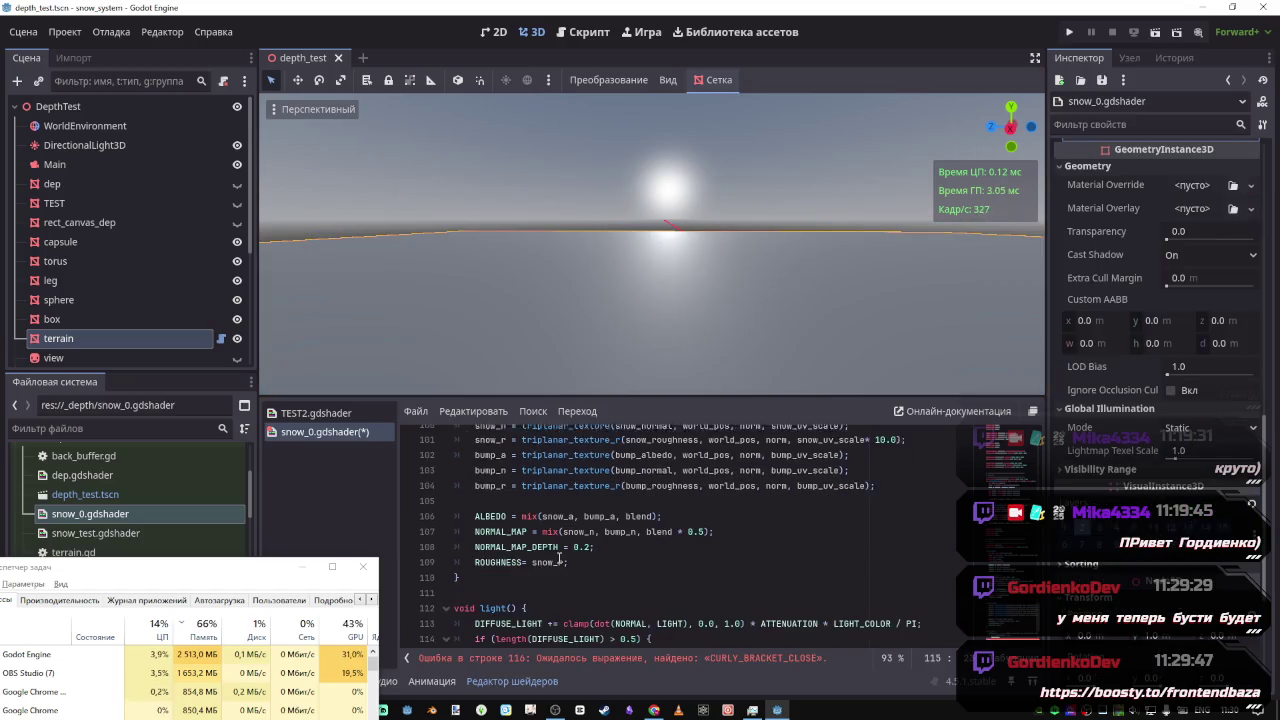
{"action": "scroll", "coordinate": [630, 530], "scroll_direction": "up", "scroll_amount": 10}
{"action": "scroll", "coordinate": [630, 530], "scroll_direction": "down", "scroll_amount": 10}
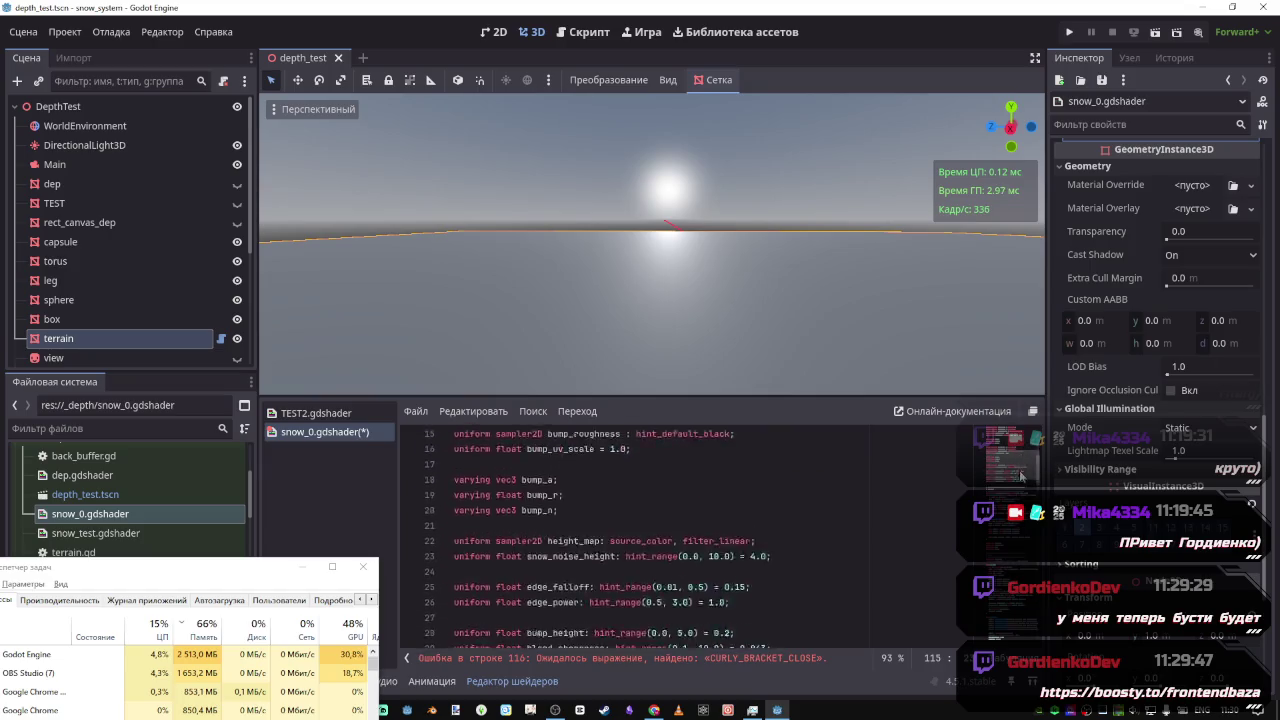
{"action": "scroll", "coordinate": [470, 577], "scroll_direction": "down", "scroll_amount": 7}
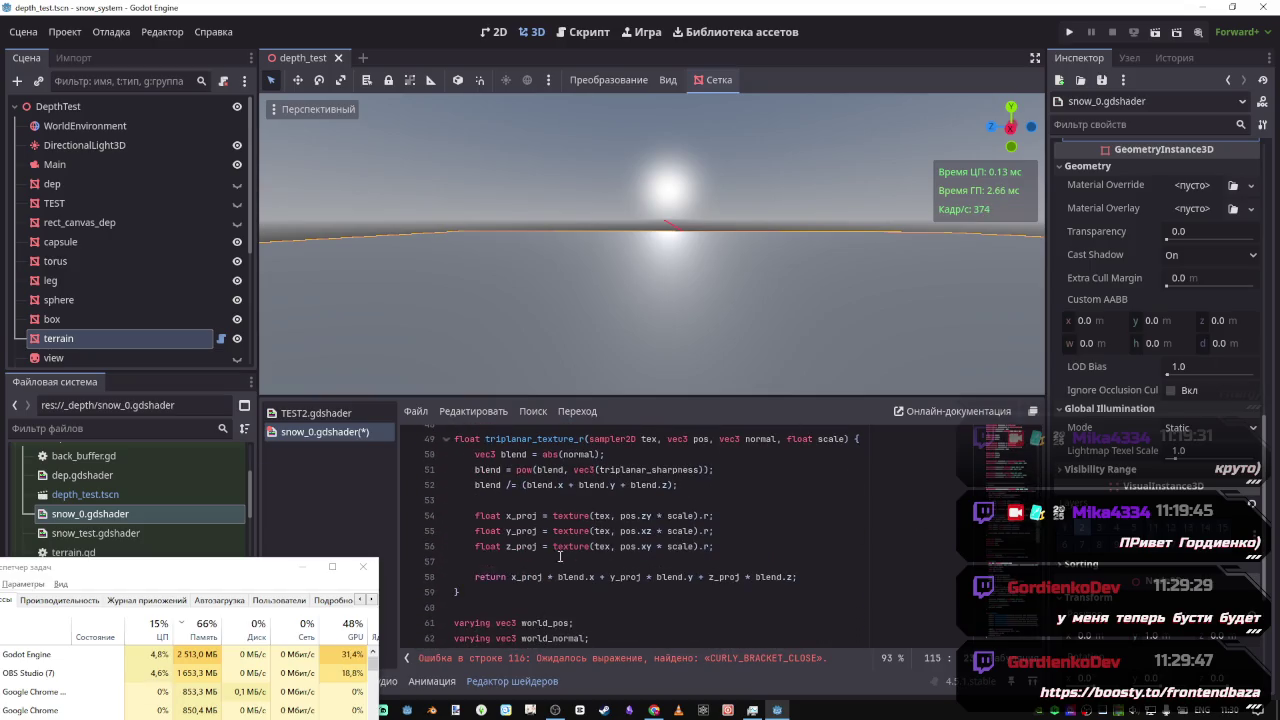
{"action": "scroll", "coordinate": [470, 577], "scroll_direction": "down", "scroll_amount": 1}
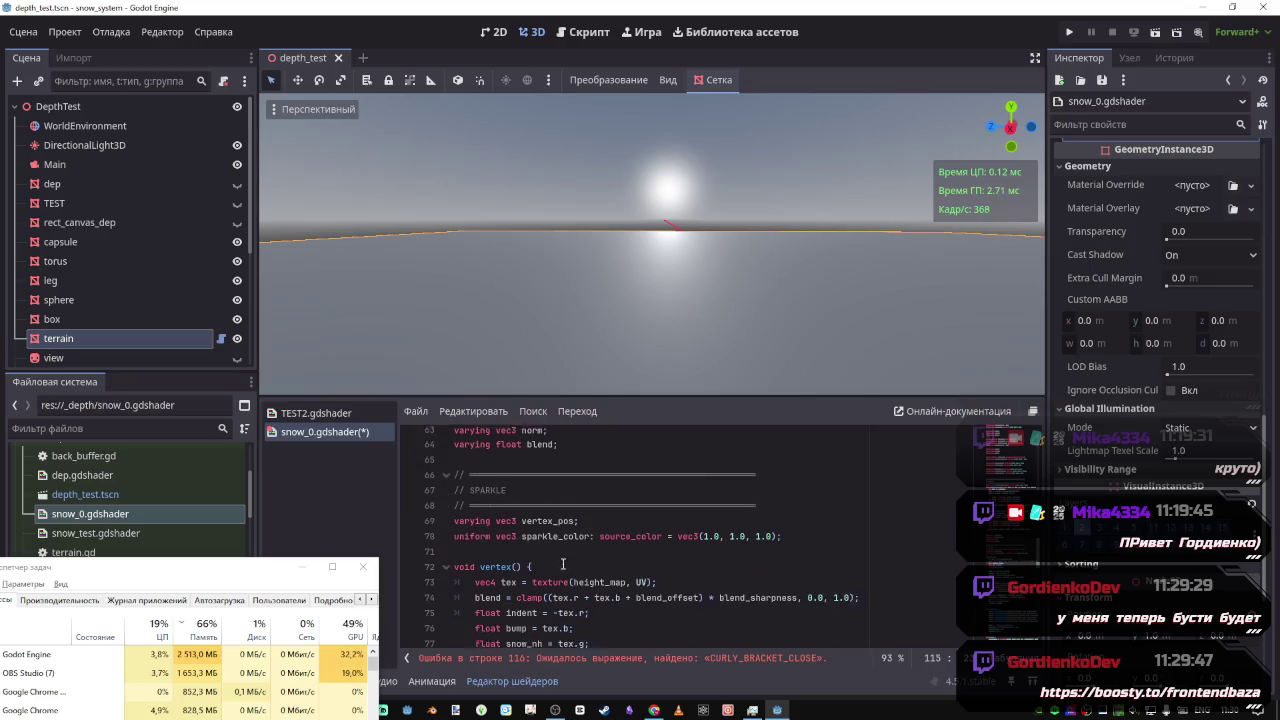
{"action": "double_click", "coordinate": [556, 531]}
{"action": "key", "text": "ctrl+c"}
Paste sparkle_color after LIGHT_COLOR on line 115, changing '=' to '+', and save
{"action": "scroll", "coordinate": [690, 560], "scroll_direction": "down", "scroll_amount": 13}
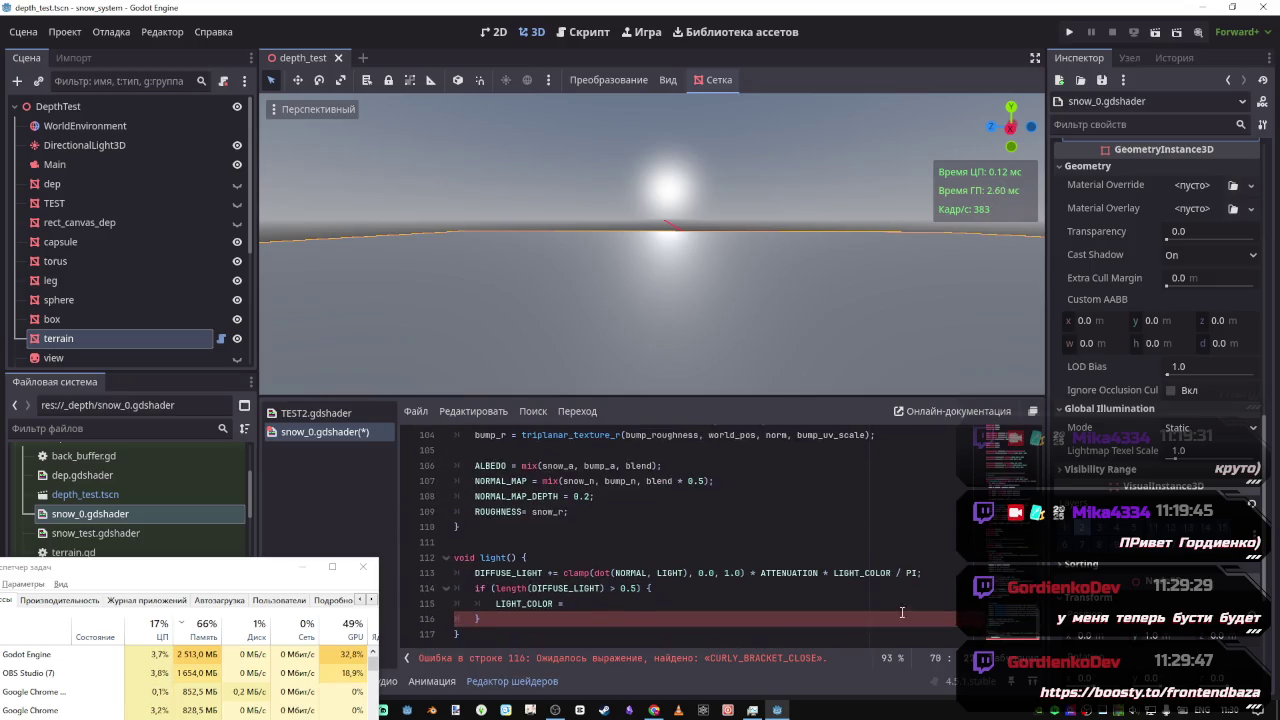
{"action": "left_click", "coordinate": [678, 604]}
{"action": "key", "text": "ctrl+v"}
{"action": "type", "text": ";"}
{"action": "key", "text": "ctrl+s"}
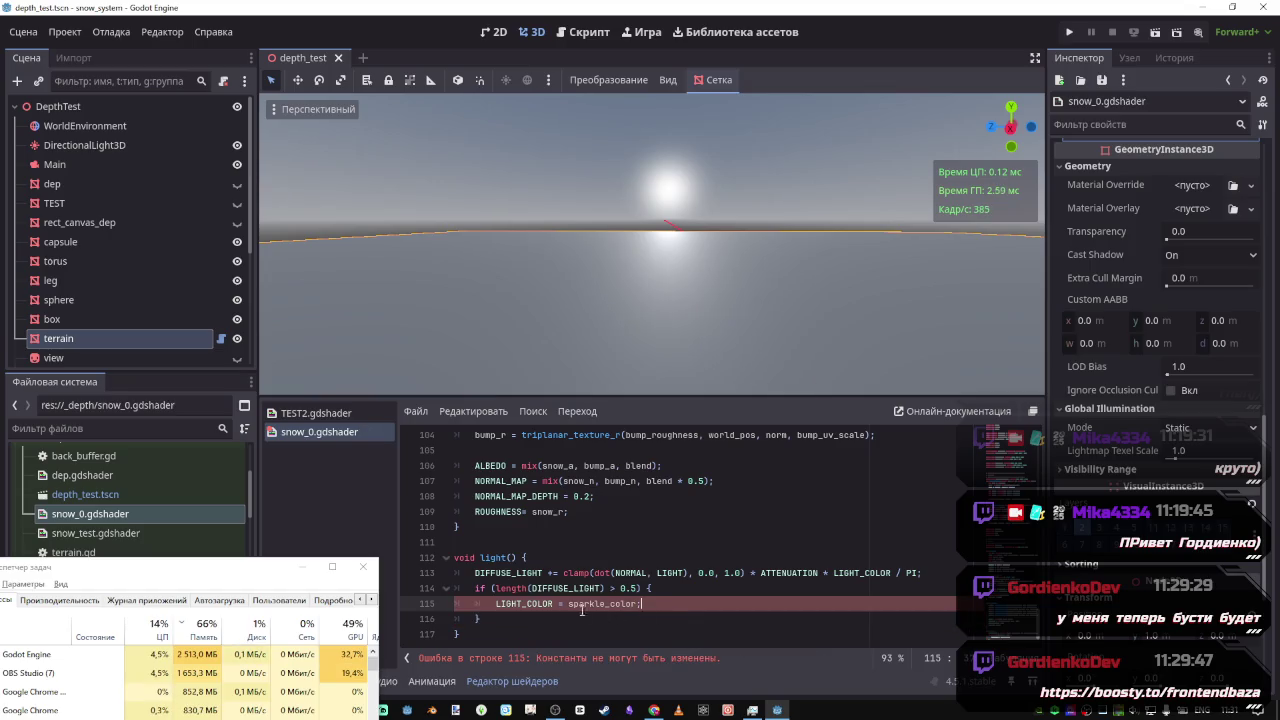
{"action": "key", "text": "BackSpace"}
{"action": "key", "text": "BackSpace"}
{"action": "type", "text": "+"}
{"action": "key", "text": "ctrl+s"}
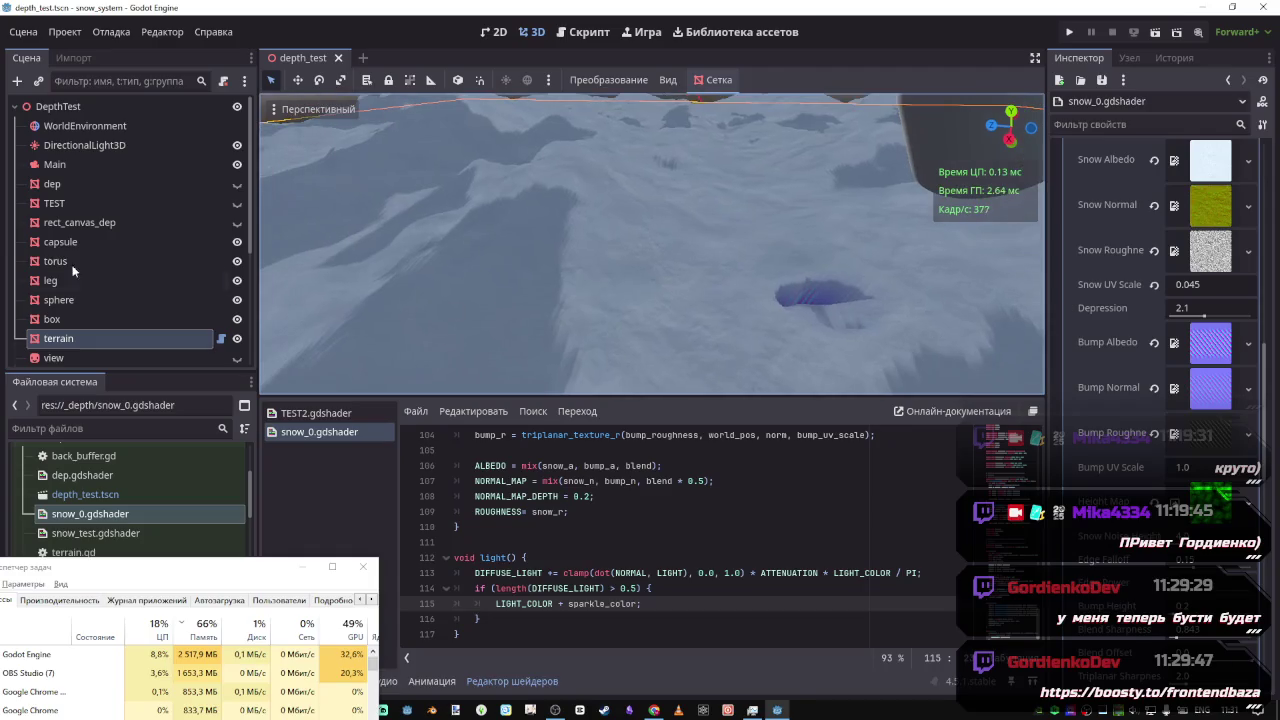
Change the terrain material's Sparkle Color from white to a fully saturated red
{"action": "scroll", "coordinate": [1186, 400], "scroll_direction": "down", "scroll_amount": 5}
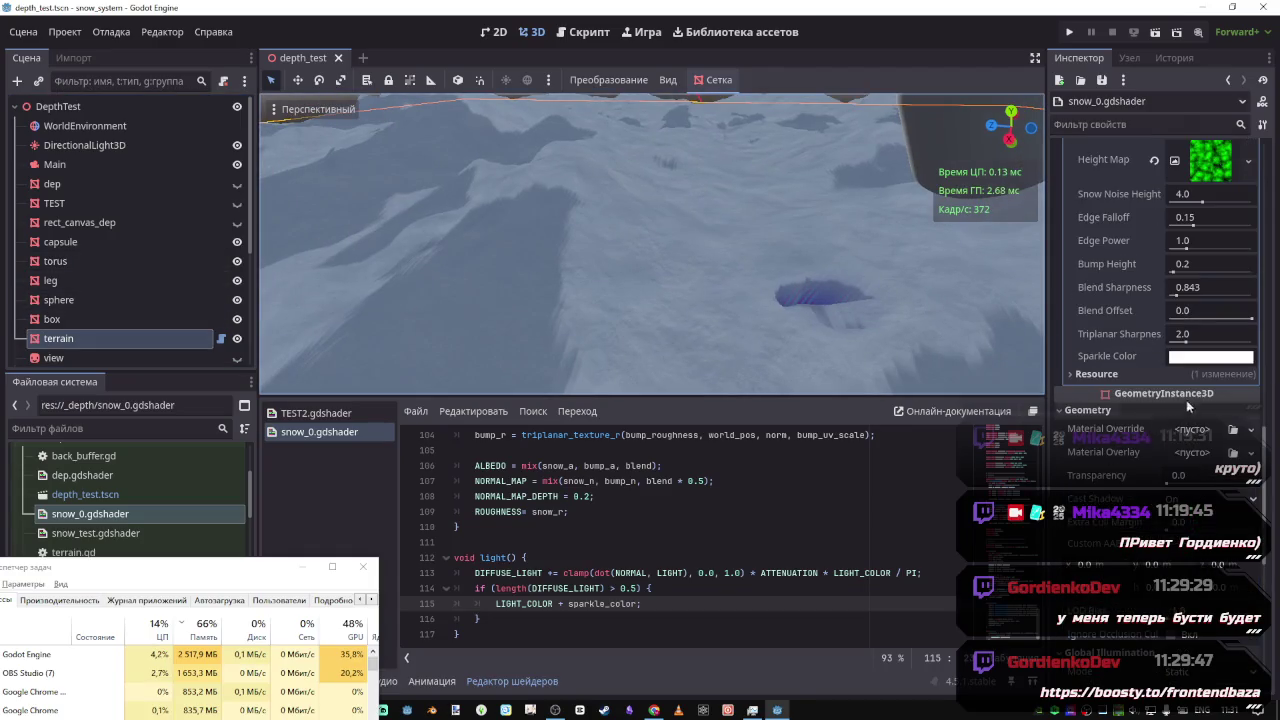
{"action": "left_click", "coordinate": [1198, 357]}
{"action": "left_click", "coordinate": [1080, 377]}
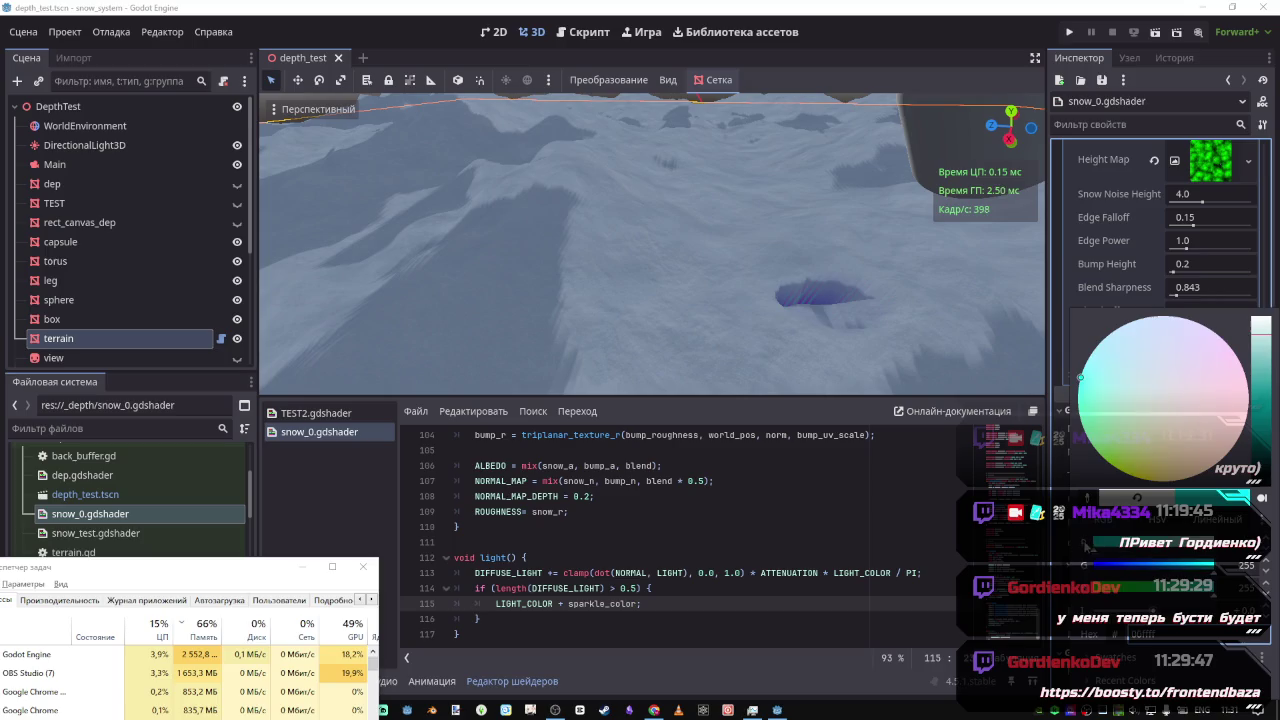
{"action": "left_click_drag", "start_coordinate": [1080, 377], "coordinate": [1237, 439]}
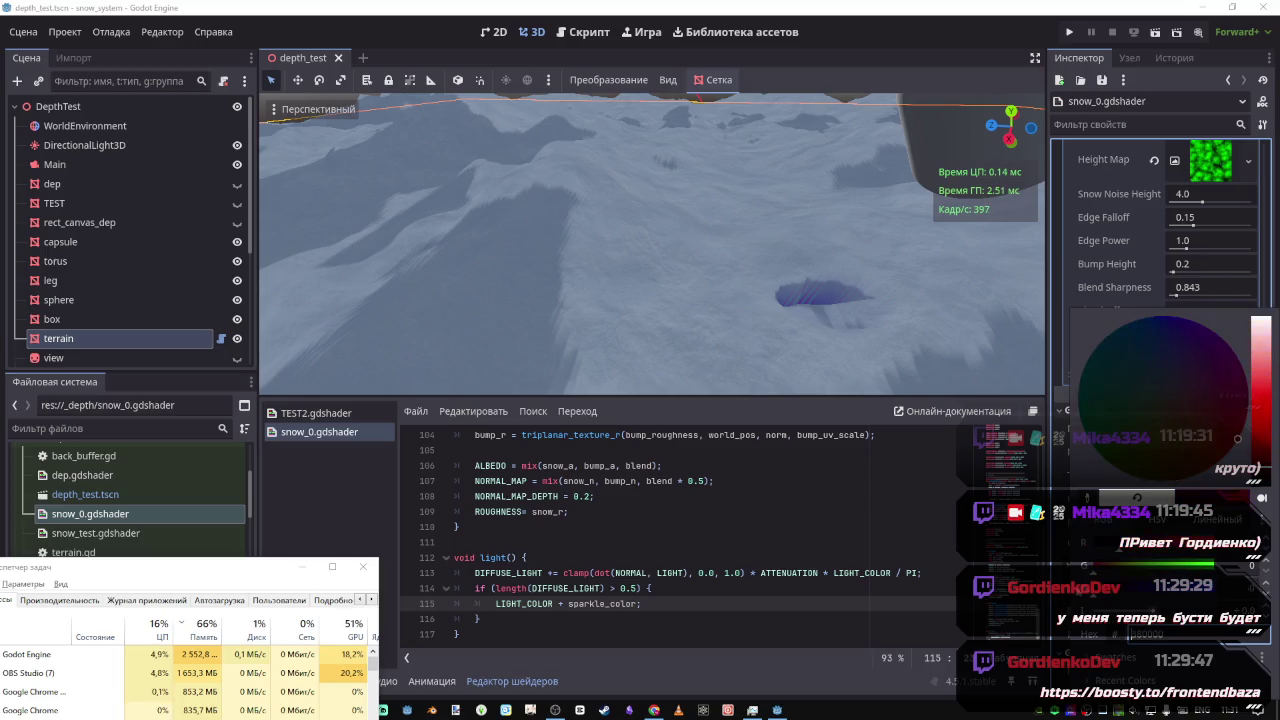
{"action": "left_click", "coordinate": [896, 462]}
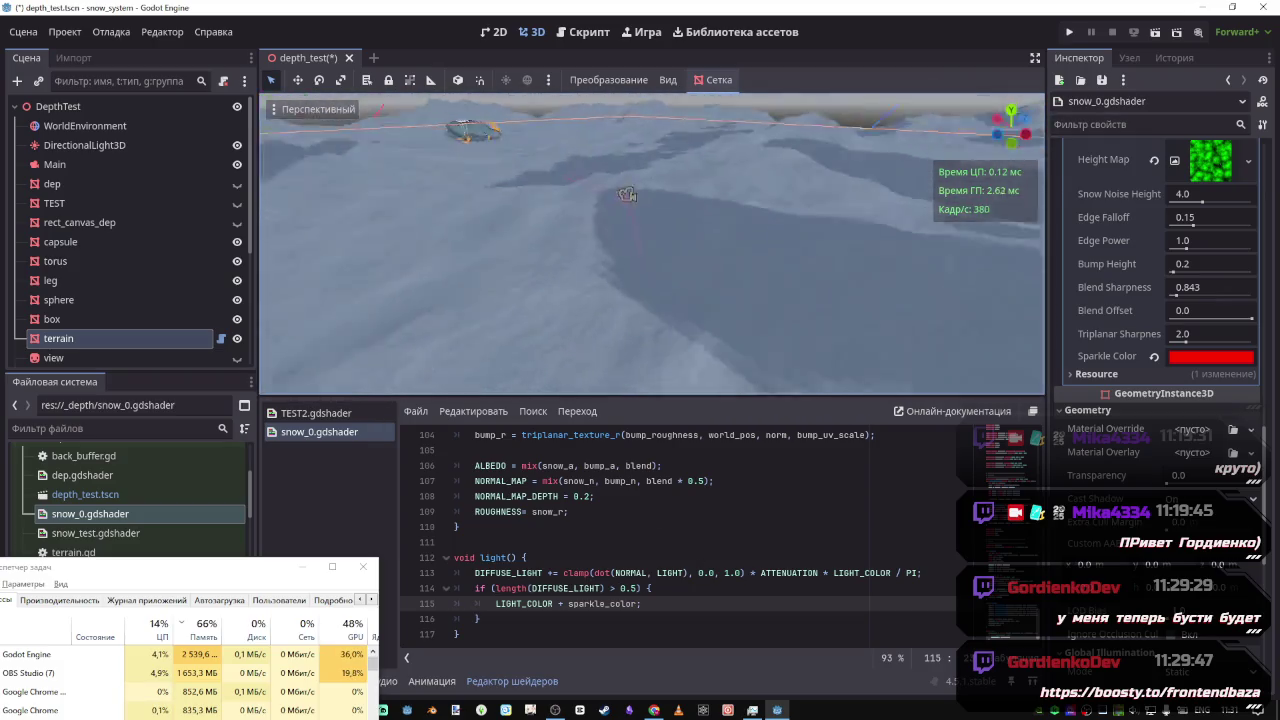
Change the line 114 condition to length(DIFFUSE_LIGHT) < 0.1 and save
{"action": "left_click", "coordinate": [634, 590]}
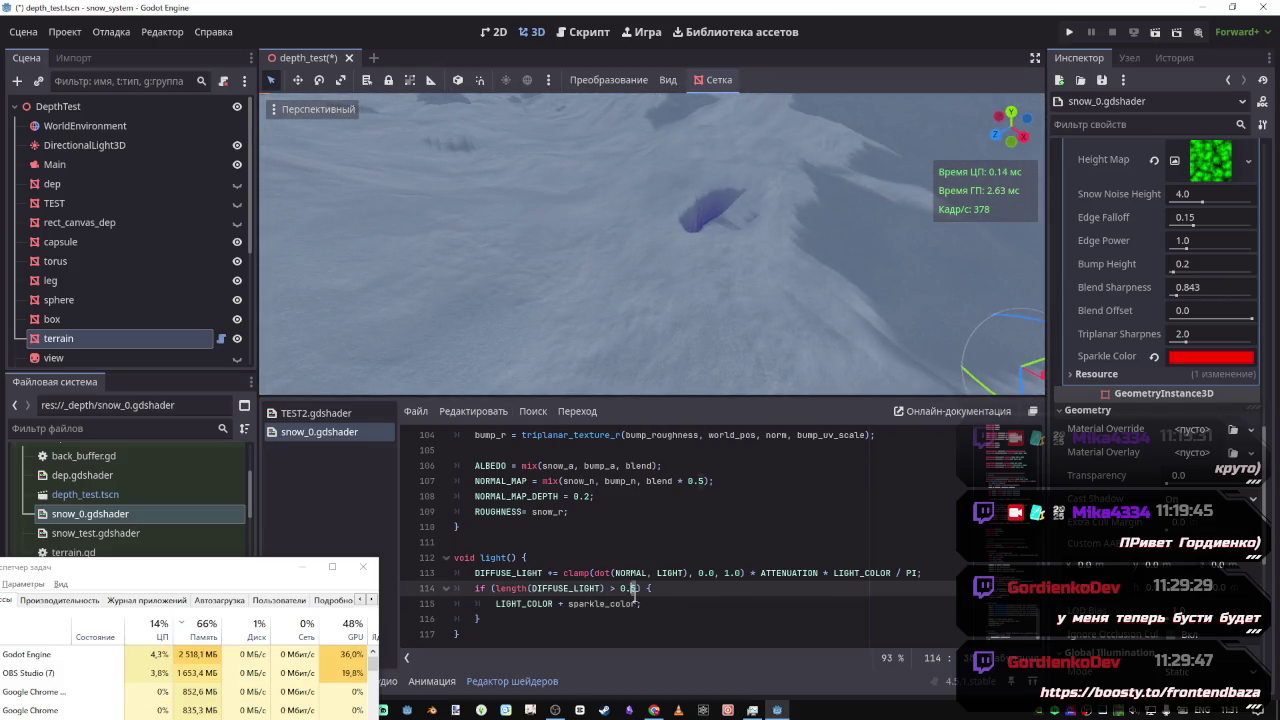
{"action": "key", "text": "BackSpace"}
{"action": "type", "text": "1"}
{"action": "key", "text": "ctrl+s"}
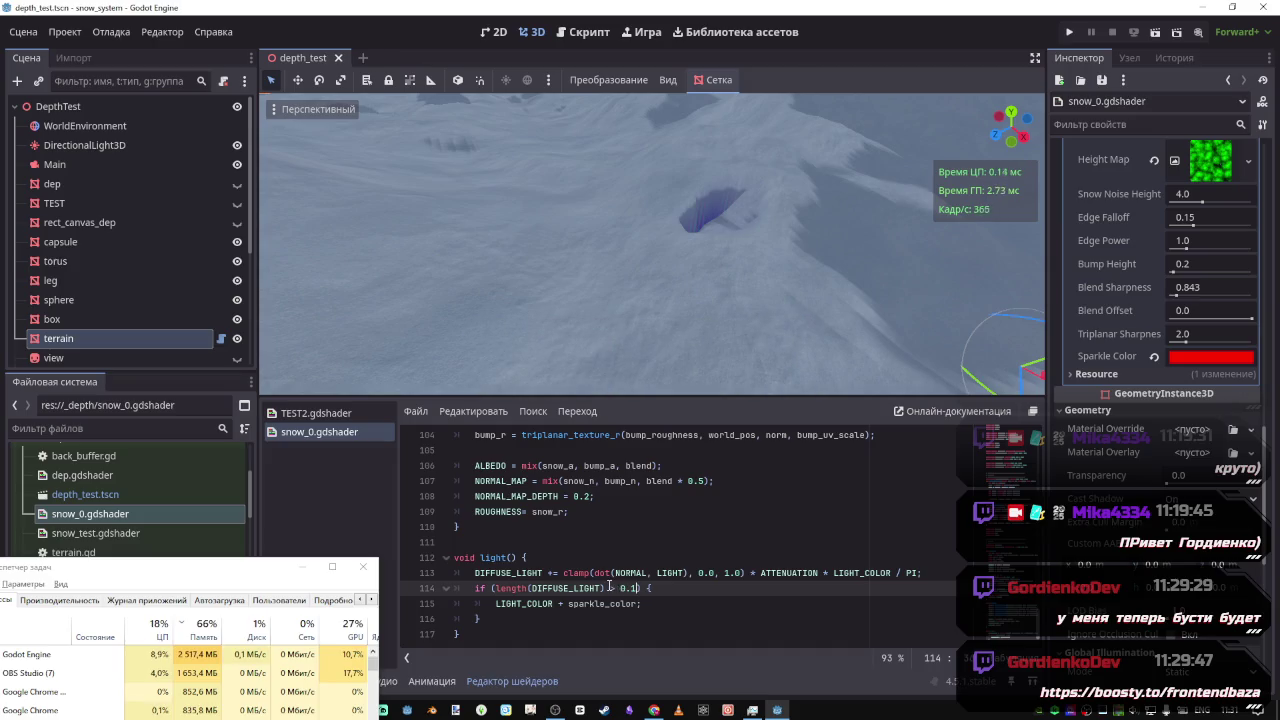
{"action": "left_click", "coordinate": [615, 591]}
{"action": "key", "text": "Delete"}
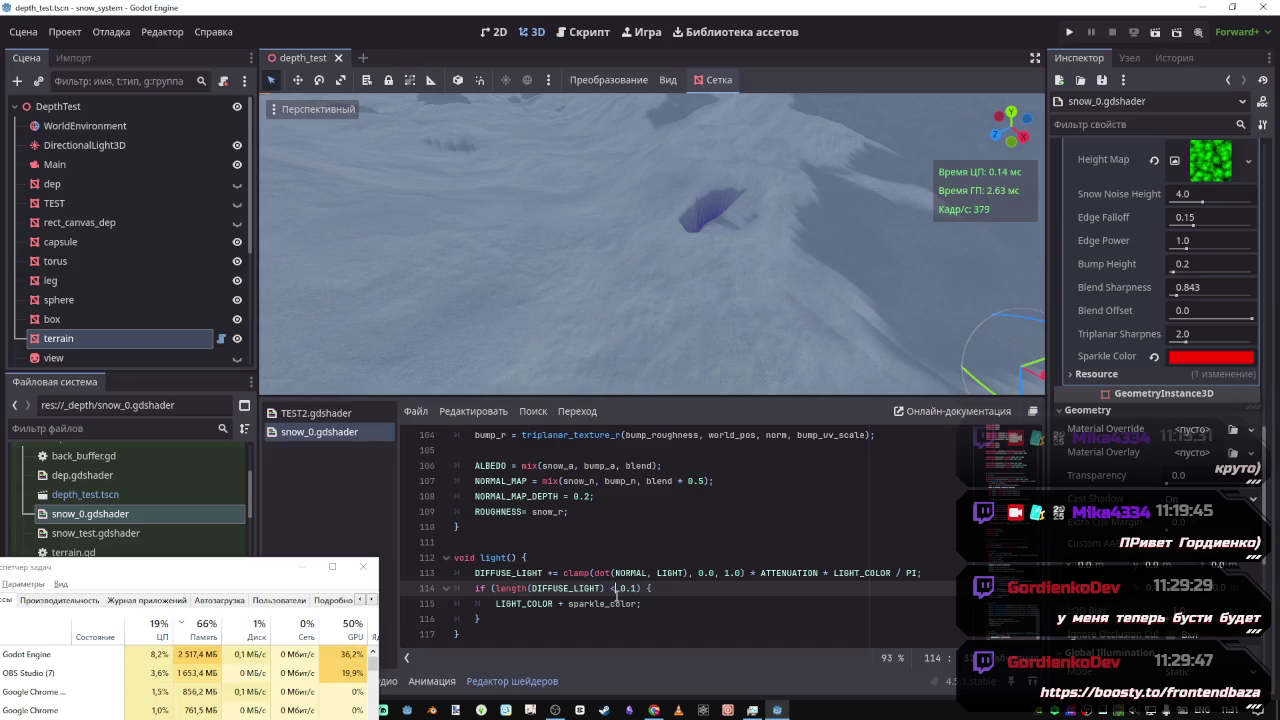
{"action": "type", "text": "<"}
{"action": "key", "text": "ctrl+s"}
Select ATTENUATION in the light built-ins docs, then select DIFFUSE_LIGHT in the shader condition
{"action": "mouse_move", "coordinate": [585, 289]}
{"action": "left_mouse_down"}
{"action": "mouse_move", "coordinate": [600, 250]}
{"action": "mouse_move", "coordinate": [640, 235]}
{"action": "left_mouse_up"}
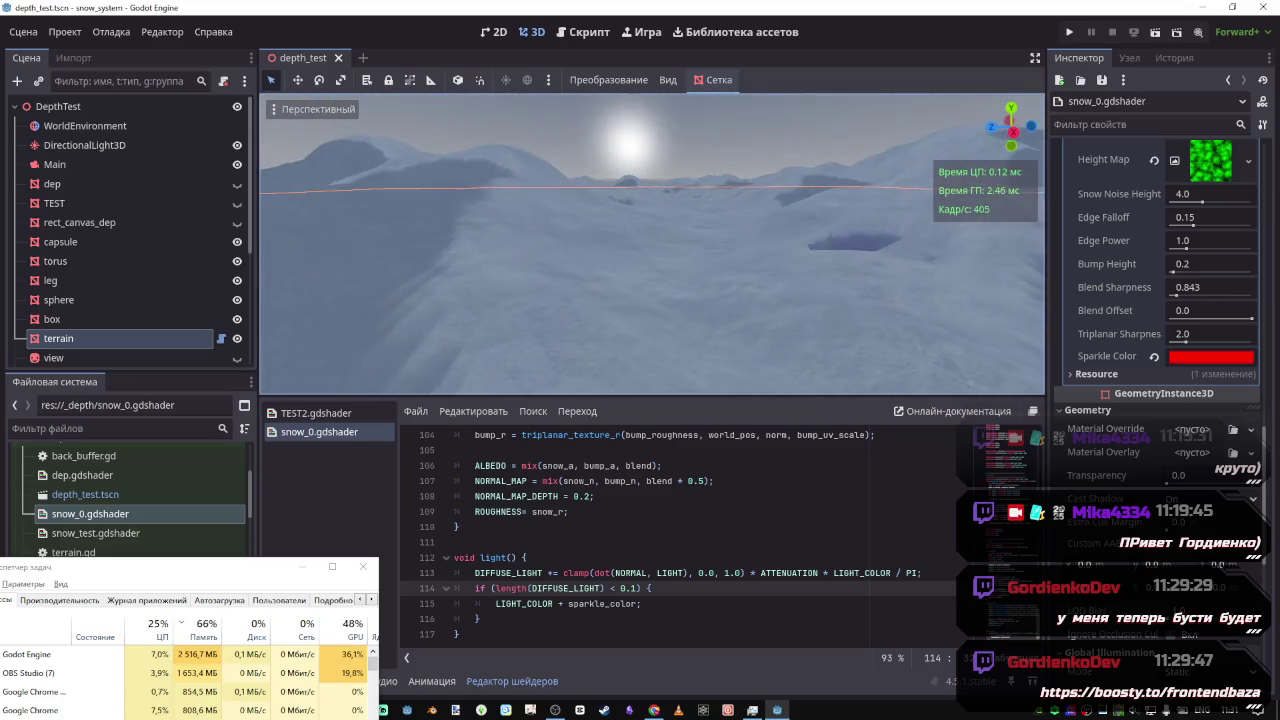
{"action": "key", "text": "alt+Tab"}
{"action": "left_click", "coordinate": [572, 553]}
{"action": "scroll", "coordinate": [521, 544], "scroll_direction": "down", "scroll_amount": 2}
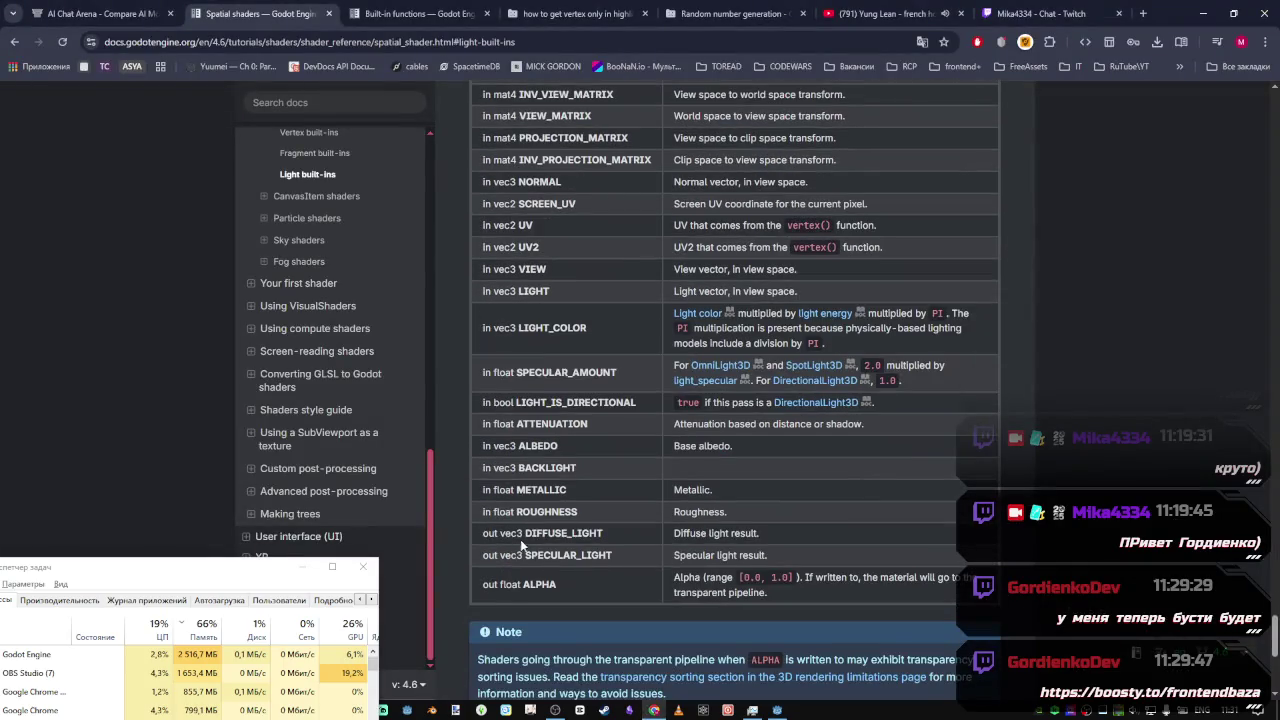
{"action": "double_click", "coordinate": [553, 423]}
{"action": "key", "text": "ctrl+c"}
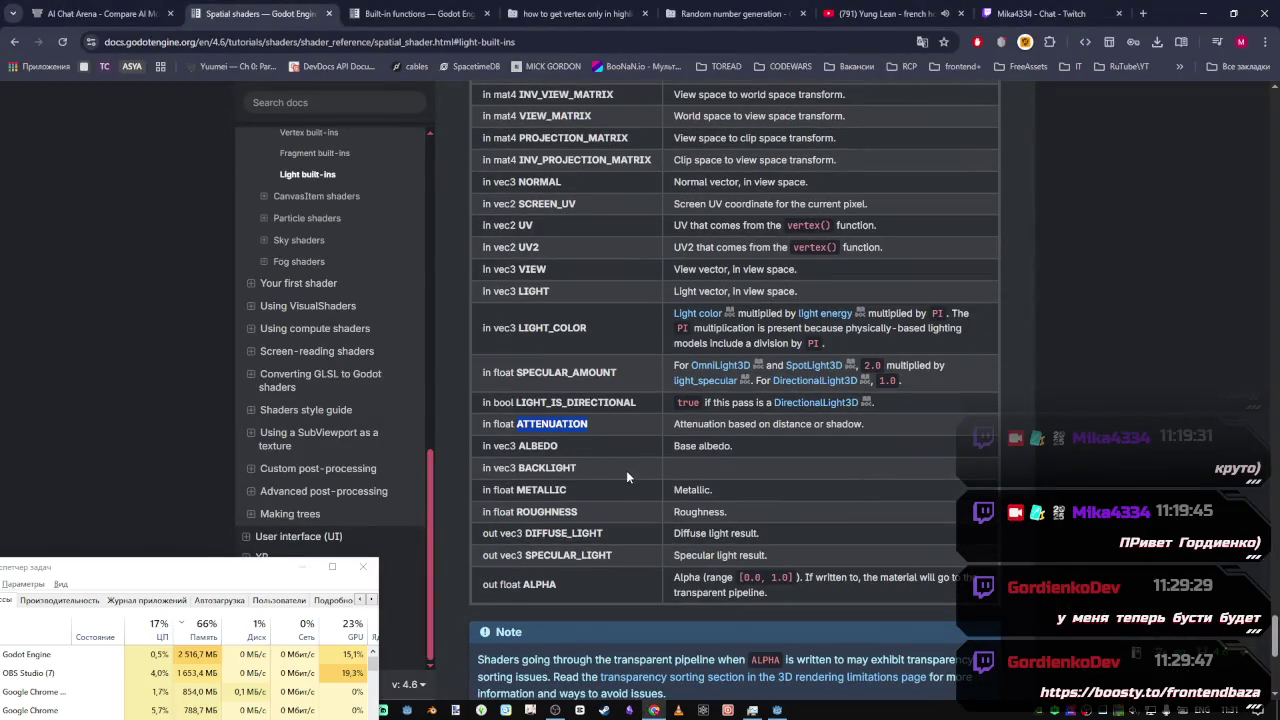
{"action": "key", "text": "alt+Tab"}
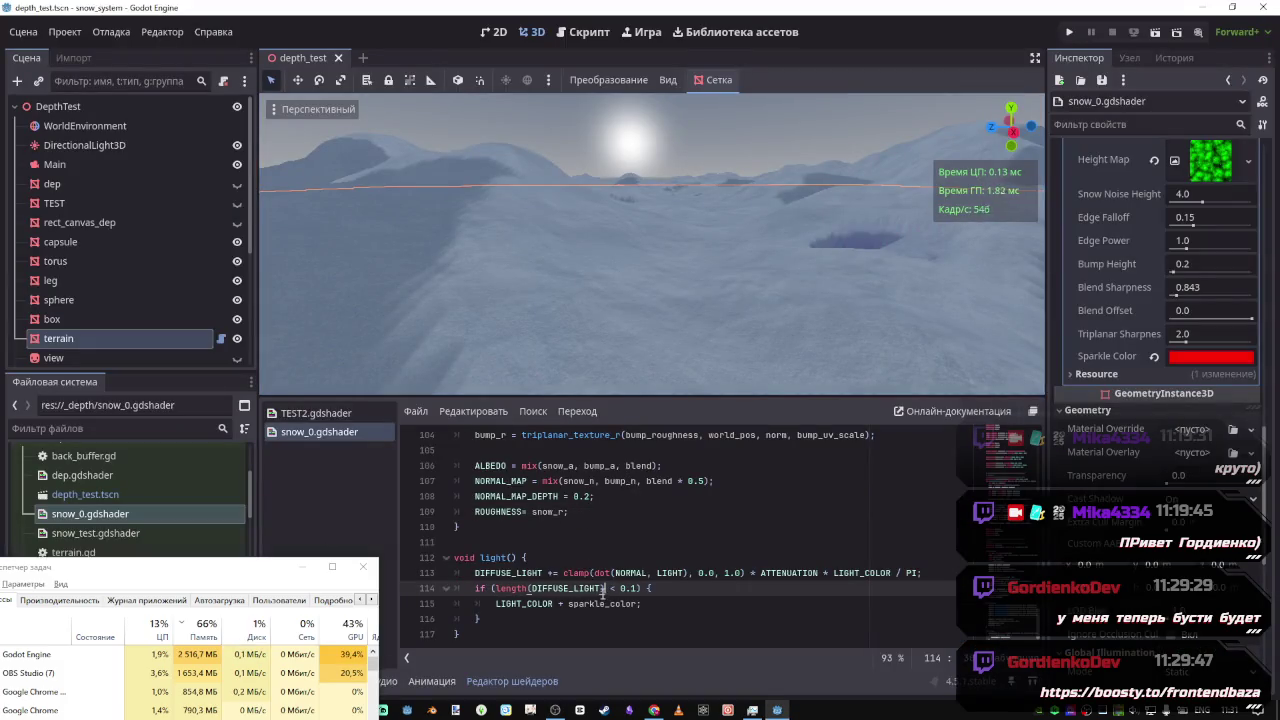
{"action": "left_click_drag", "start_coordinate": [604, 589], "coordinate": [531, 589]}
Replace DIFFUSE_LIGHT with ATTENUATION in the condition, save, and switch to the YouTube video
{"action": "key", "text": "ctrl+v"}
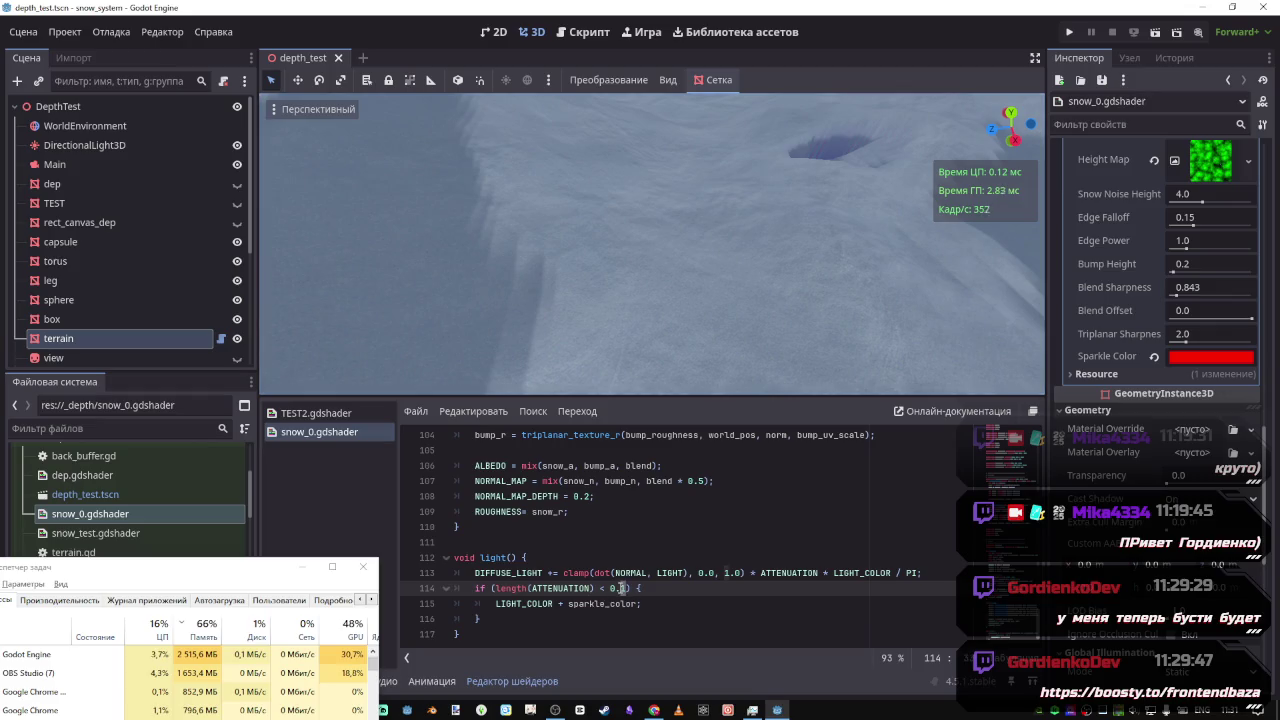
{"action": "key", "text": "ctrl+s"}
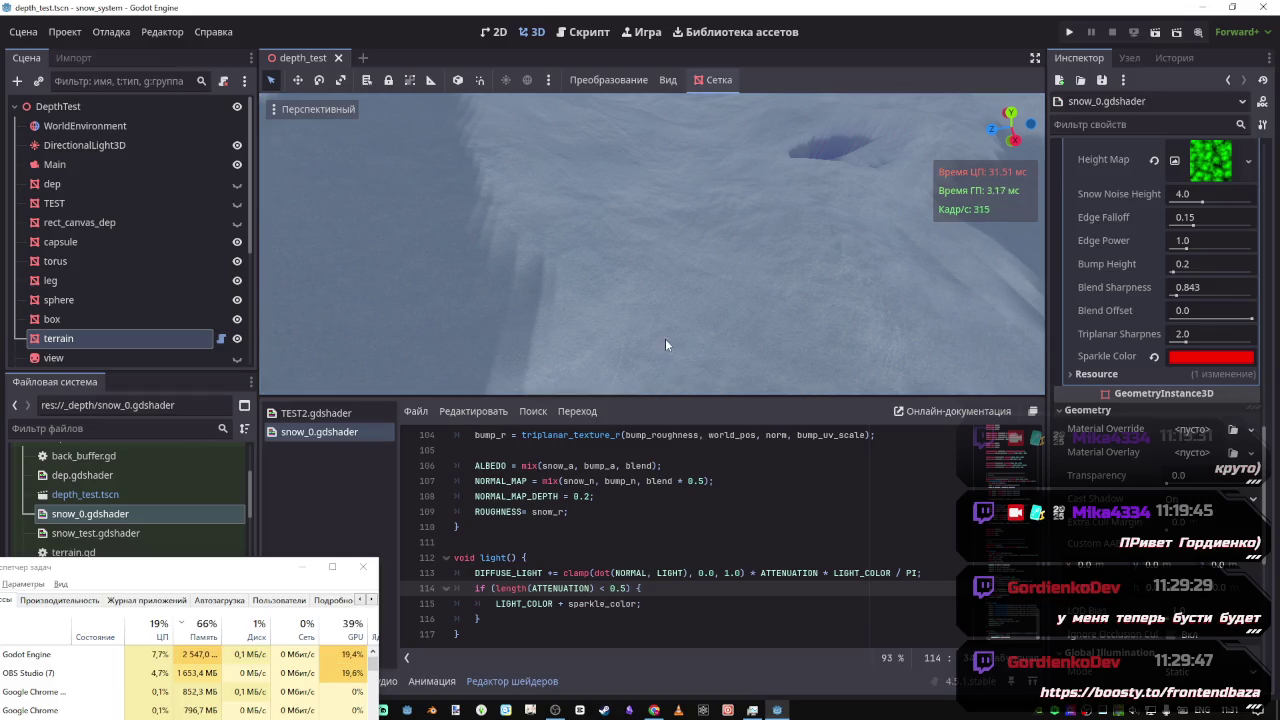
{"action": "key", "text": "alt+Tab"}
{"action": "left_click", "coordinate": [900, 13]}
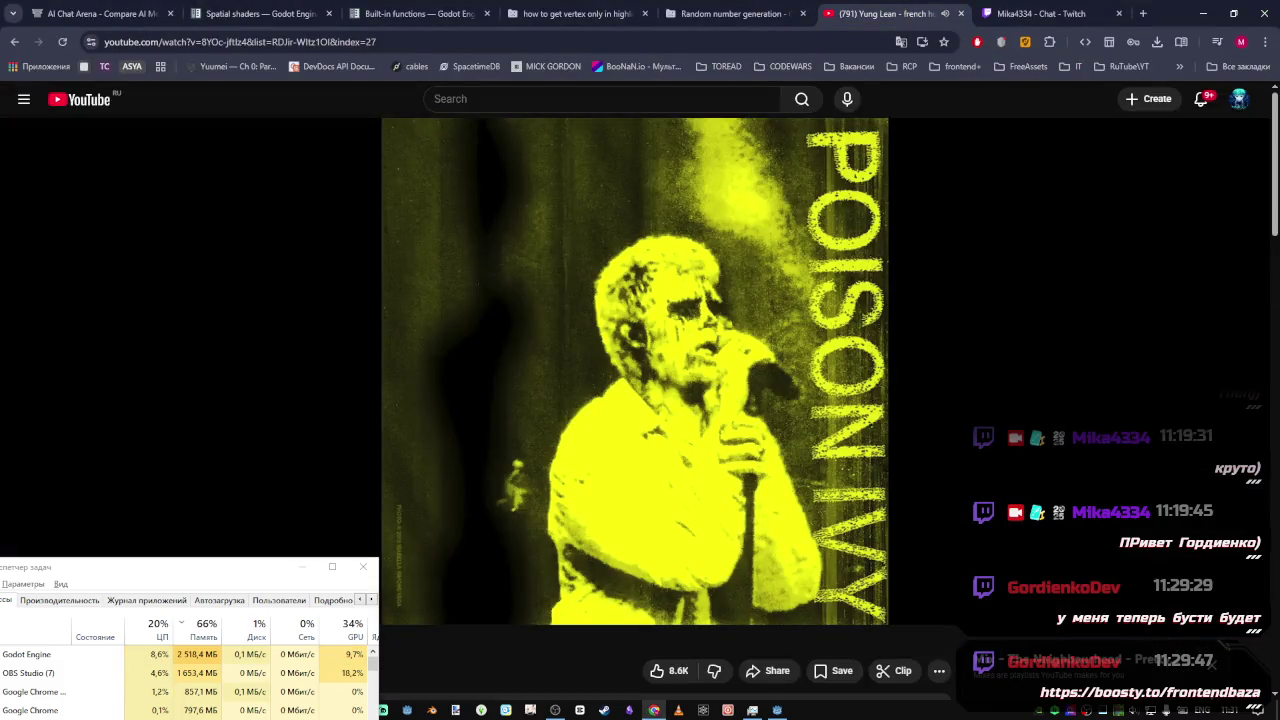
Scroll the YouTube Mix playlist to get SLOW DANCING IN THE DARK playing
{"action": "scroll", "coordinate": [966, 637], "scroll_direction": "down", "scroll_amount": 3}
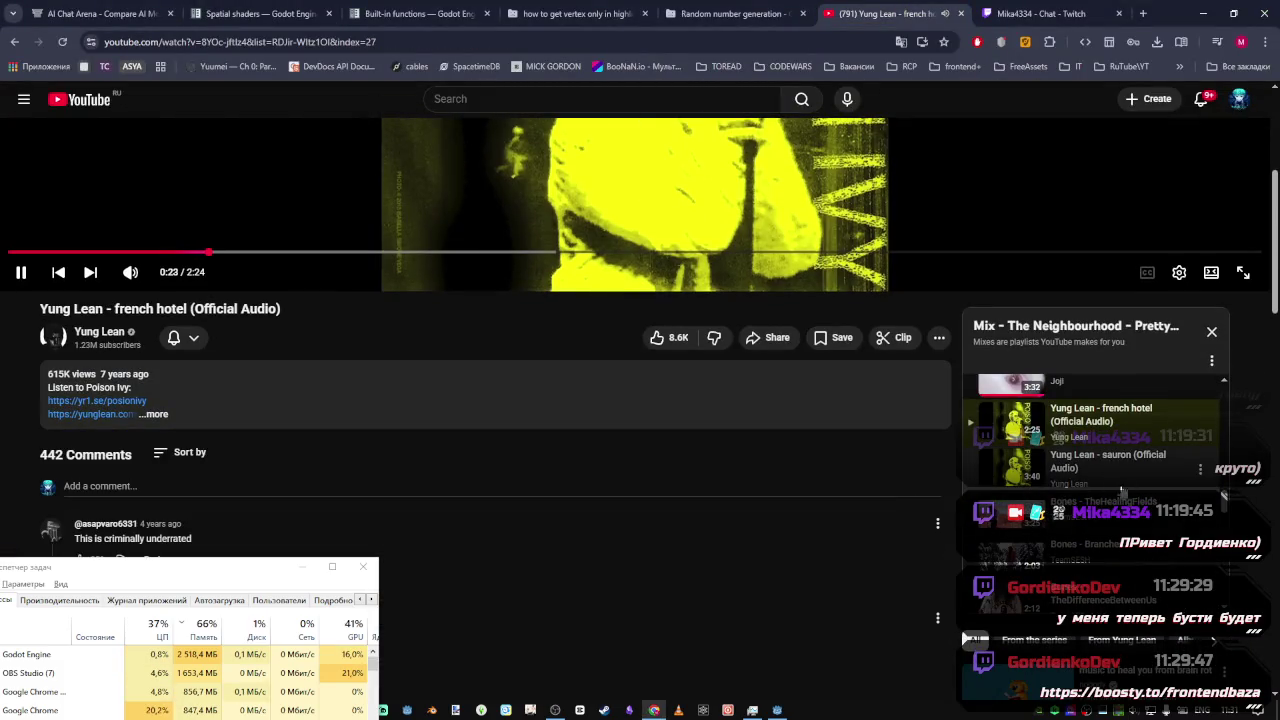
{"action": "scroll", "coordinate": [1115, 565], "scroll_direction": "down", "scroll_amount": 2}
{"action": "scroll", "coordinate": [1115, 565], "scroll_direction": "down", "scroll_amount": 1}
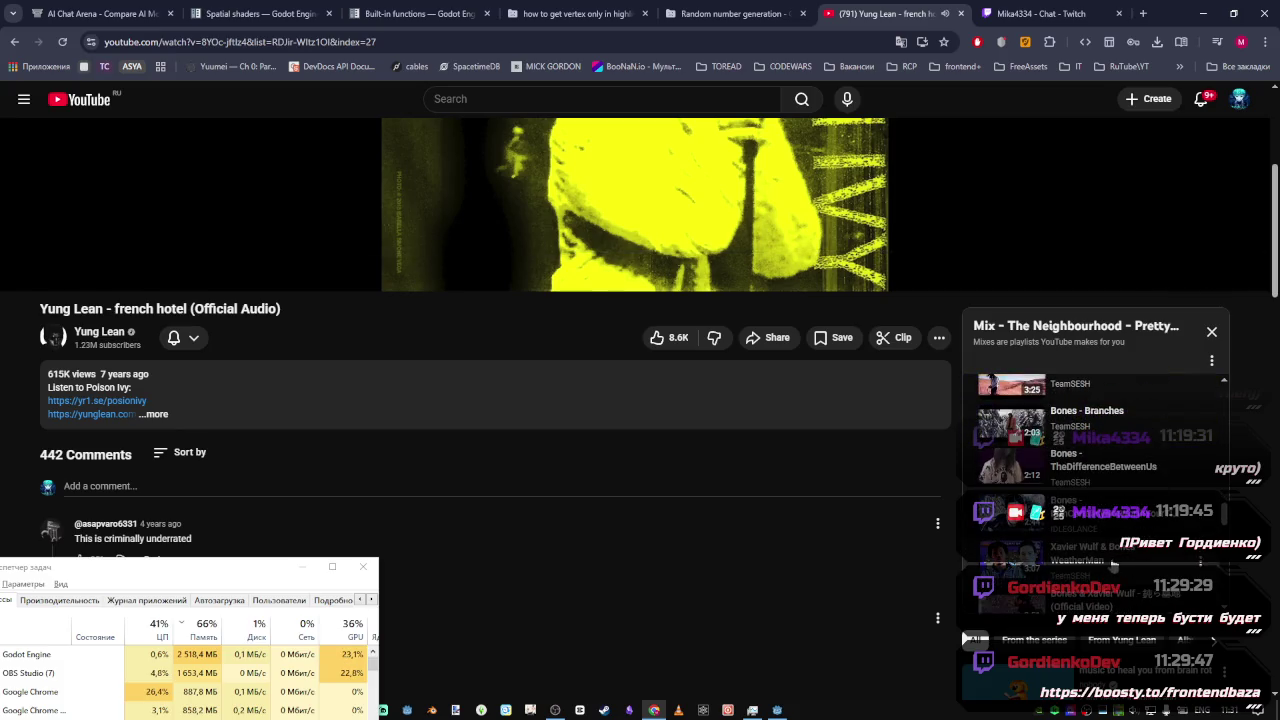
{"action": "scroll", "coordinate": [1115, 565], "scroll_direction": "down", "scroll_amount": 1}
{"action": "scroll", "coordinate": [1112, 481], "scroll_direction": "down", "scroll_amount": 3}
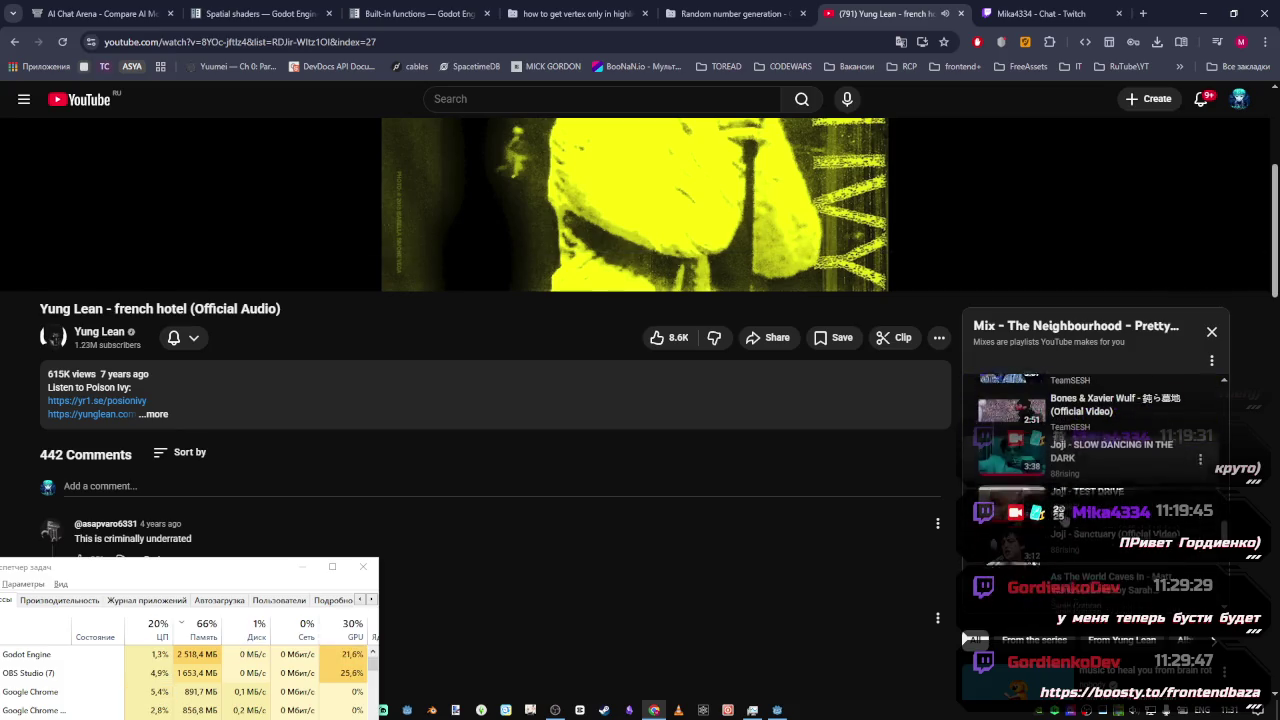
{"action": "scroll", "coordinate": [1112, 481], "scroll_direction": "up", "scroll_amount": 2}
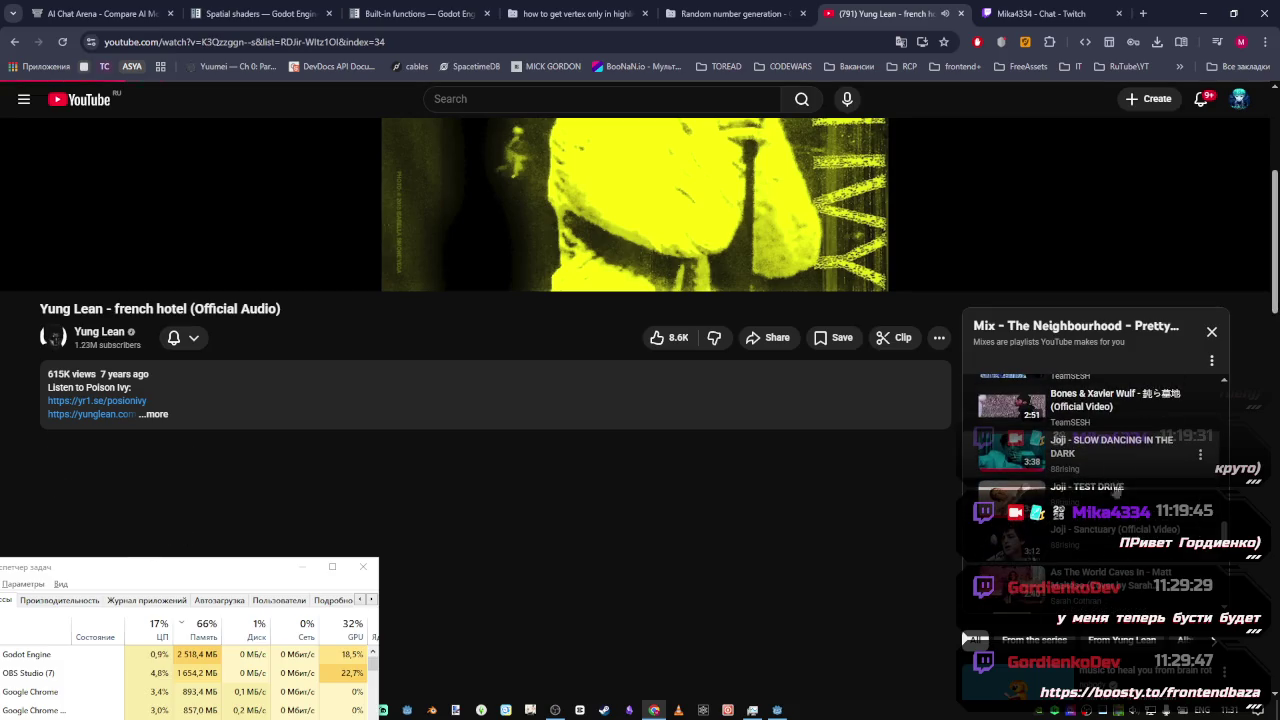
Check the Godot editor, then bring up the Twitch stream chat in the browser
{"action": "key", "text": "alt+Tab"}
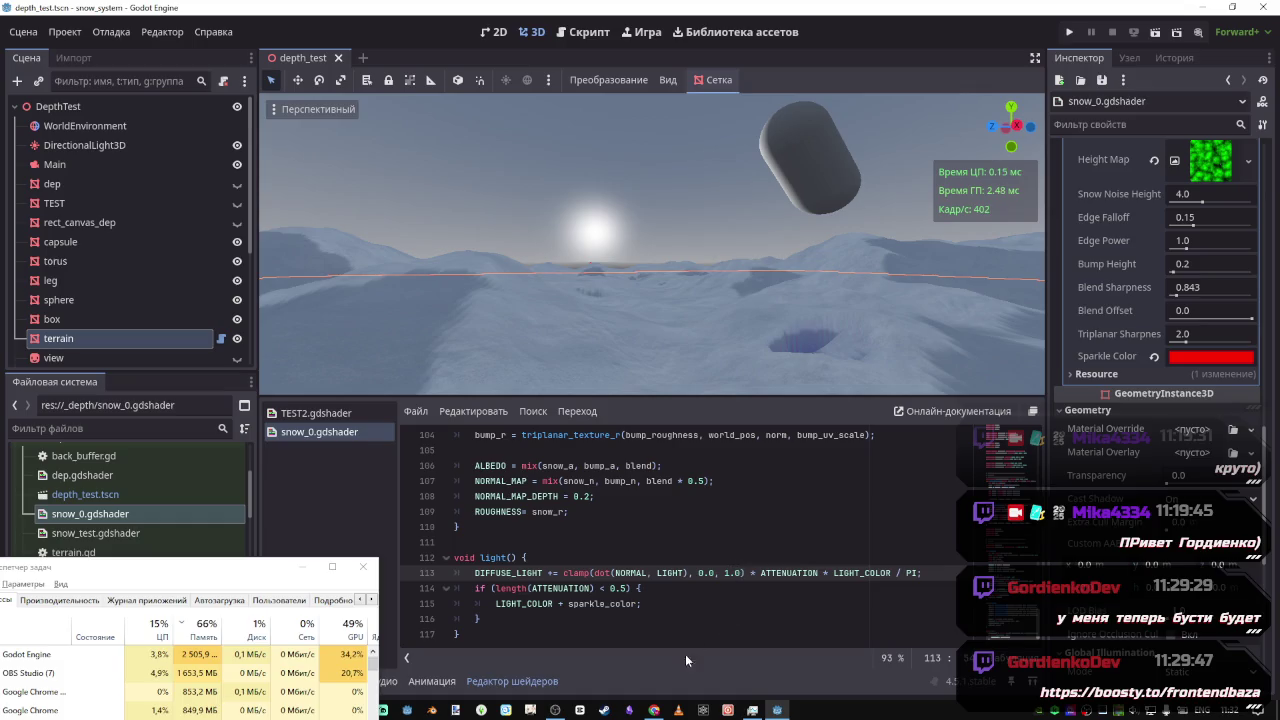
{"action": "key", "text": "alt+Tab"}
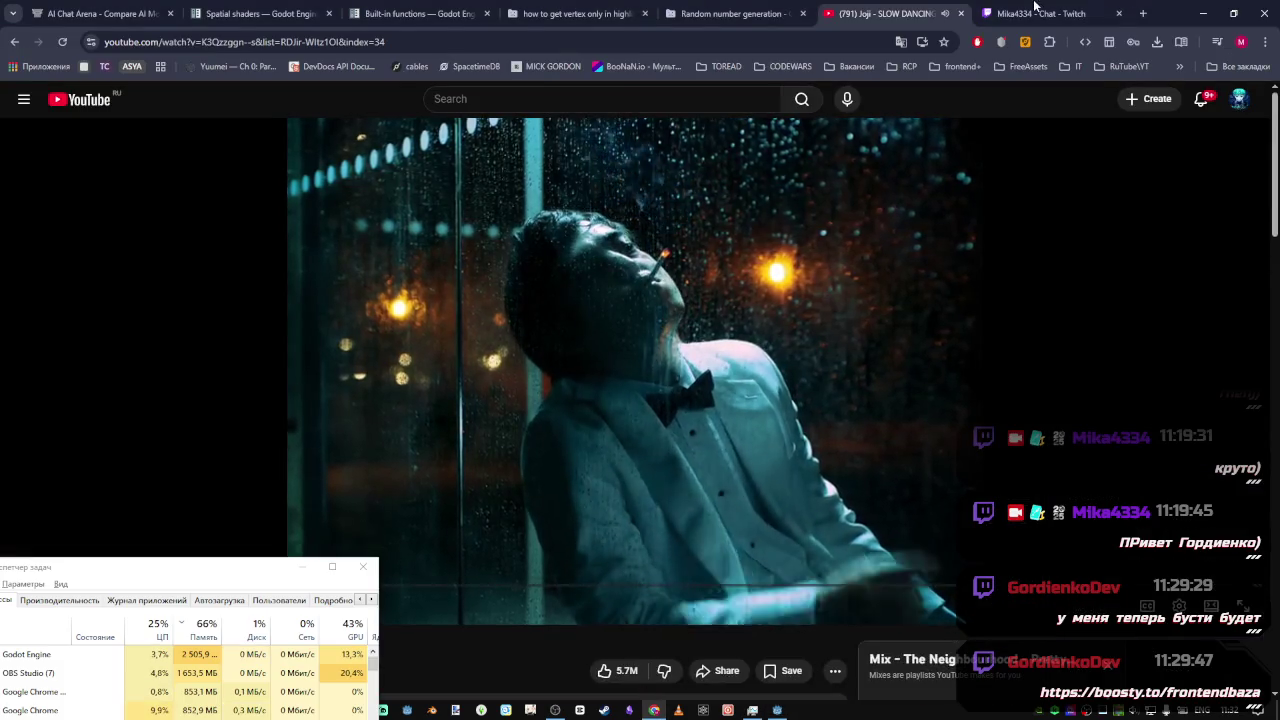
{"action": "left_click", "coordinate": [1035, 10]}
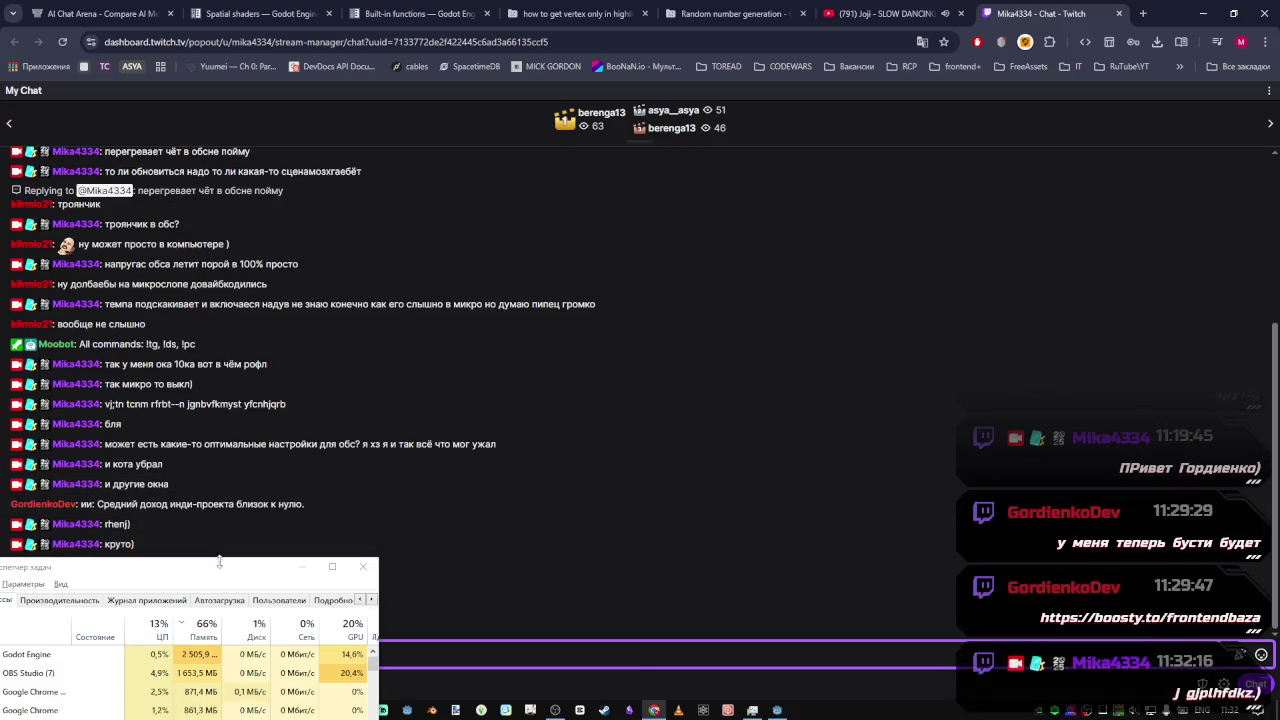
Open the chat's boosty.to link in a new tab and post a "поздравляю!)" reply
{"action": "left_click_drag", "start_coordinate": [223, 571], "coordinate": [234, 649]}
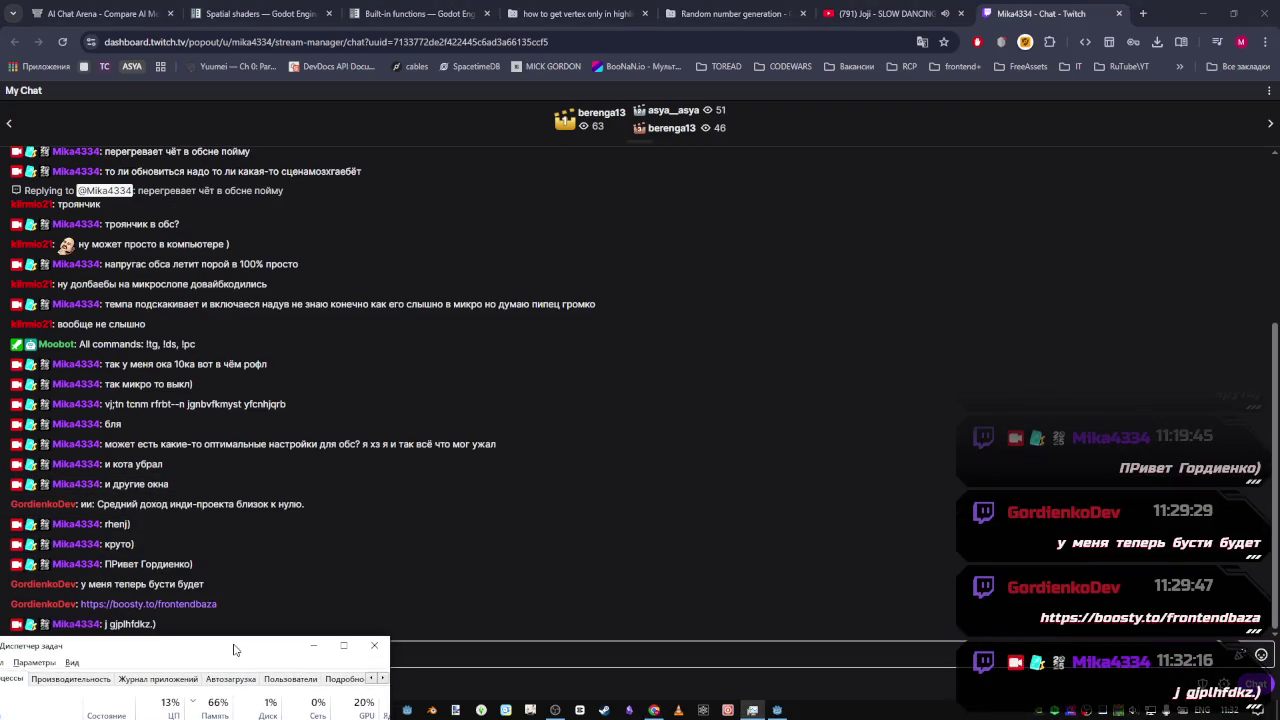
{"action": "left_click", "coordinate": [205, 606]}
{"action": "left_click", "coordinate": [481, 655]}
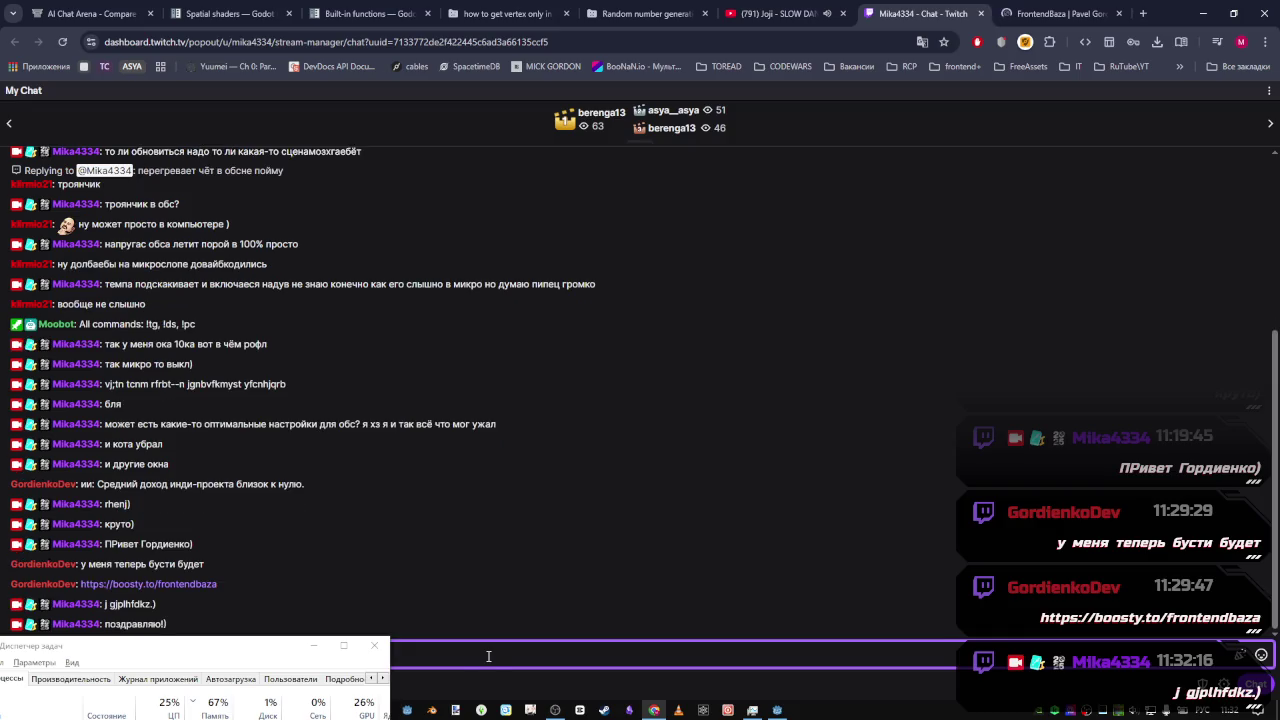
Scroll through the FrontendBaza Boosty page's About section and subscription tiers
{"action": "left_click", "coordinate": [1020, 10]}
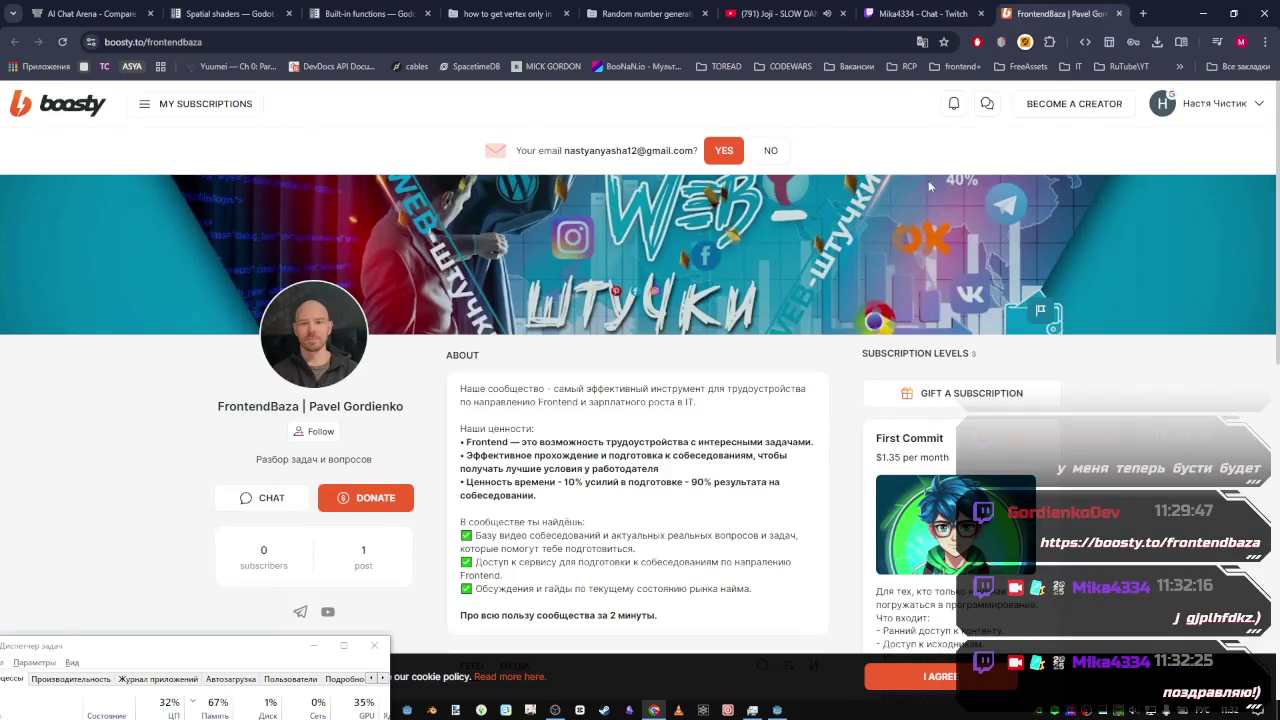
{"action": "scroll", "coordinate": [601, 313], "scroll_direction": "down", "scroll_amount": 1}
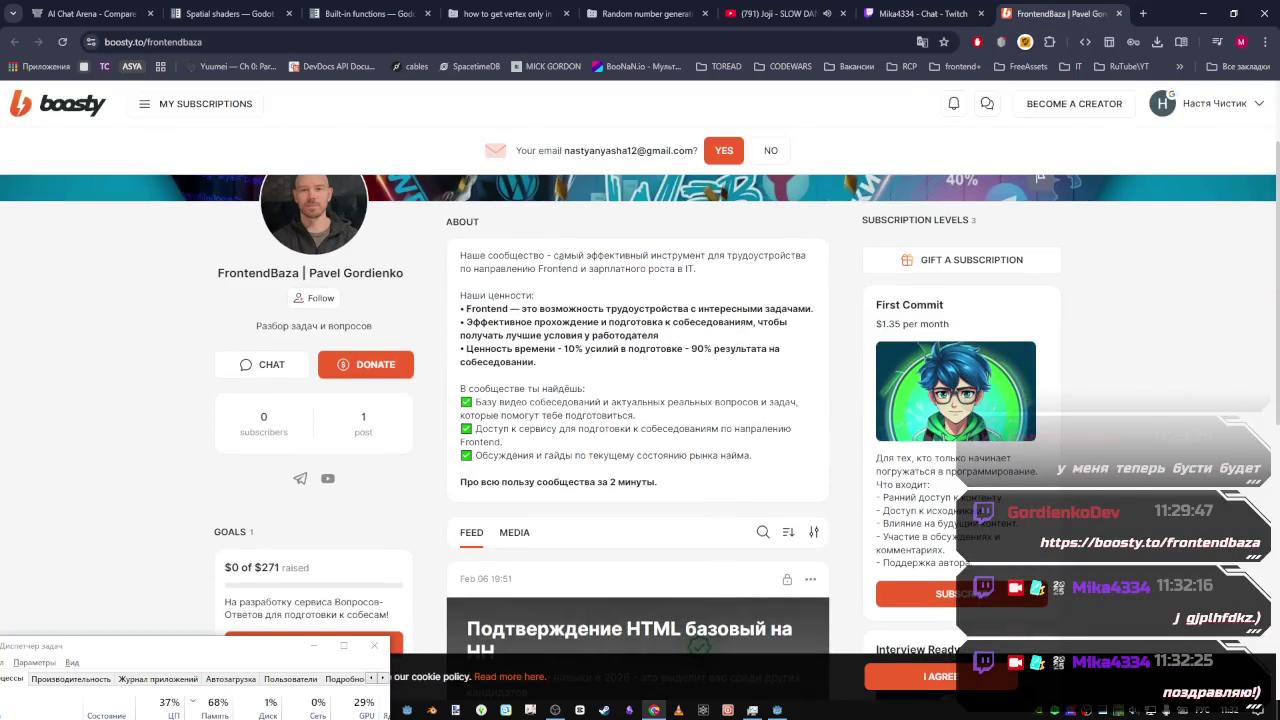
{"action": "scroll", "coordinate": [568, 330], "scroll_direction": "down", "scroll_amount": 1}
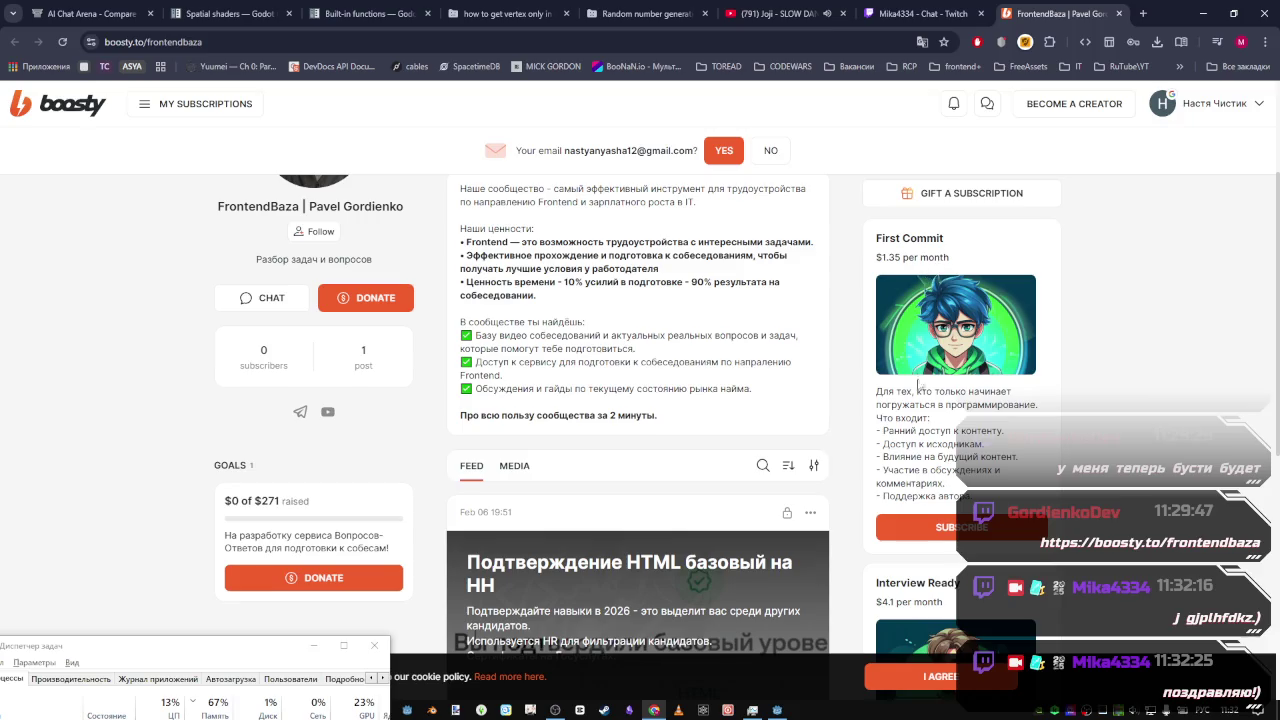
{"action": "scroll", "coordinate": [533, 322], "scroll_direction": "down", "scroll_amount": 2}
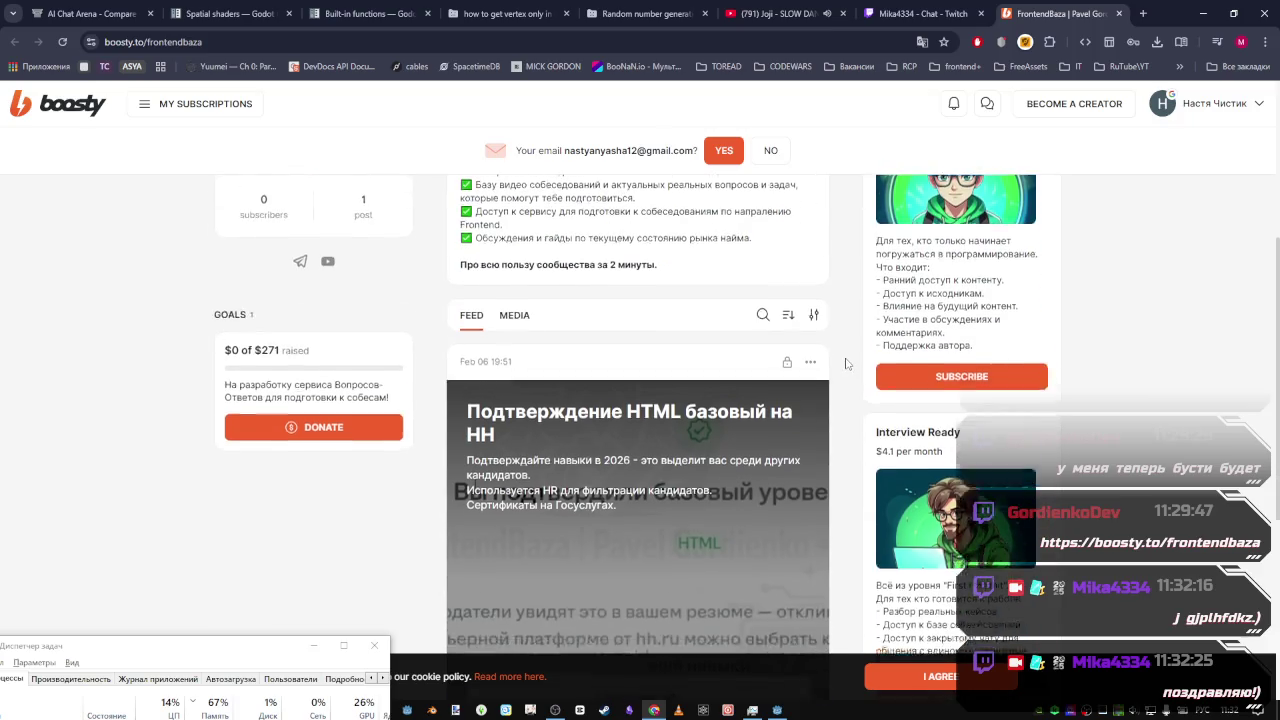
{"action": "scroll", "coordinate": [728, 319], "scroll_direction": "down", "scroll_amount": 1}
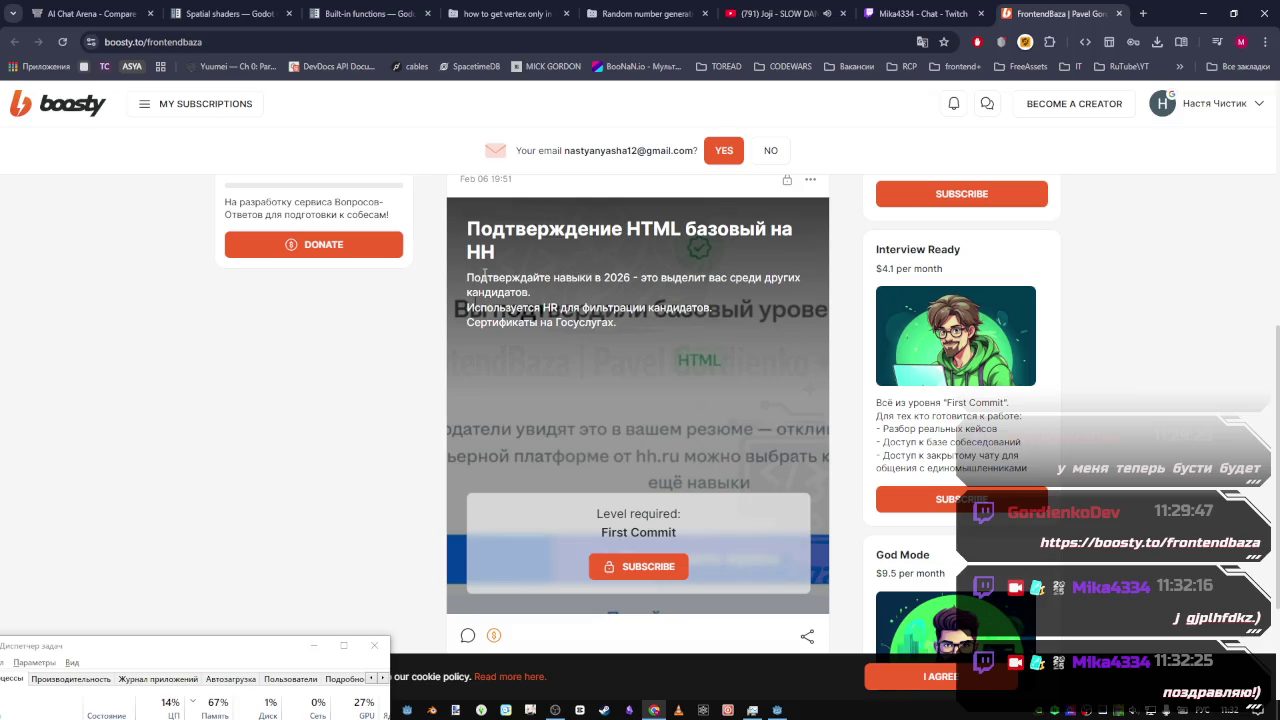
{"action": "scroll", "coordinate": [598, 414], "scroll_direction": "down", "scroll_amount": 1}
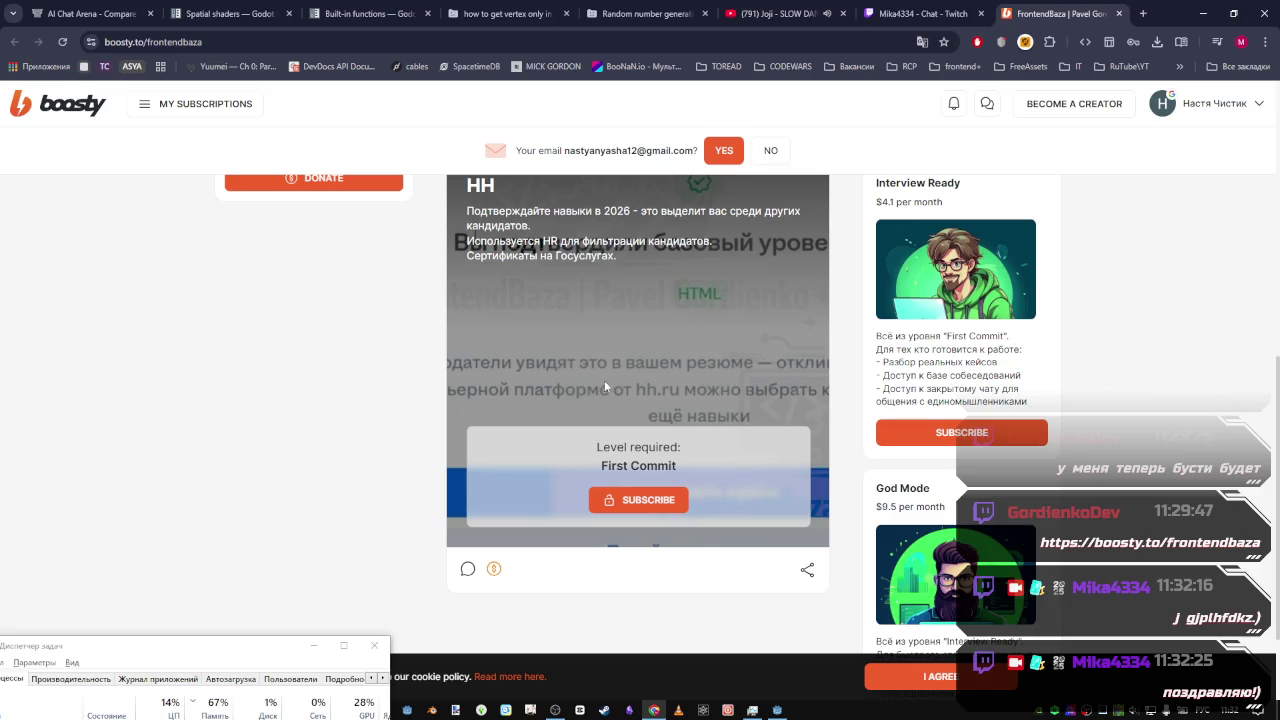
{"action": "scroll", "coordinate": [686, 412], "scroll_direction": "down", "scroll_amount": 2}
{"action": "scroll", "coordinate": [688, 415], "scroll_direction": "up", "scroll_amount": 5}
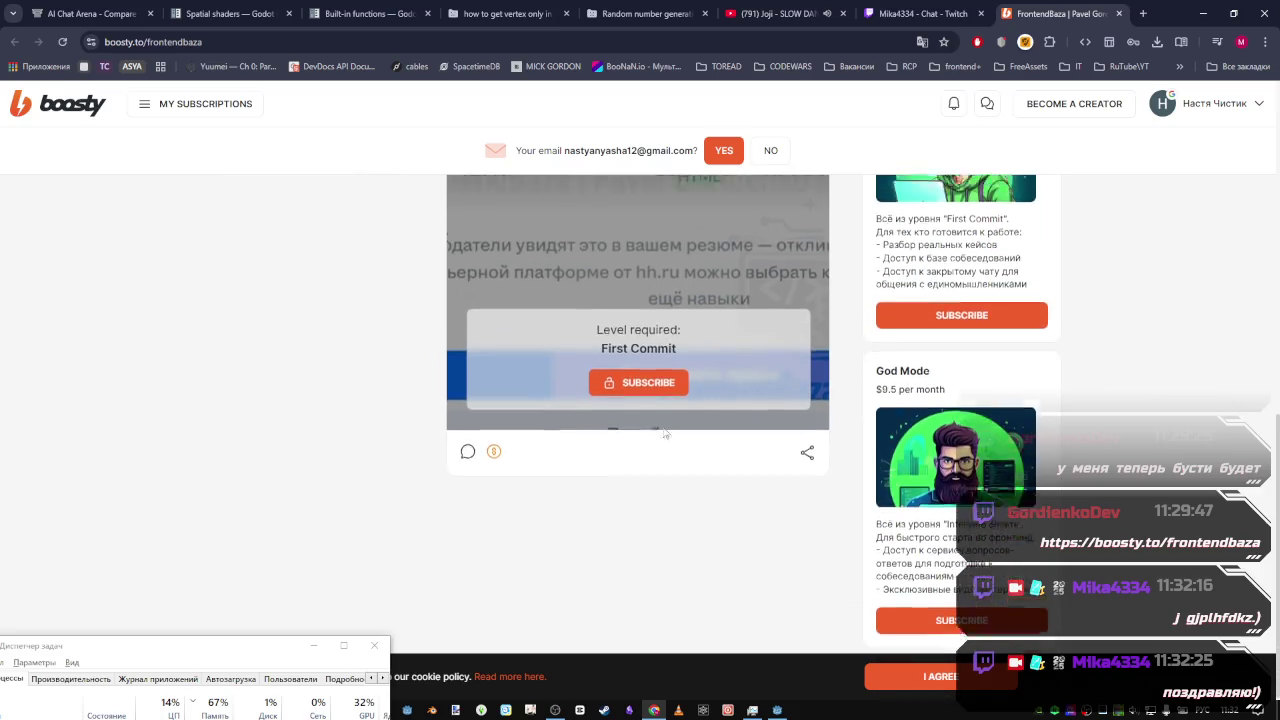
{"action": "scroll", "coordinate": [510, 470], "scroll_direction": "up", "scroll_amount": 1}
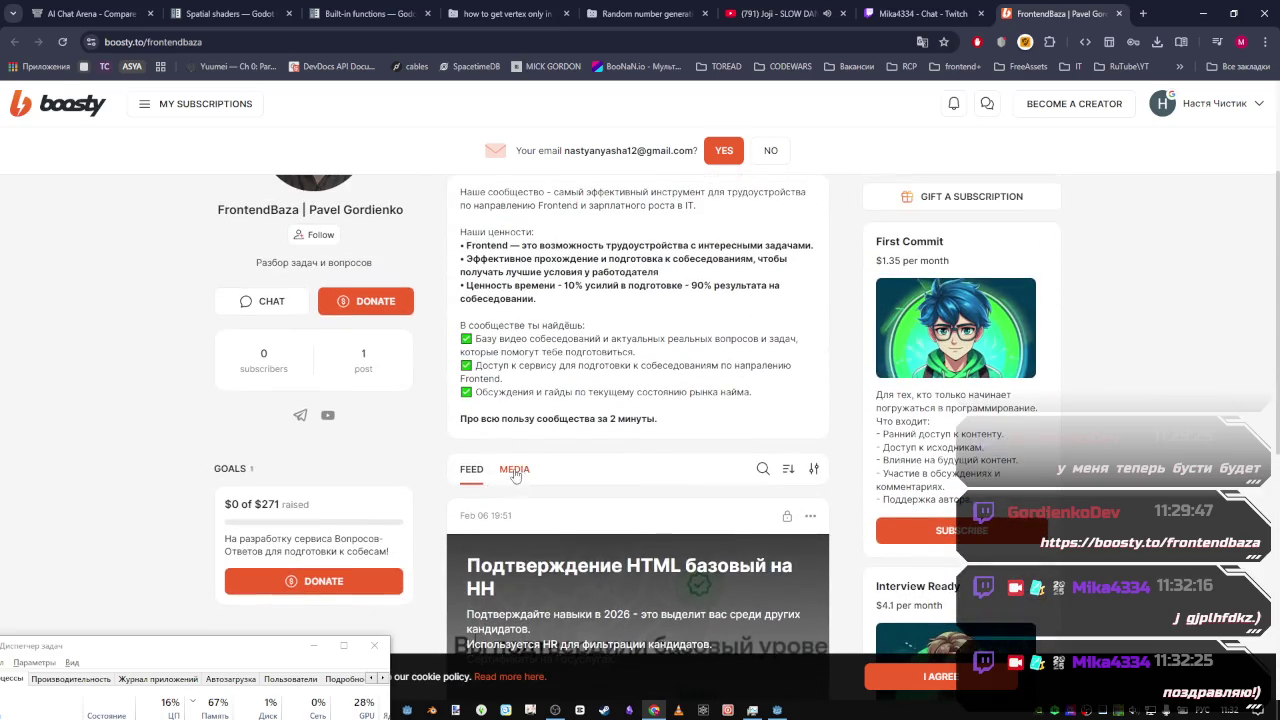
View the MEDIA section filtered to Video, then return to FEED and the profile top
{"action": "left_click", "coordinate": [514, 386]}
{"action": "scroll", "coordinate": [453, 421], "scroll_direction": "down", "scroll_amount": 2}
{"action": "scroll", "coordinate": [455, 425], "scroll_direction": "up", "scroll_amount": 2}
{"action": "left_click", "coordinate": [507, 507]}
{"action": "scroll", "coordinate": [530, 450], "scroll_direction": "down", "scroll_amount": 2}
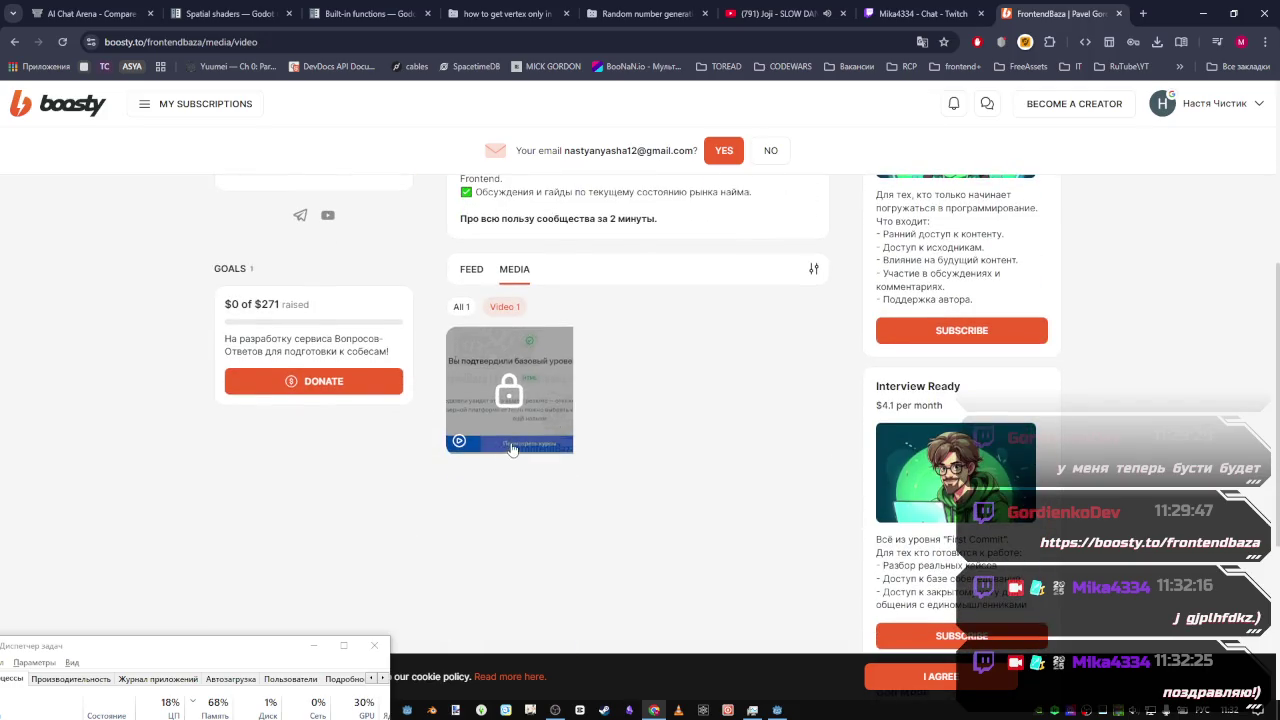
{"action": "scroll", "coordinate": [509, 449], "scroll_direction": "up", "scroll_amount": 2}
{"action": "left_click", "coordinate": [471, 469]}
{"action": "scroll", "coordinate": [555, 349], "scroll_direction": "up", "scroll_amount": 2}
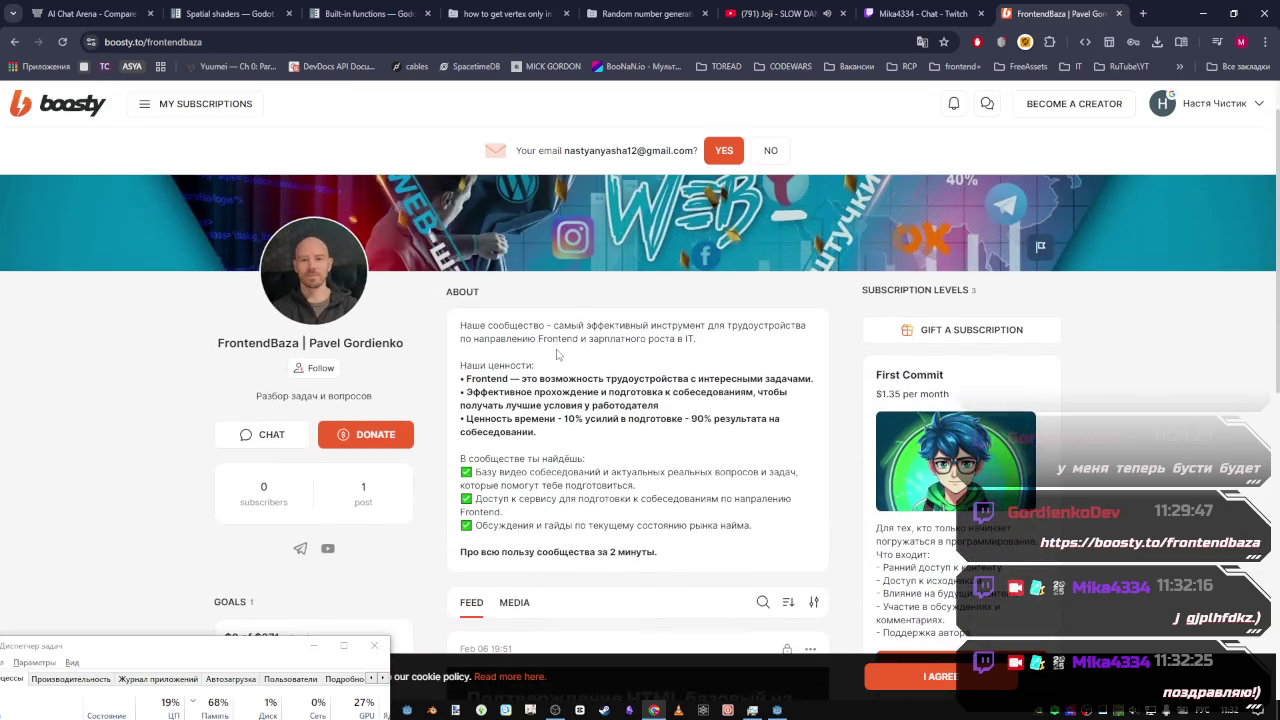
{"action": "scroll", "coordinate": [765, 374], "scroll_direction": "up", "scroll_amount": 1}
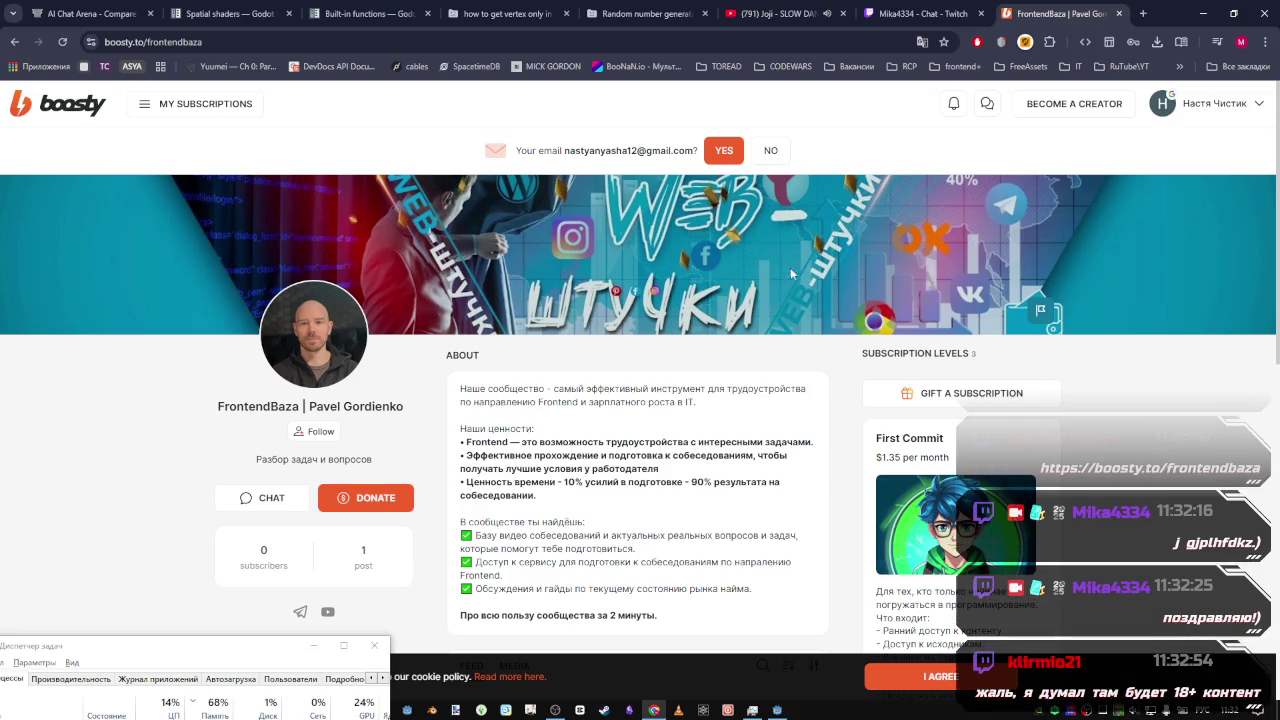
Glance at the Twitch chat, then close the Boosty creator tab to return to it
{"action": "left_click", "coordinate": [876, 10]}
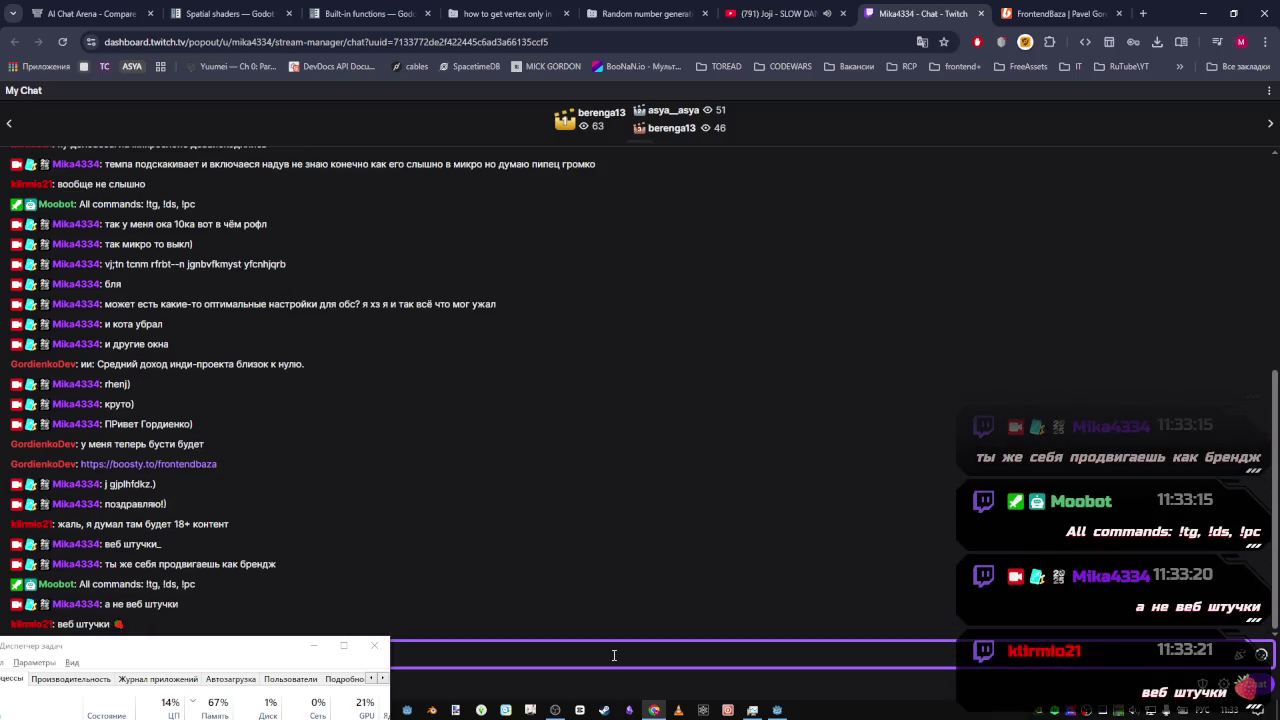
{"action": "left_click", "coordinate": [1058, 14]}
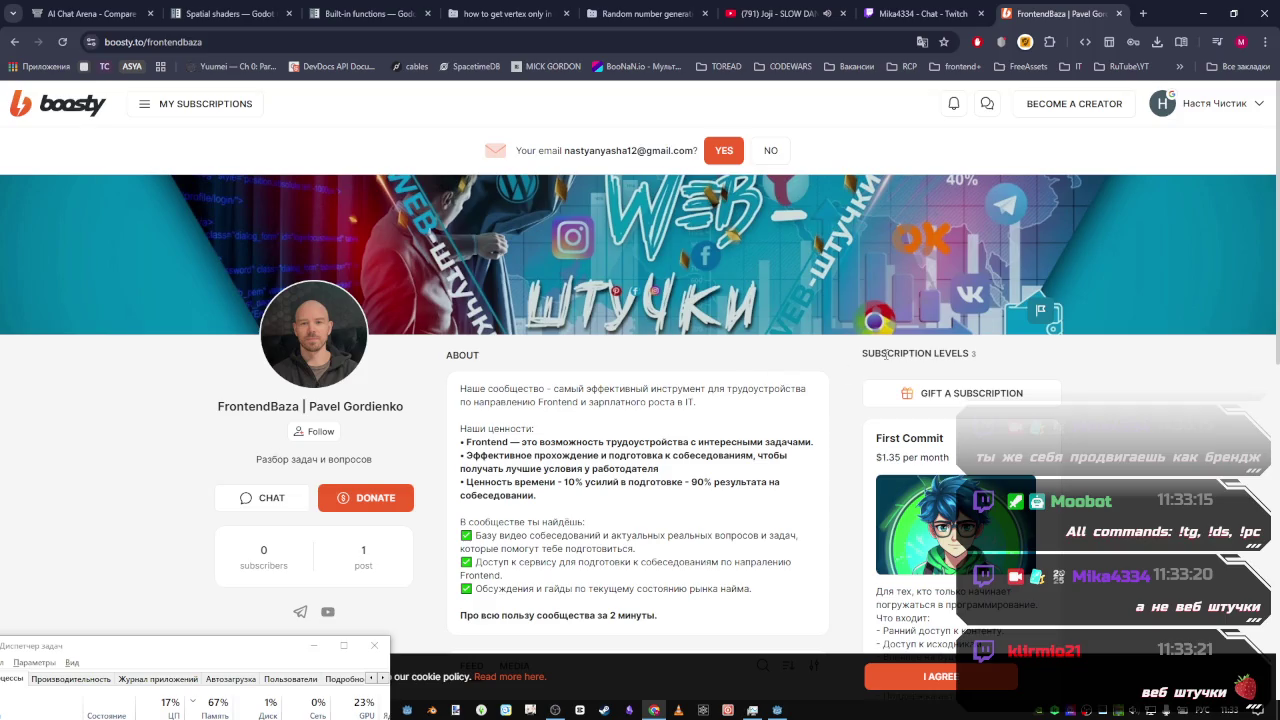
{"action": "left_click", "coordinate": [1118, 13]}
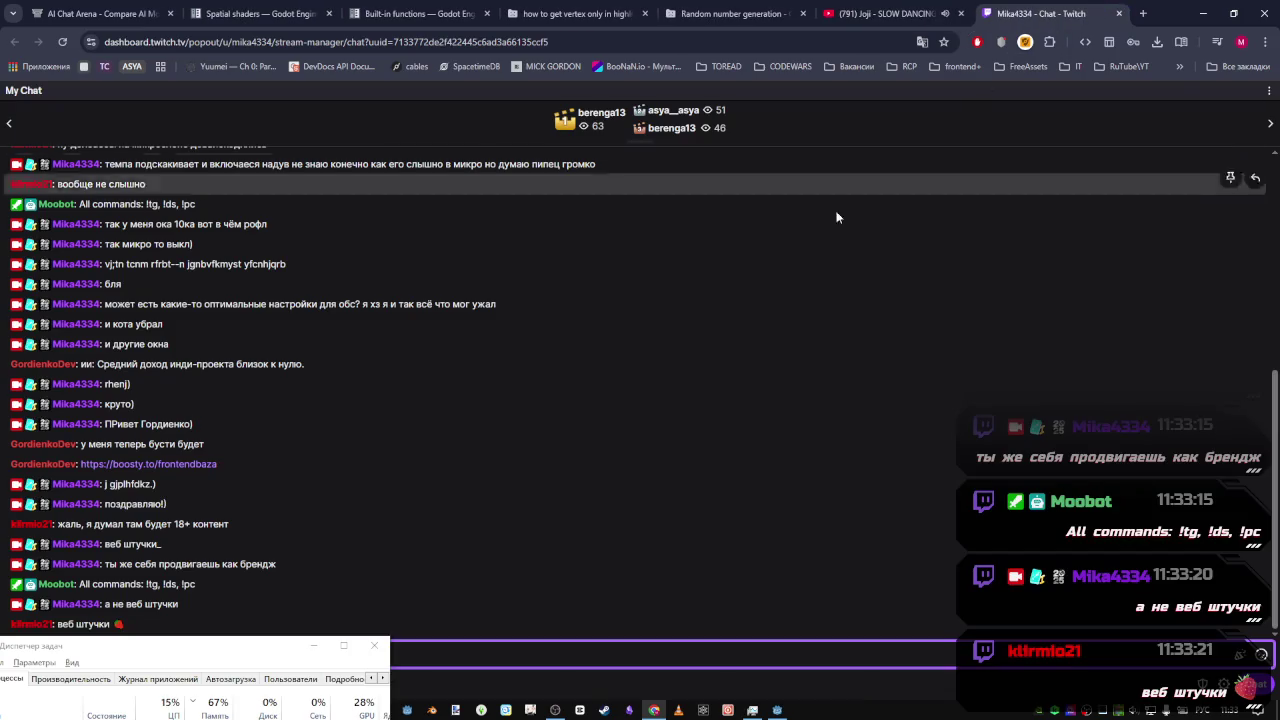
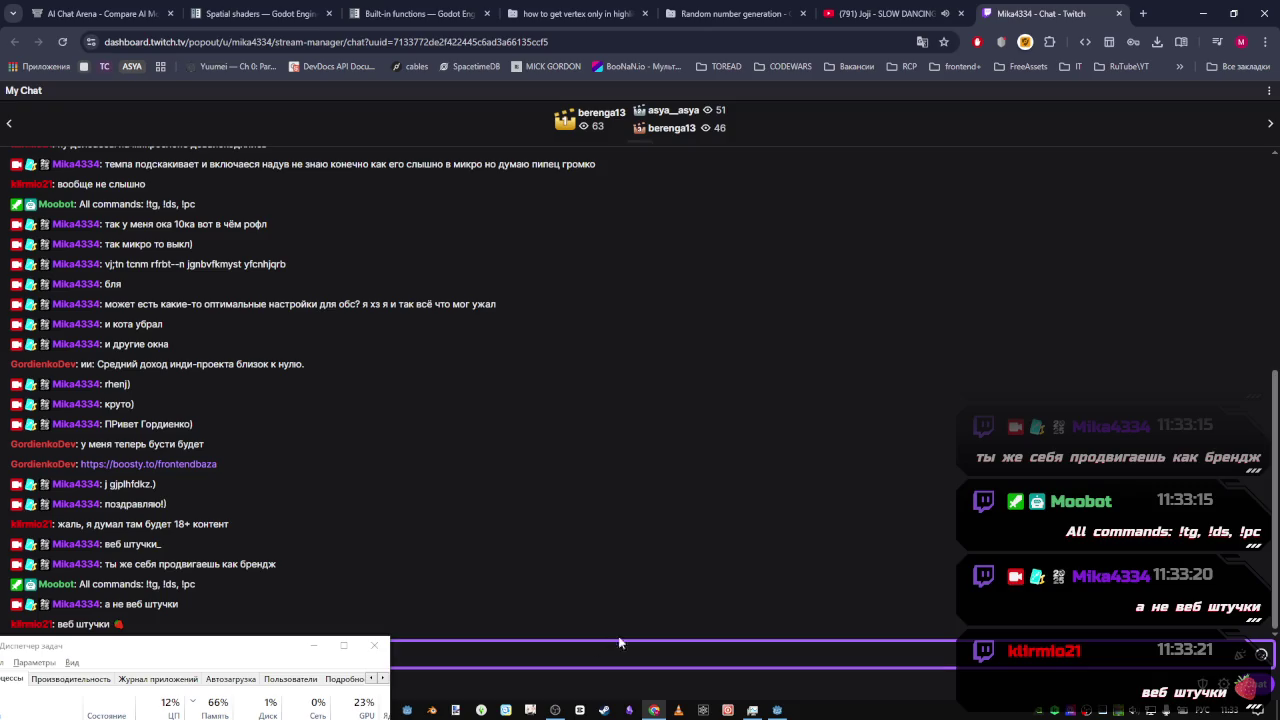
Translate the ATTENUATION description on the Spatial shaders docs page into Russian
{"action": "left_click", "coordinate": [917, 7]}
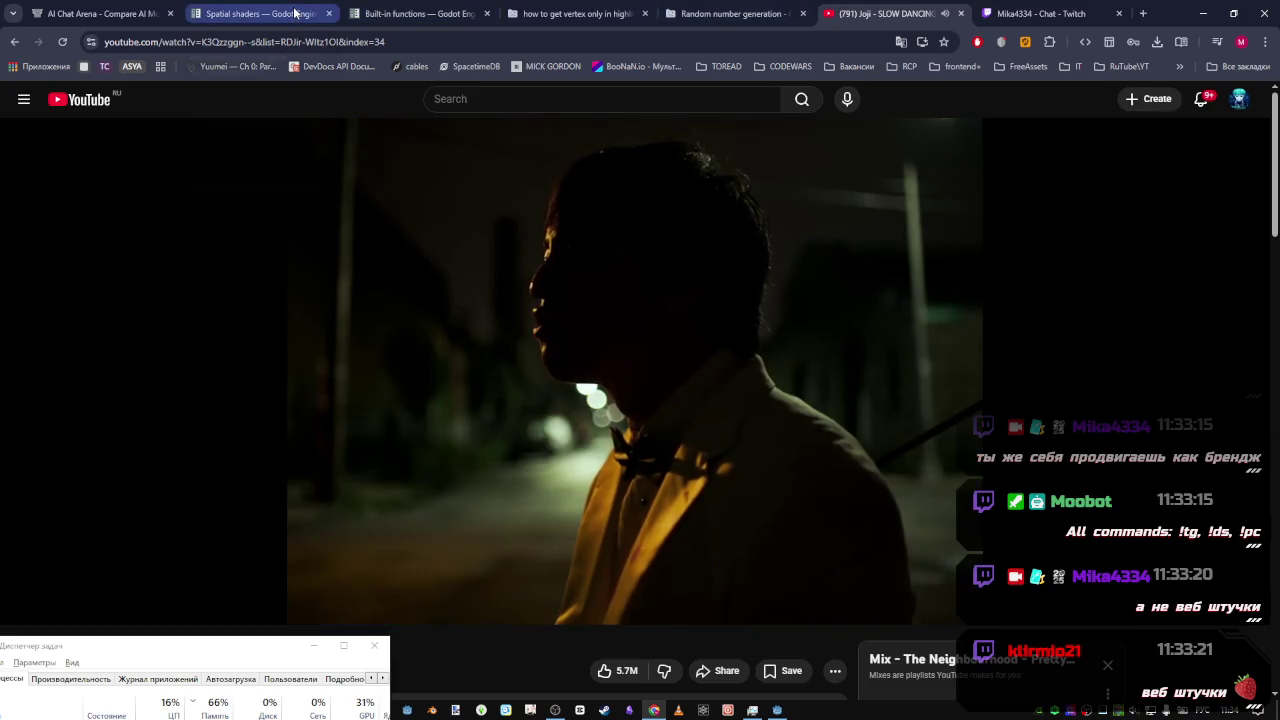
{"action": "left_click", "coordinate": [295, 12]}
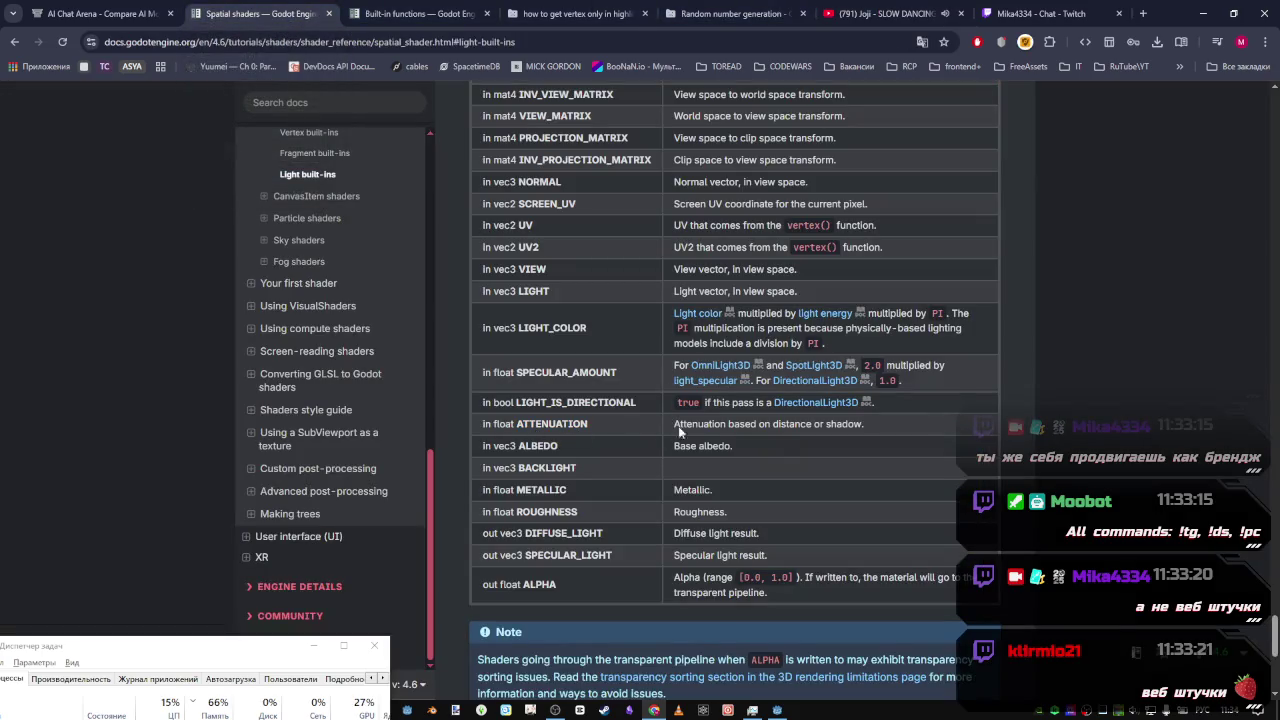
{"action": "left_click_drag", "start_coordinate": [866, 424], "coordinate": [674, 430]}
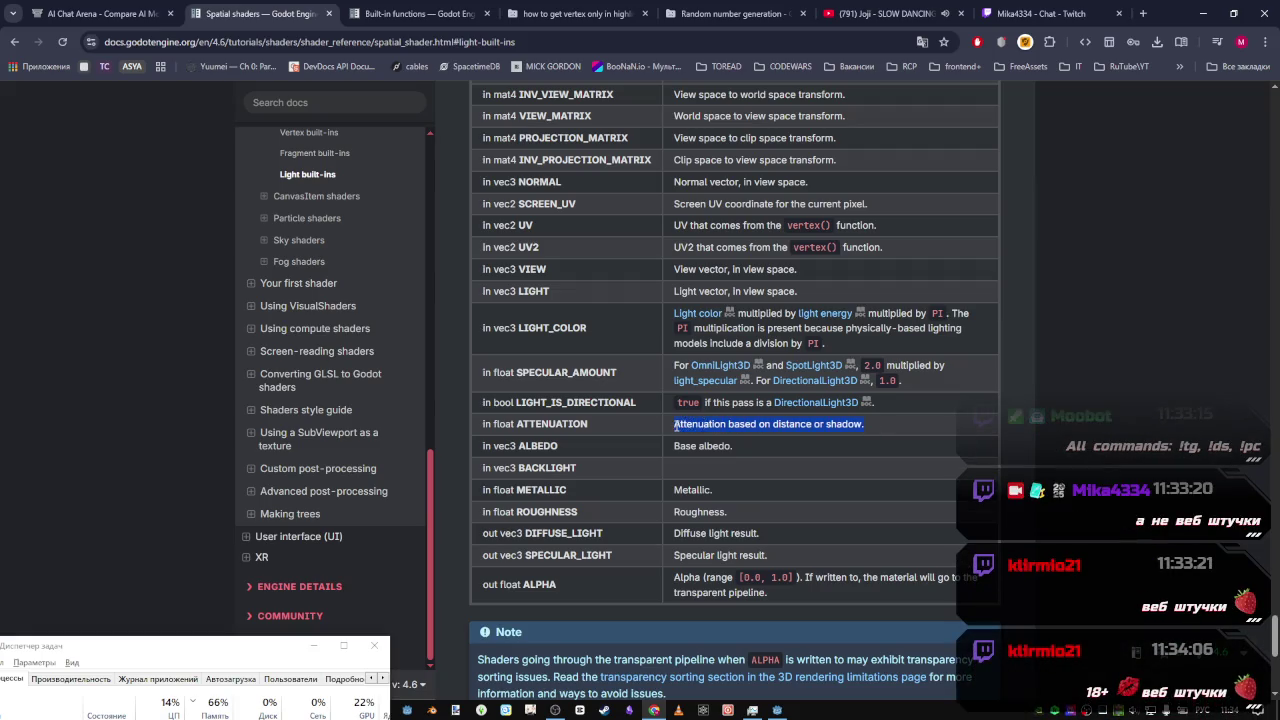
{"action": "right_click", "coordinate": [674, 430]}
{"action": "left_click", "coordinate": [776, 532]}
{"action": "left_click_drag", "start_coordinate": [777, 97], "coordinate": [917, 94]}
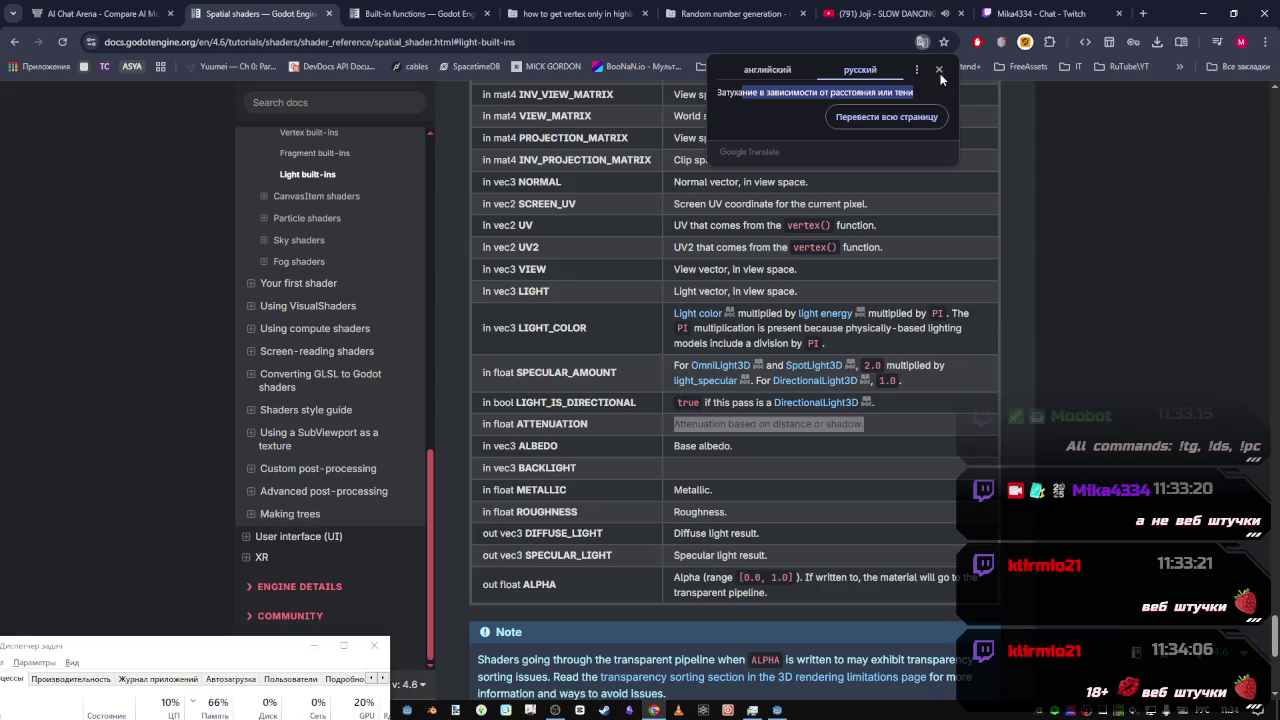
{"action": "left_click", "coordinate": [940, 70]}
Return to the Godot editor and tilt the view down onto the snow terrain
{"action": "mouse_move", "coordinate": [777, 710]}
{"action": "left_click", "coordinate": [771, 662]}
{"action": "left_click_drag", "start_coordinate": [743, 366], "coordinate": [658, 367]}
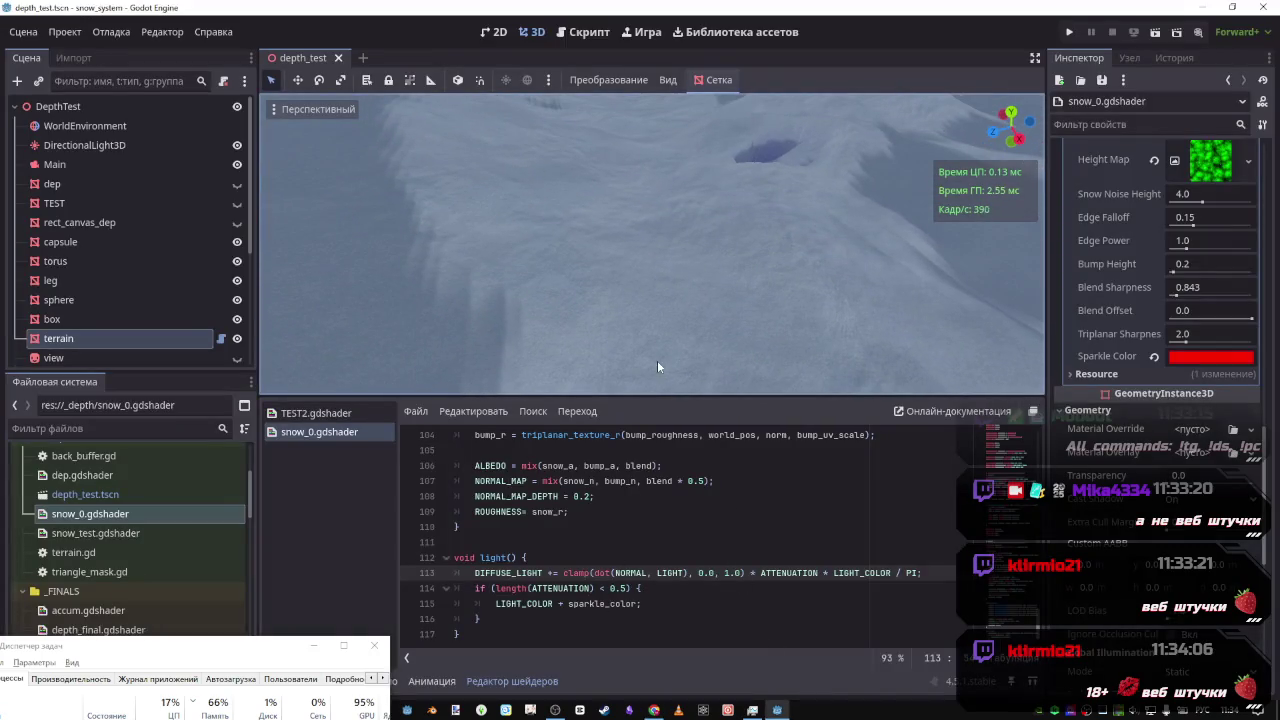
Delete the sparkle colour line on line 115 inside light()'s attenuation check
{"action": "left_click_drag", "start_coordinate": [570, 300], "coordinate": [570, 240]}
{"action": "mouse_move", "coordinate": [730, 349]}
{"action": "left_mouse_down"}
{"action": "mouse_move", "coordinate": [730, 320]}
{"action": "mouse_move", "coordinate": [730, 349]}
{"action": "left_mouse_up"}
{"action": "left_click", "coordinate": [642, 604]}
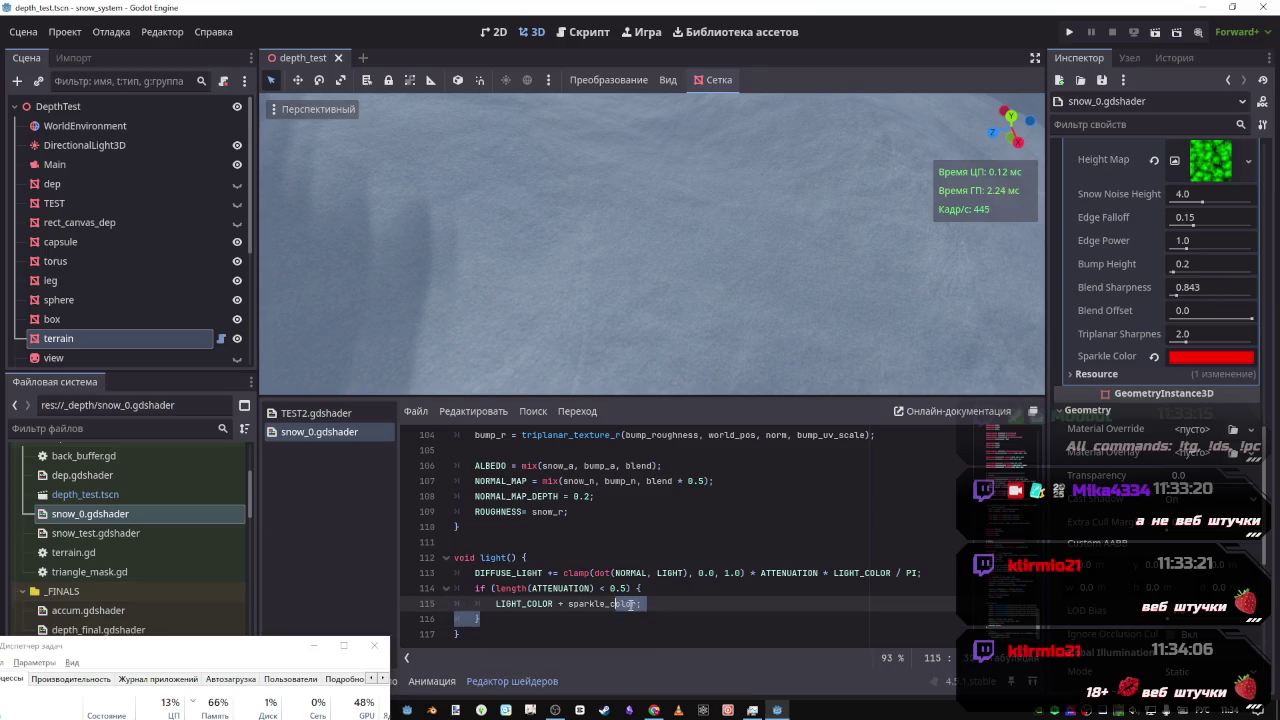
{"action": "left_click_drag", "start_coordinate": [642, 604], "coordinate": [494, 605]}
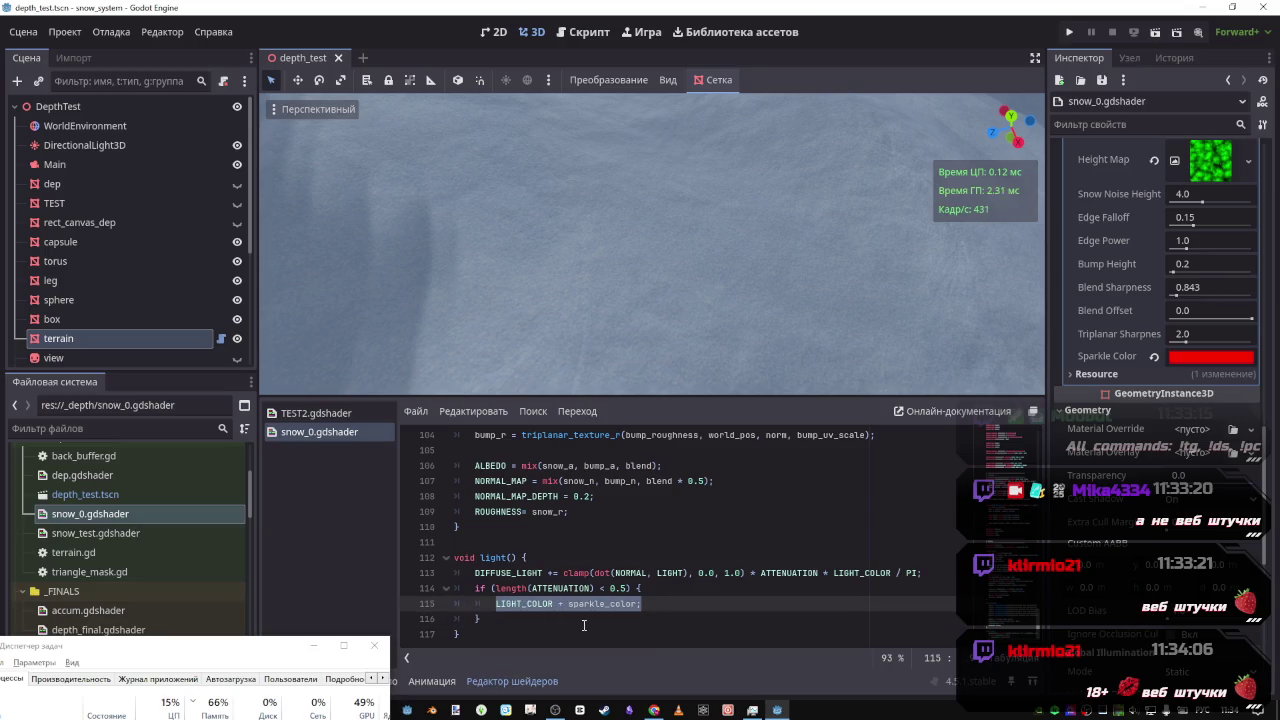
{"action": "key", "text": "BackSpace"}
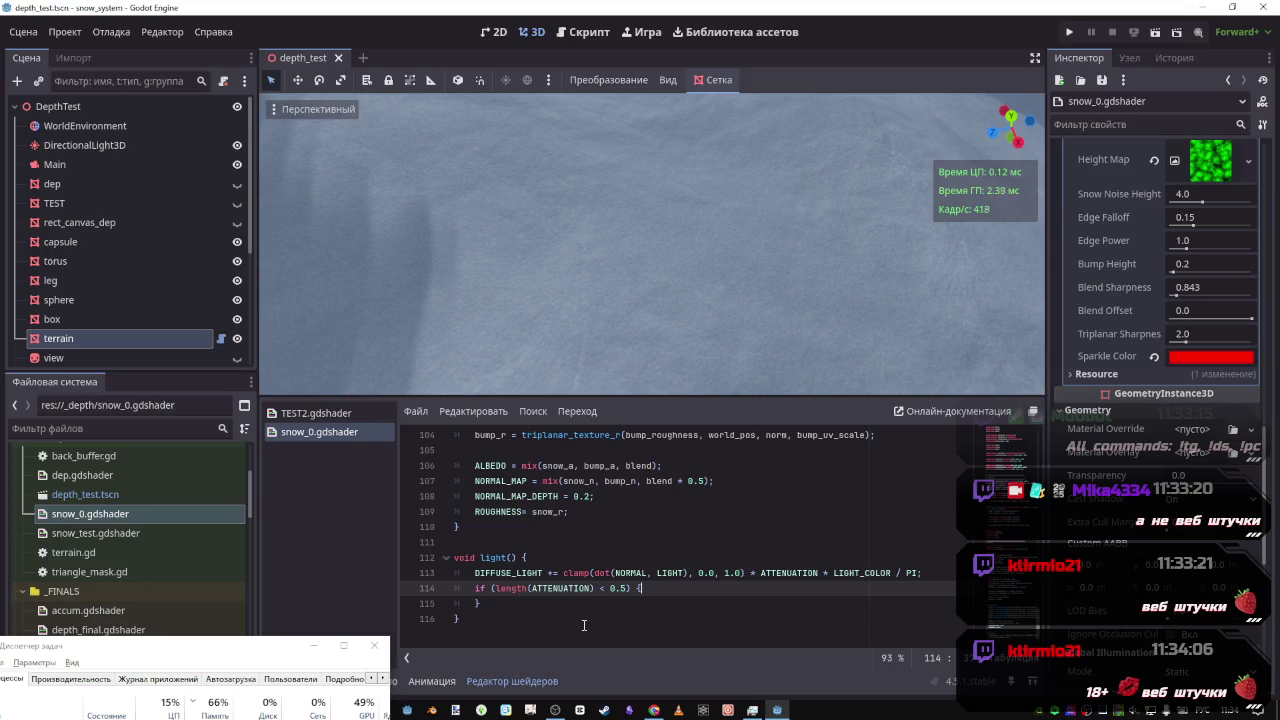
Enter vertex_pos = on line 115 using autocomplete
{"action": "scroll", "coordinate": [560, 570], "scroll_direction": "up", "scroll_amount": 5}
{"action": "scroll", "coordinate": [549, 537], "scroll_direction": "up", "scroll_amount": 1}
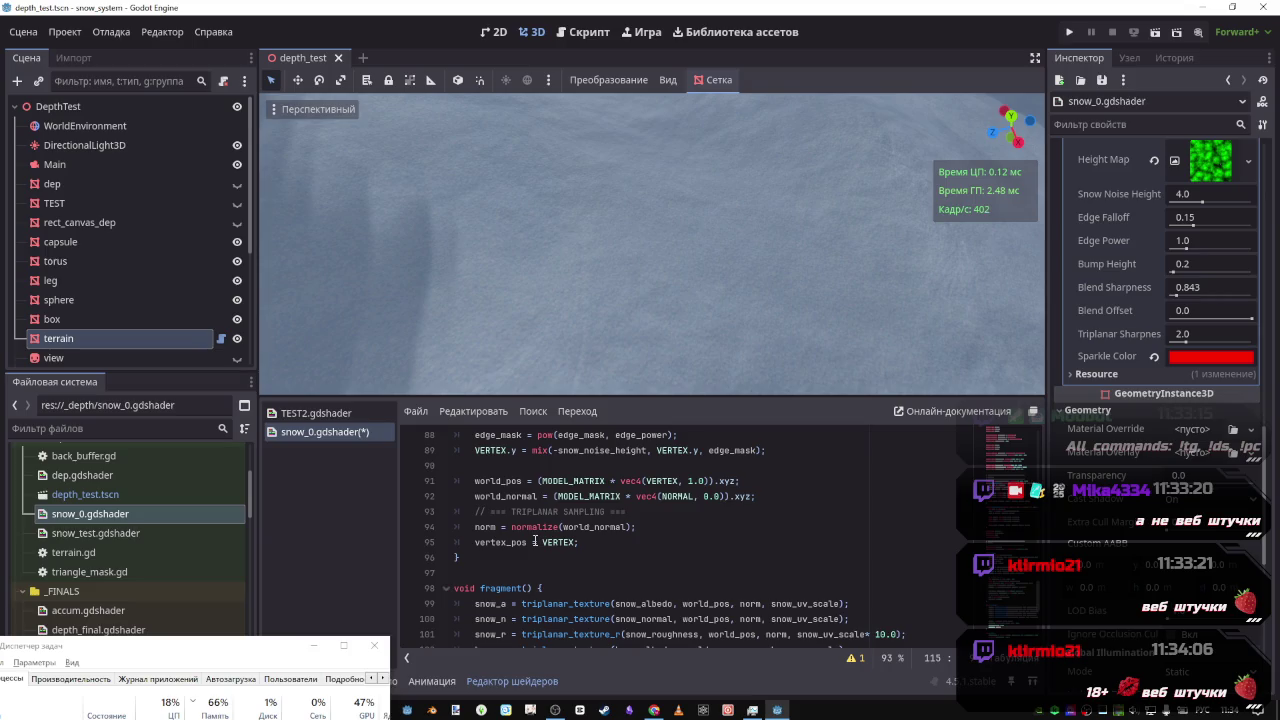
{"action": "scroll", "coordinate": [563, 543], "scroll_direction": "down", "scroll_amount": 5}
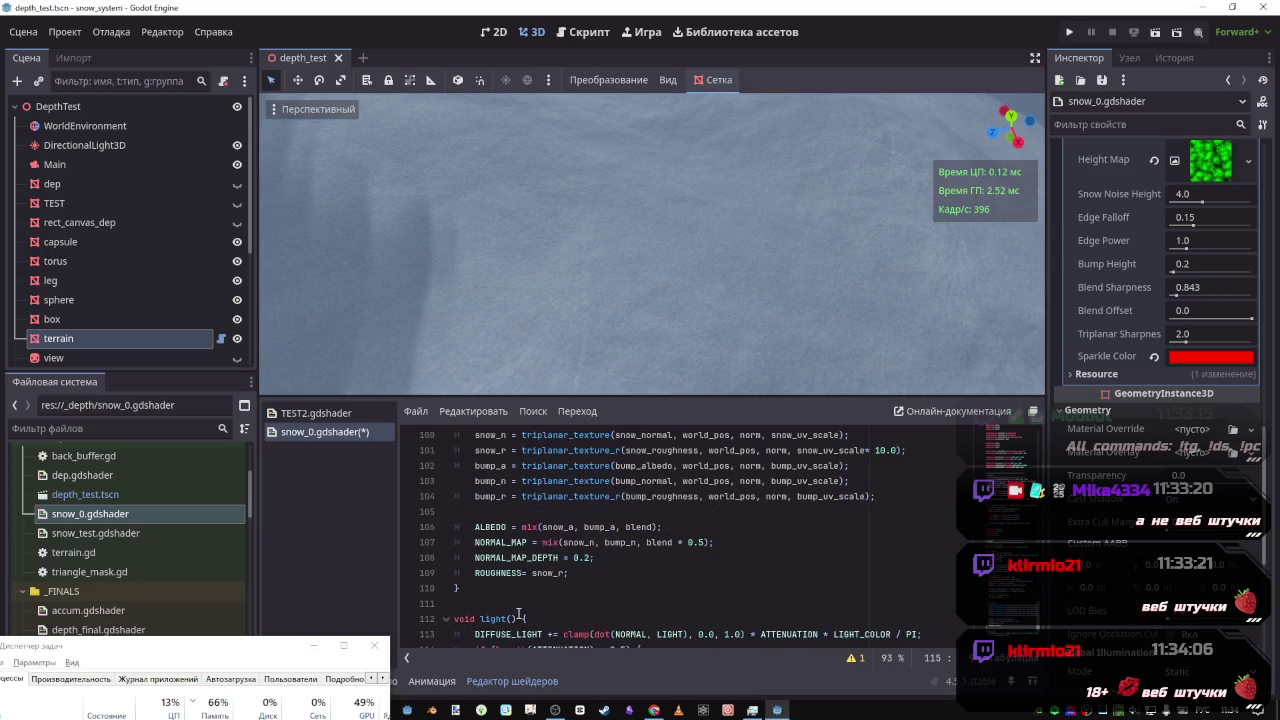
{"action": "type", "text": "MY"}
{"action": "key", "text": "BackSpace"}
{"action": "key", "text": "BackSpace"}
{"action": "key", "text": "BackSpace"}
{"action": "type", "text": "VERTE"}
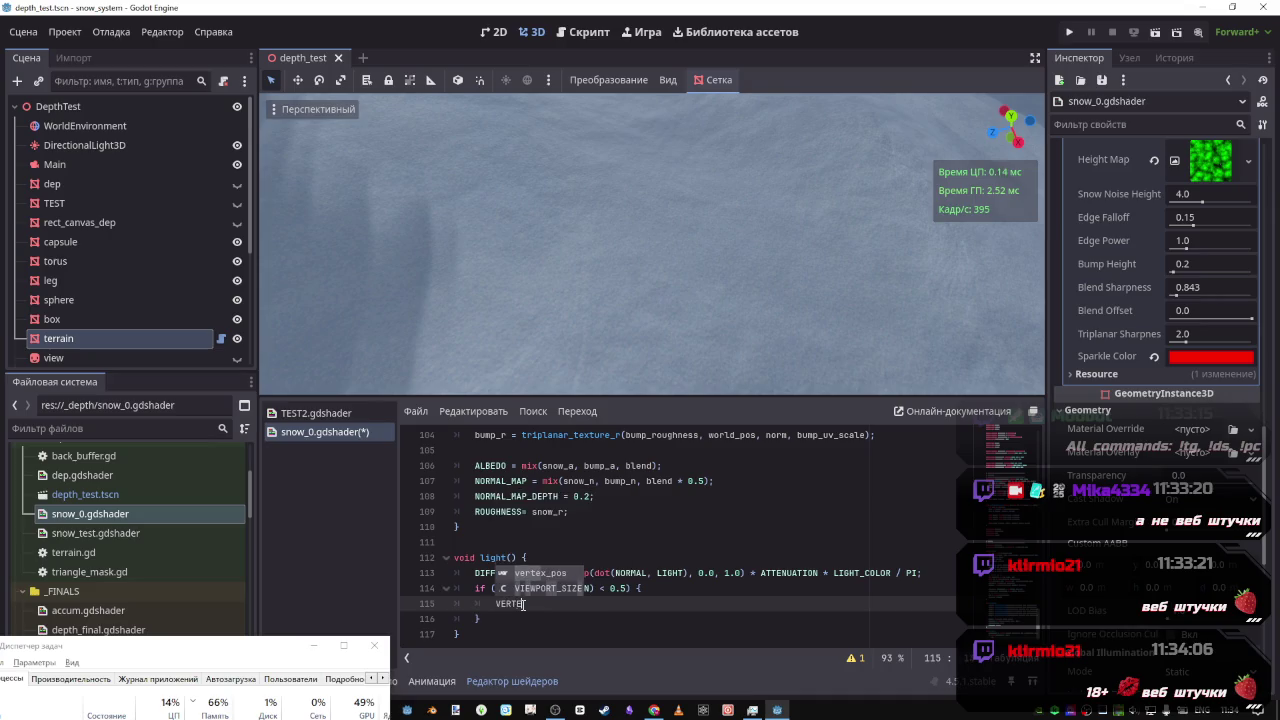
{"action": "key", "text": "Return"}
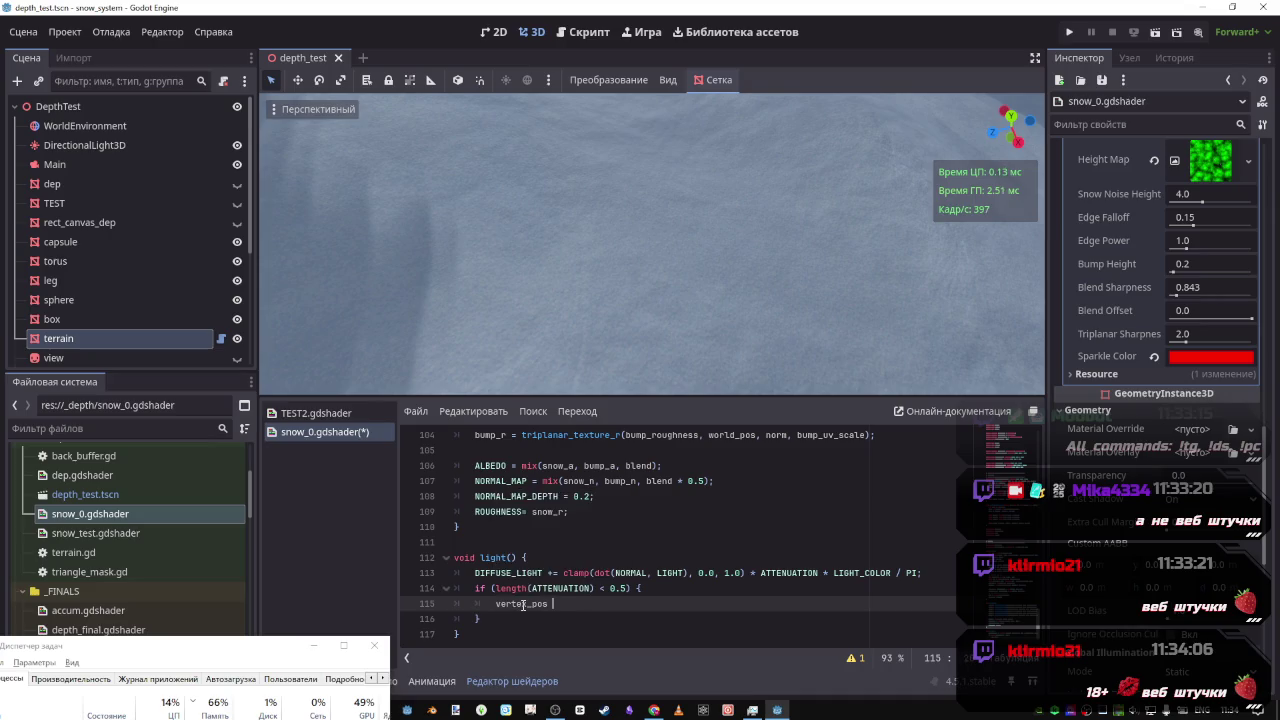
{"action": "type", "text": "="}
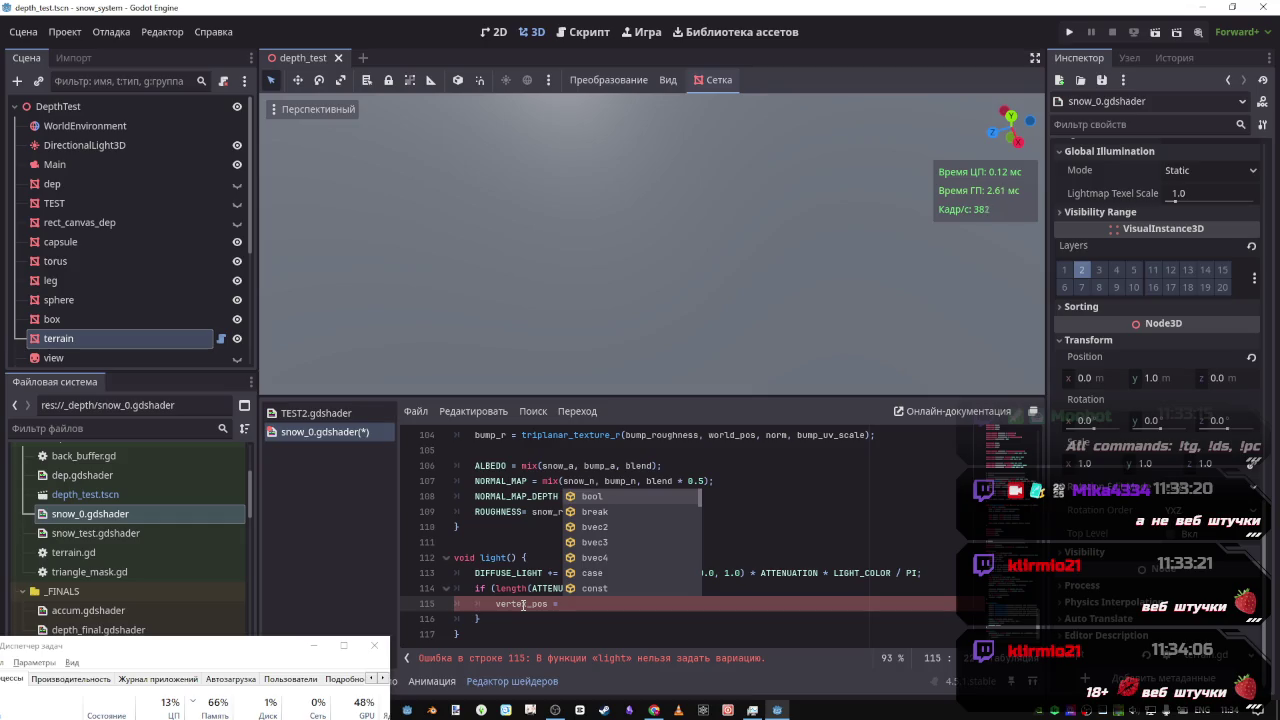
Complete the statement as vertex_pos.y = 10.0; and save the shader
{"action": "left_click", "coordinate": [549, 604]}
{"action": "type", "text": ".y"}
{"action": "key", "text": "Escape"}
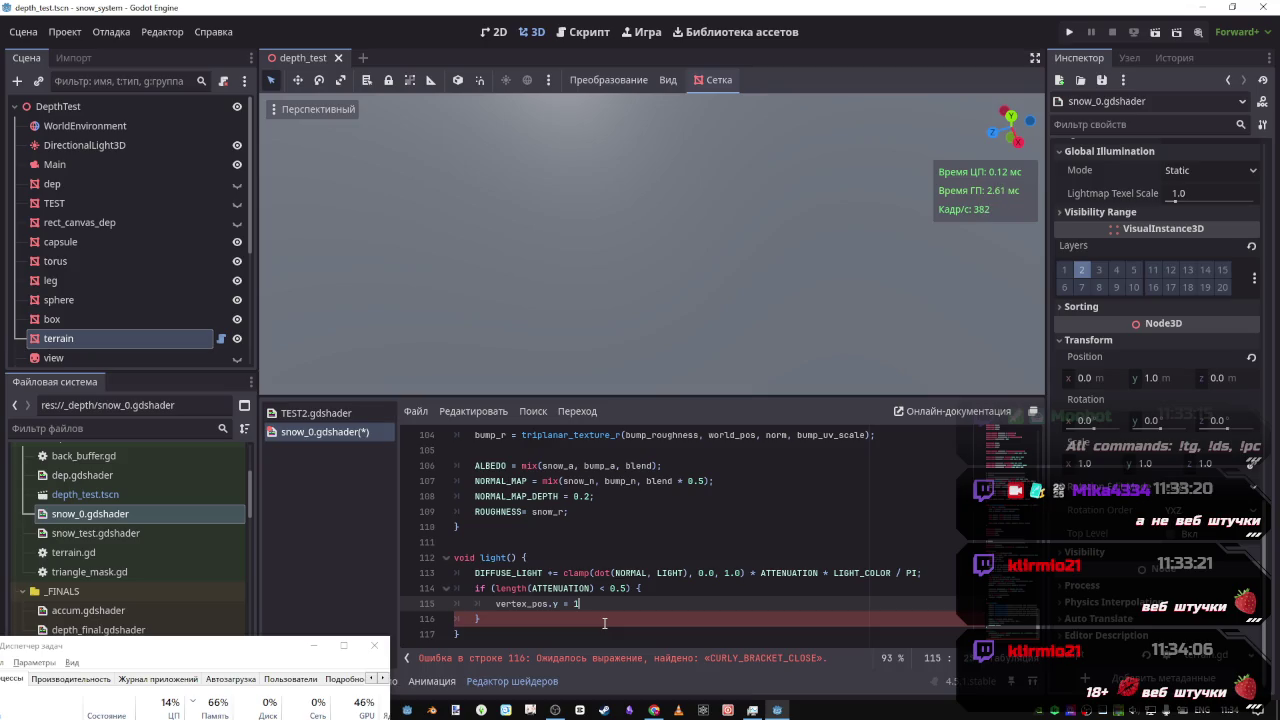
{"action": "type", "text": "10.0"}
{"action": "key", "text": "ctrl+s"}
{"action": "type", "text": ";"}
{"action": "key", "text": "ctrl+s"}
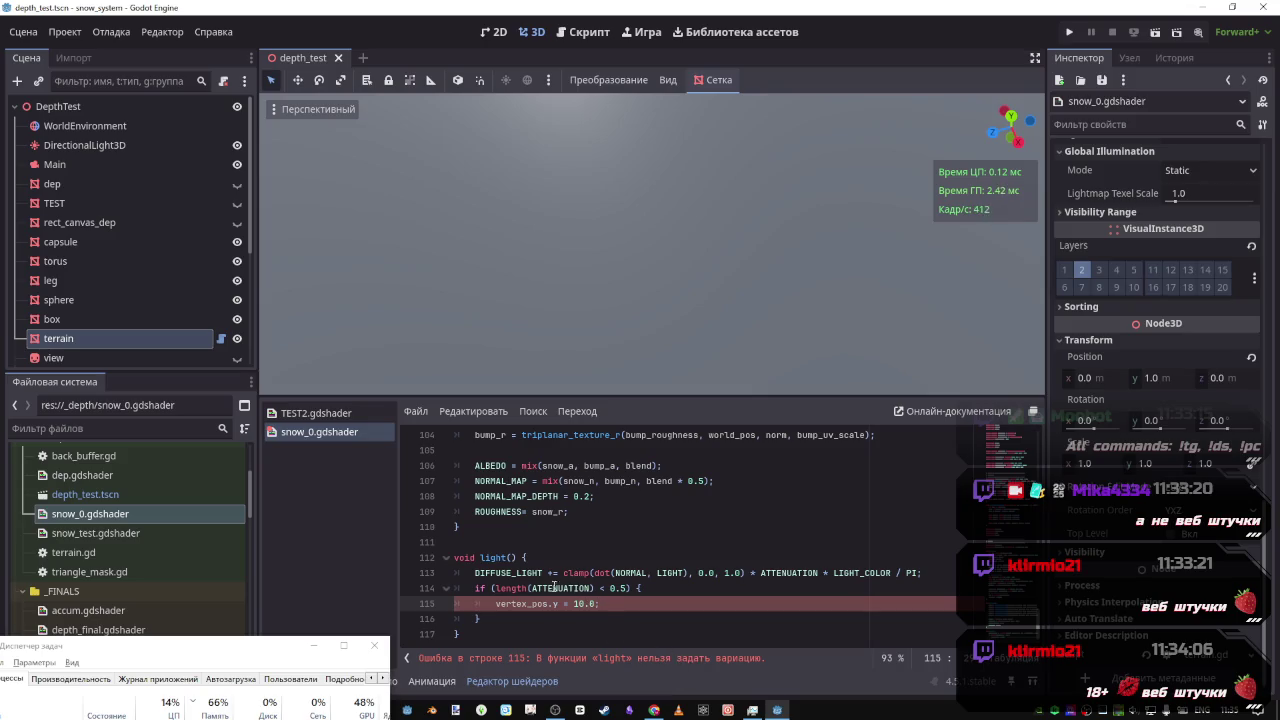
{"action": "scroll", "coordinate": [555, 490], "scroll_direction": "up", "scroll_amount": 5}
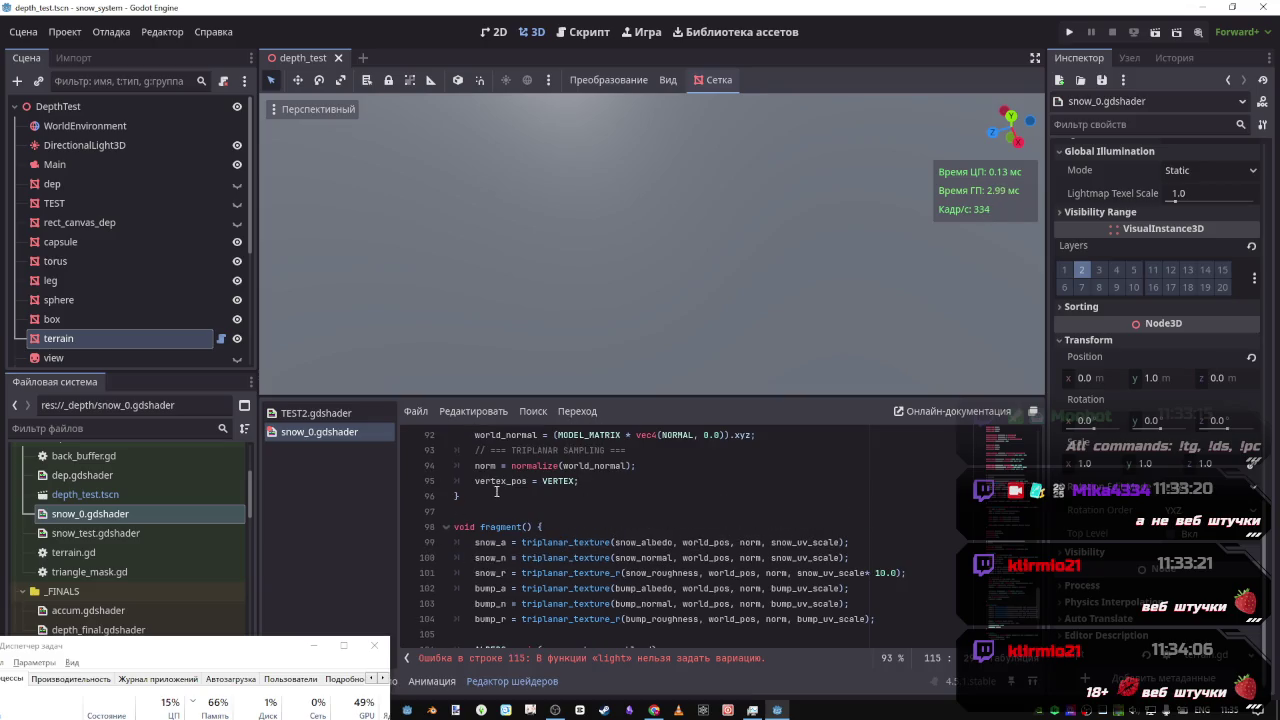
Replace line 115 with VERTEX.y + 10.0; and save the shader
{"action": "scroll", "coordinate": [500, 492], "scroll_direction": "down", "scroll_amount": 5}
{"action": "scroll", "coordinate": [522, 557], "scroll_direction": "up", "scroll_amount": 5}
{"action": "double_click", "coordinate": [558, 481]}
{"action": "scroll", "coordinate": [561, 576], "scroll_direction": "down", "scroll_amount": 5}
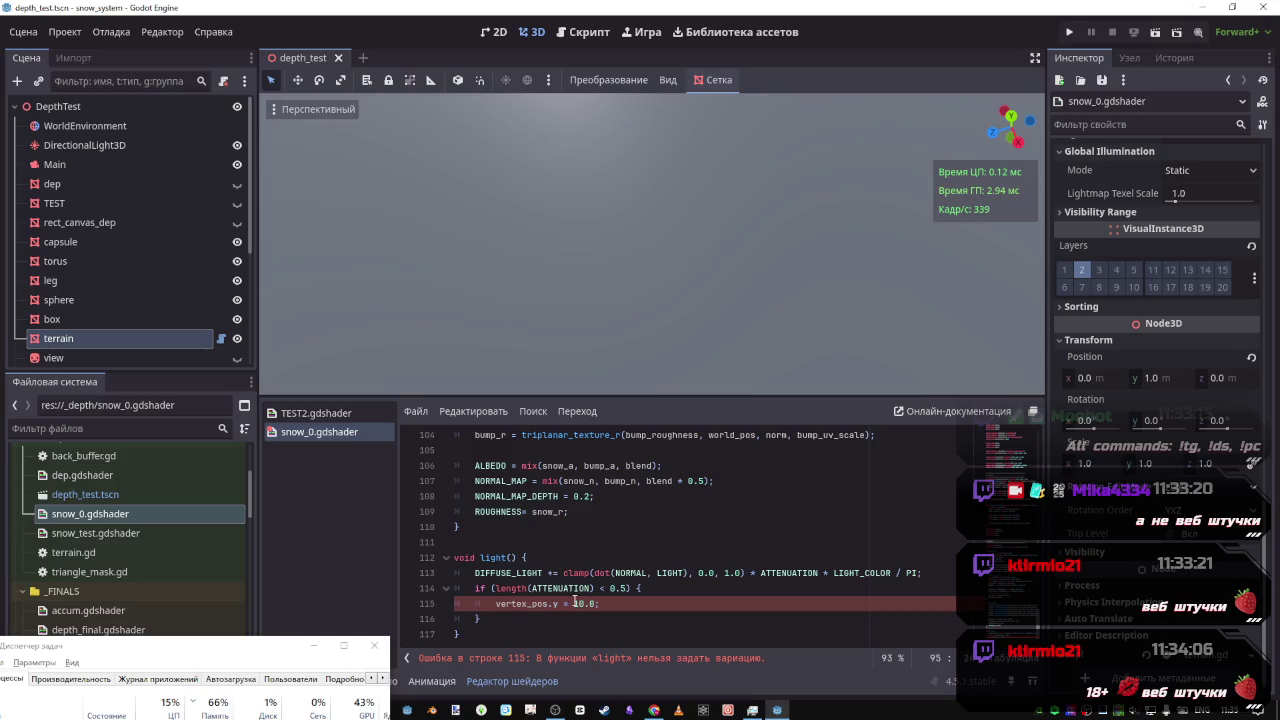
{"action": "left_click_drag", "start_coordinate": [600, 604], "coordinate": [493, 604]}
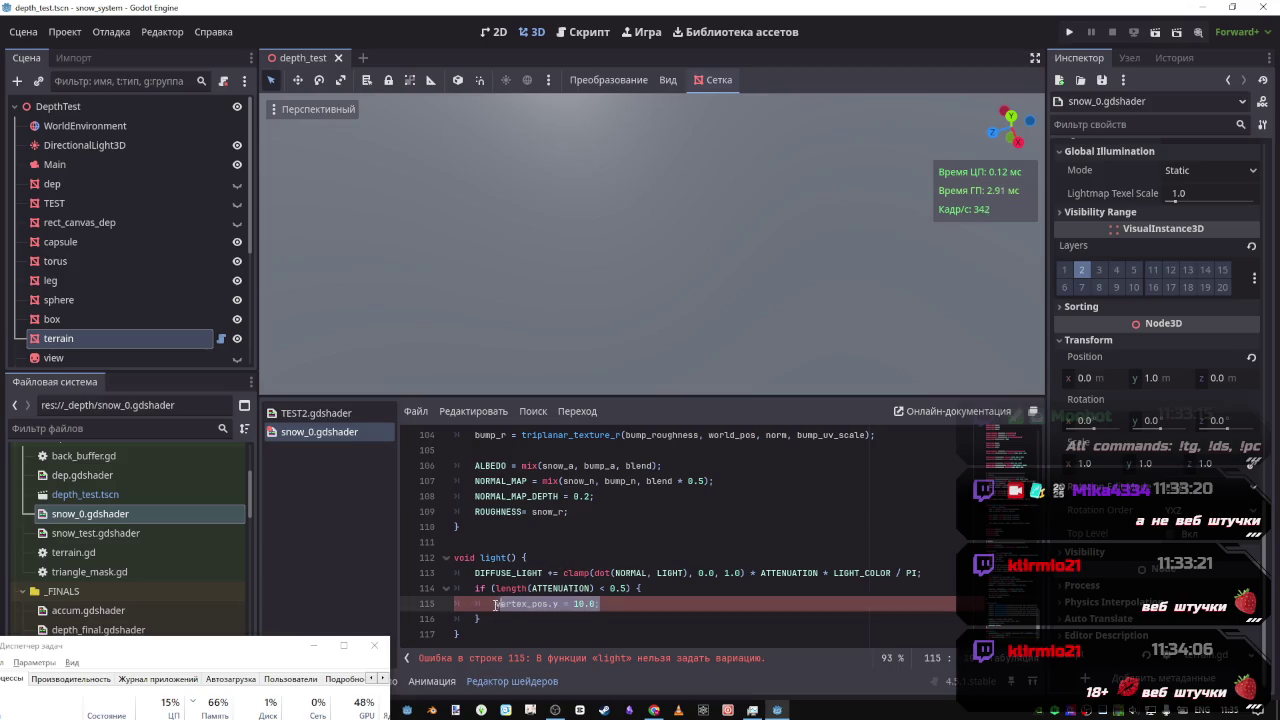
{"action": "type", "text": "VERTEX.y +"}
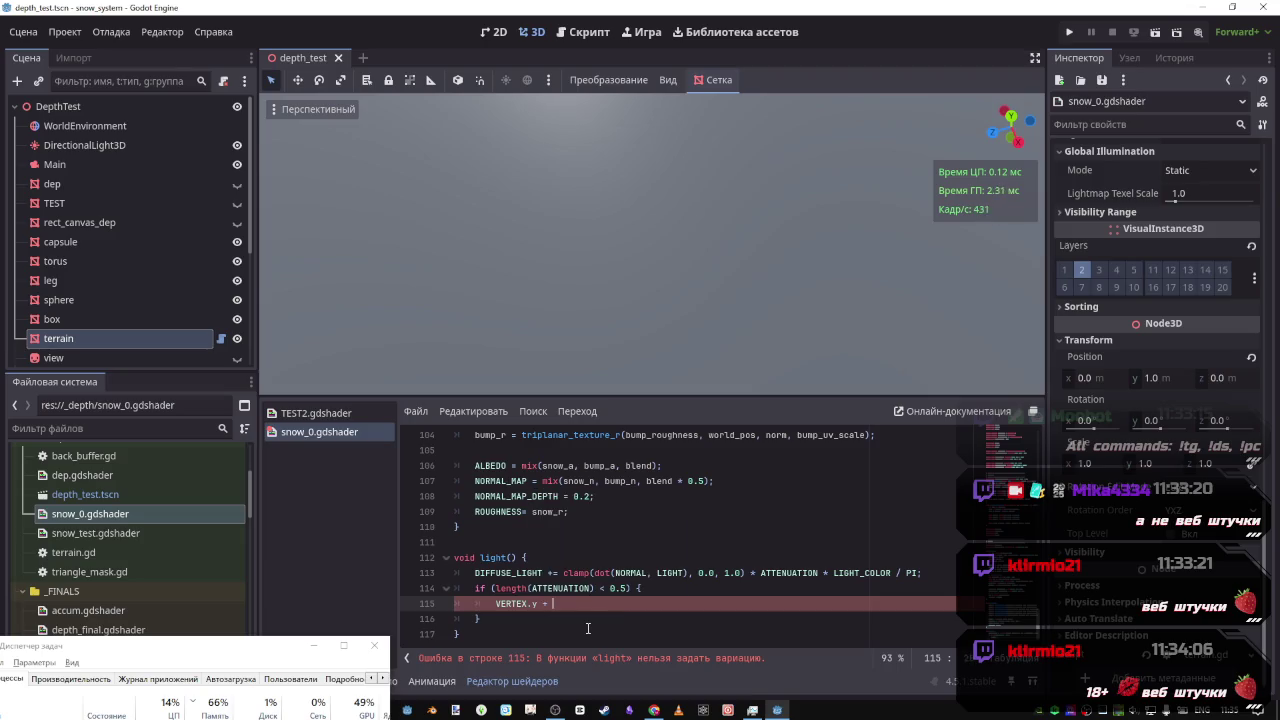
{"action": "type", "text": " 10.0;"}
{"action": "key", "text": "ctrl+s"}
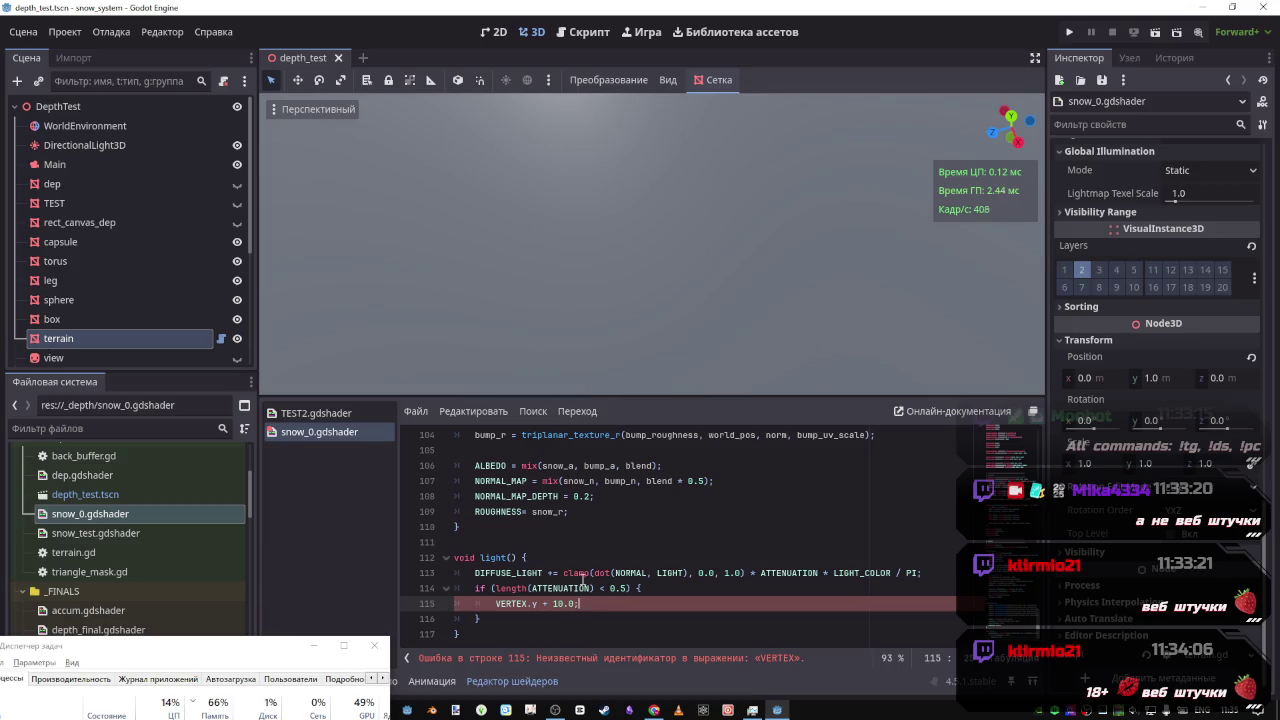
Change line 115 to vertex_pos.y * 10.0 and save, orbiting the viewport to check
{"action": "scroll", "coordinate": [549, 574], "scroll_direction": "up", "scroll_amount": 5}
{"action": "left_click", "coordinate": [500, 480]}
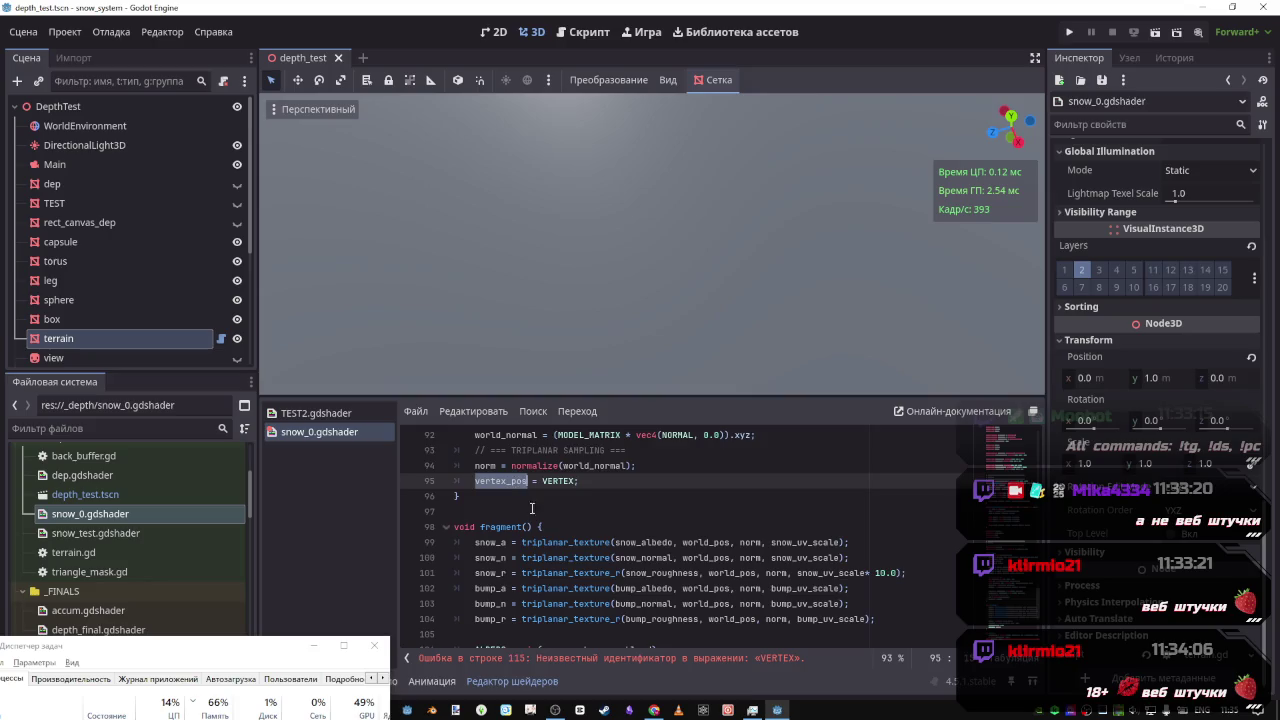
{"action": "scroll", "coordinate": [550, 583], "scroll_direction": "down", "scroll_amount": 5}
{"action": "left_click", "coordinate": [530, 604]}
{"action": "double_click", "coordinate": [515, 604]}
{"action": "type", "text": "vertex_pos.y + 10.0;"}
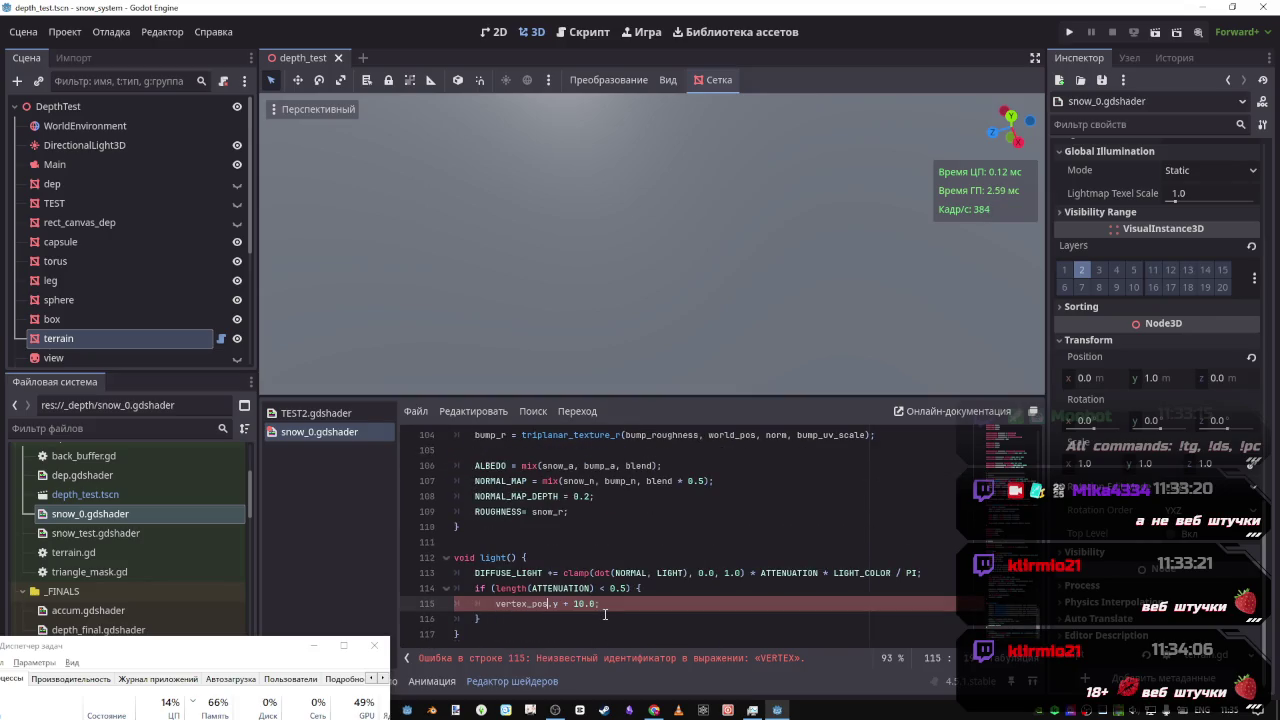
{"action": "mouse_move", "coordinate": [652, 205]}
{"action": "left_mouse_down"}
{"action": "mouse_move", "coordinate": [546, 282]}
{"action": "mouse_move", "coordinate": [652, 205]}
{"action": "left_mouse_up"}
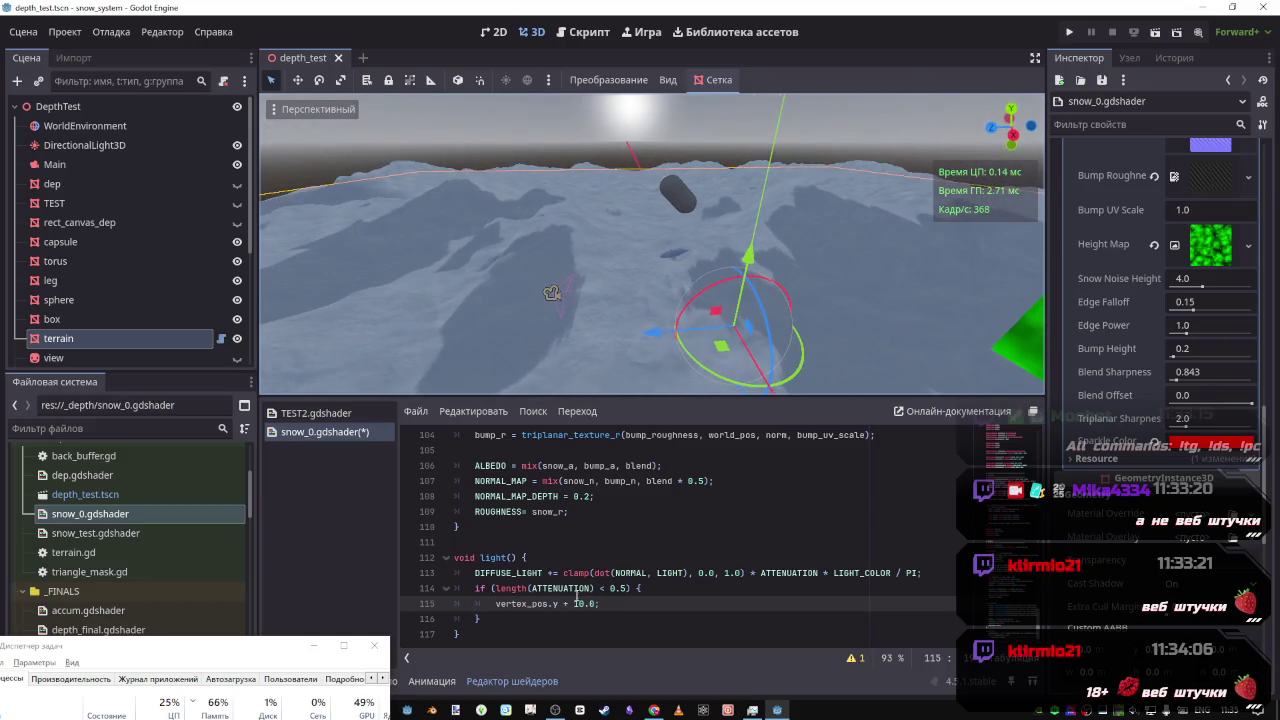
{"action": "mouse_move", "coordinate": [720, 380]}
{"action": "left_mouse_down"}
{"action": "mouse_move", "coordinate": [652, 205]}
{"action": "mouse_move", "coordinate": [603, 297]}
{"action": "left_mouse_up"}
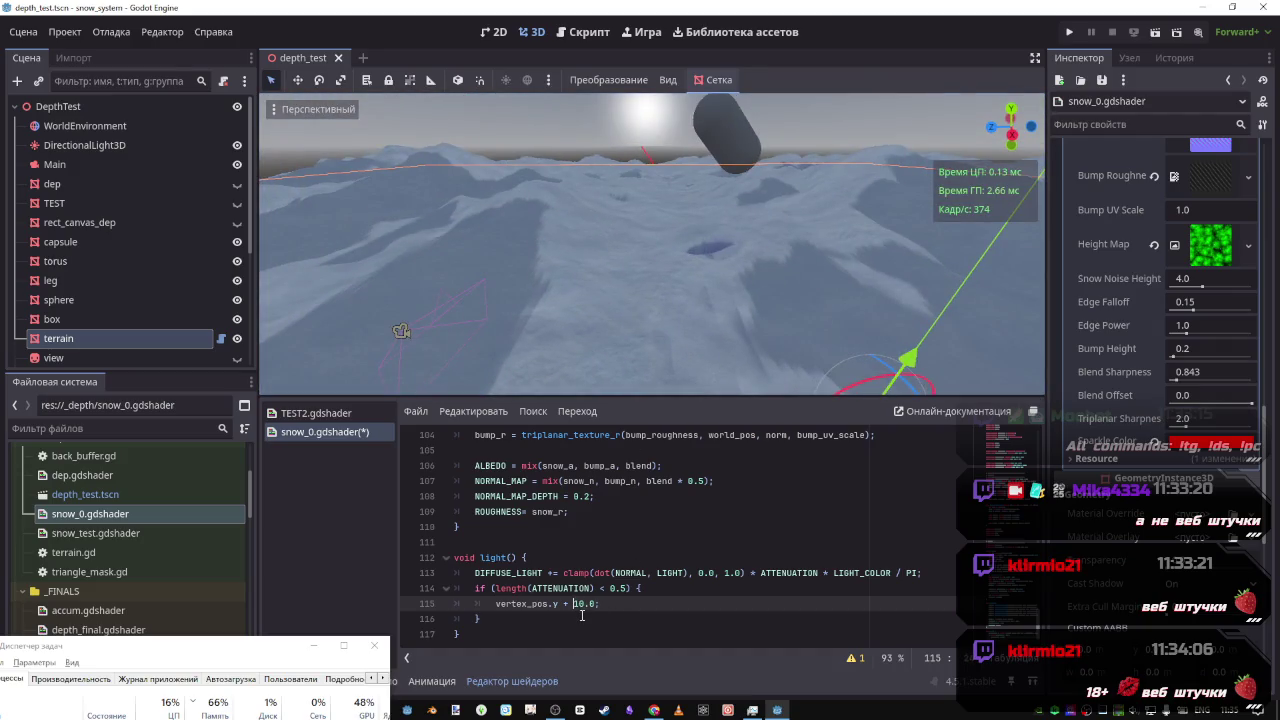
{"action": "key", "text": "BackSpace"}
{"action": "type", "text": "*"}
{"action": "key", "text": "ctrl+s"}
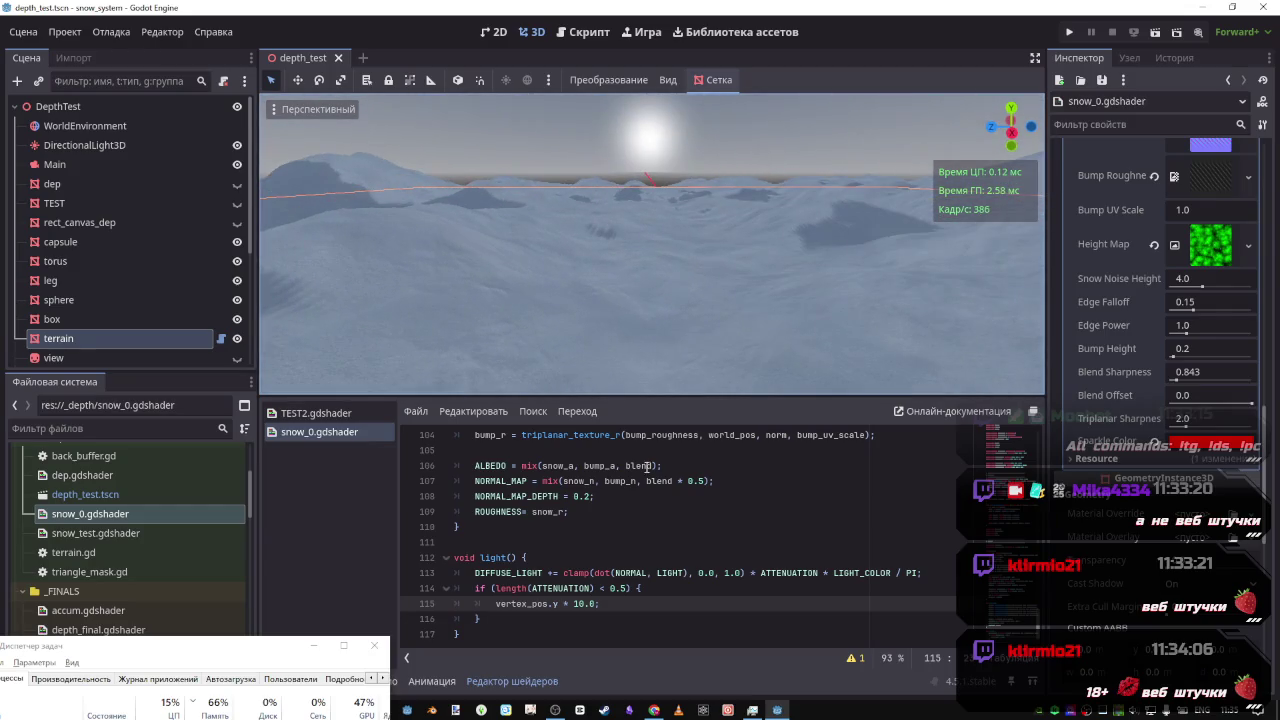
Delete the vertex_pos line, leaving the attenuation check empty, and switch to the browser
{"action": "left_click_drag", "start_coordinate": [600, 604], "coordinate": [417, 607]}
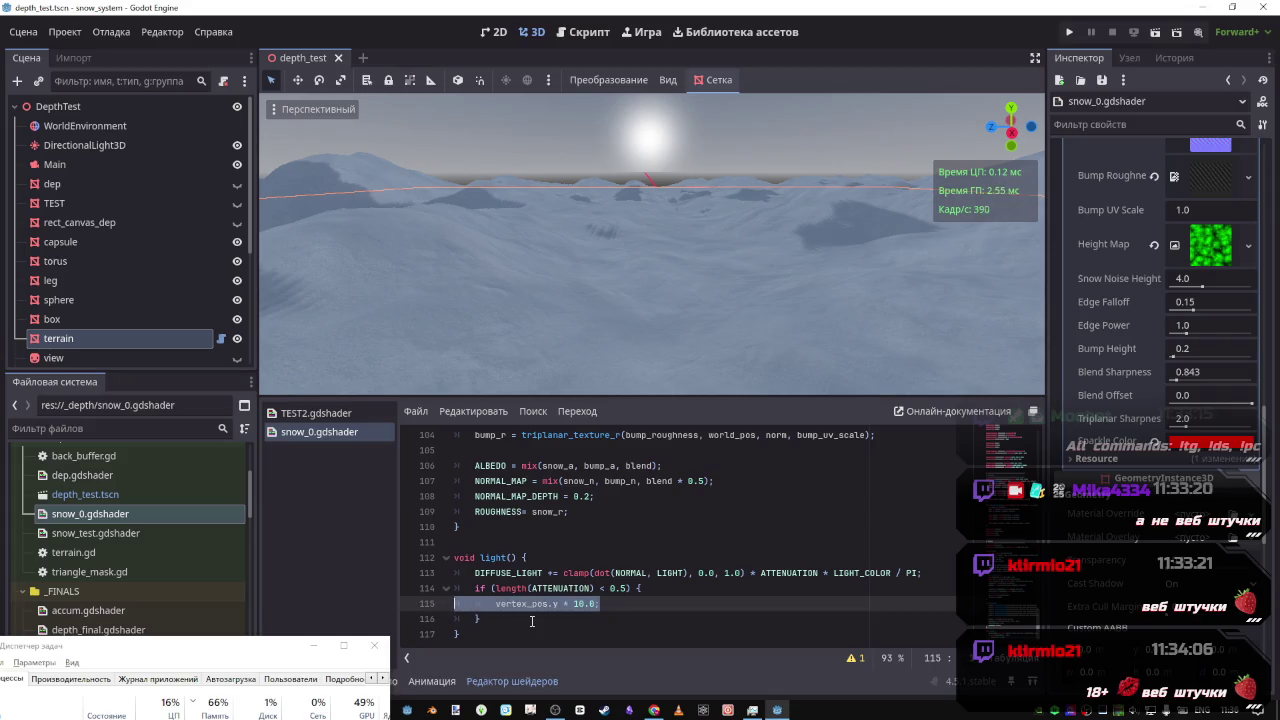
{"action": "key", "text": "BackSpace"}
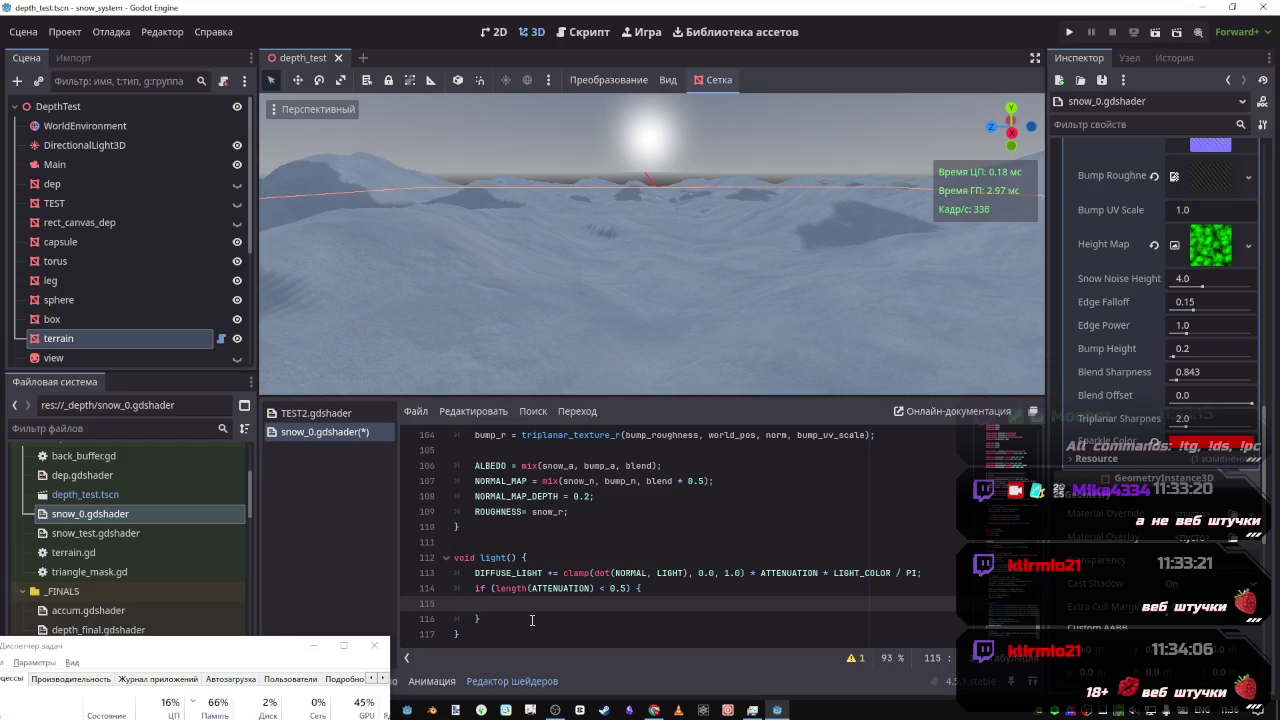
{"action": "key", "text": "alt+Tab"}
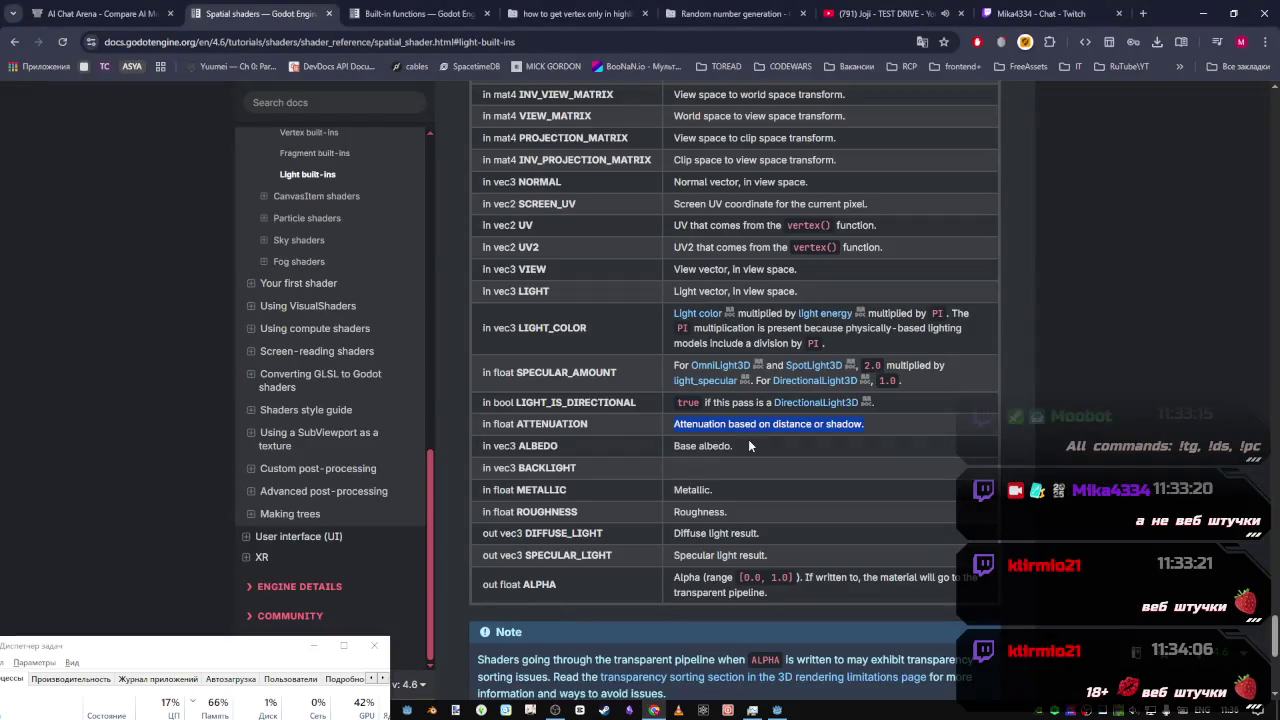
{"action": "left_click", "coordinate": [1040, 13]}
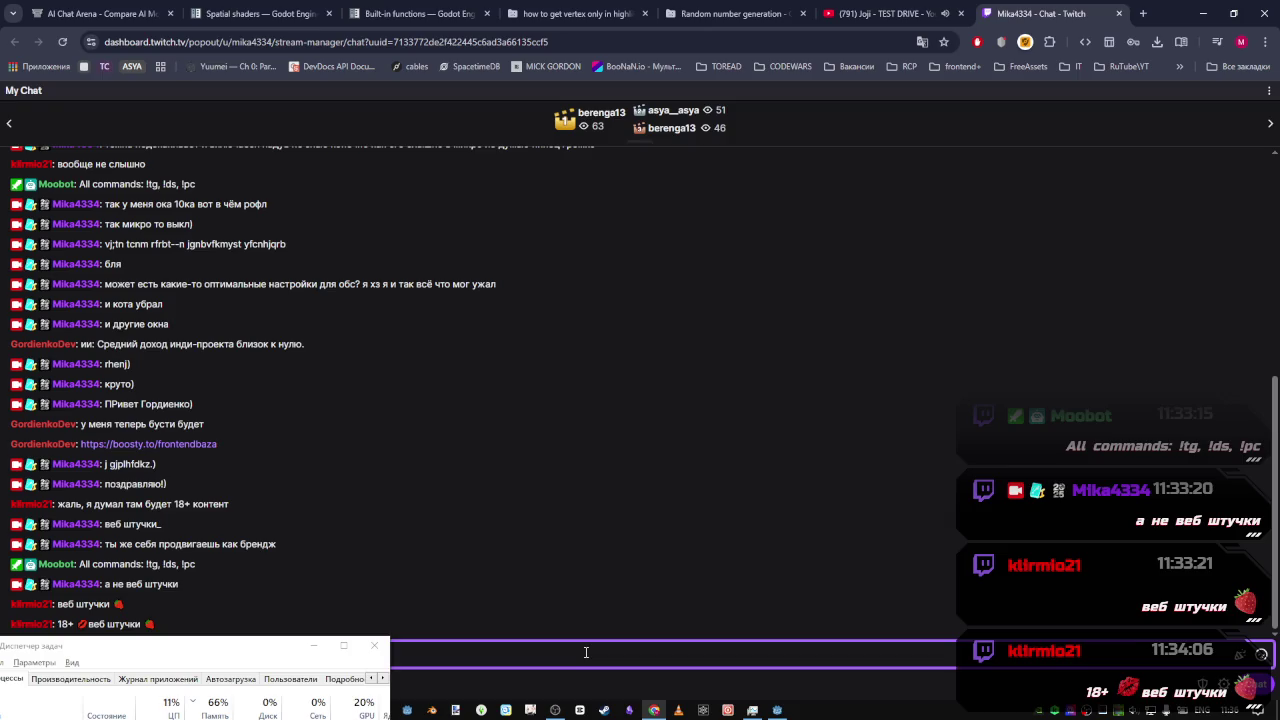
{"action": "key", "text": "alt+shift"}
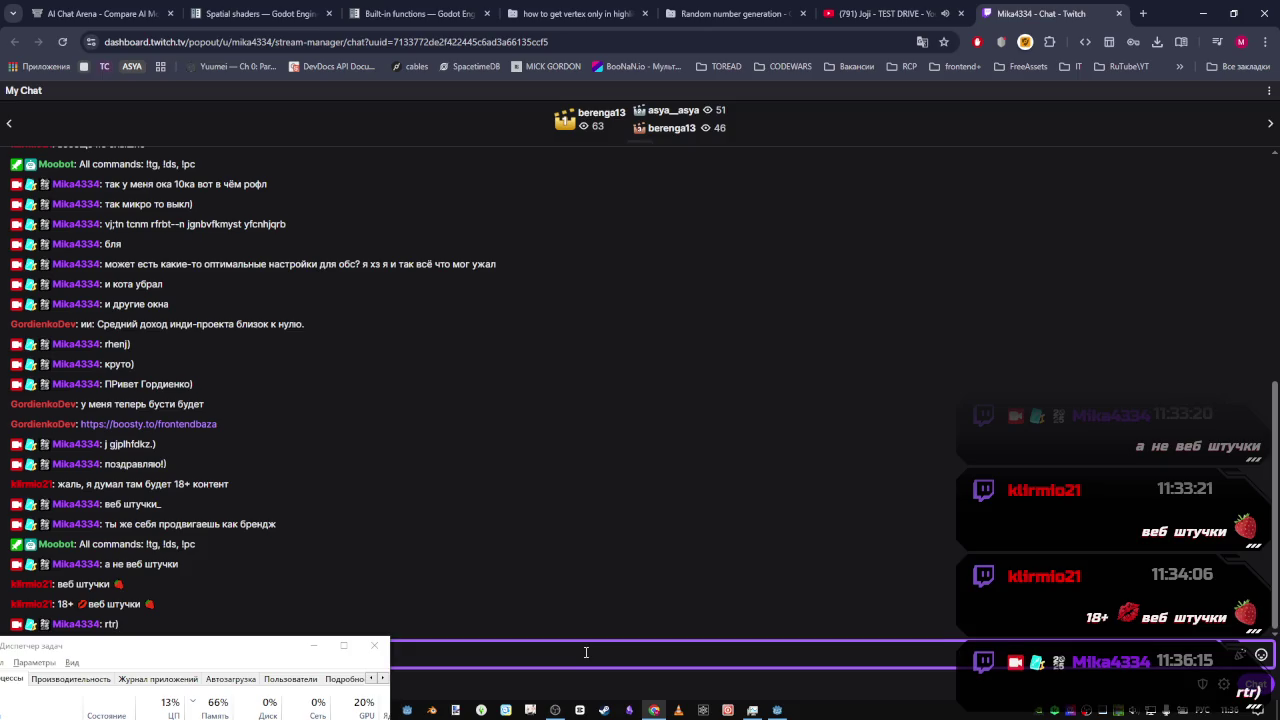
{"action": "type", "text": "кек"}
{"action": "key", "text": "Return"}
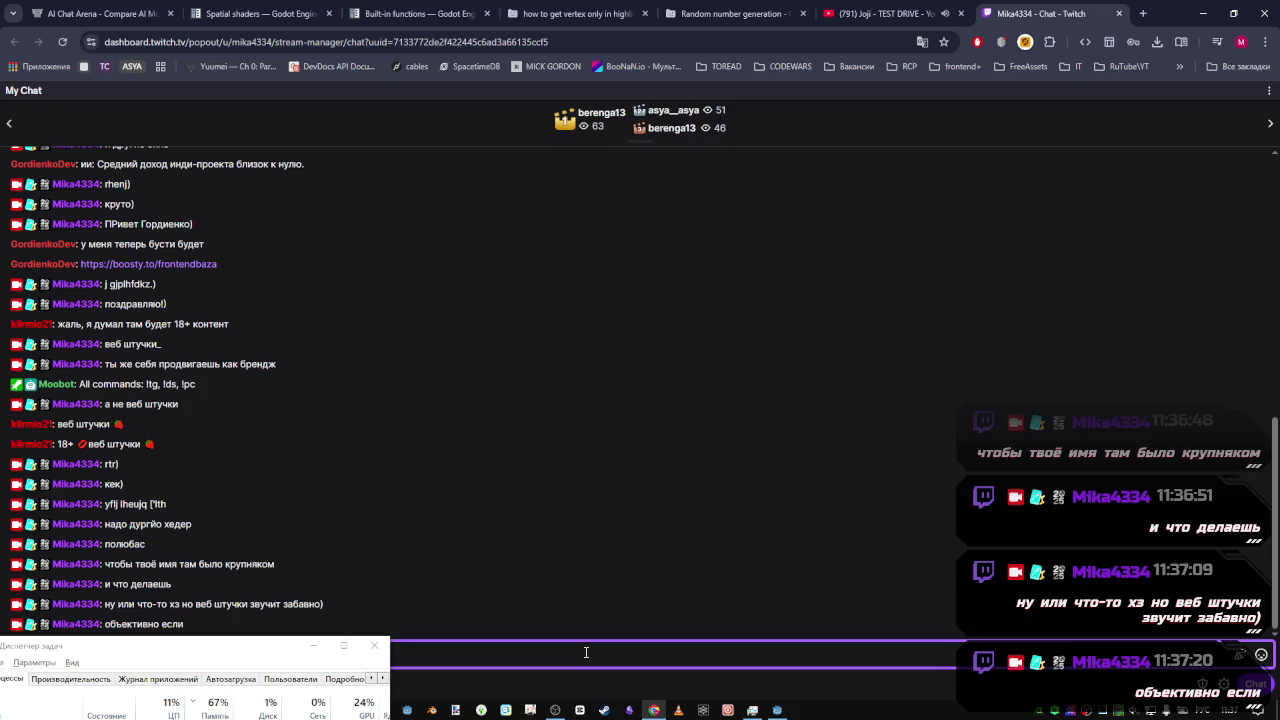
{"action": "key", "text": "Return"}
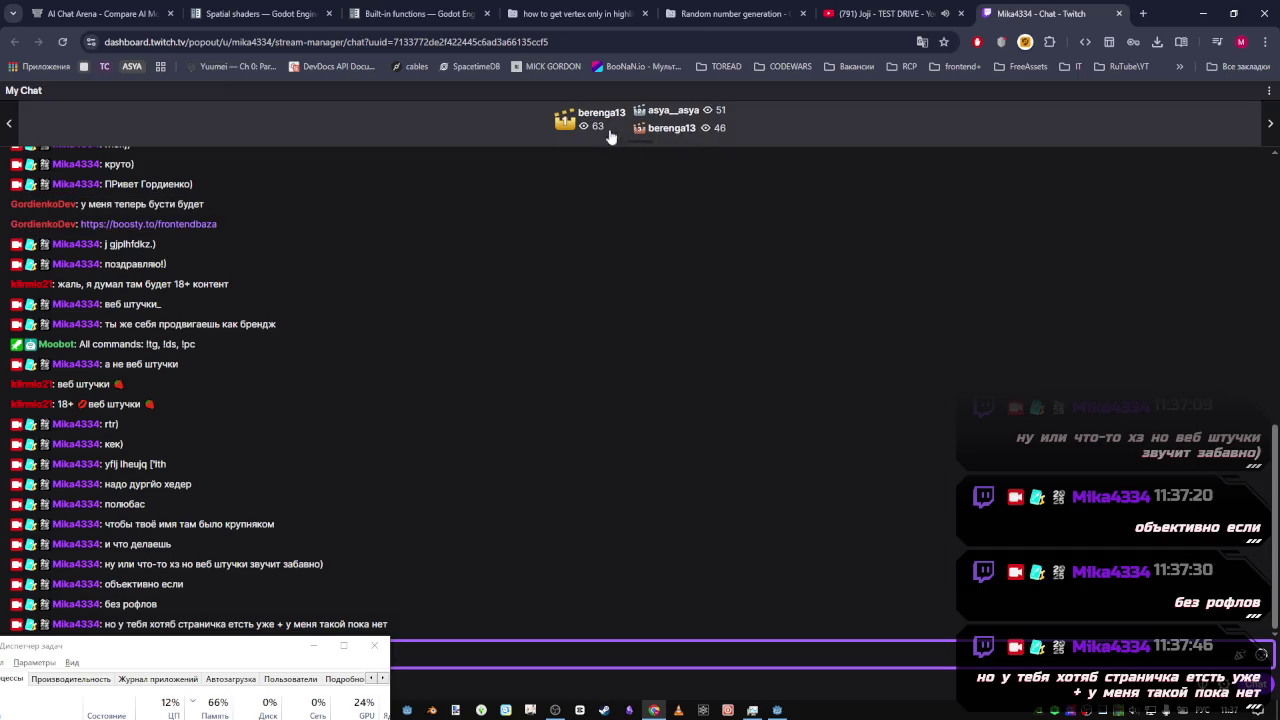
Select the ROUGHNESS name in the docs' Light built-ins table and switch back to Godot
{"action": "left_click", "coordinate": [281, 6]}
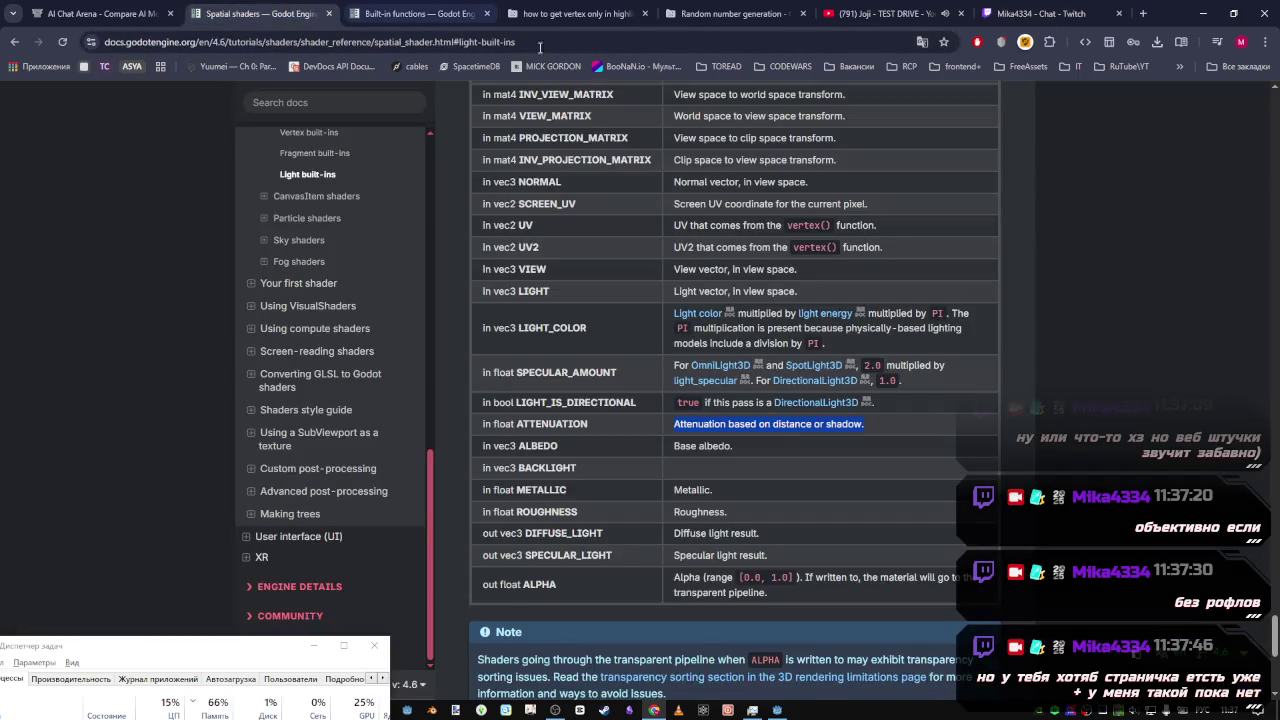
{"action": "triple_click", "coordinate": [572, 467]}
{"action": "left_click", "coordinate": [593, 470]}
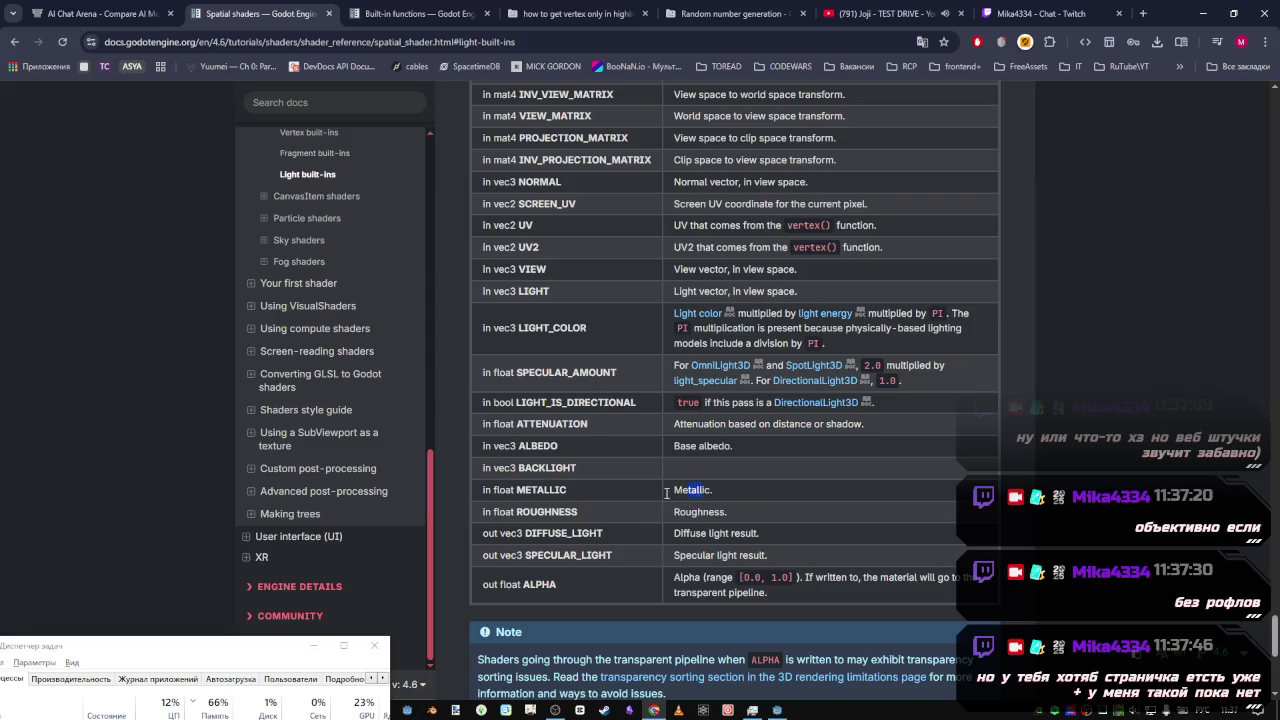
{"action": "left_click_drag", "start_coordinate": [707, 490], "coordinate": [678, 490]}
{"action": "double_click", "coordinate": [547, 511]}
{"action": "key", "text": "ctrl+c"}
{"action": "key", "text": "alt+Tab"}
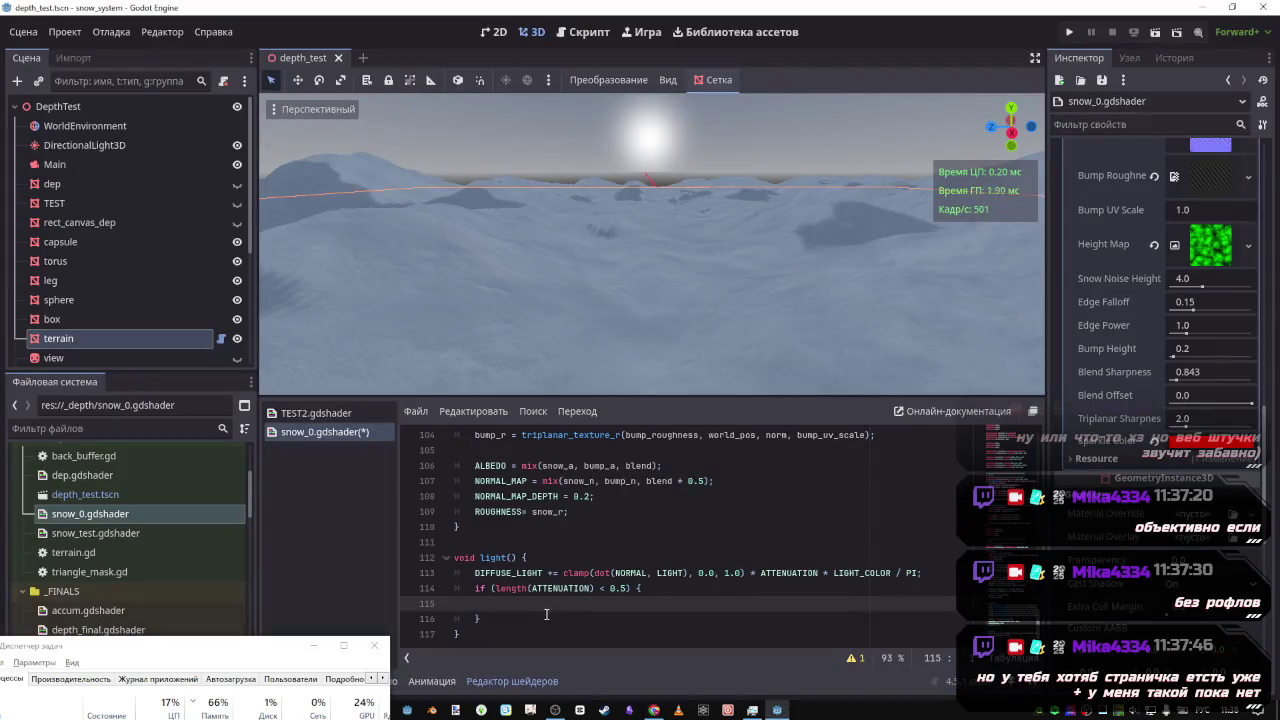
Paste ROUGHNESS into light() as ROUGHNESS = 10.0; and save
{"action": "key", "text": "ctrl+v"}
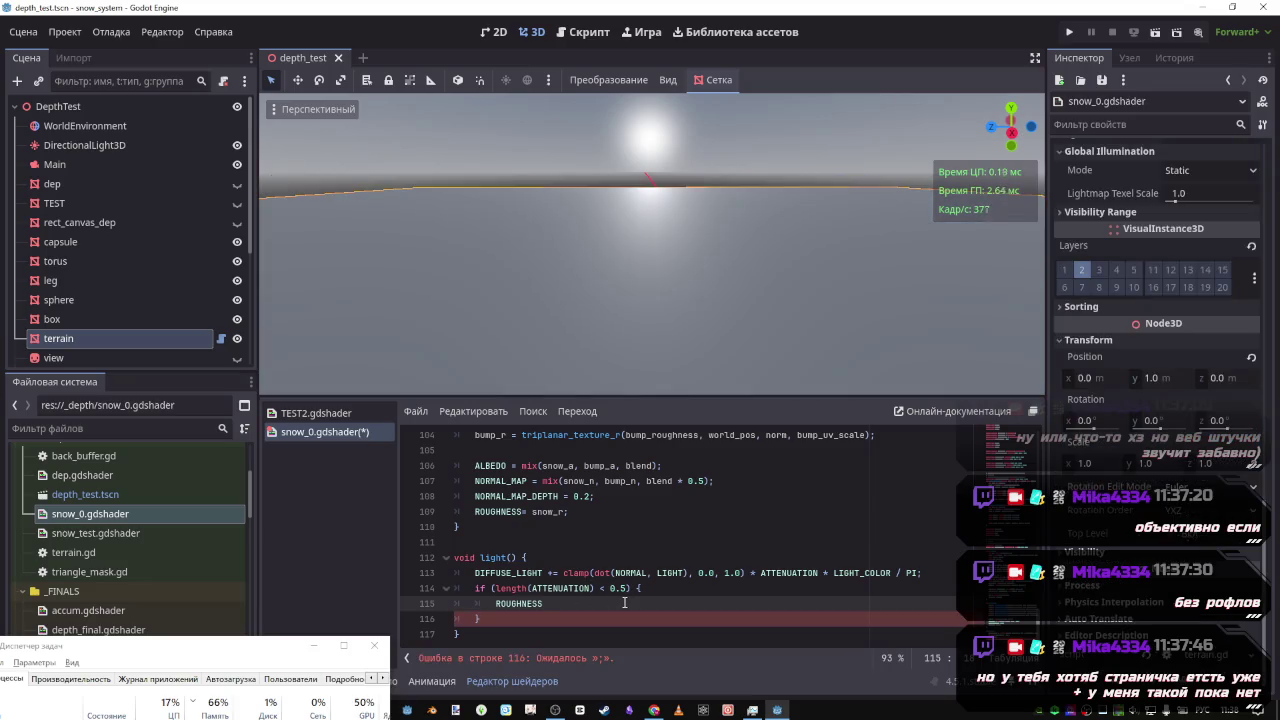
{"action": "type", "text": "= 10m"}
{"action": "key", "text": "ctrl+s"}
{"action": "key", "text": "BackSpace"}
{"action": "type", "text": ".0"}
{"action": "key", "text": "ctrl+s"}
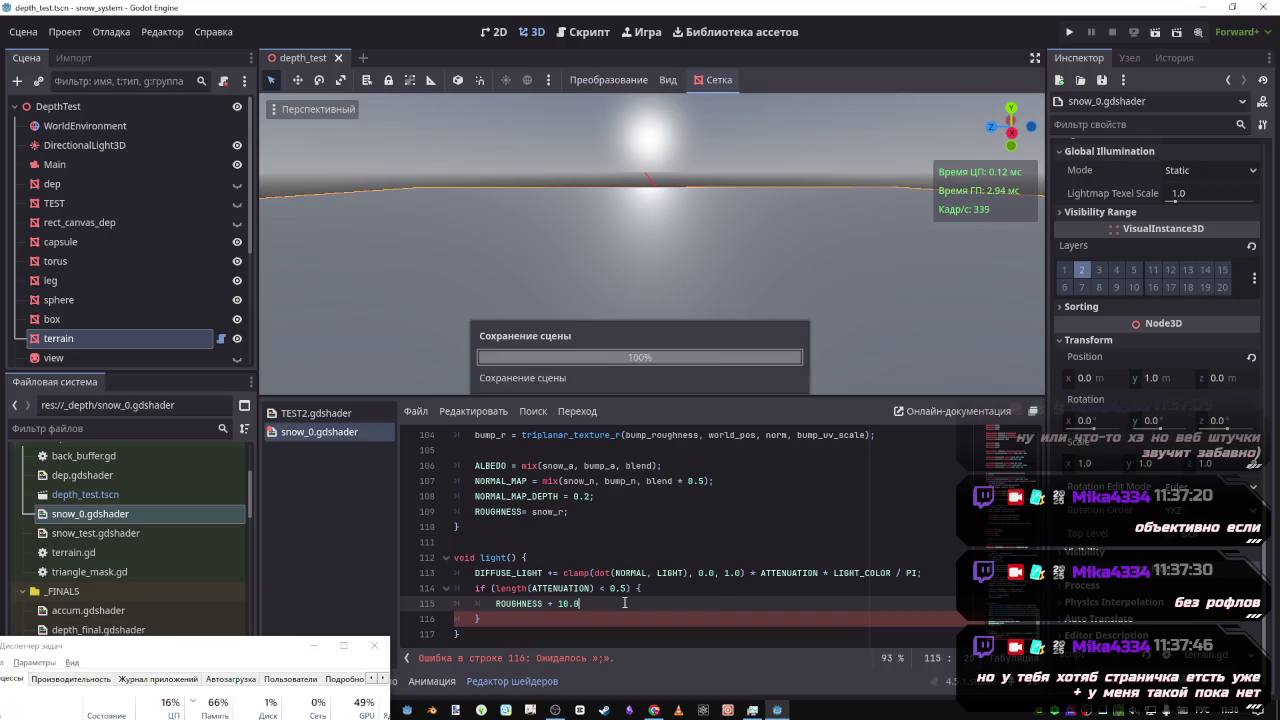
{"action": "type", "text": "ж"}
{"action": "key", "text": "ctrl+s"}
{"action": "type", "text": ";"}
{"action": "key", "text": "ctrl+s"}
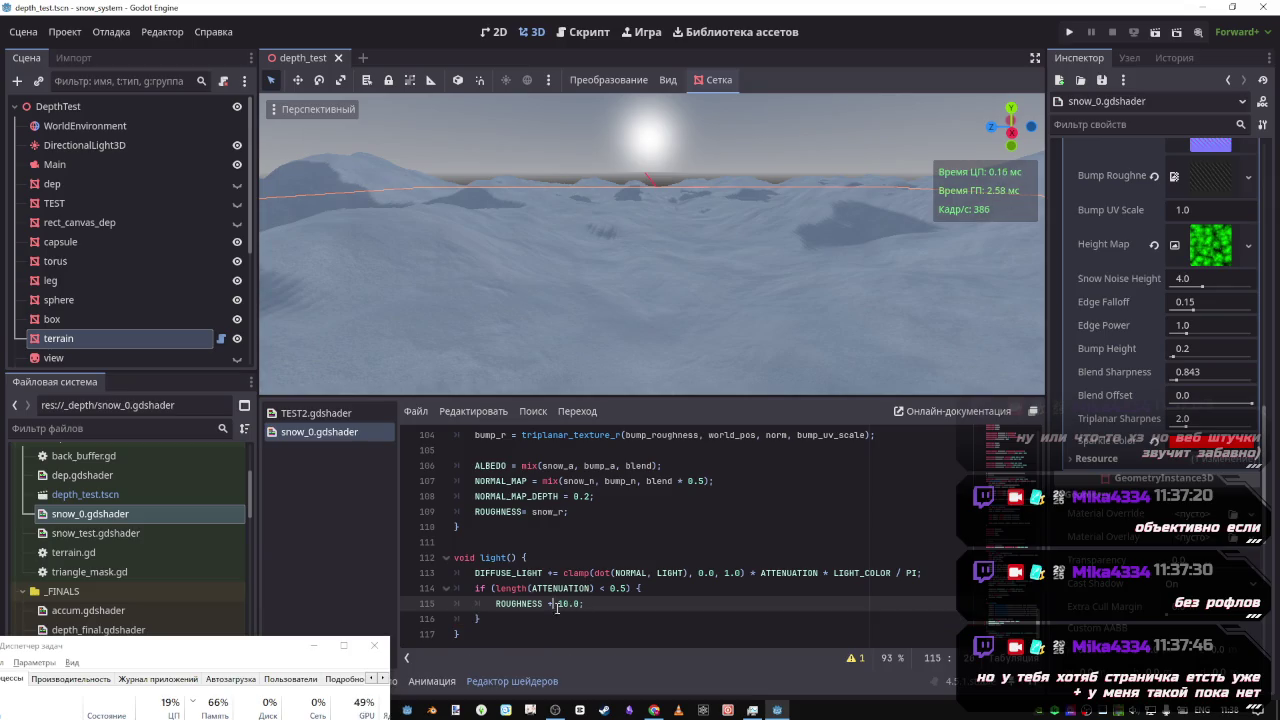
Change the roughness line to multiply by snow_r and save
{"action": "type", "text": "*"}
{"action": "key", "text": "ctrl+s"}
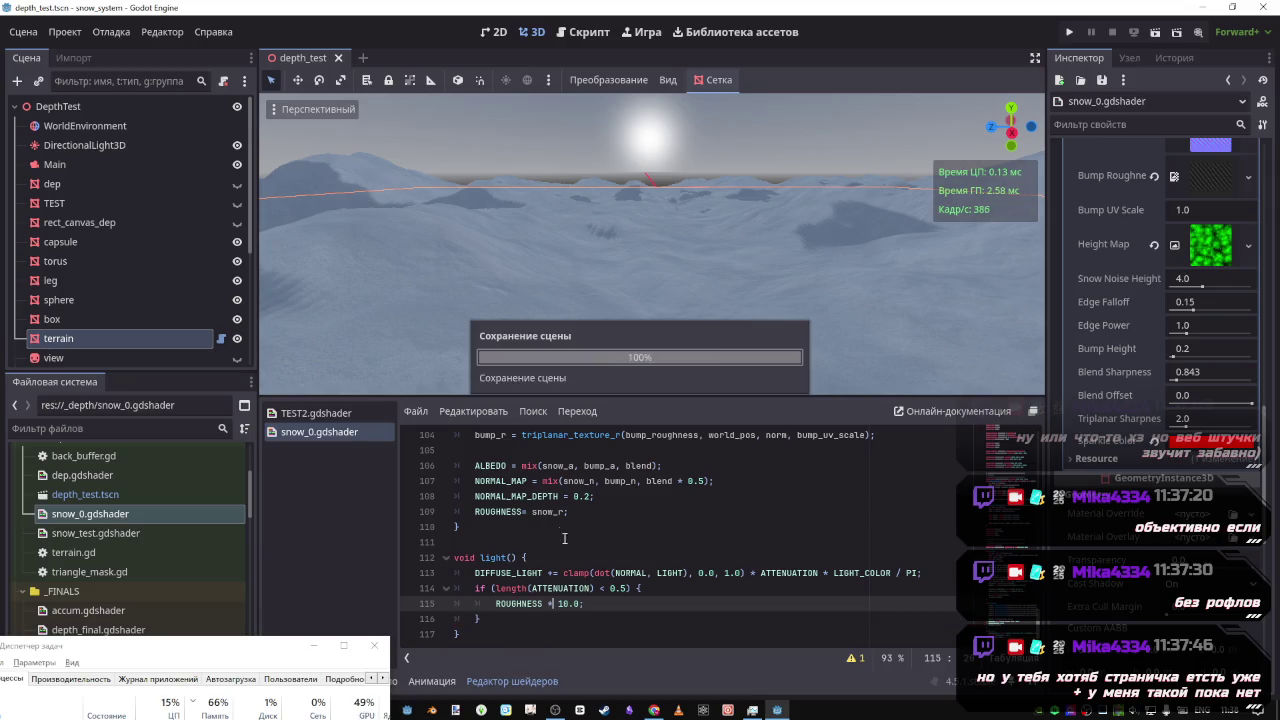
{"action": "left_click_drag", "start_coordinate": [565, 512], "coordinate": [532, 512]}
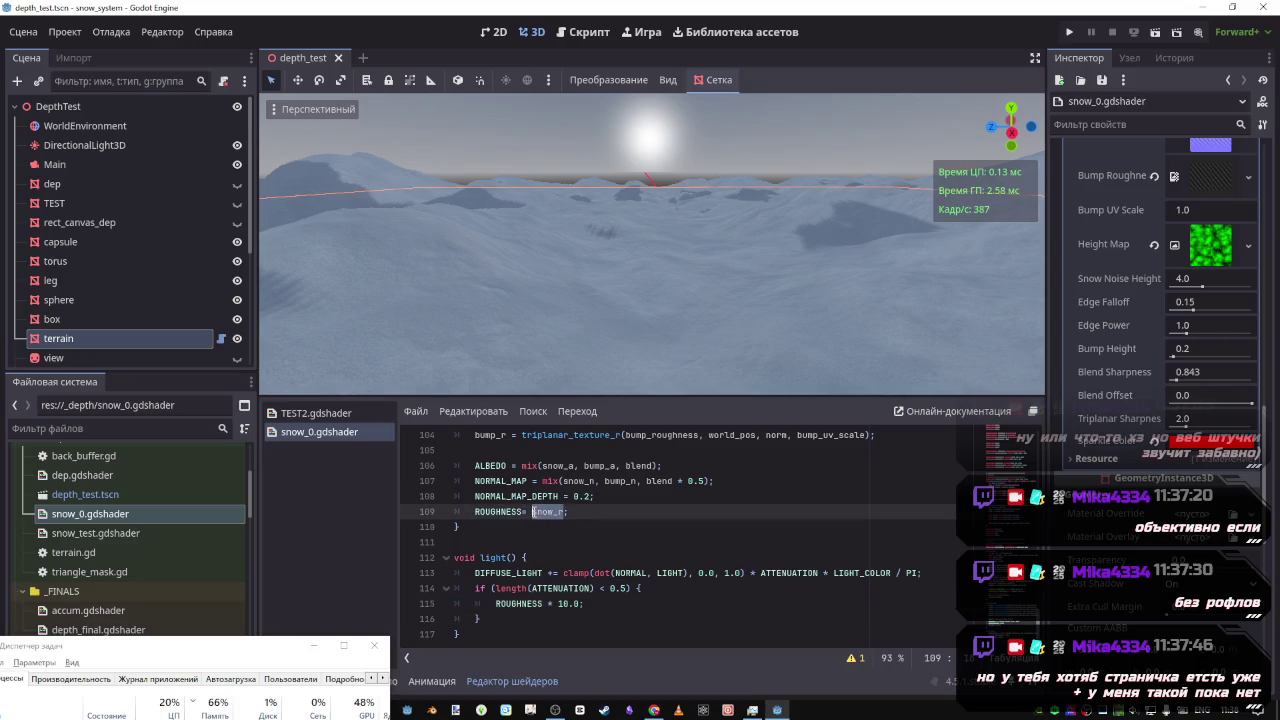
{"action": "left_click", "coordinate": [548, 604]}
{"action": "type", "text": "snow_r"}
{"action": "key", "text": "ctrl+s"}
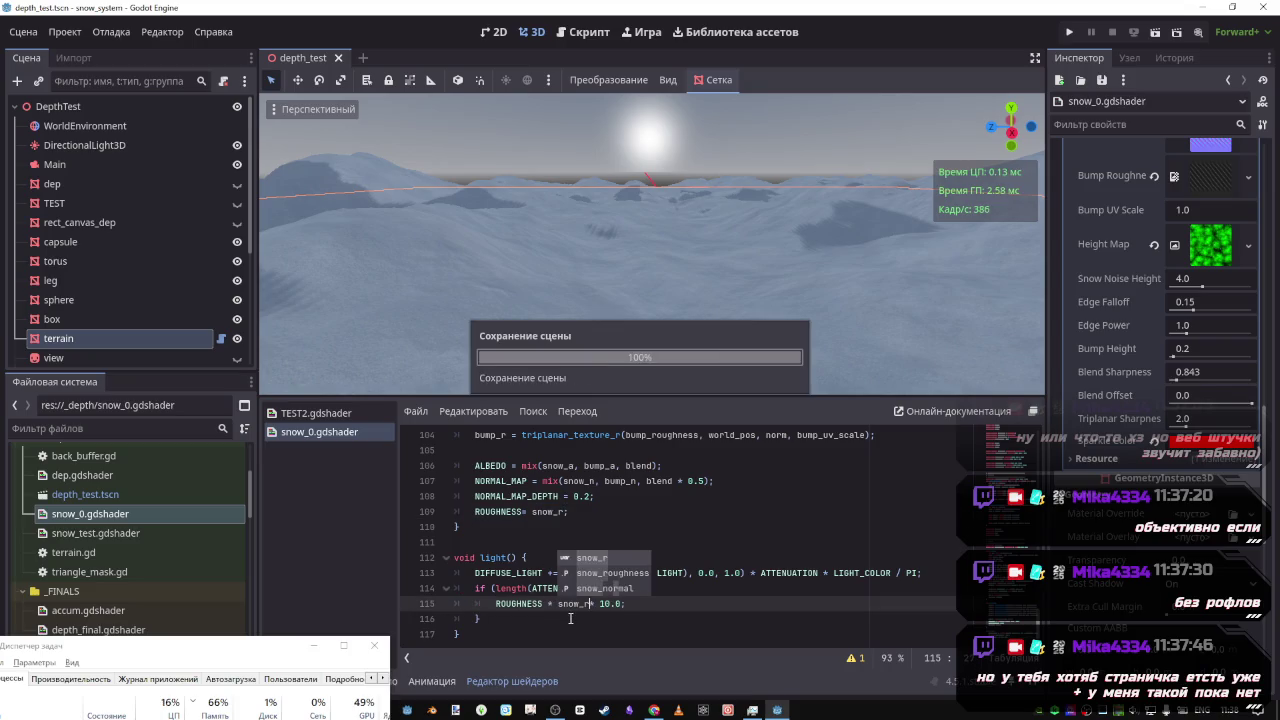
Copy line 109's ROUGHNESS = snow_r; assignment over line 115, then switch to the docs
{"action": "mouse_move", "coordinate": [625, 604]}
{"action": "left_mouse_down"}
{"action": "mouse_move", "coordinate": [480, 604]}
{"action": "mouse_move", "coordinate": [519, 604]}
{"action": "left_mouse_up"}
{"action": "left_click", "coordinate": [597, 605]}
{"action": "left_click_drag", "start_coordinate": [624, 604], "coordinate": [541, 604]}
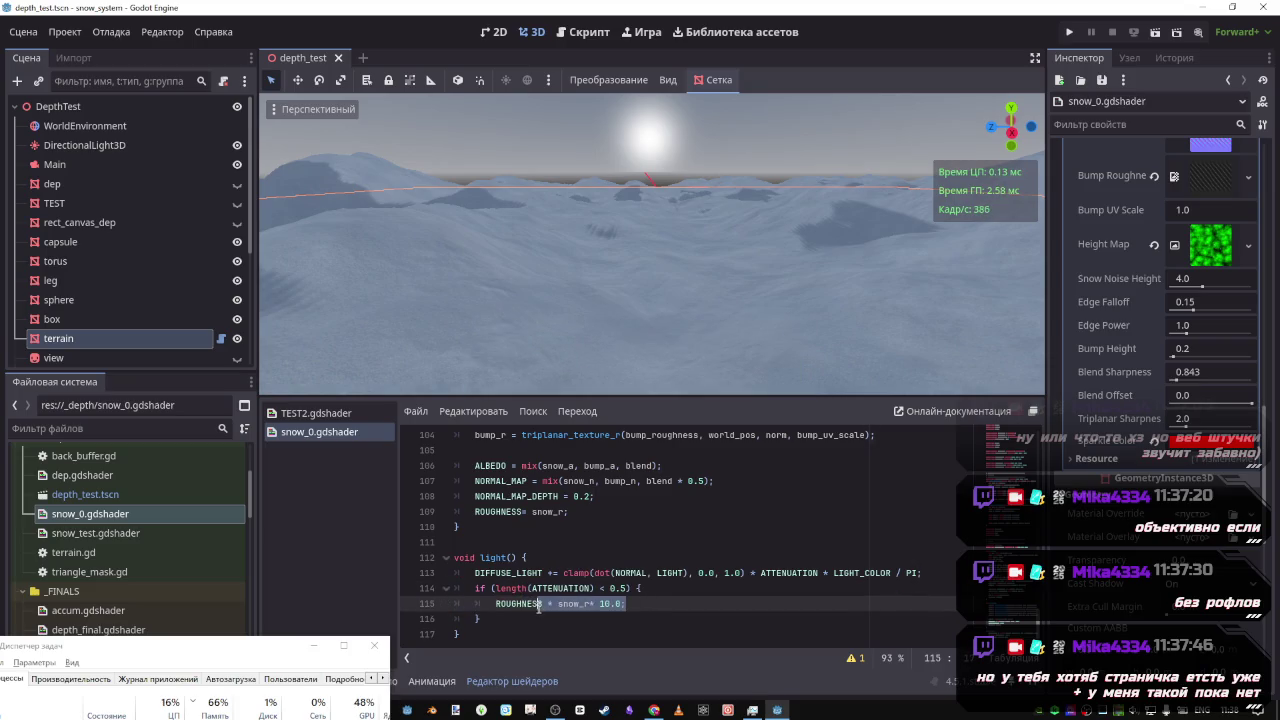
{"action": "left_click_drag", "start_coordinate": [568, 511], "coordinate": [474, 511]}
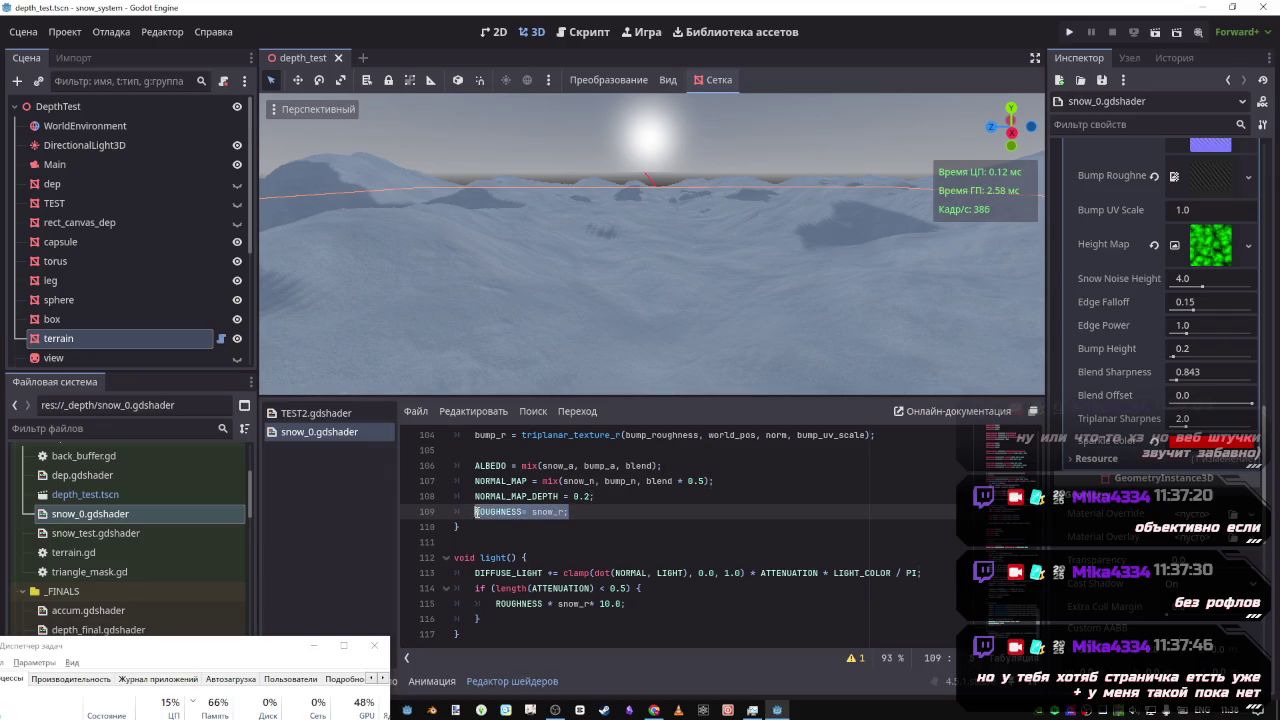
{"action": "key", "text": "ctrl+c"}
{"action": "left_click_drag", "start_coordinate": [628, 604], "coordinate": [495, 604]}
{"action": "key", "text": "ctrl+v"}
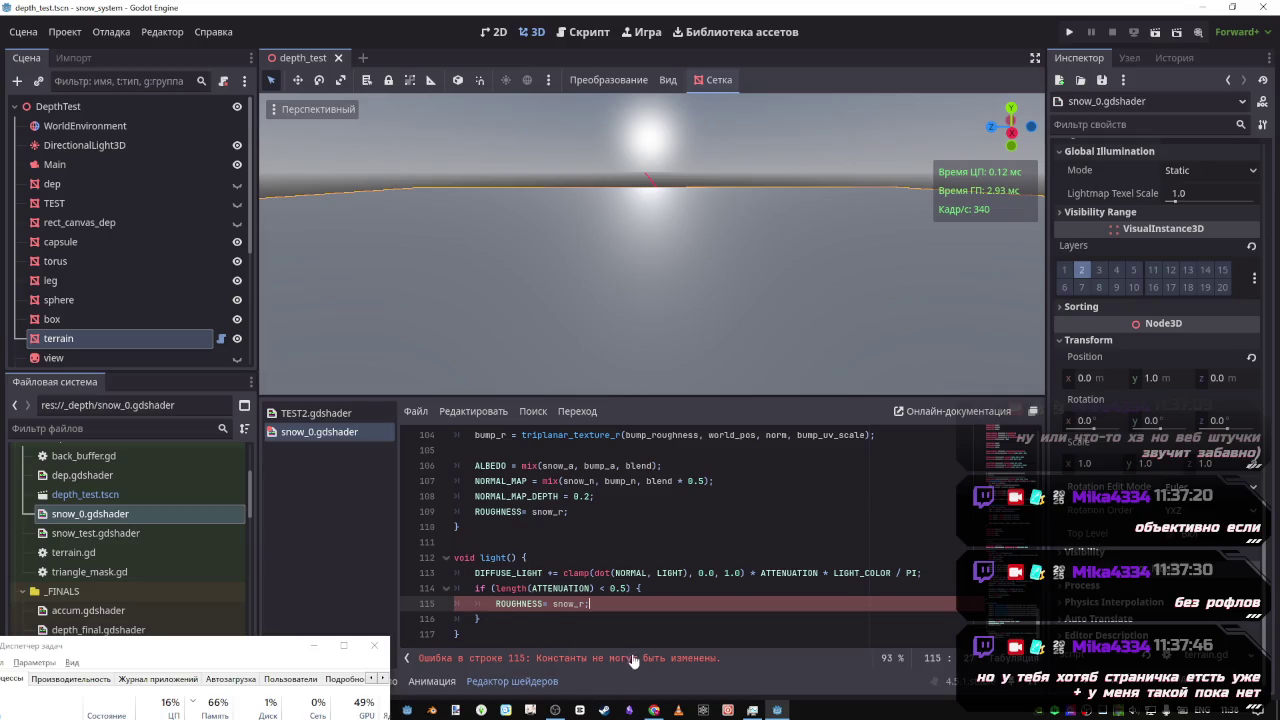
{"action": "left_click_drag", "start_coordinate": [591, 604], "coordinate": [495, 605]}
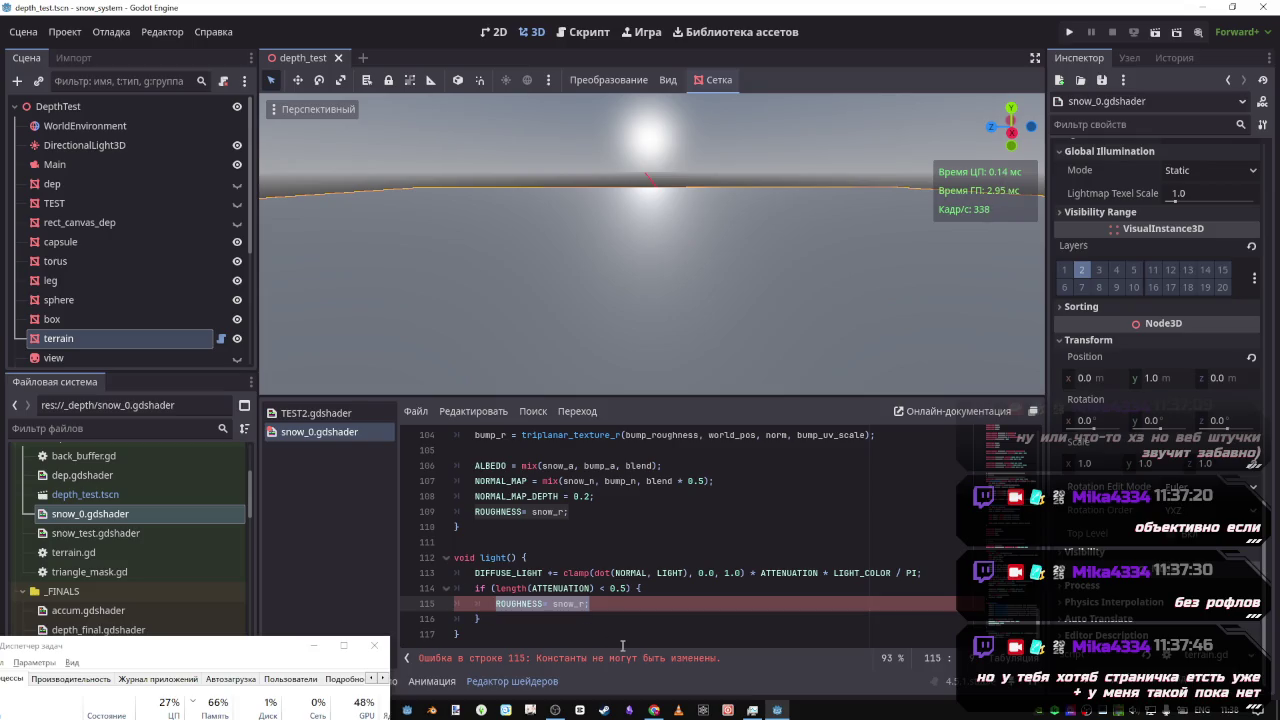
{"action": "key", "text": "alt+Tab"}
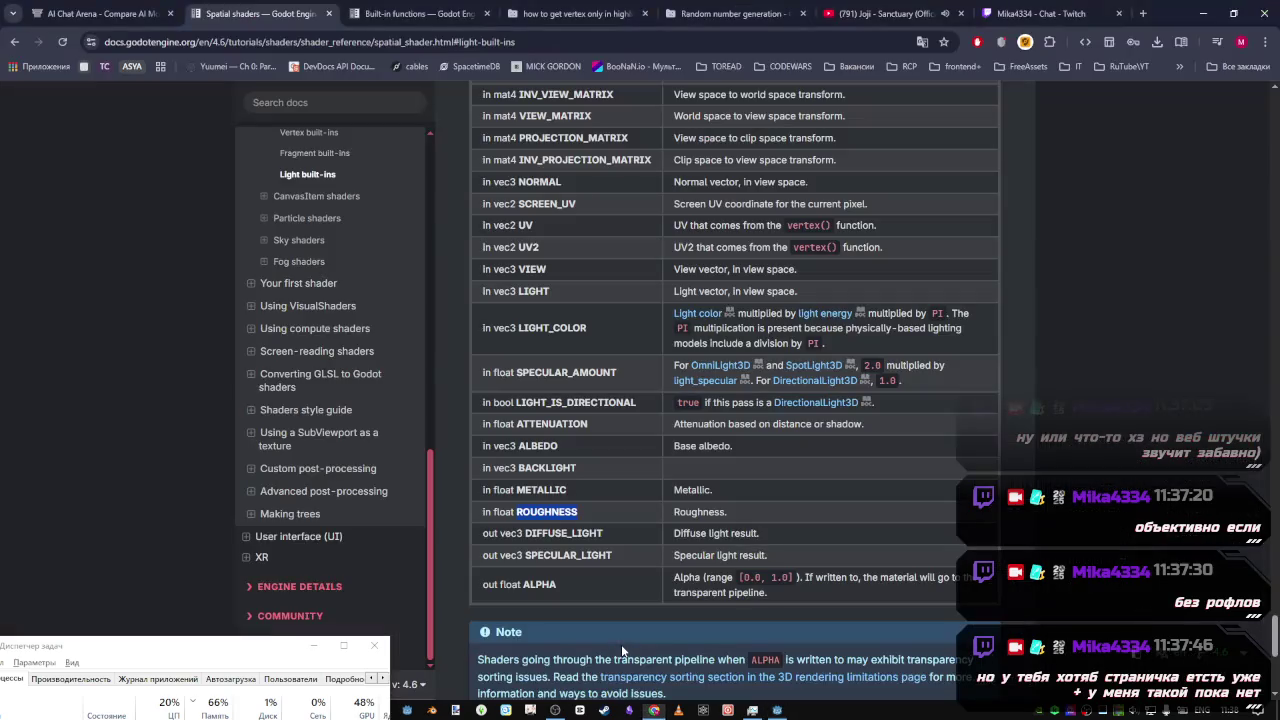
Glance at the YouTube music video tab
{"action": "left_click", "coordinate": [860, 14]}
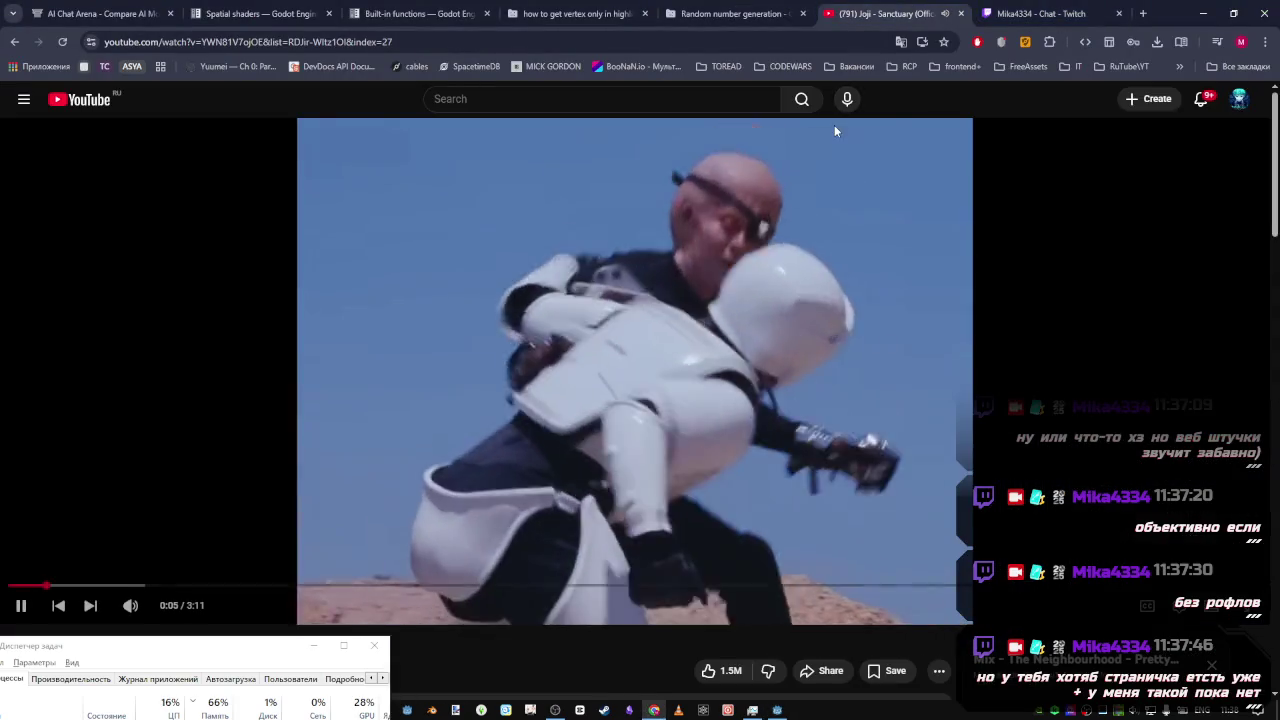
{"action": "scroll", "coordinate": [600, 520], "scroll_direction": "down", "scroll_amount": 2}
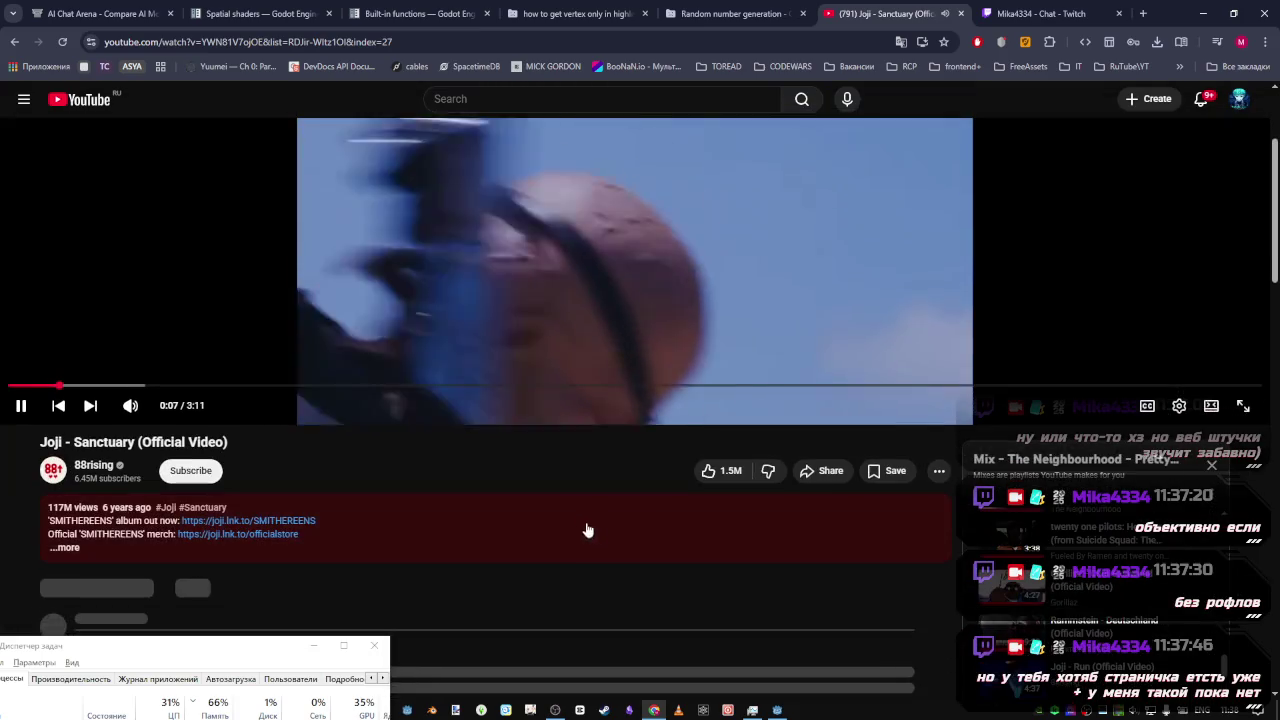
{"action": "scroll", "coordinate": [586, 173], "scroll_direction": "up", "scroll_amount": 2}
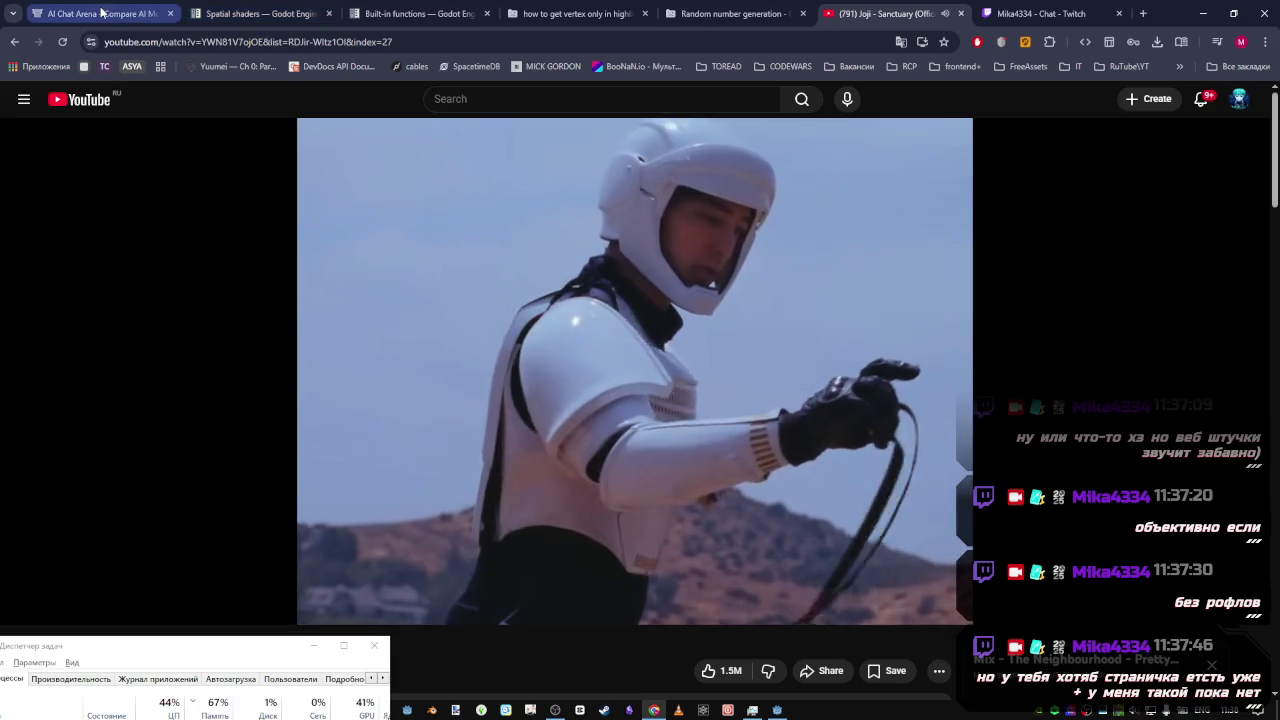
Read the light() warning on the Spatial shaders page, then return to the Godot editor
{"action": "left_click", "coordinate": [250, 13]}
{"action": "scroll", "coordinate": [663, 474], "scroll_direction": "up", "scroll_amount": 3}
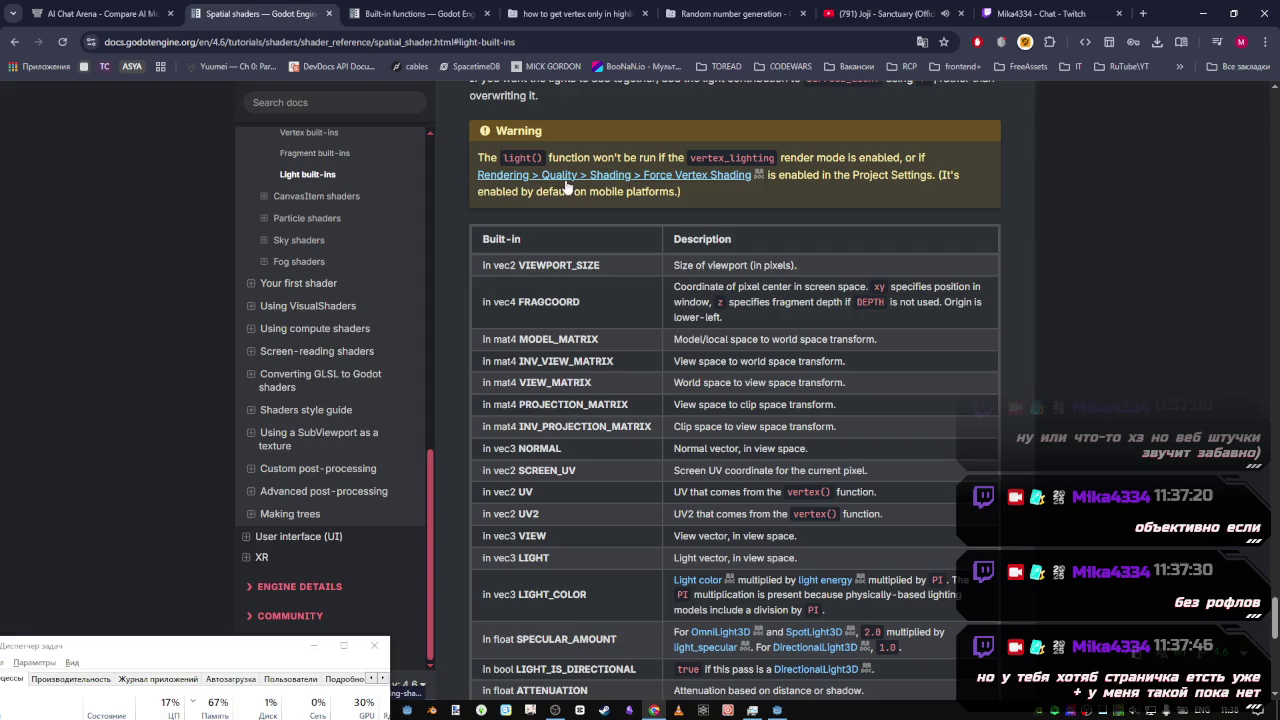
{"action": "left_click_drag", "start_coordinate": [548, 158], "coordinate": [905, 158]}
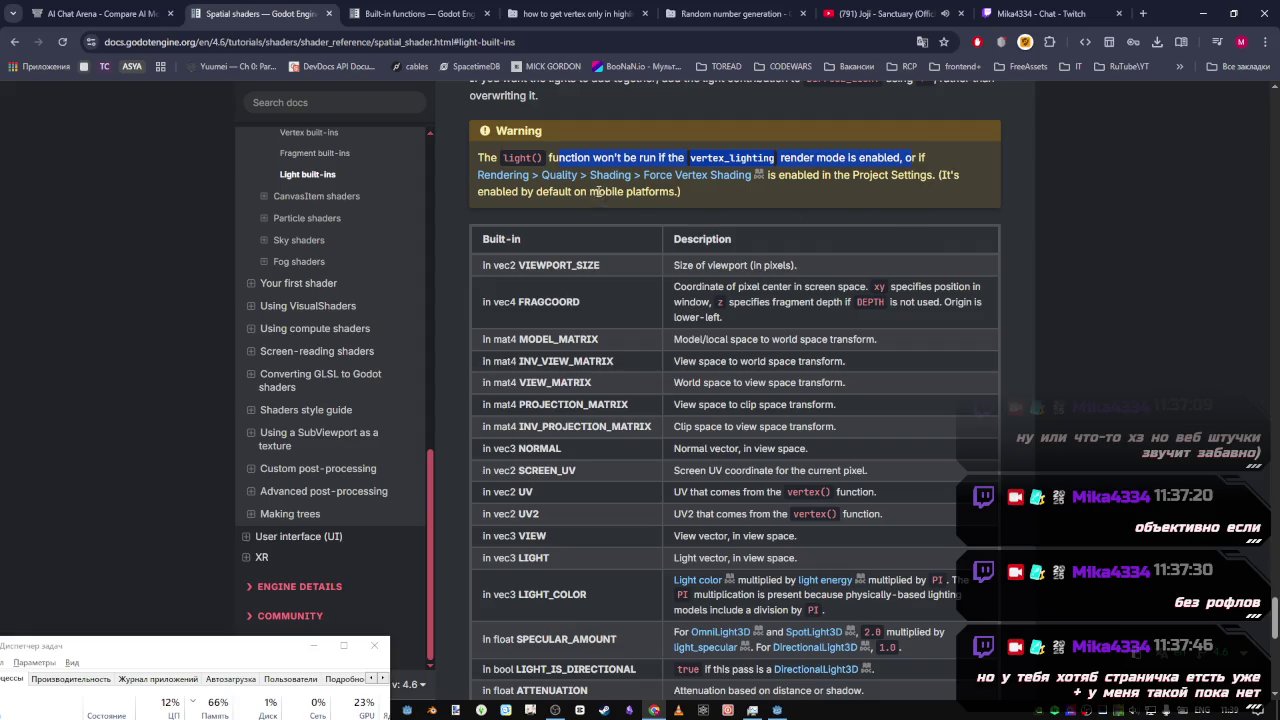
{"action": "scroll", "coordinate": [620, 407], "scroll_direction": "down", "scroll_amount": 2}
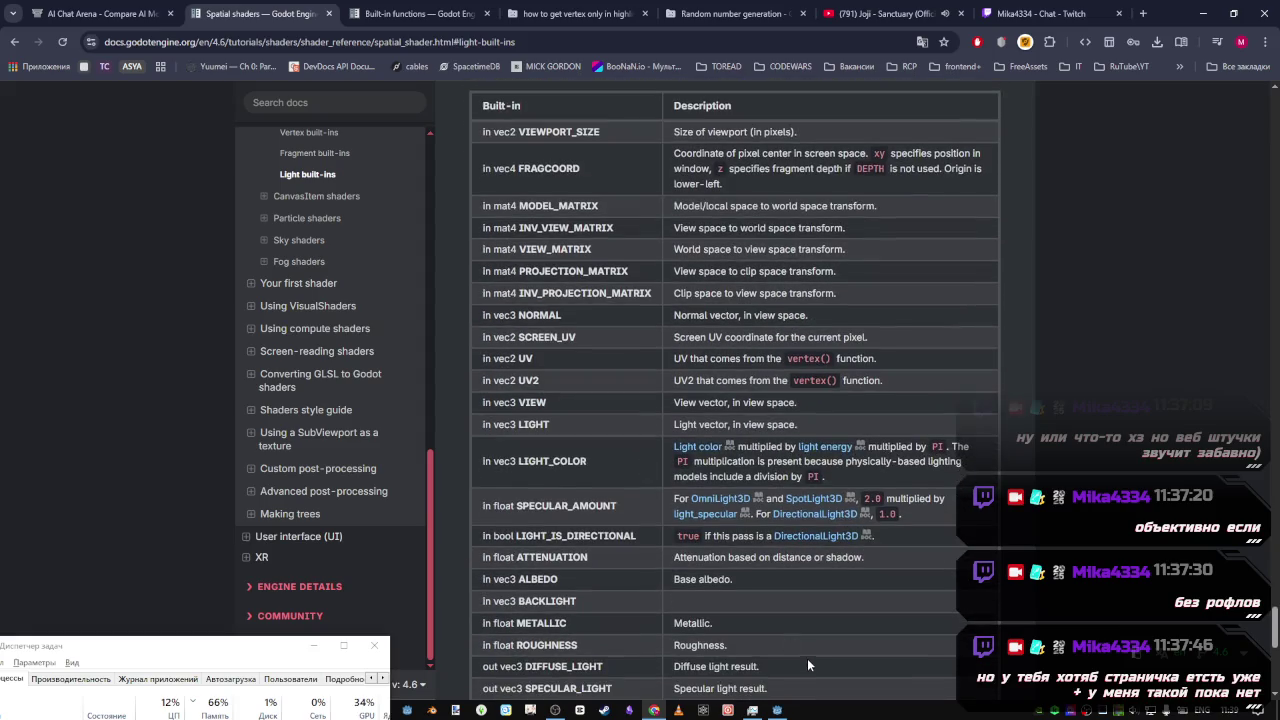
{"action": "left_click", "coordinate": [790, 711]}
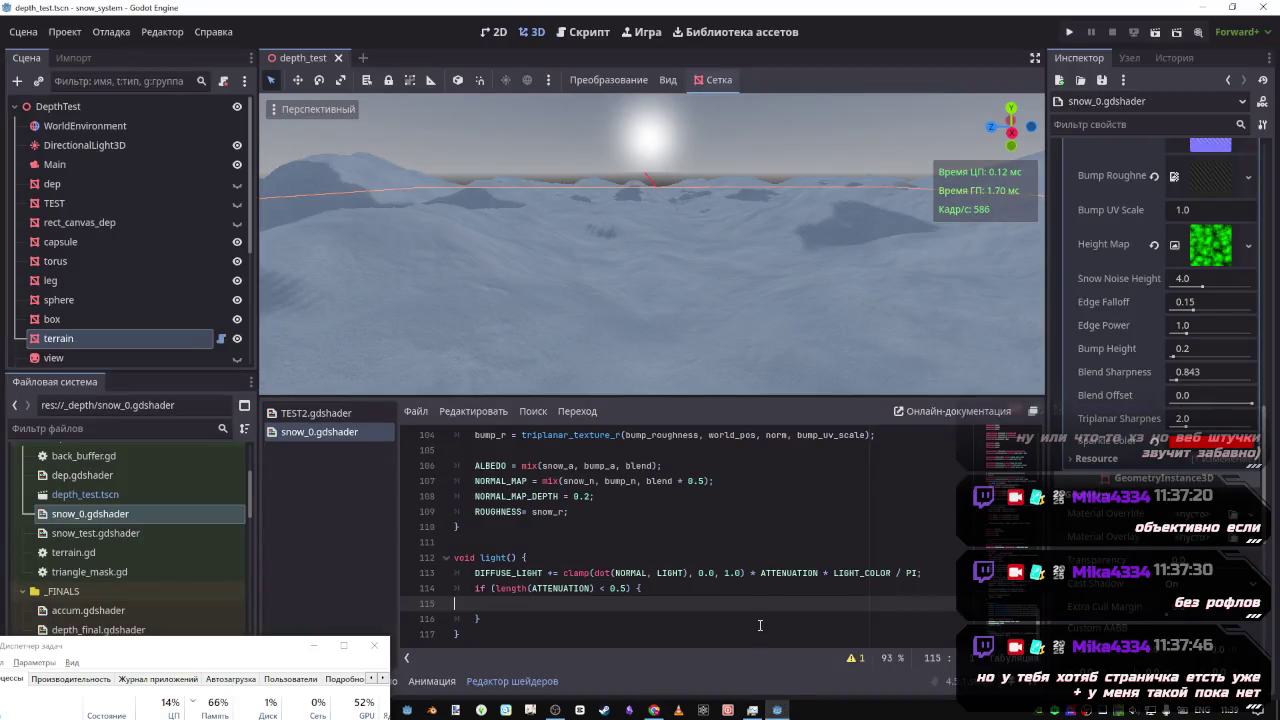
{"action": "key", "text": "Tab"}
{"action": "key", "text": "Tab"}
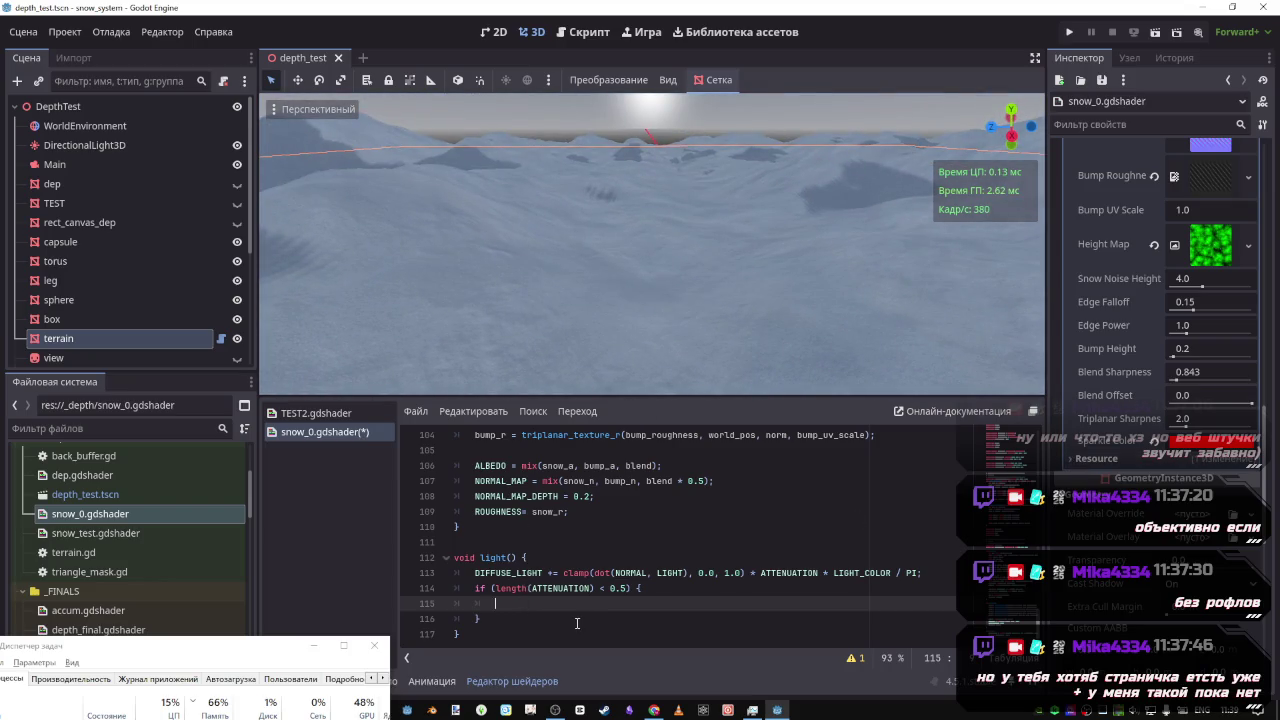
{"action": "type", "text": "LIGHT"}
{"action": "key", "text": "Down"}
{"action": "key", "text": "Return"}
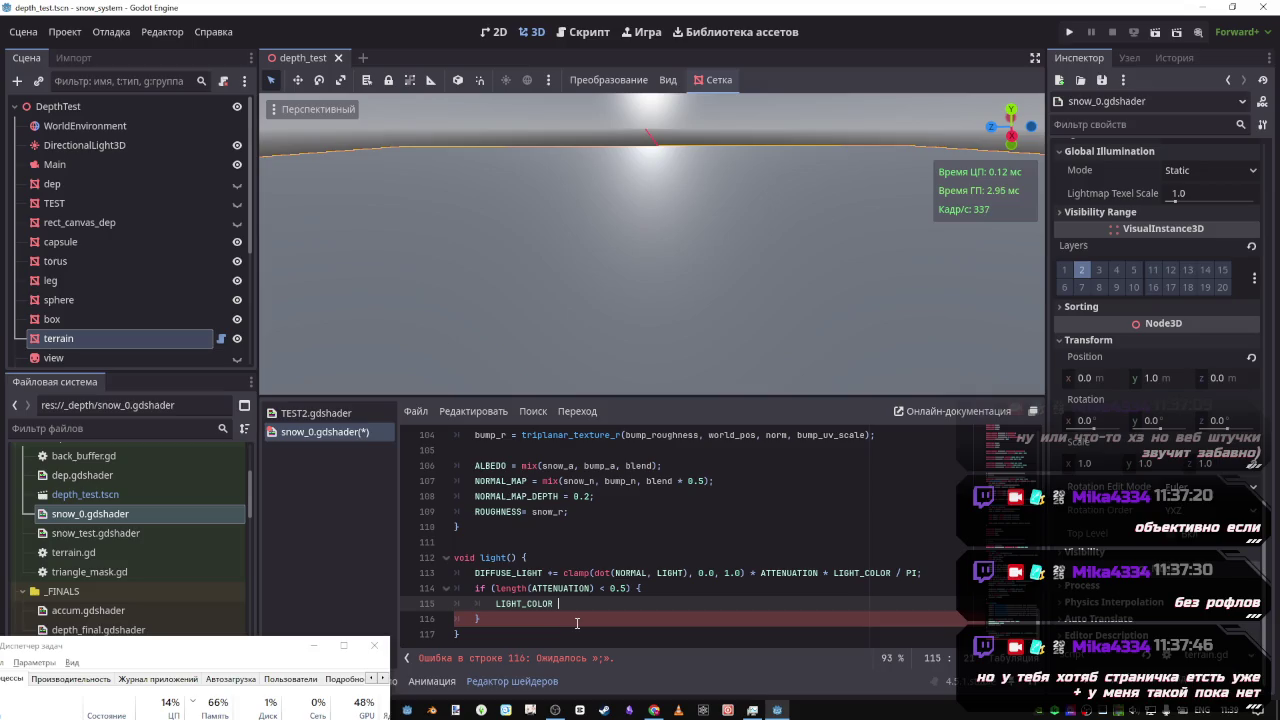
{"action": "key", "text": "BackSpace"}
{"action": "key", "text": "BackSpace"}
{"action": "key", "text": "BackSpace"}
{"action": "type", "text": "IGHT-_VE"}
{"action": "key", "text": "BackSpace"}
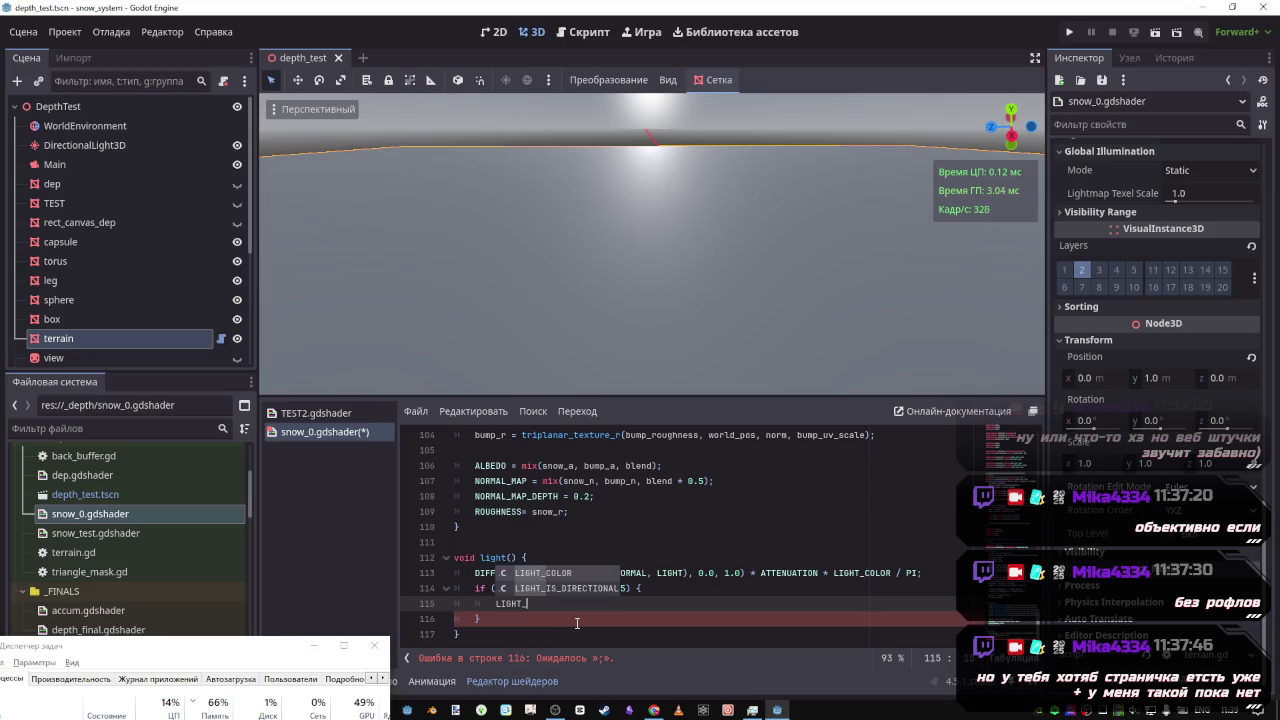
{"action": "key", "text": "BackSpace"}
{"action": "key", "text": "BackSpace"}
{"action": "key", "text": "BackSpace"}
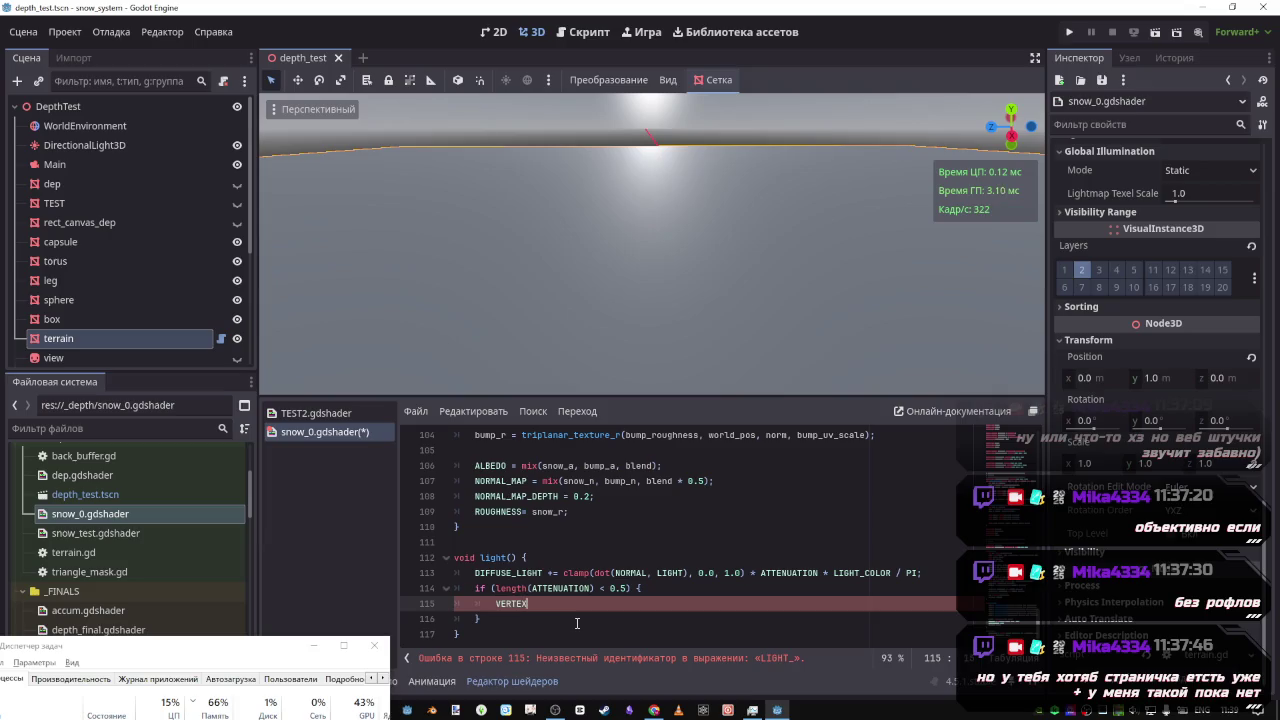
{"action": "type", "text": "."}
{"action": "key", "text": "BackSpace"}
{"action": "key", "text": "BackSpace"}
{"action": "key", "text": "BackSpace"}
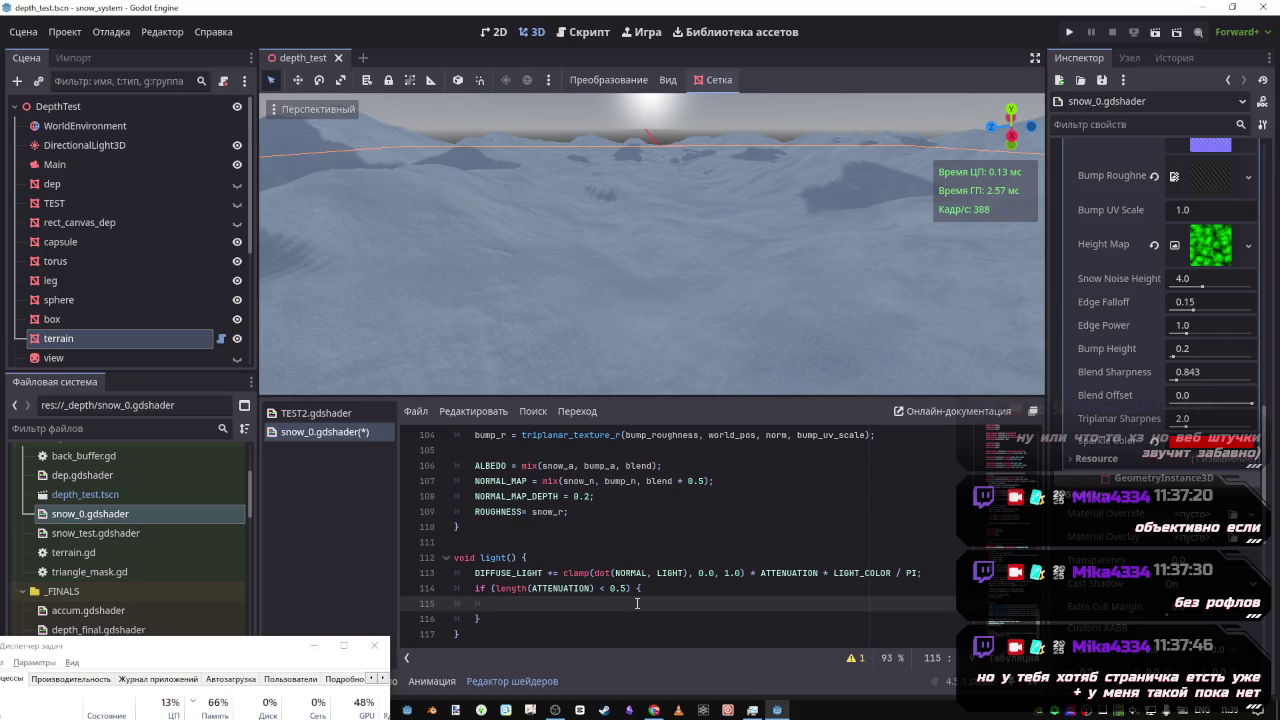
{"action": "left_click", "coordinate": [589, 521]}
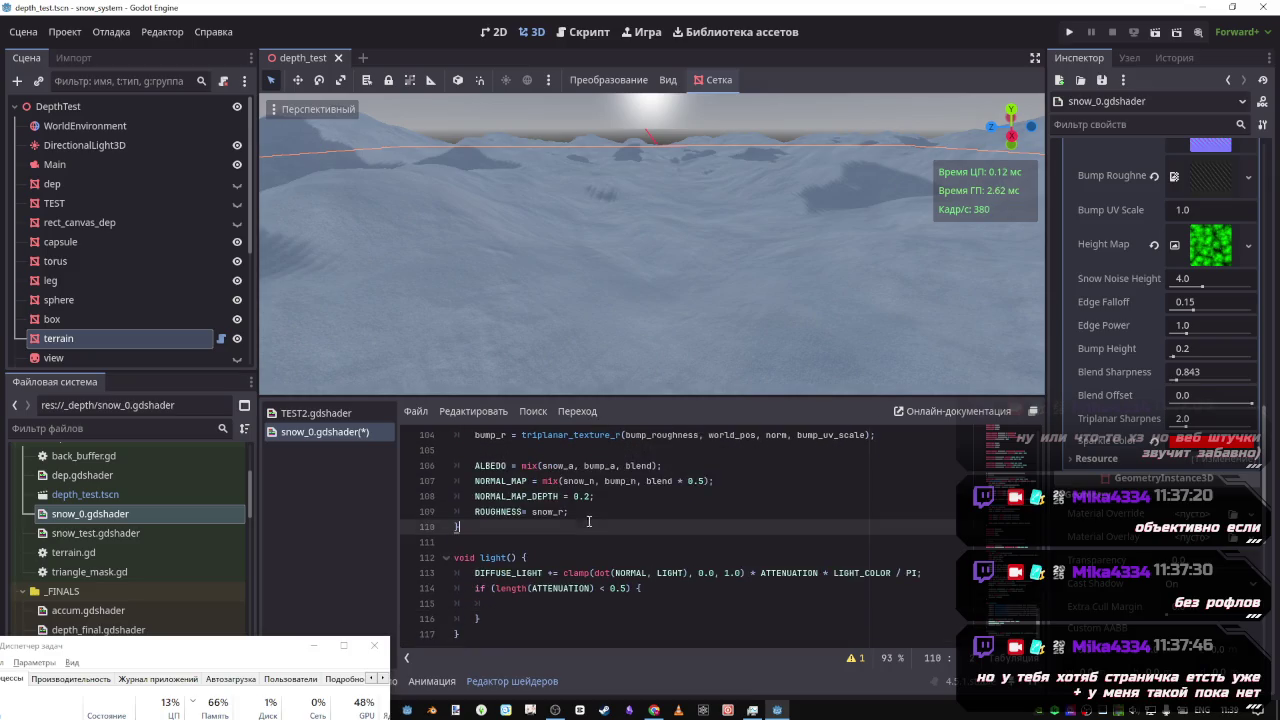
Add a new line at the end of the fragment code starting LIGHT_VERTEX = via autocomplete
{"action": "key", "text": "Return"}
{"action": "type", "text": "VERT"}
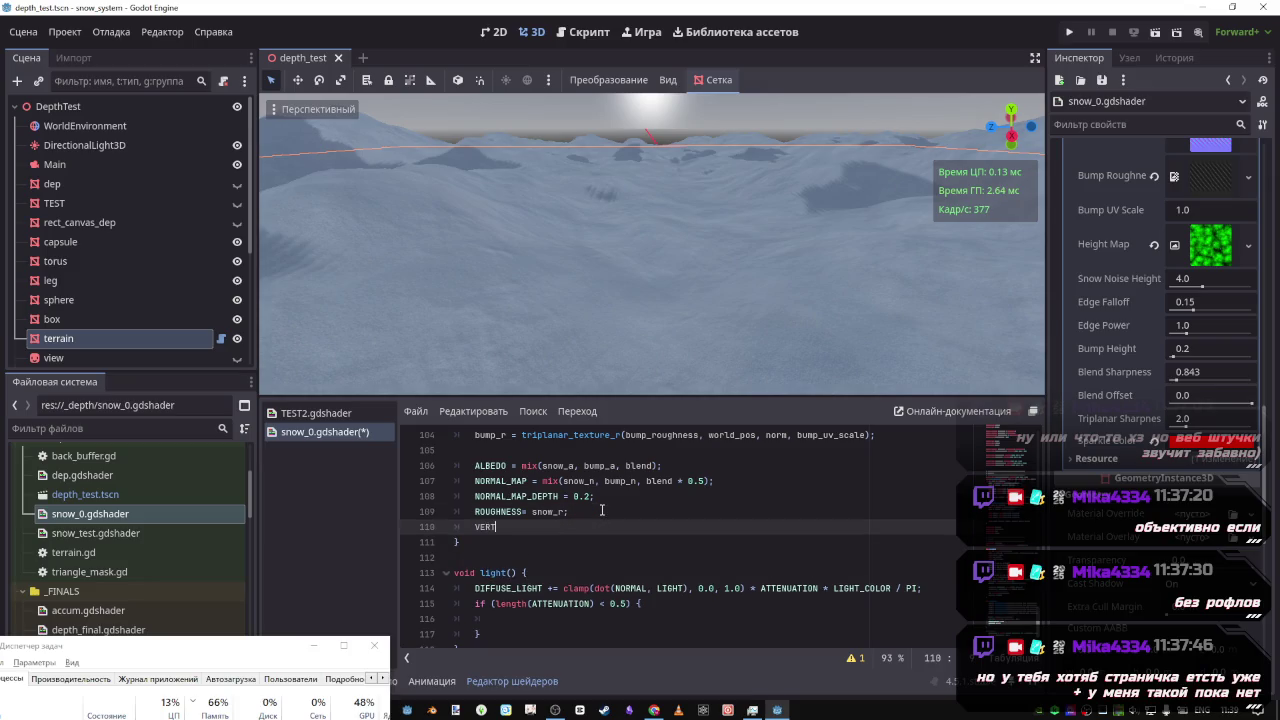
{"action": "type", "text": "EX"}
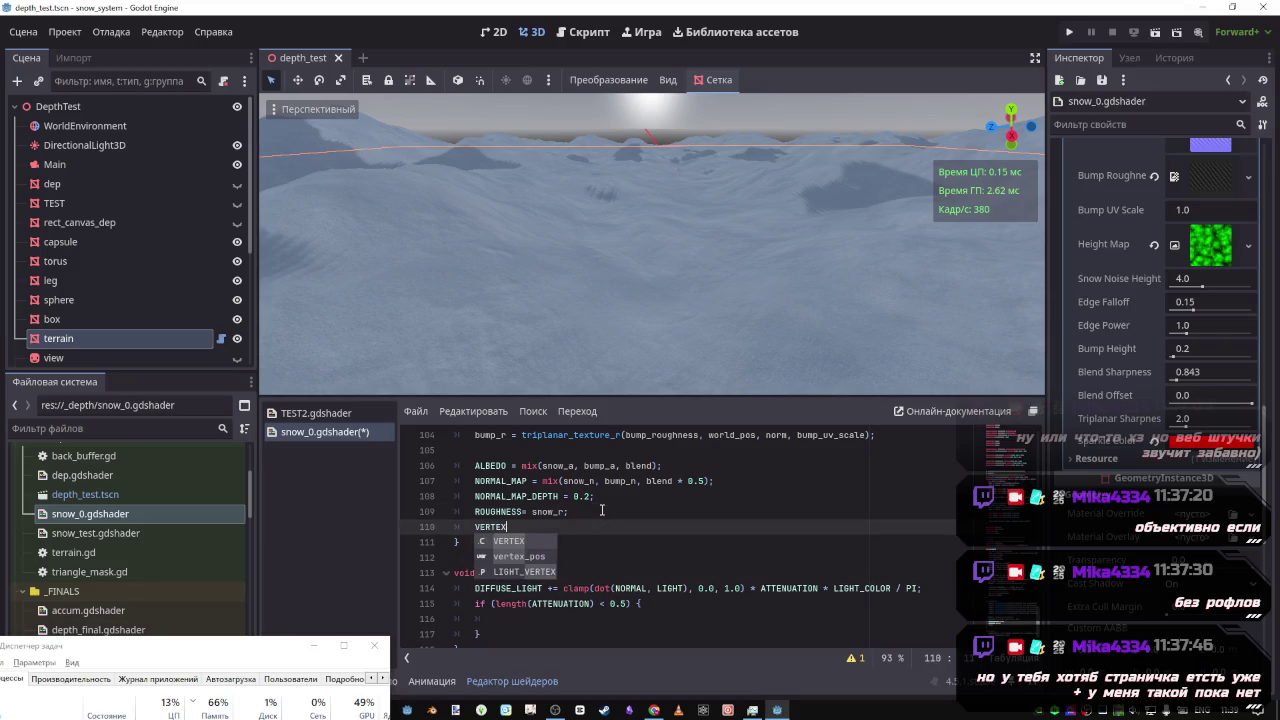
{"action": "key", "text": "Down"}
{"action": "key", "text": "Down"}
{"action": "key", "text": "Return"}
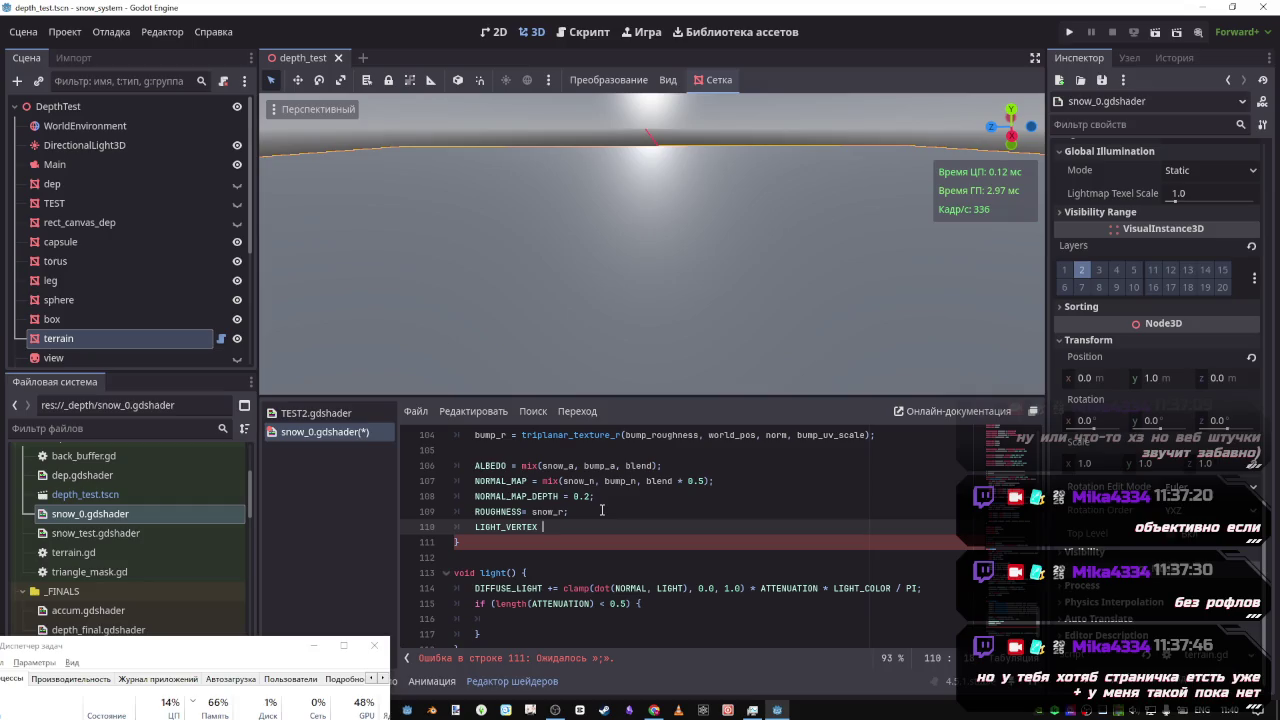
{"action": "type", "text": "="}
Complete line 110 as LIGHT_VERTEX = sparkle_color; and save the shader
{"action": "scroll", "coordinate": [572, 495], "scroll_direction": "up", "scroll_amount": 10}
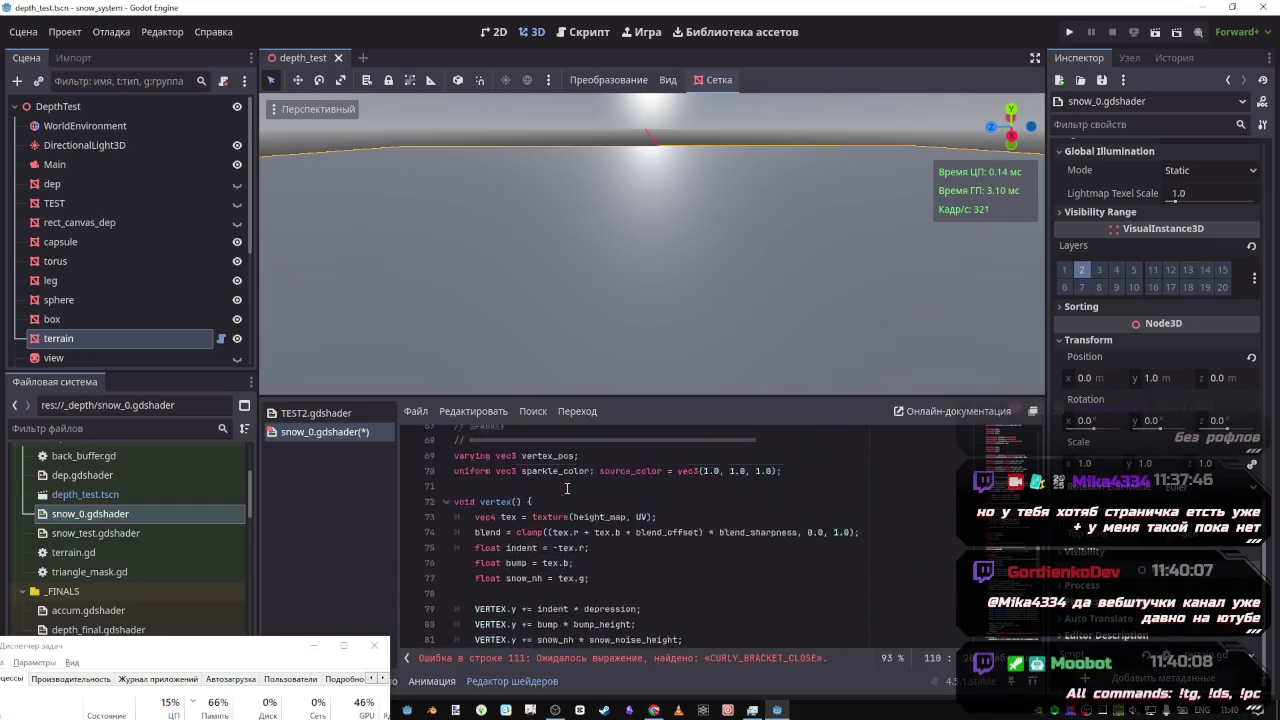
{"action": "scroll", "coordinate": [566, 488], "scroll_direction": "up", "scroll_amount": 13}
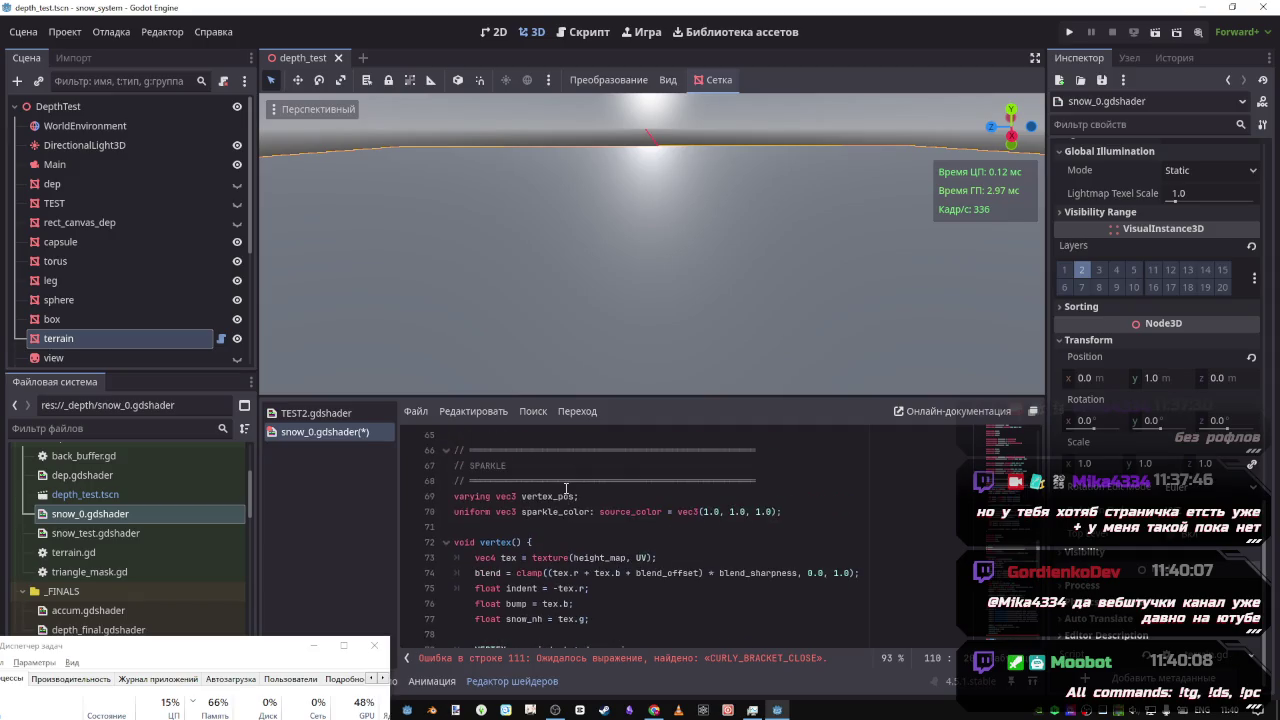
{"action": "scroll", "coordinate": [563, 490], "scroll_direction": "down", "scroll_amount": 5}
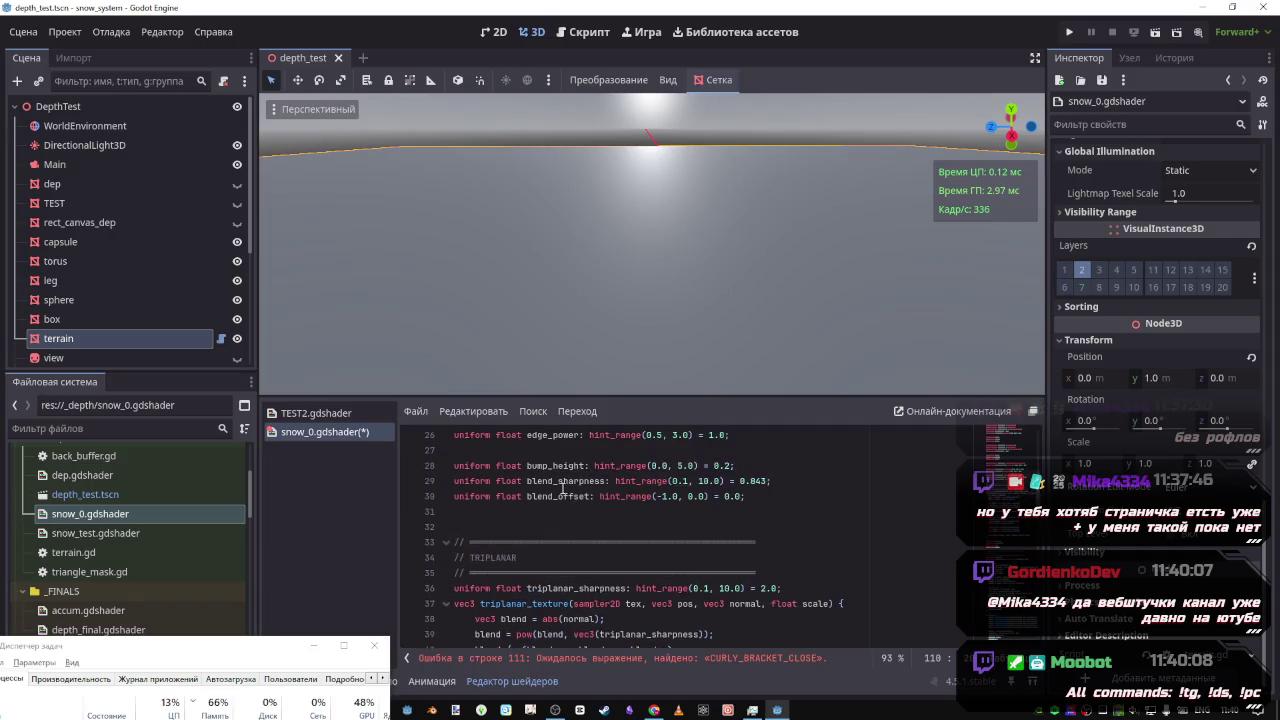
{"action": "scroll", "coordinate": [559, 485], "scroll_direction": "down", "scroll_amount": 4}
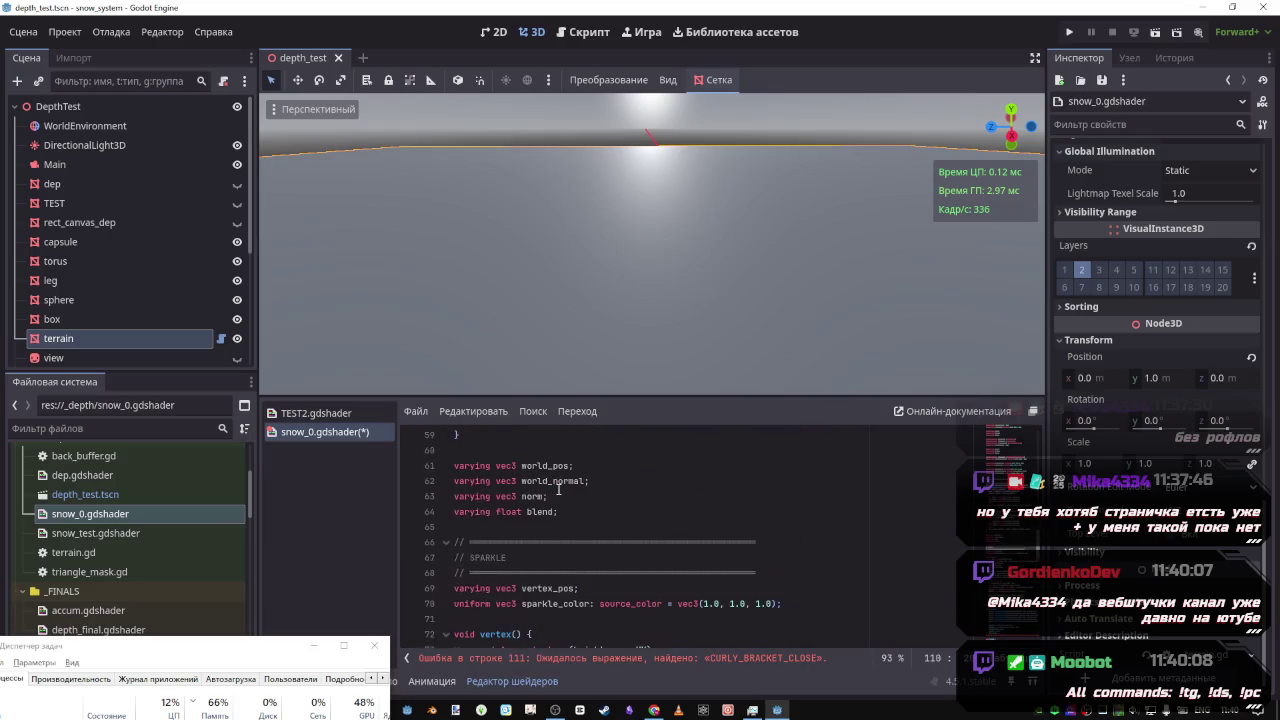
{"action": "scroll", "coordinate": [541, 513], "scroll_direction": "down", "scroll_amount": 2}
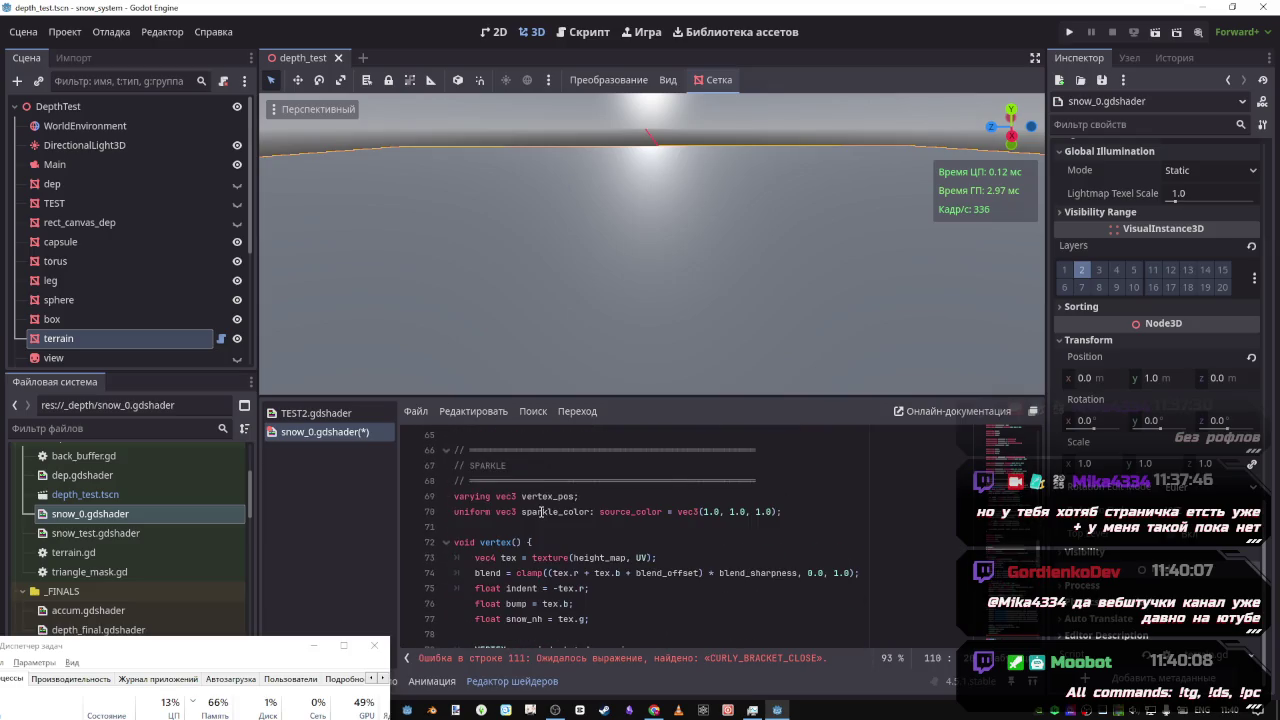
{"action": "left_click", "coordinate": [540, 511]}
{"action": "scroll", "coordinate": [541, 513], "scroll_direction": "down", "scroll_amount": 12}
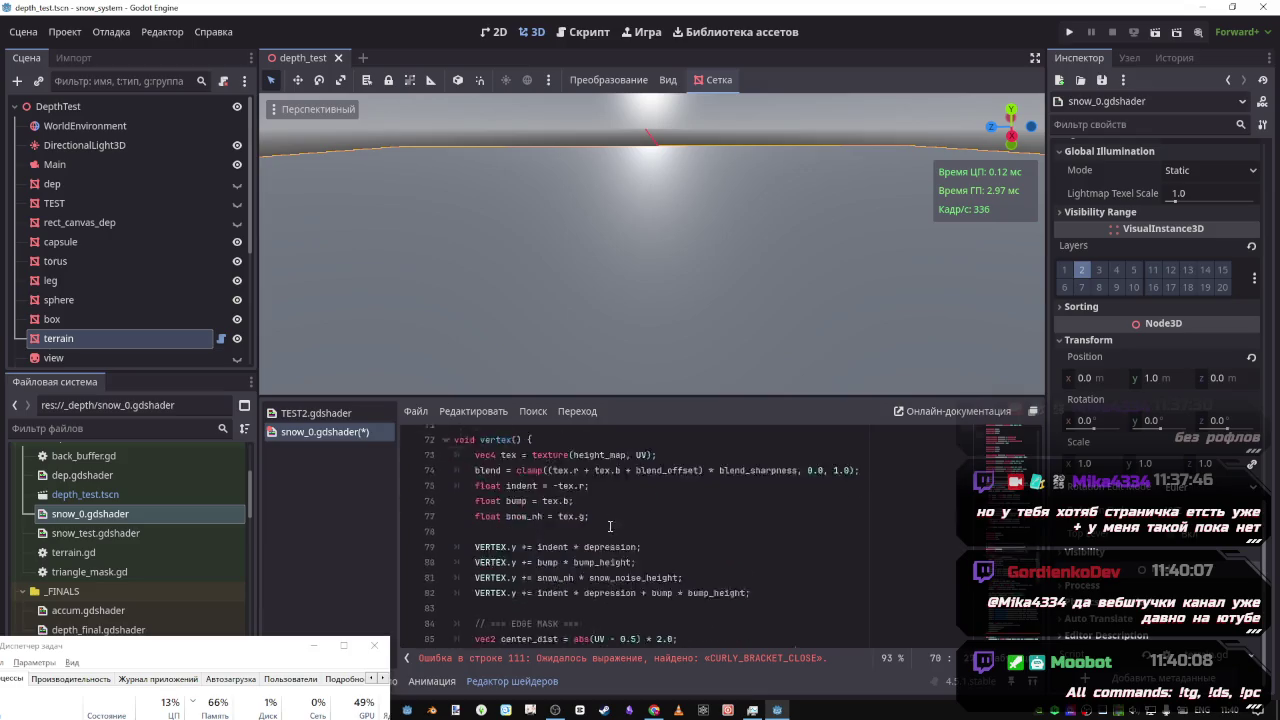
{"action": "scroll", "coordinate": [603, 519], "scroll_direction": "down", "scroll_amount": 1}
{"action": "left_click", "coordinate": [579, 513]}
{"action": "type", "text": "("}
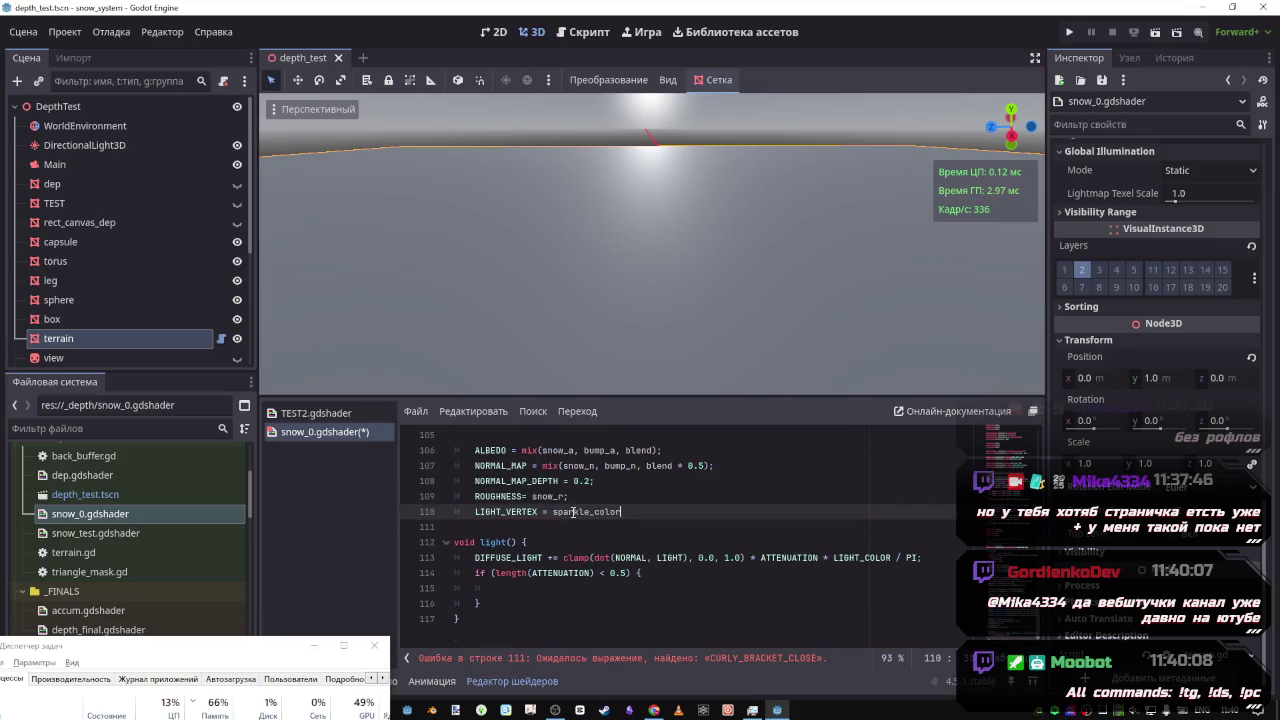
{"action": "key", "text": "BackSpace"}
{"action": "type", "text": "sparkle_color"}
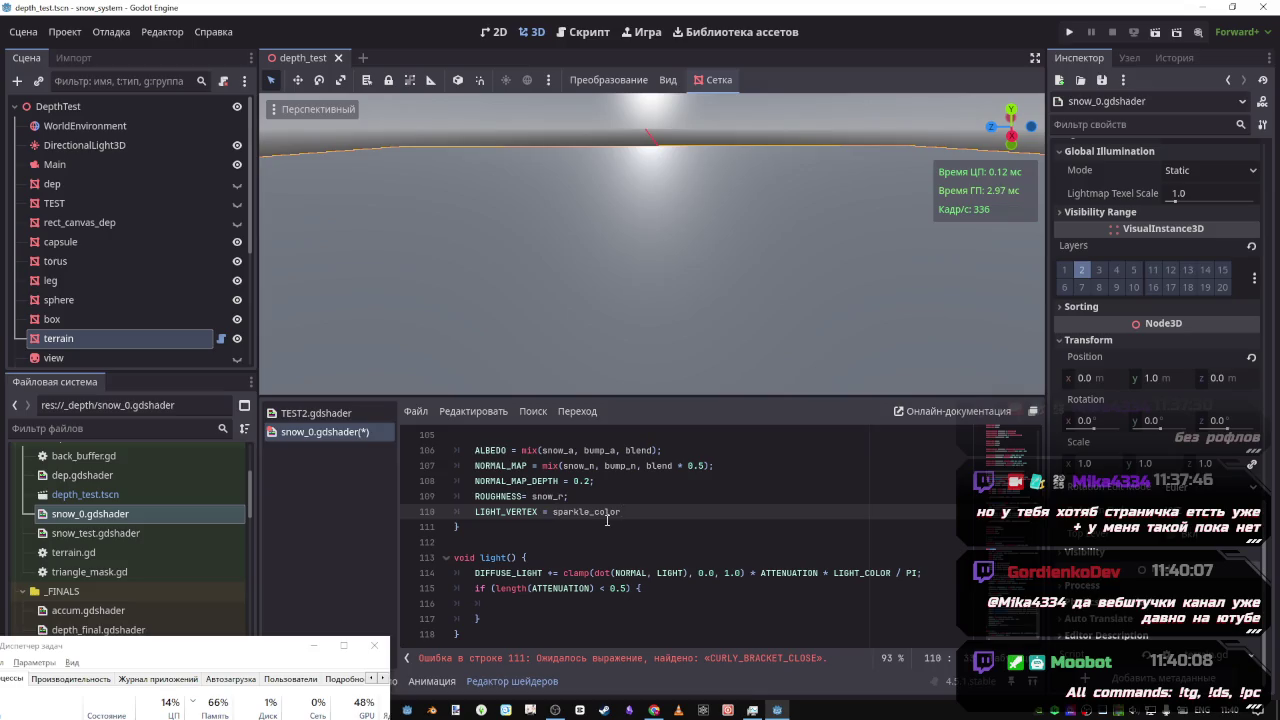
{"action": "type", "text": ";"}
{"action": "key", "text": "ctrl+s"}
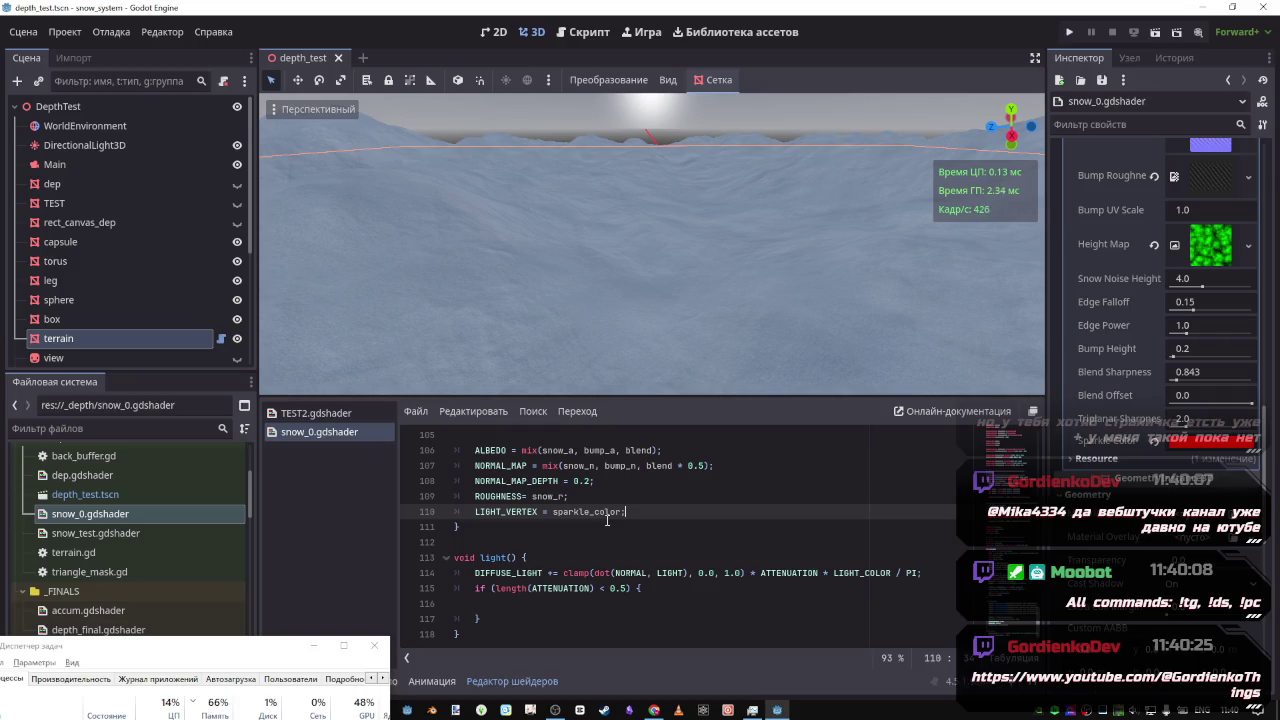
Orbit over the re-rendered snow terrain and switch to the browser
{"action": "scroll", "coordinate": [652, 244], "scroll_direction": "up", "scroll_amount": 5}
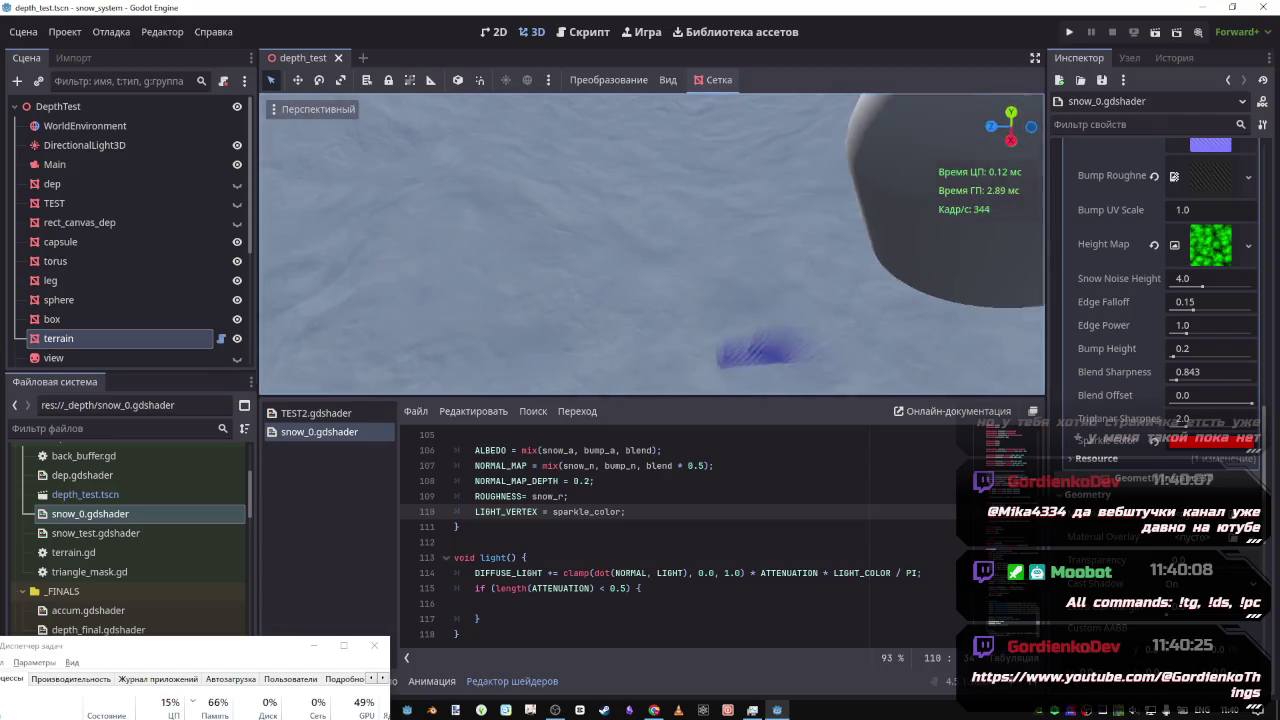
{"action": "left_click_drag", "start_coordinate": [652, 244], "coordinate": [651, 301]}
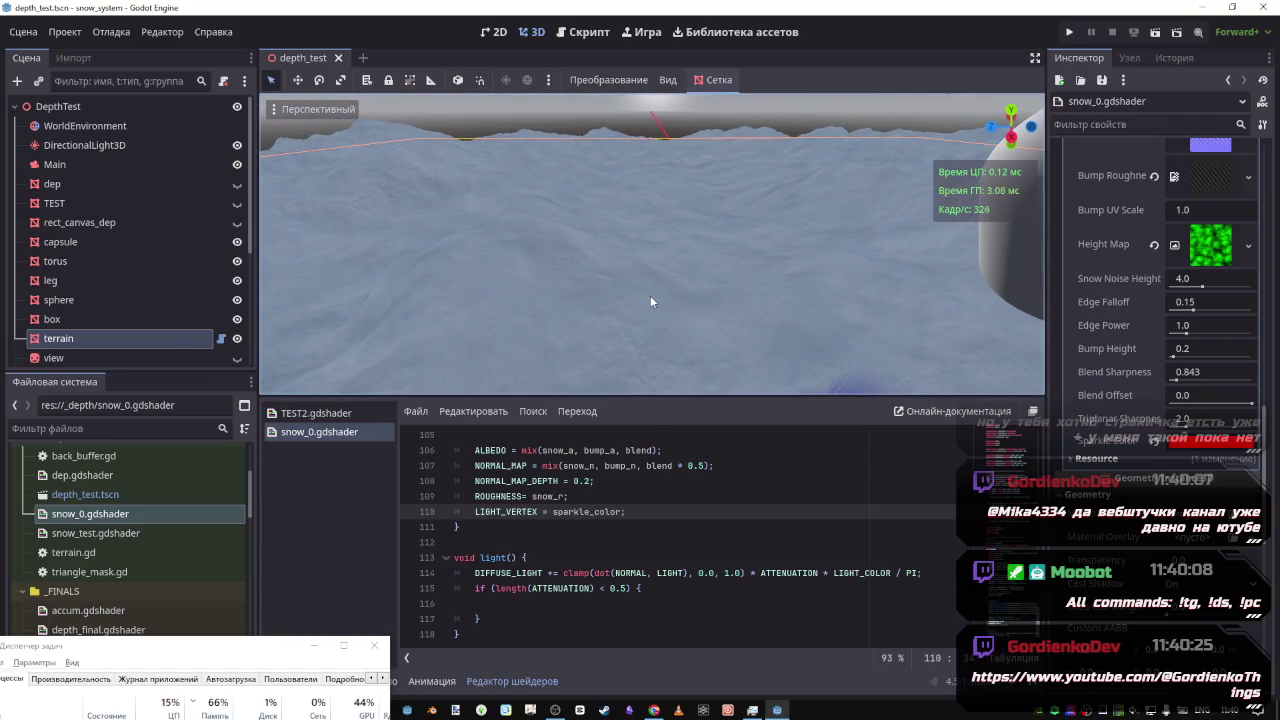
{"action": "key", "text": "alt+Tab"}
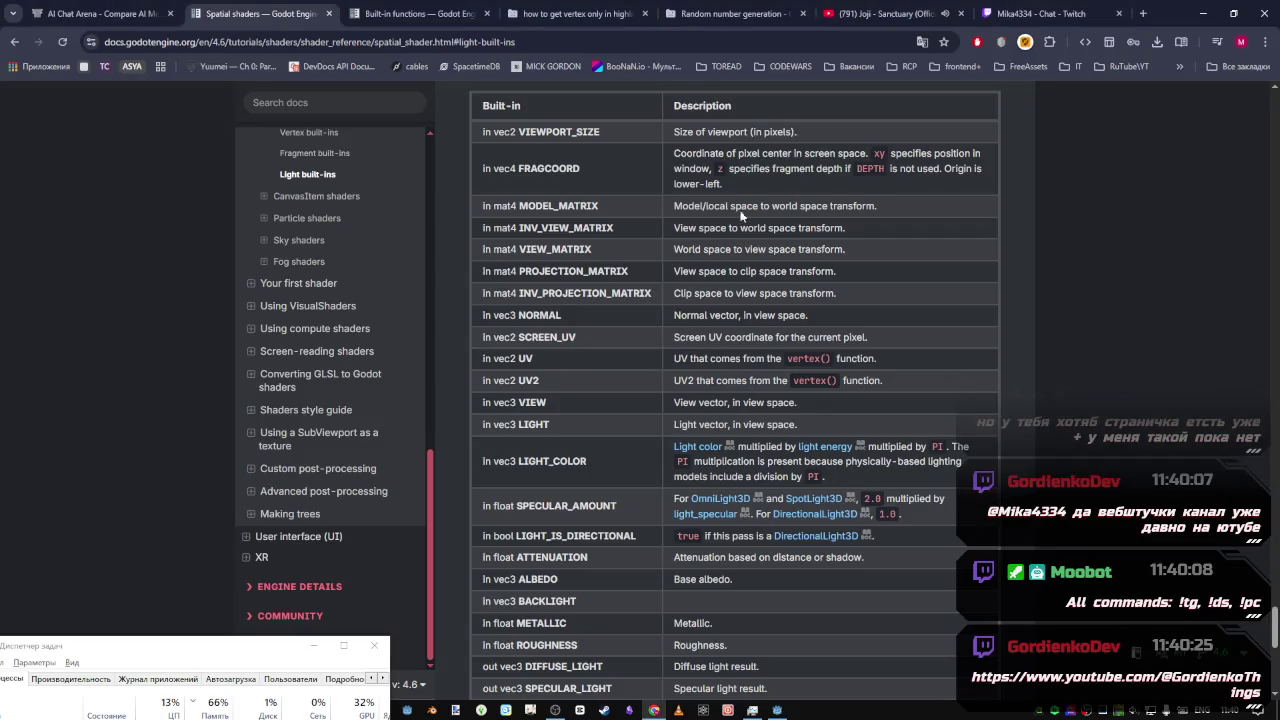
Open the ВебШтучки YouTube channel link from the Twitch chat in a new tab and switch to it
{"action": "left_click", "coordinate": [1040, 13]}
{"action": "middle_click", "coordinate": [180, 624]}
{"action": "left_click_drag", "start_coordinate": [268, 655], "coordinate": [268, 613]}
{"action": "left_click", "coordinate": [491, 653]}
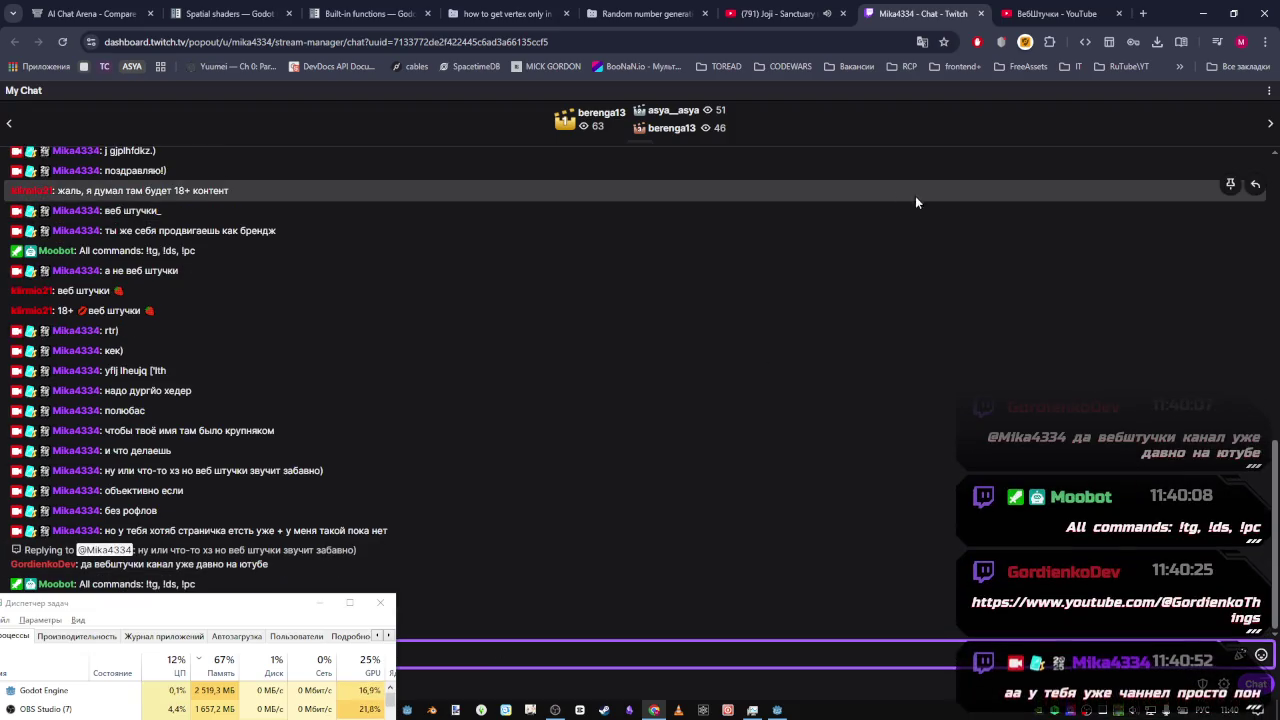
{"action": "key", "text": "ctrl+Tab"}
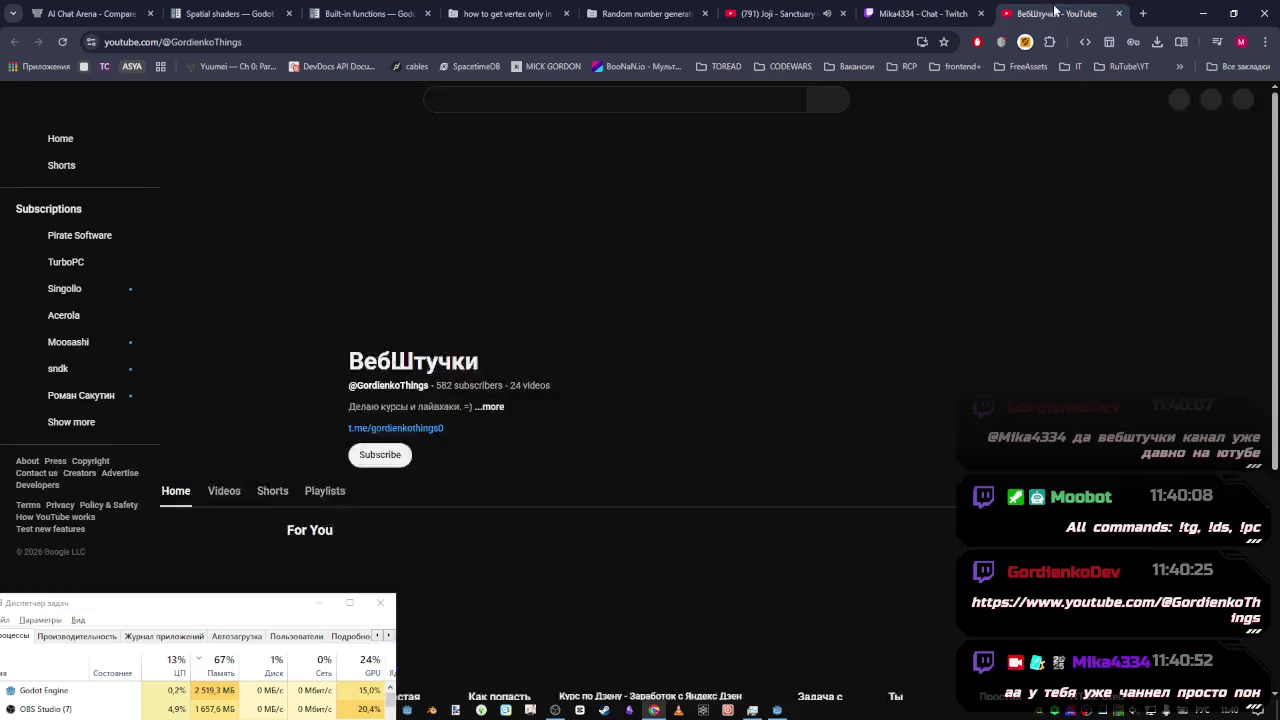
Browse the channel's Shorts sorted by popularity and open the most popular one
{"action": "scroll", "coordinate": [763, 340], "scroll_direction": "down", "scroll_amount": 2}
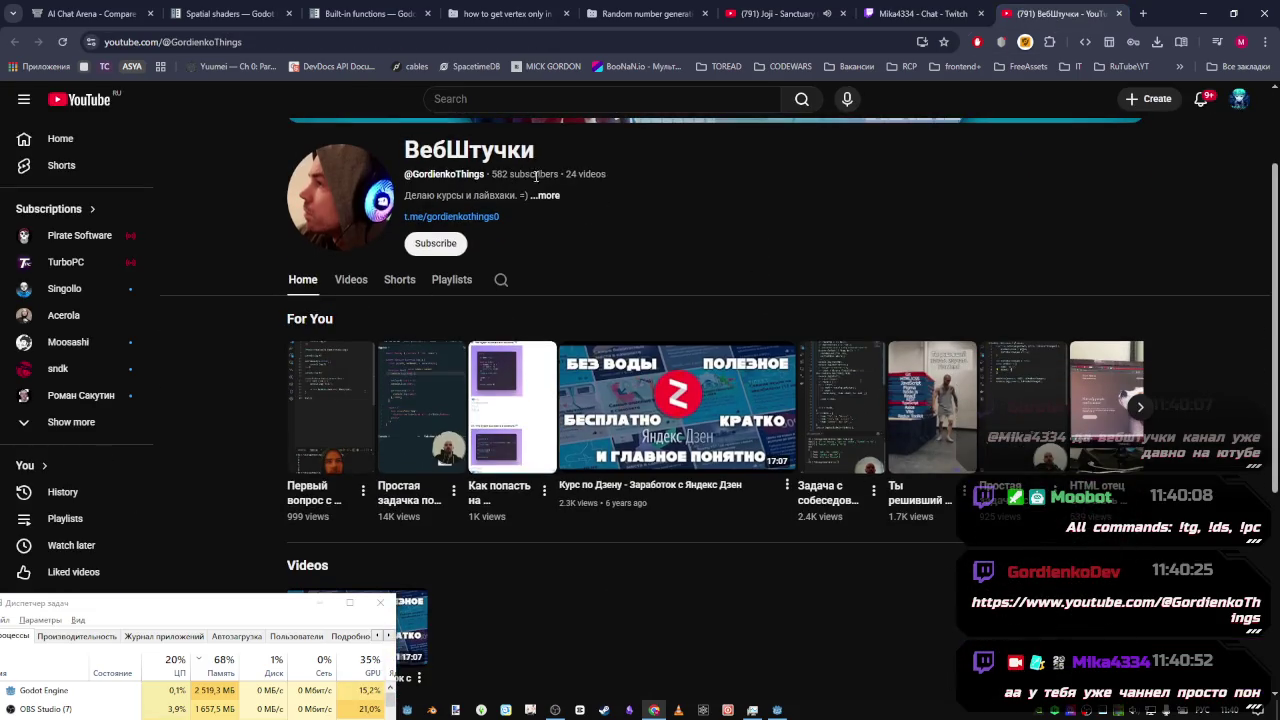
{"action": "scroll", "coordinate": [535, 268], "scroll_direction": "down", "scroll_amount": 2}
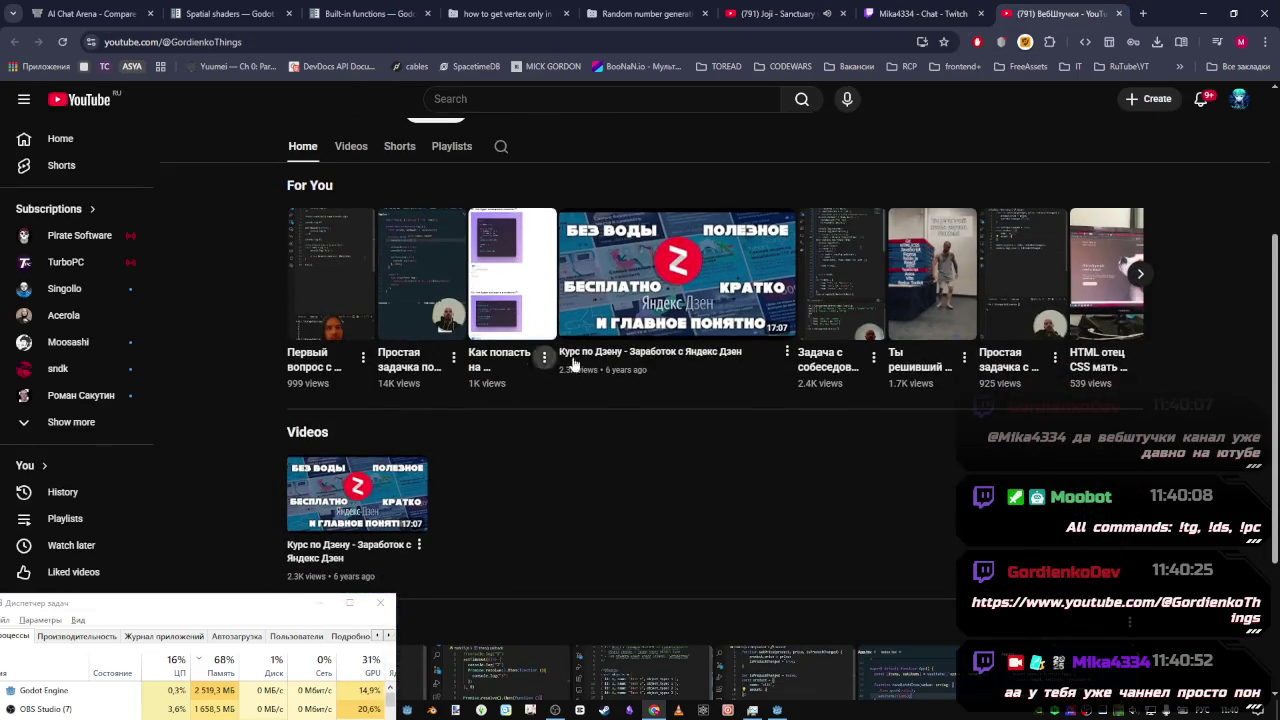
{"action": "scroll", "coordinate": [560, 380], "scroll_direction": "down", "scroll_amount": 3}
{"action": "scroll", "coordinate": [437, 366], "scroll_direction": "down", "scroll_amount": 1}
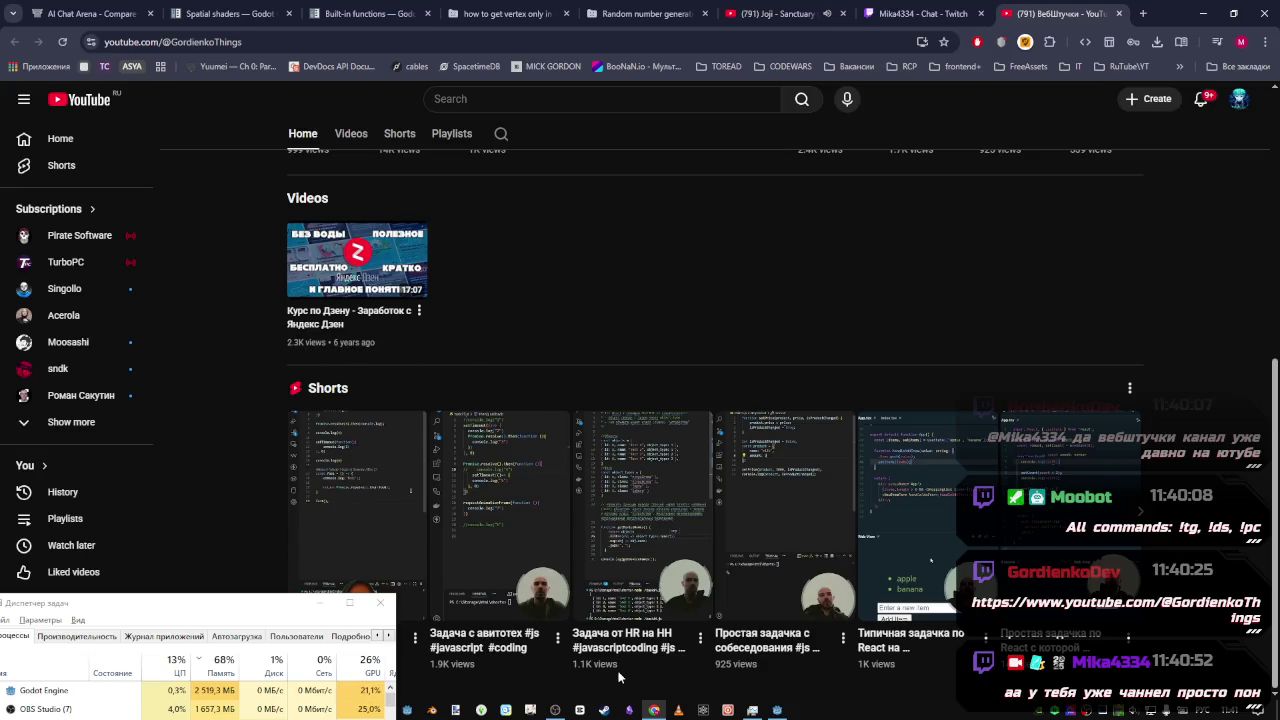
{"action": "scroll", "coordinate": [800, 530], "scroll_direction": "up", "scroll_amount": 4}
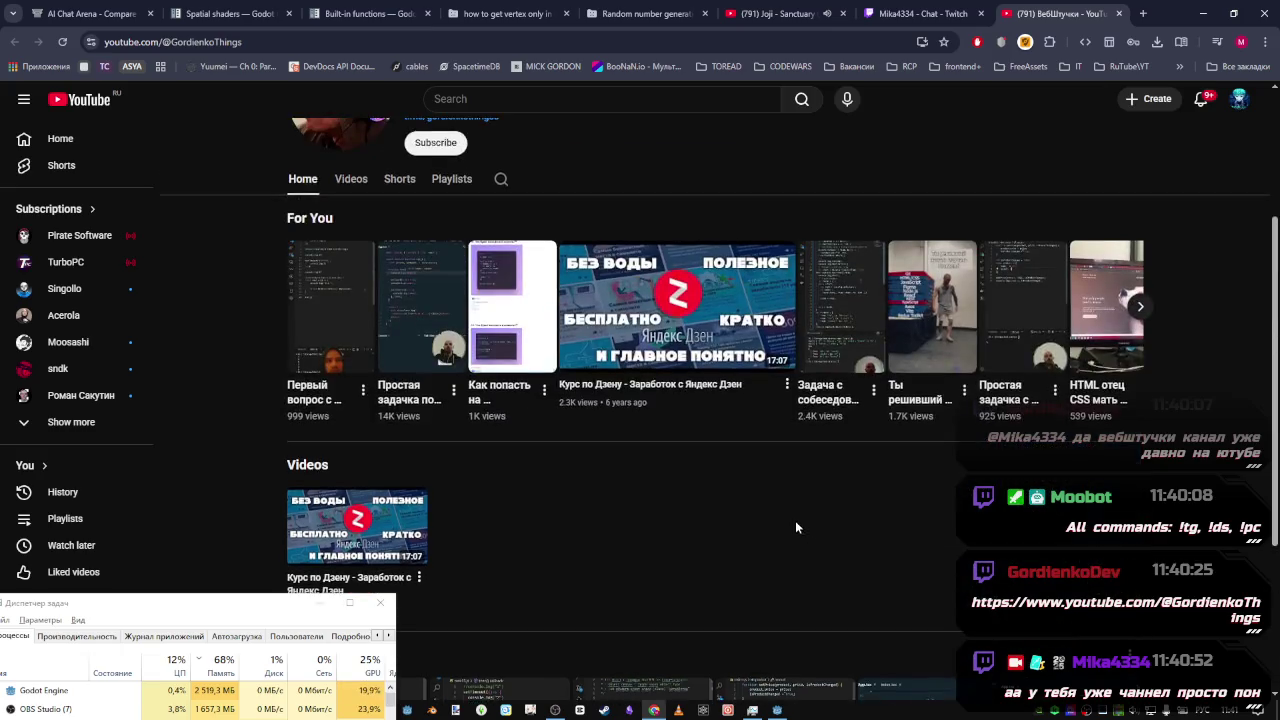
{"action": "left_click", "coordinate": [351, 245]}
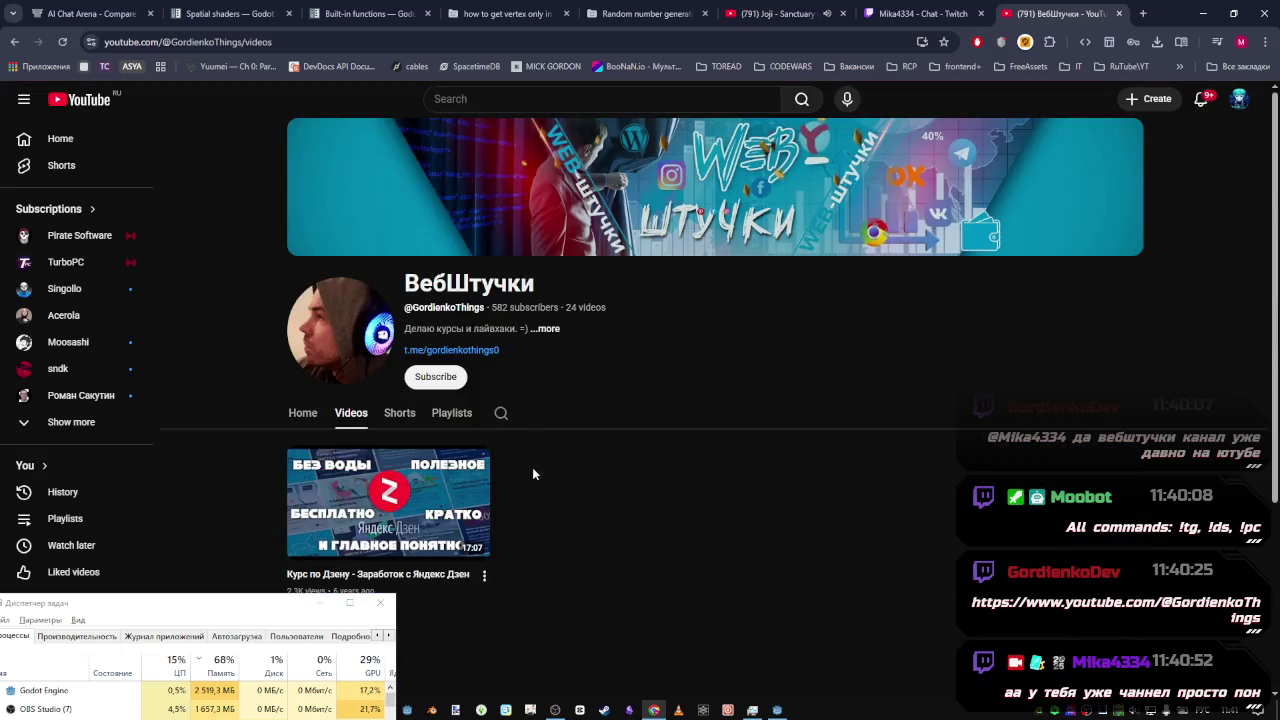
{"action": "scroll", "coordinate": [381, 381], "scroll_direction": "down", "scroll_amount": 2}
{"action": "left_click", "coordinate": [397, 215]}
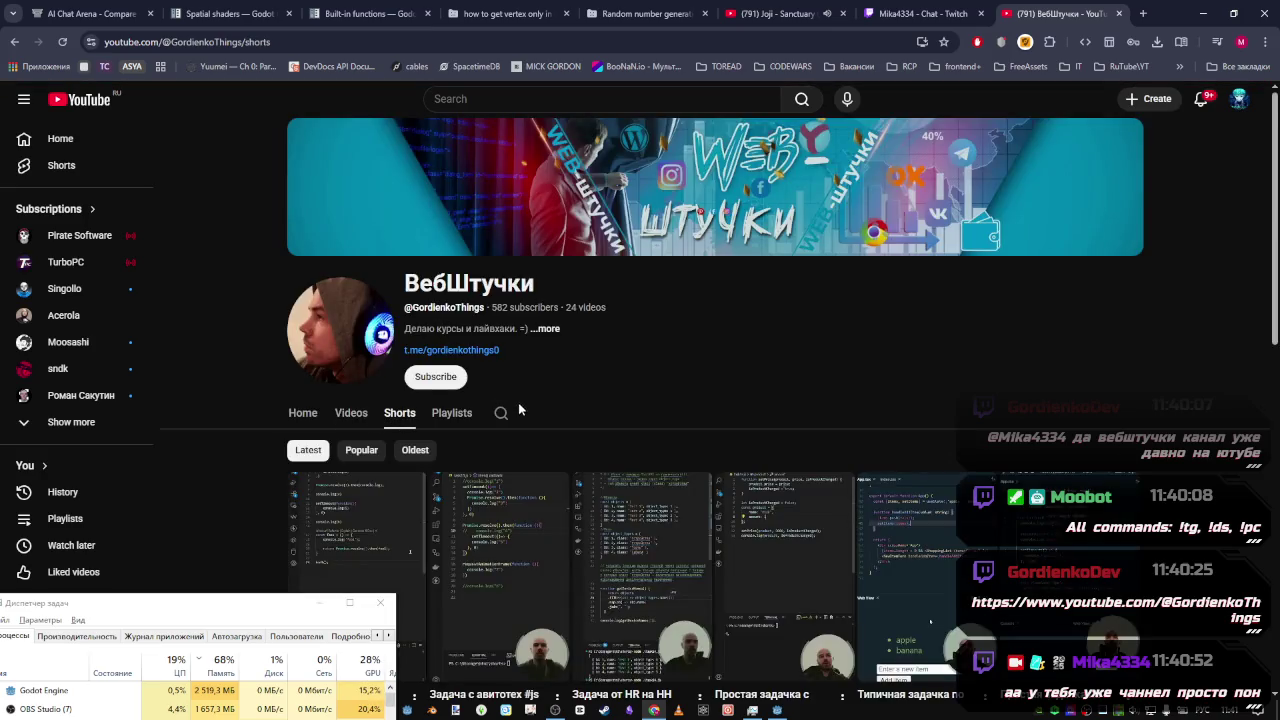
{"action": "scroll", "coordinate": [326, 341], "scroll_direction": "down", "scroll_amount": 3}
{"action": "left_click", "coordinate": [361, 183]}
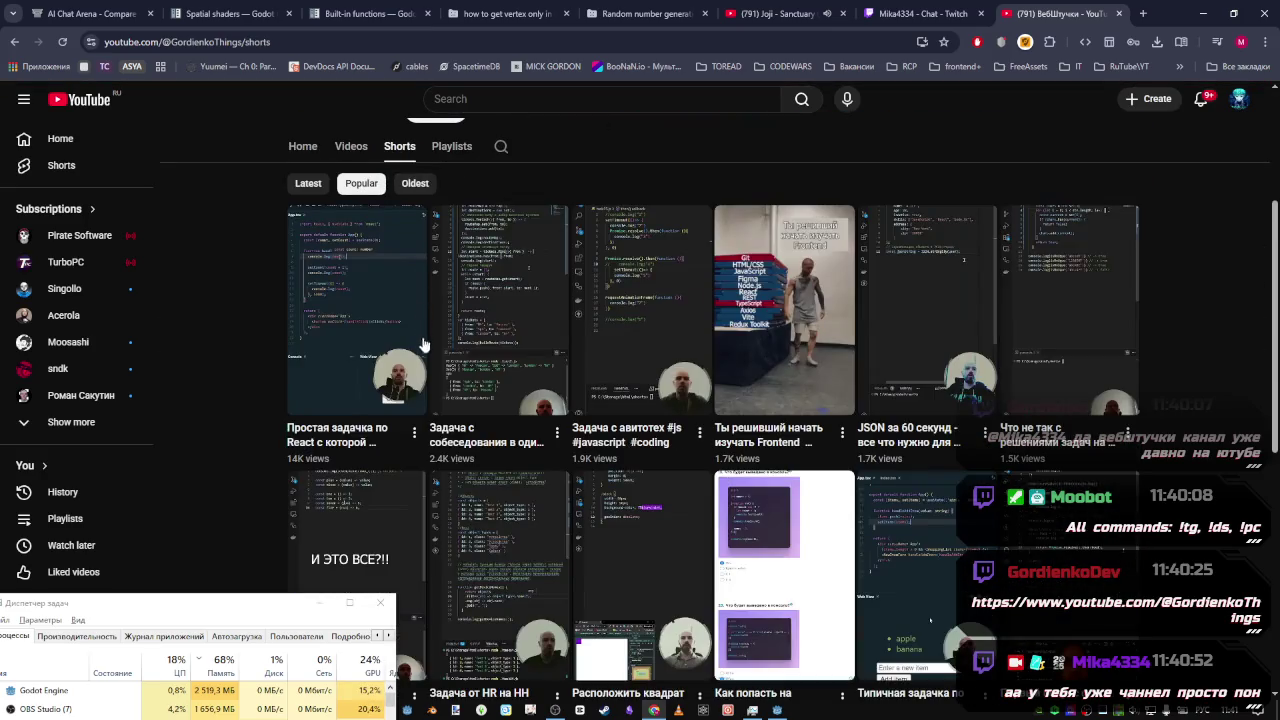
{"action": "left_click", "coordinate": [332, 396]}
Pause the Short and read through its comments and the first comment's replies
{"action": "left_click", "coordinate": [690, 555]}
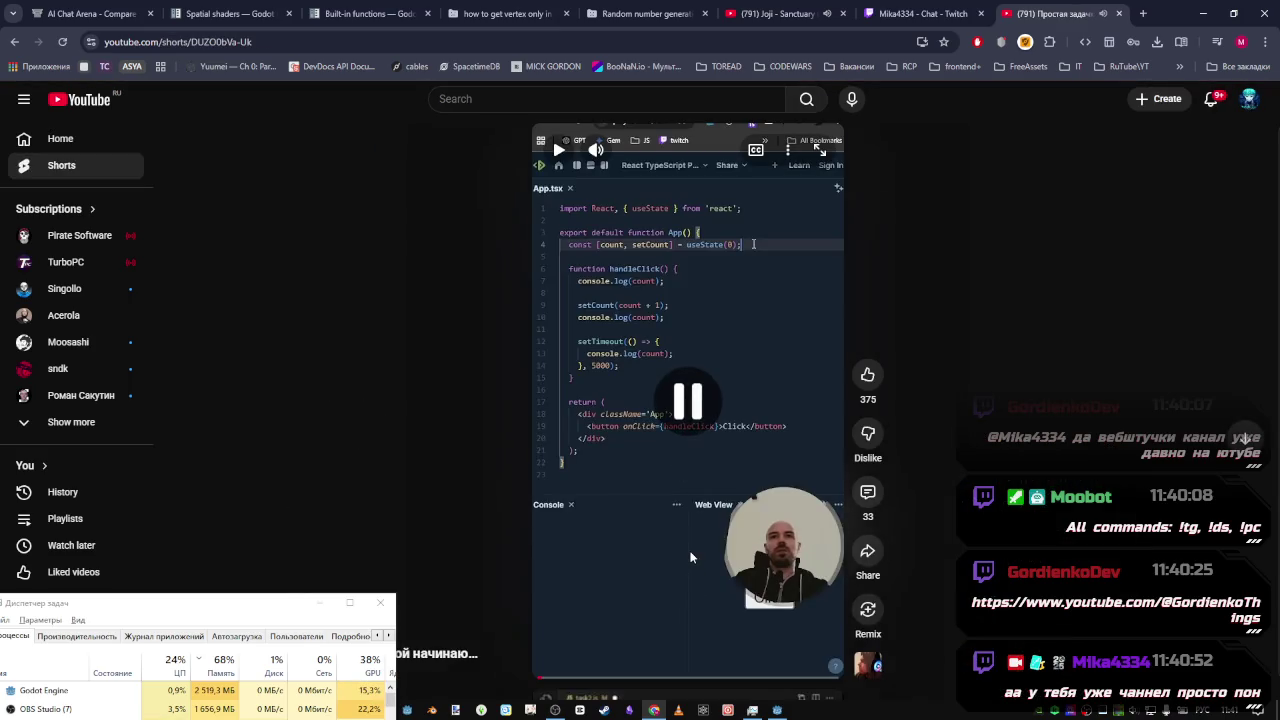
{"action": "left_click", "coordinate": [868, 493]}
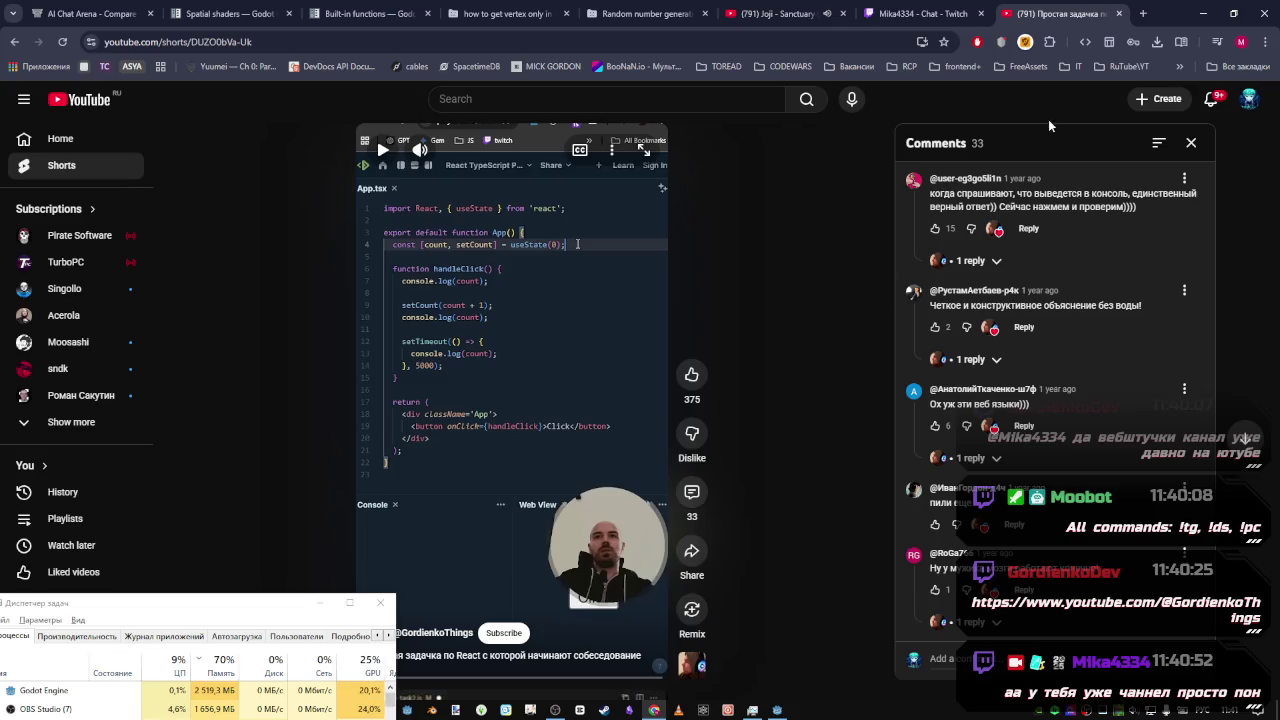
{"action": "left_click", "coordinate": [970, 260]}
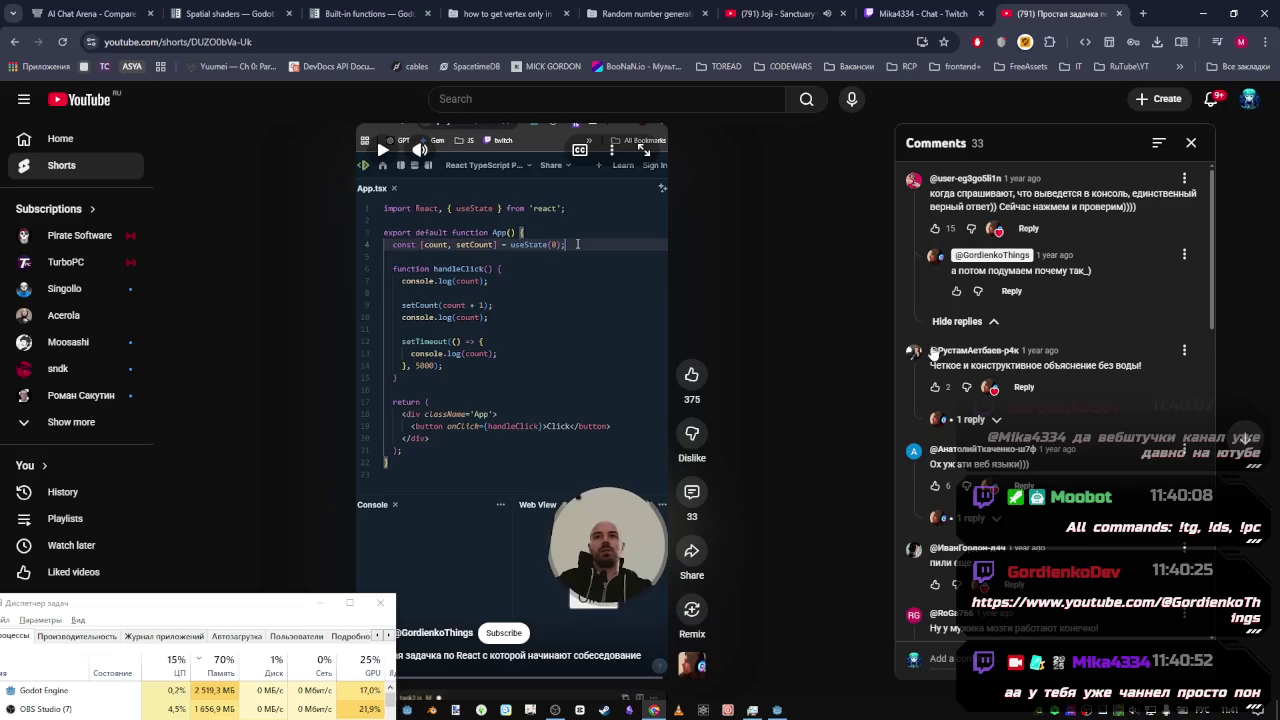
{"action": "scroll", "coordinate": [950, 345], "scroll_direction": "down", "scroll_amount": 1}
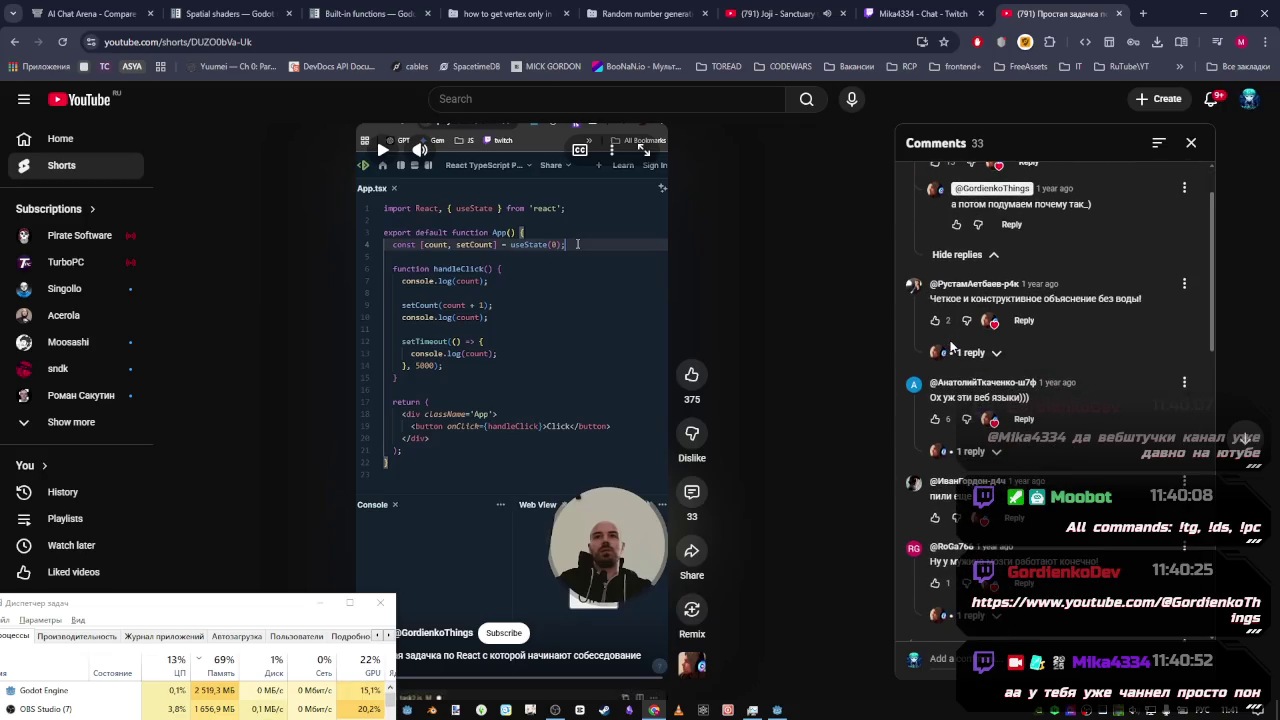
{"action": "scroll", "coordinate": [950, 345], "scroll_direction": "down", "scroll_amount": 3}
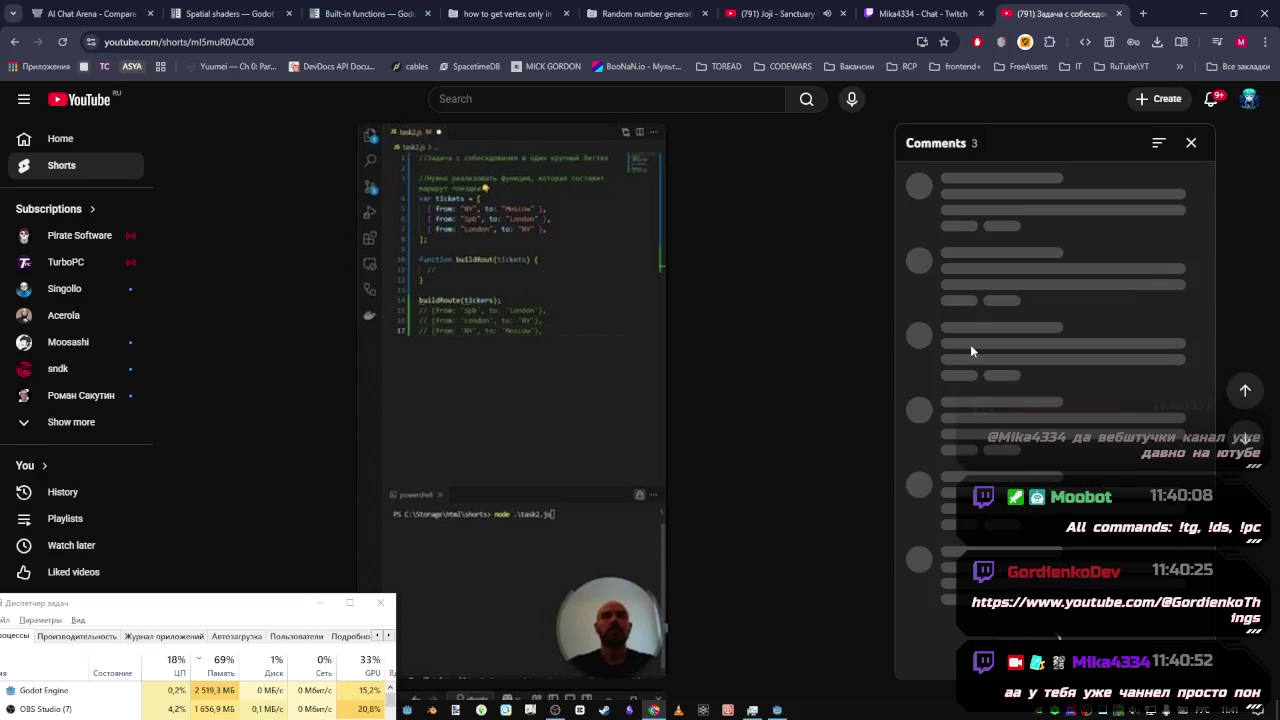
{"action": "scroll", "coordinate": [490, 331], "scroll_direction": "down", "scroll_amount": 1}
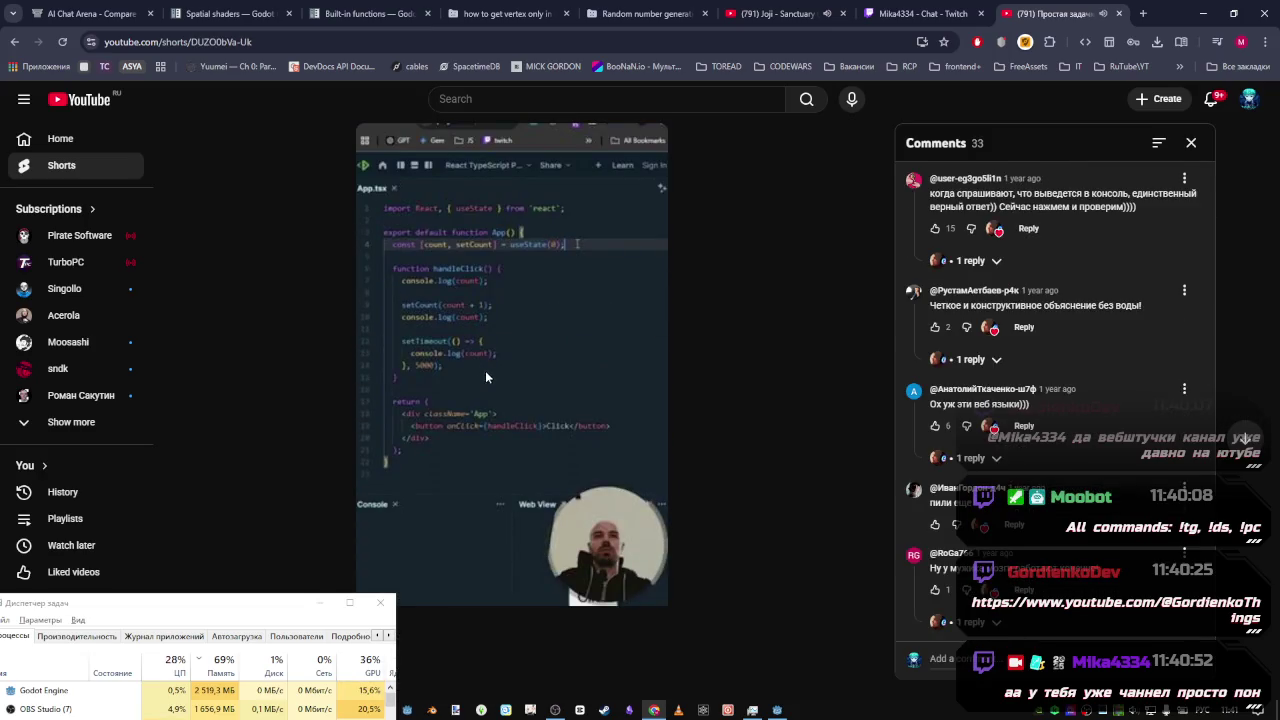
{"action": "left_click", "coordinate": [529, 363]}
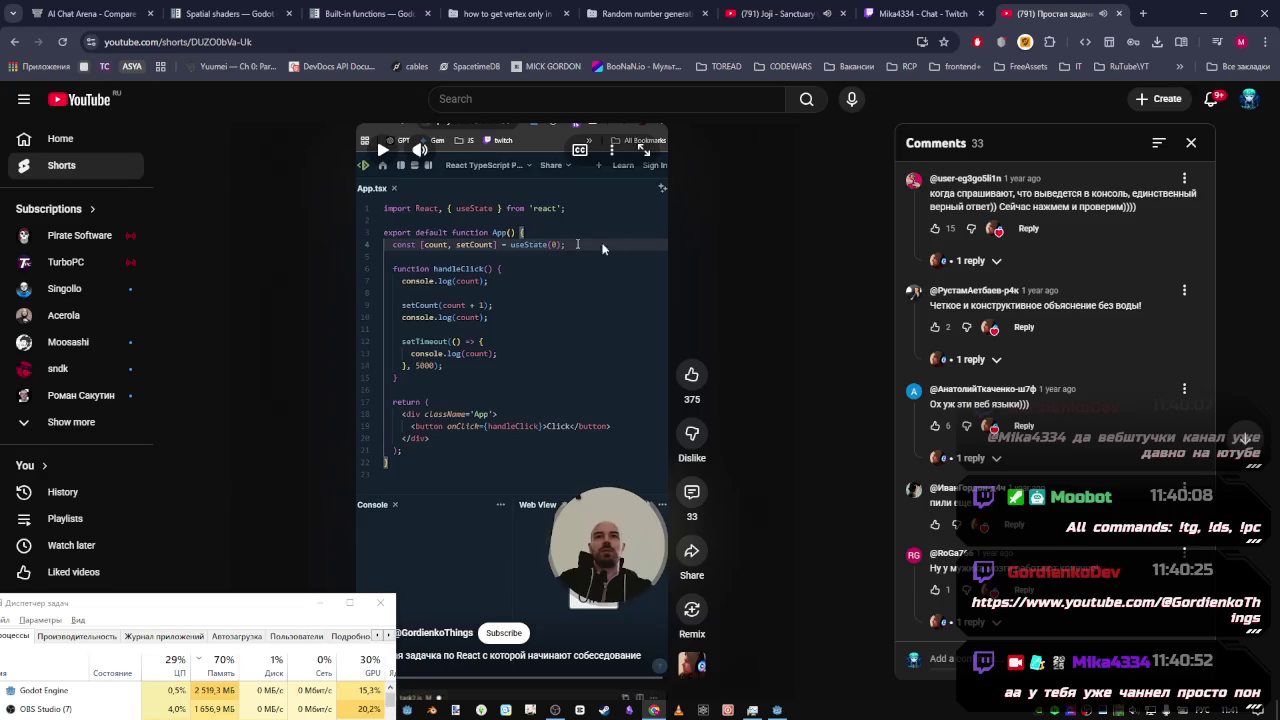
{"action": "scroll", "coordinate": [953, 348], "scroll_direction": "down", "scroll_amount": 2}
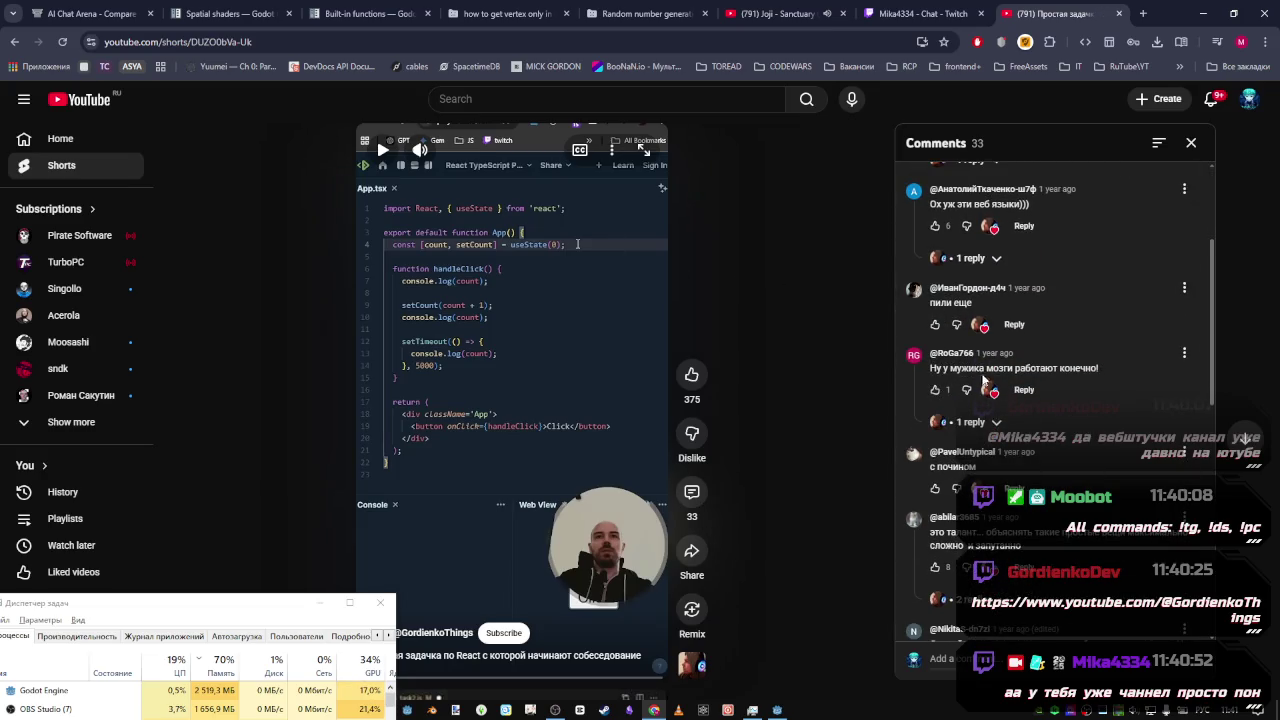
{"action": "scroll", "coordinate": [1003, 384], "scroll_direction": "down", "scroll_amount": 3}
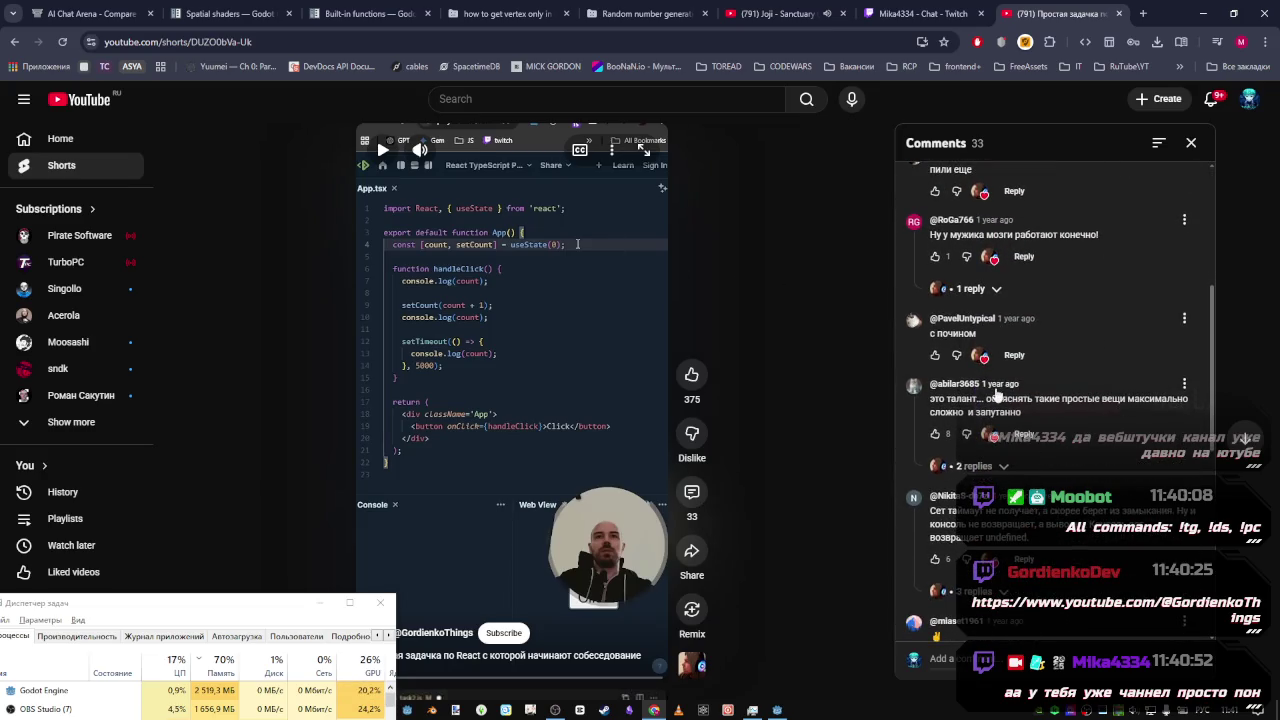
{"action": "scroll", "coordinate": [990, 386], "scroll_direction": "down", "scroll_amount": 1}
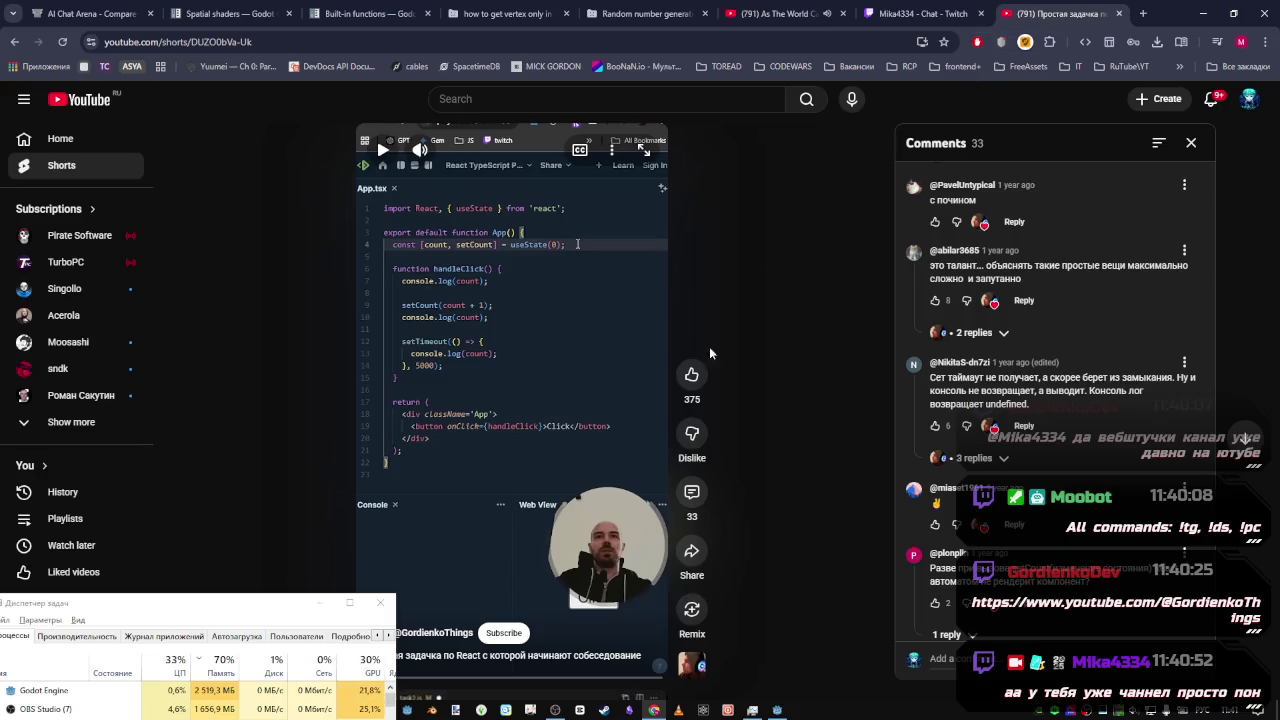
Close the Short's tab and skip the music mix ahead to Low Roar's 'Half Asleep'
{"action": "middle_click", "coordinate": [1058, 14]}
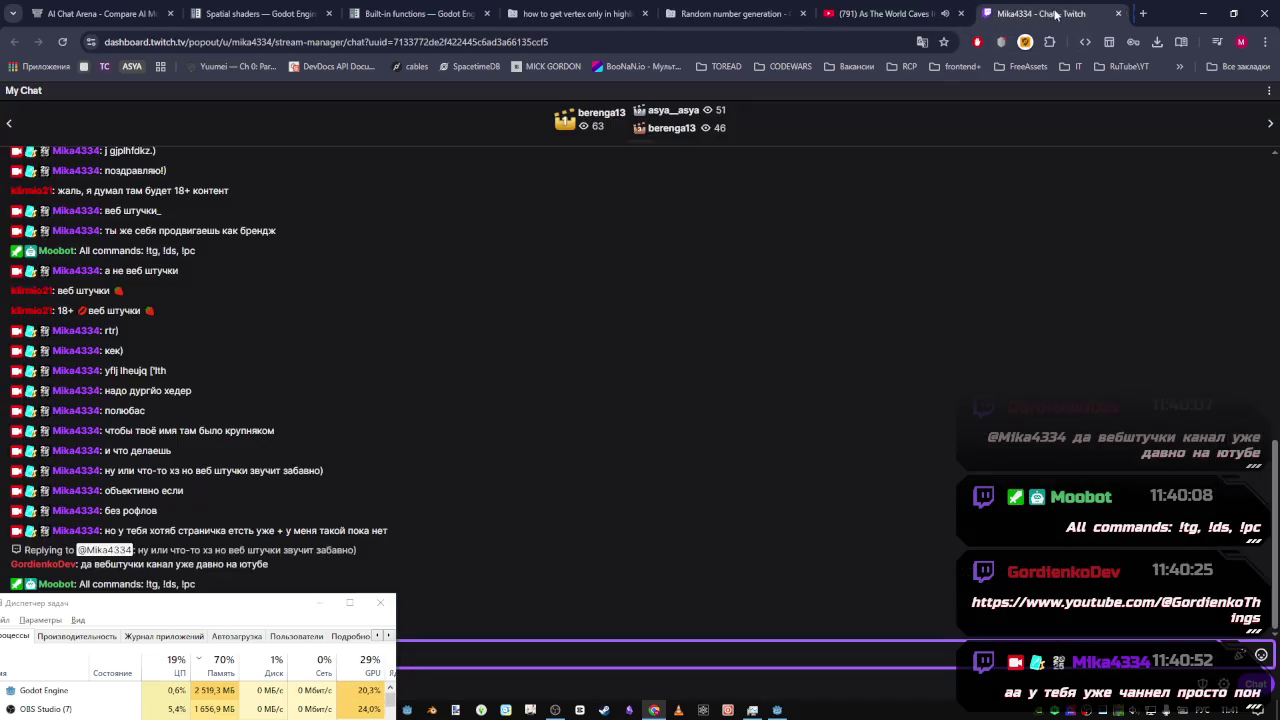
{"action": "left_click", "coordinate": [848, 15]}
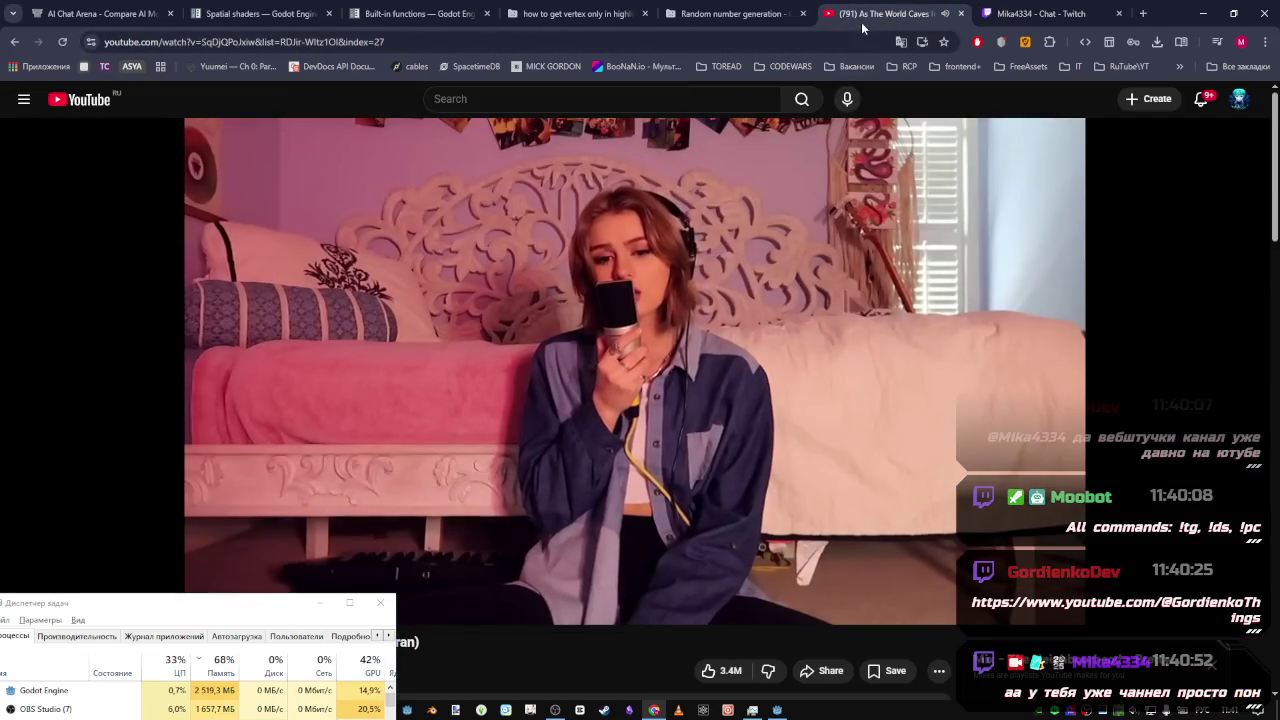
{"action": "scroll", "coordinate": [564, 488], "scroll_direction": "down", "scroll_amount": 2}
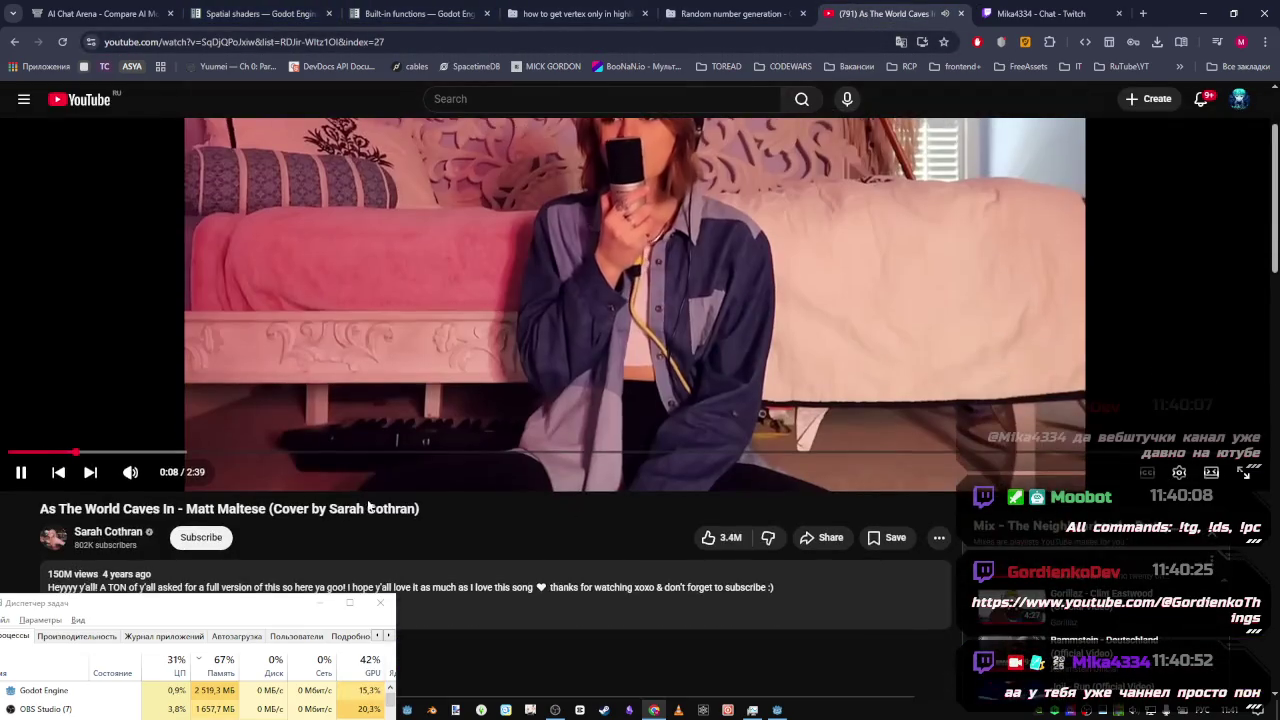
{"action": "scroll", "coordinate": [596, 578], "scroll_direction": "up", "scroll_amount": 2}
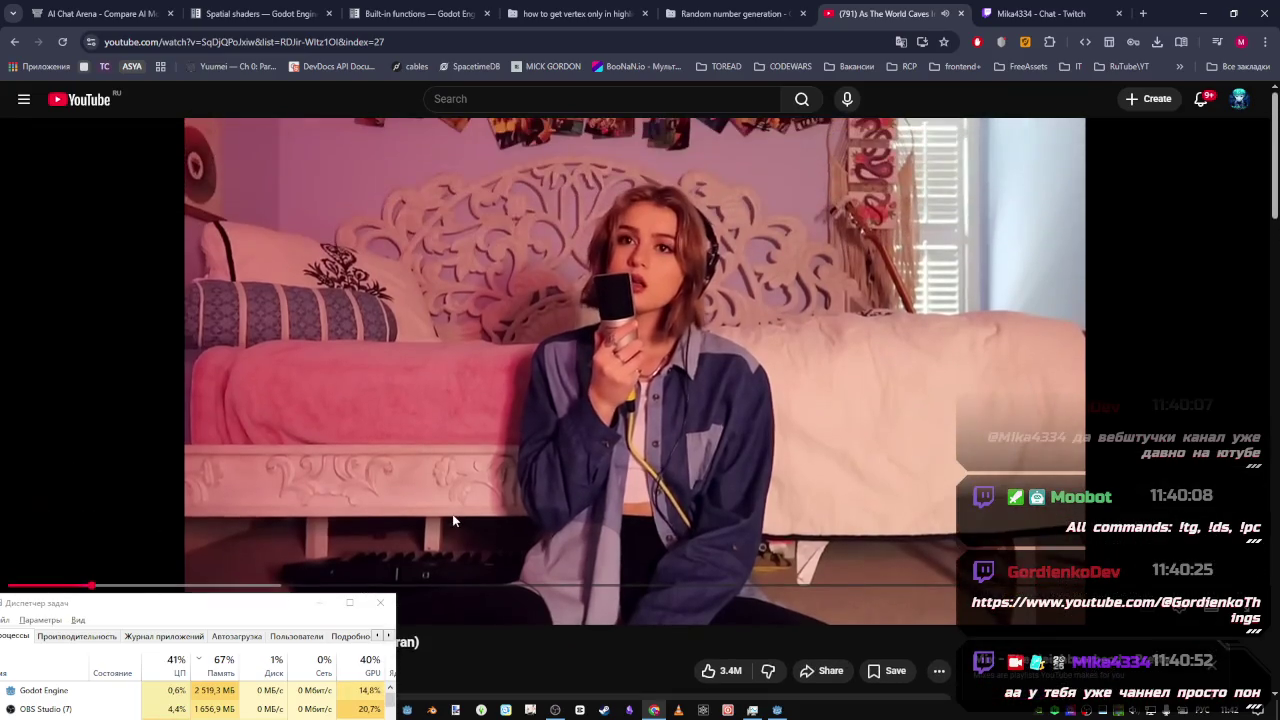
{"action": "scroll", "coordinate": [595, 578], "scroll_direction": "down", "scroll_amount": 3}
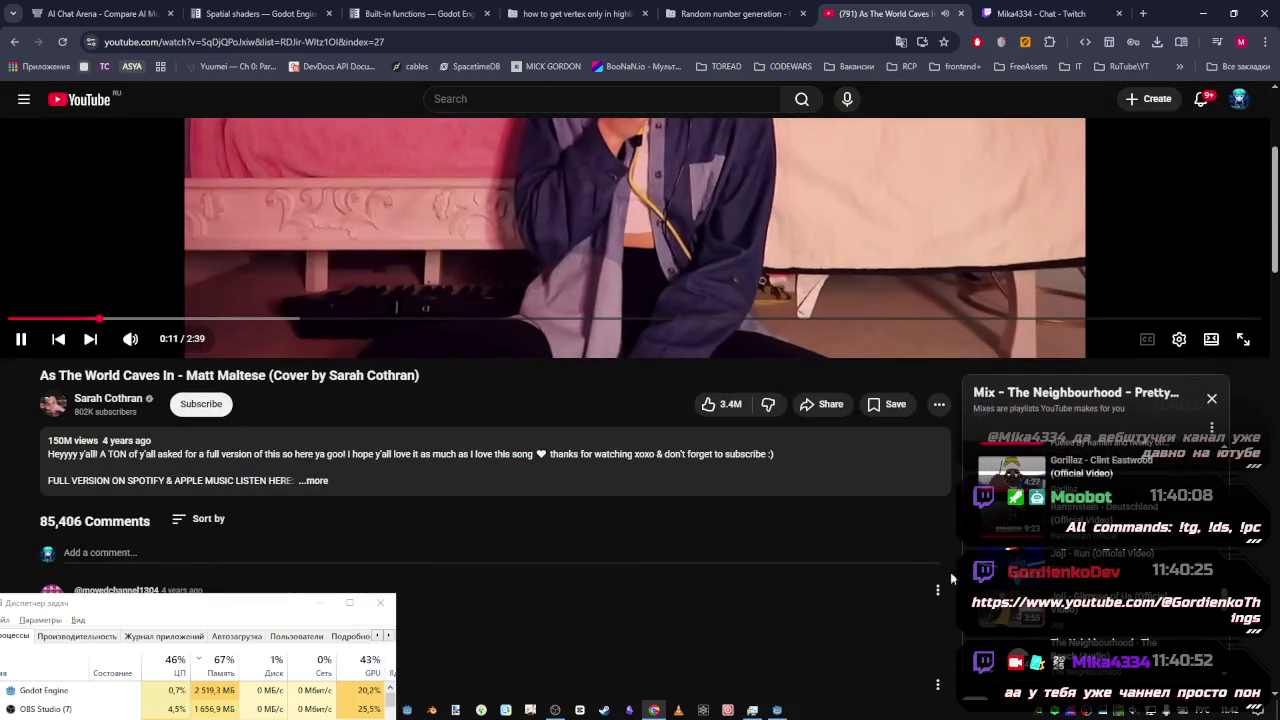
{"action": "left_click", "coordinate": [90, 339]}
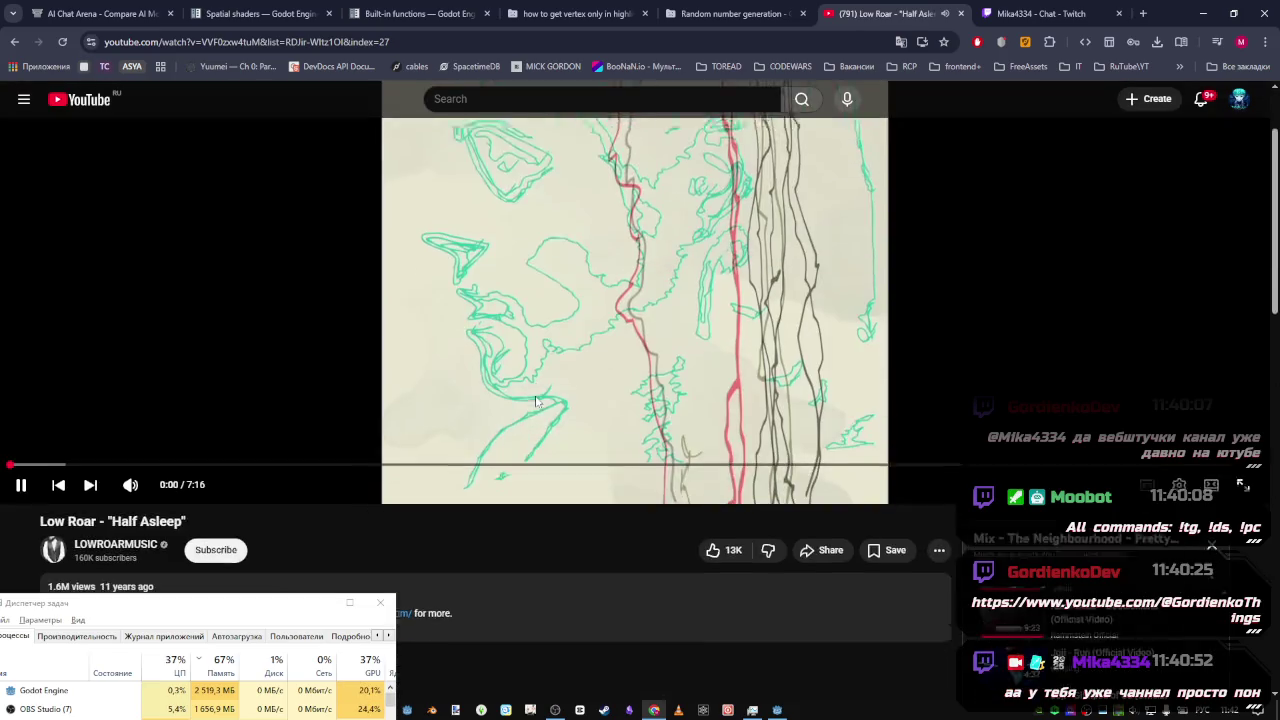
Switch the YouTube player to theater mode, then go back to the Spatial shaders docs
{"action": "scroll", "coordinate": [531, 407], "scroll_direction": "down", "scroll_amount": 2}
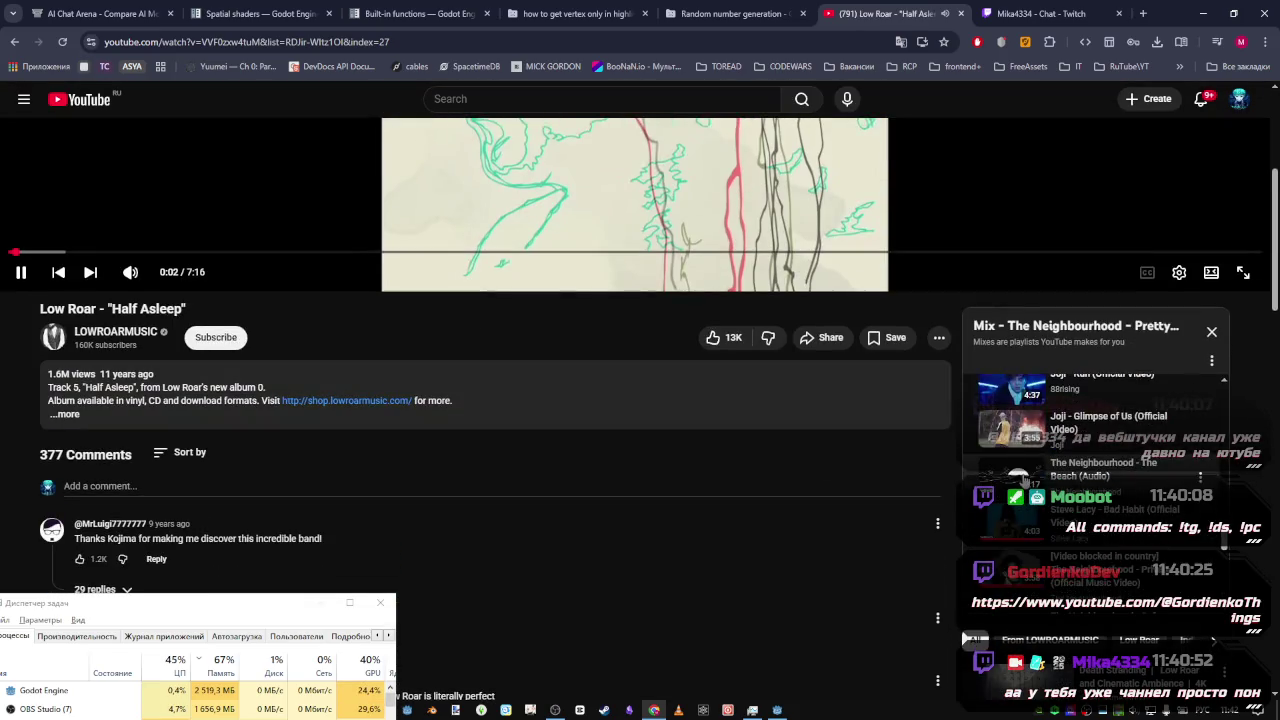
{"action": "scroll", "coordinate": [1224, 555], "scroll_direction": "up", "scroll_amount": 3}
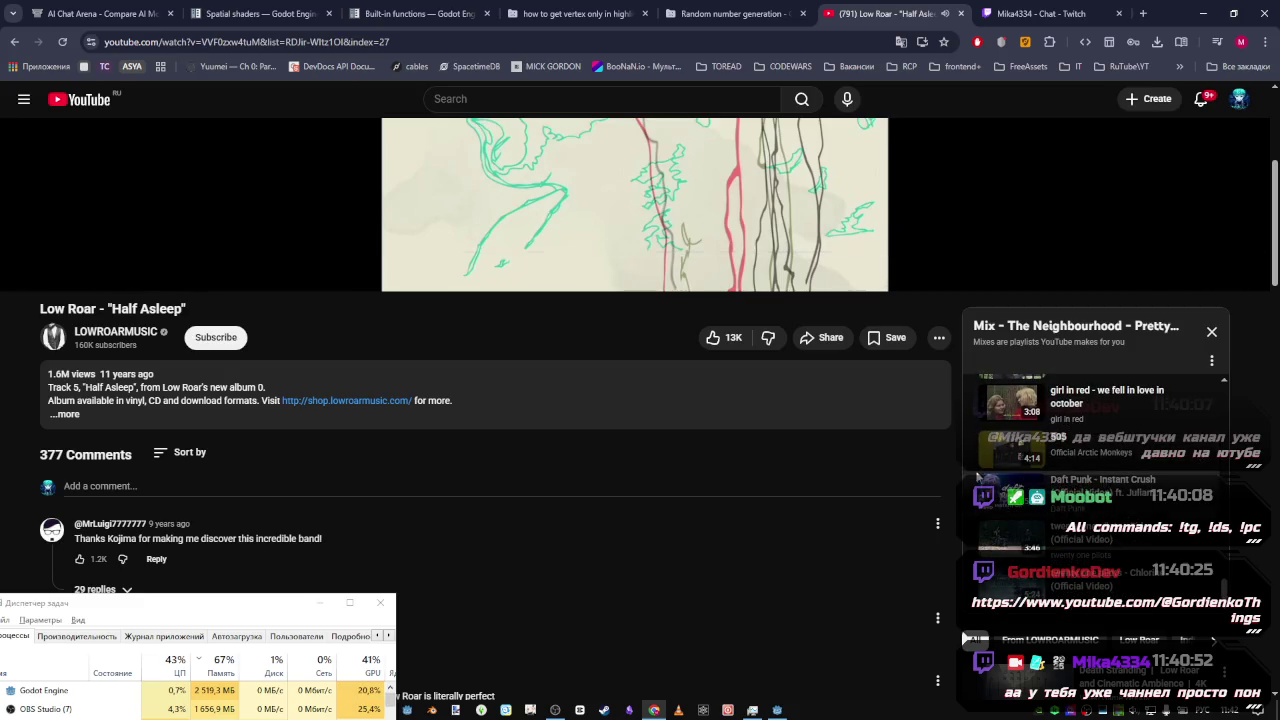
{"action": "key", "text": "t"}
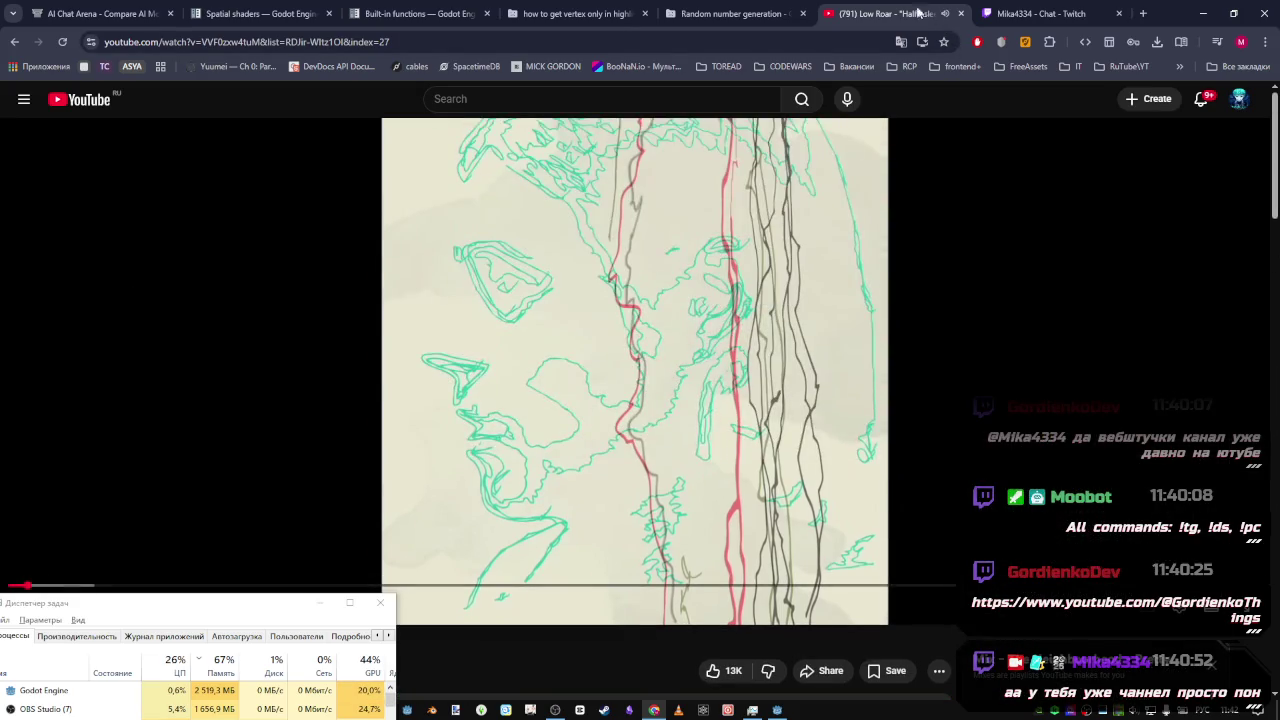
{"action": "left_click", "coordinate": [300, 14]}
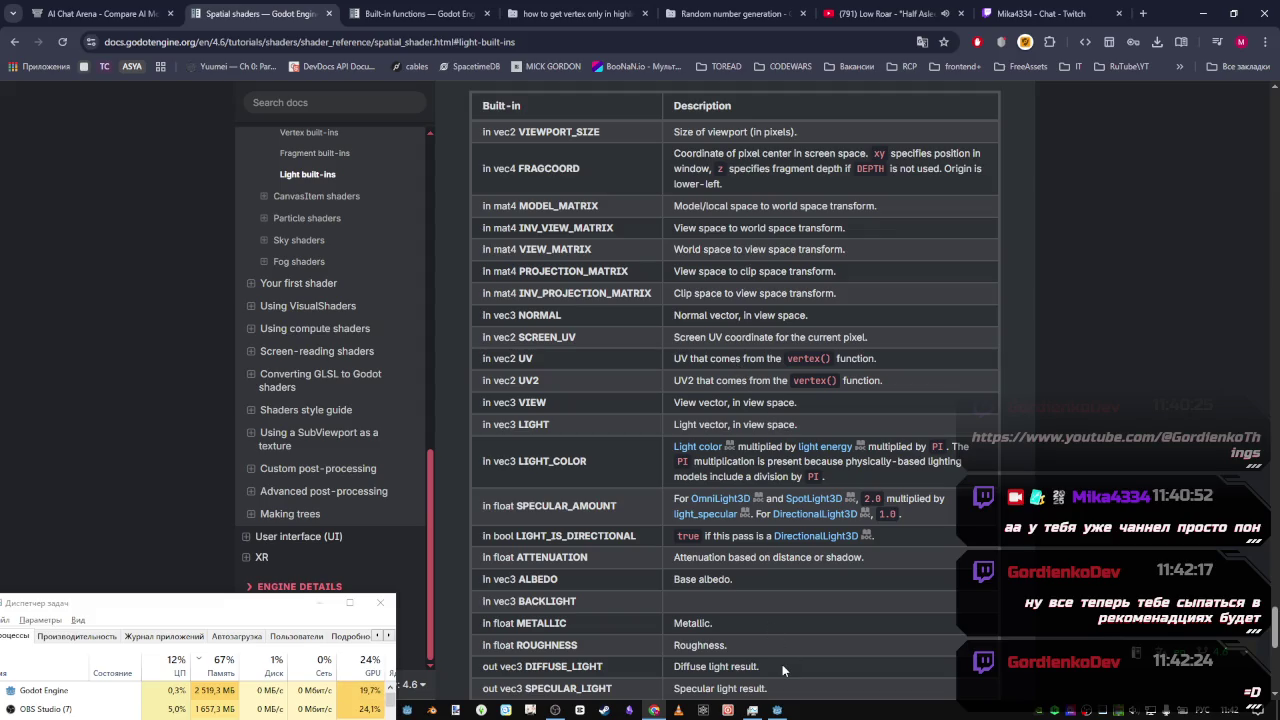
Glance at the stream chat, then find the LIGHT built-in row on the Spatial shaders page
{"action": "left_click", "coordinate": [1035, 14]}
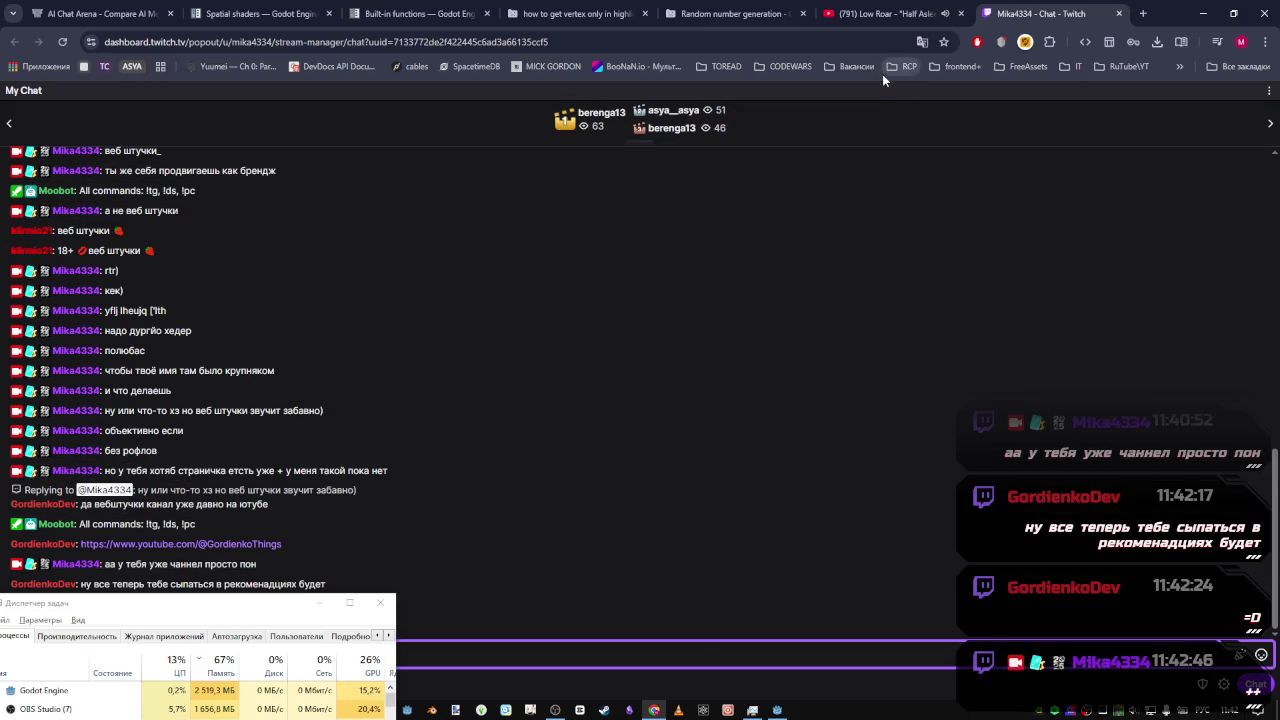
{"action": "left_click", "coordinate": [313, 9]}
{"action": "scroll", "coordinate": [645, 325], "scroll_direction": "down", "scroll_amount": 2}
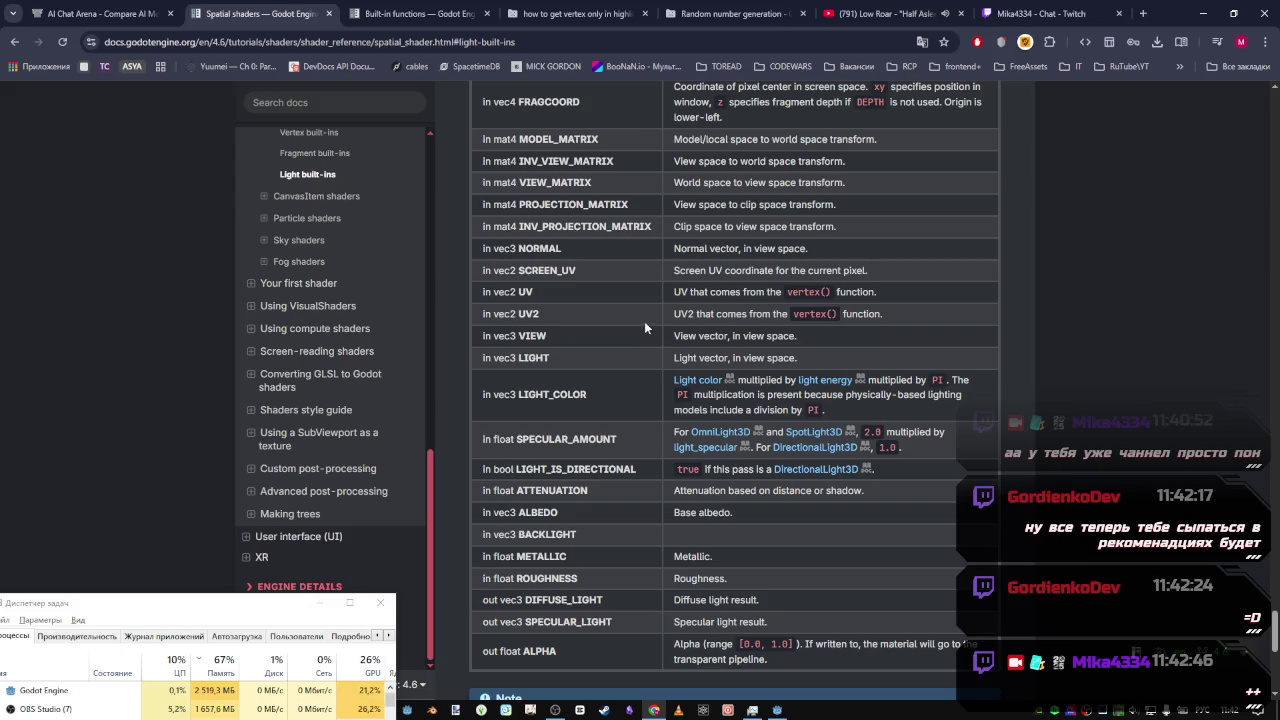
{"action": "left_click_drag", "start_coordinate": [727, 358], "coordinate": [674, 362]}
{"action": "left_click_drag", "start_coordinate": [546, 357], "coordinate": [514, 358]}
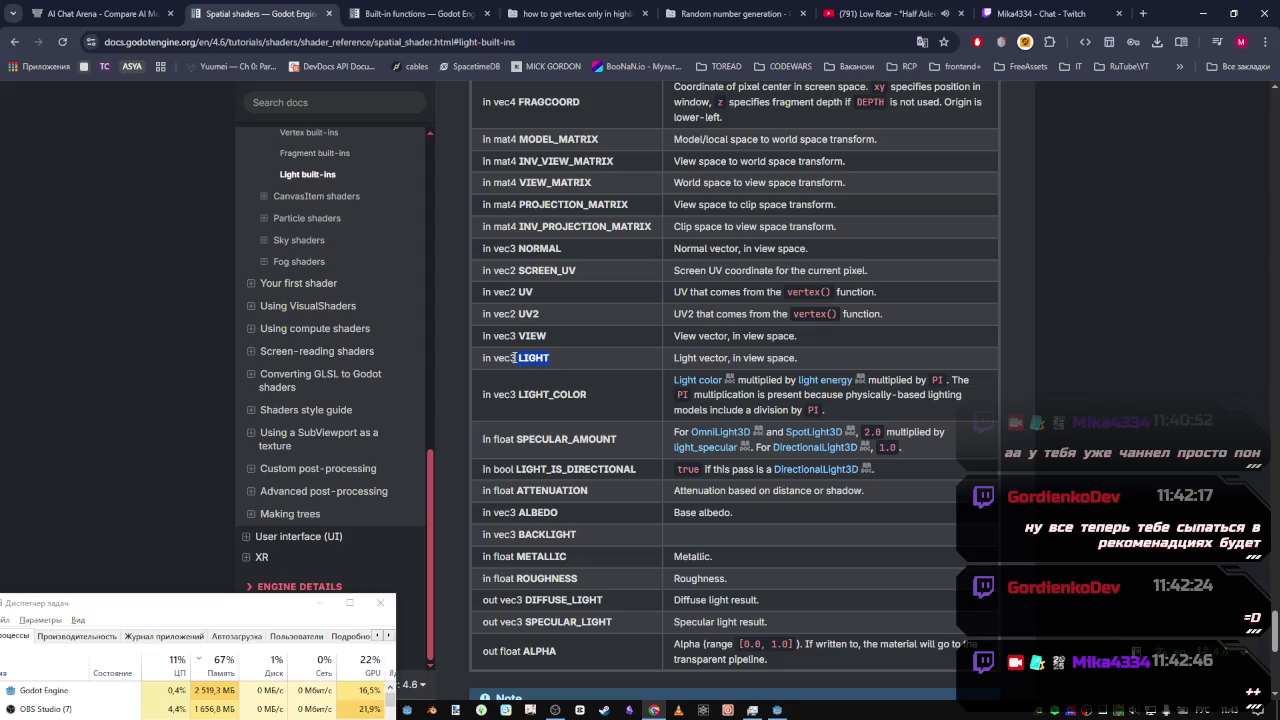
{"action": "scroll", "coordinate": [640, 342], "scroll_direction": "up", "scroll_amount": 3}
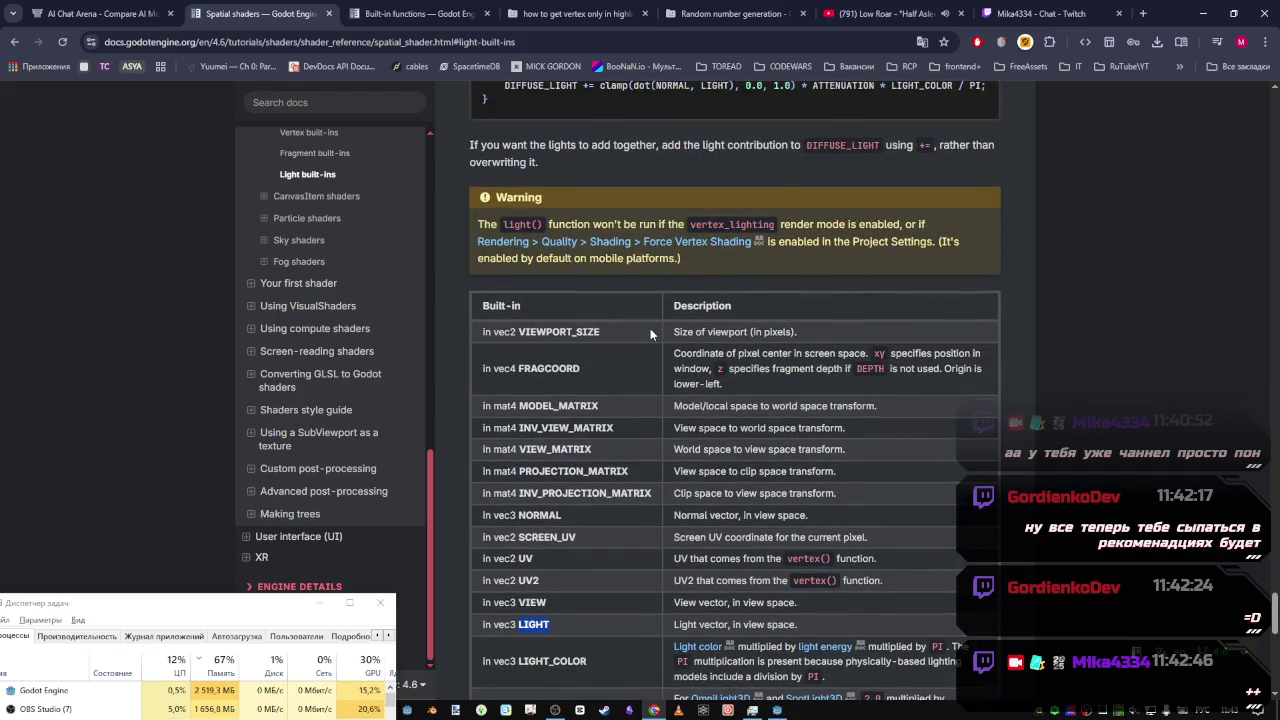
{"action": "scroll", "coordinate": [650, 332], "scroll_direction": "down", "scroll_amount": 2}
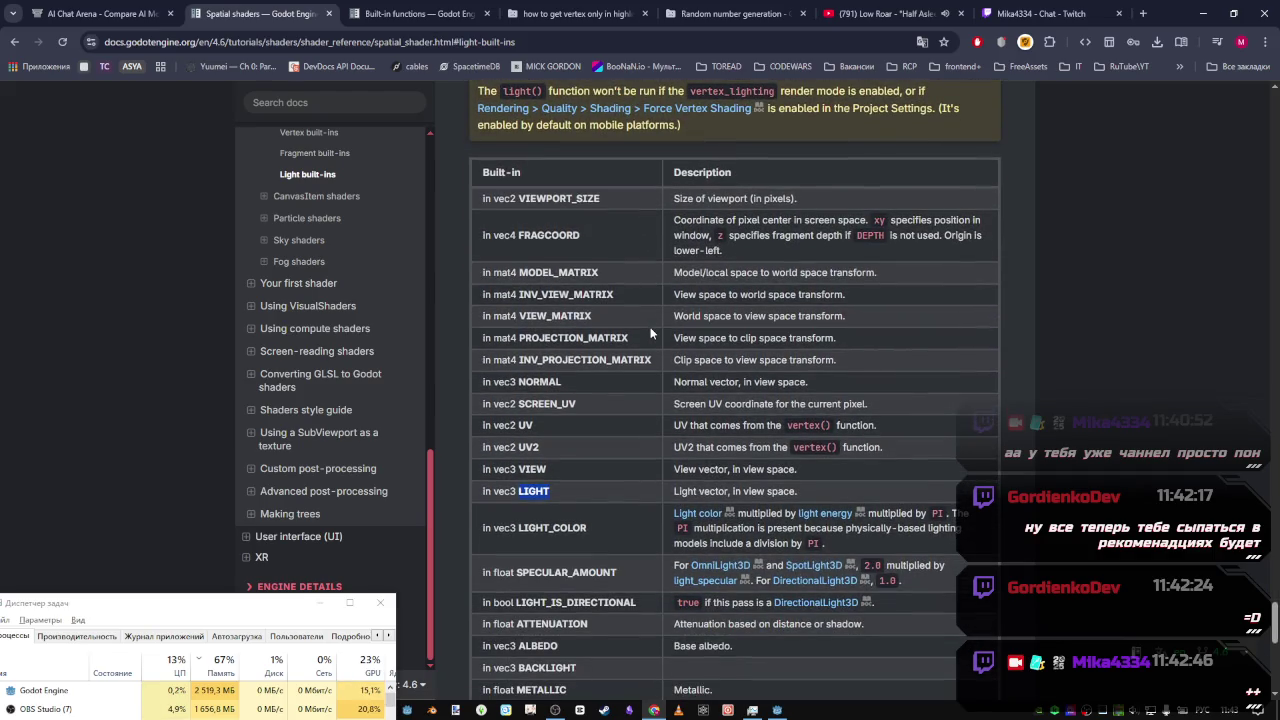
{"action": "scroll", "coordinate": [648, 334], "scroll_direction": "up", "scroll_amount": 2}
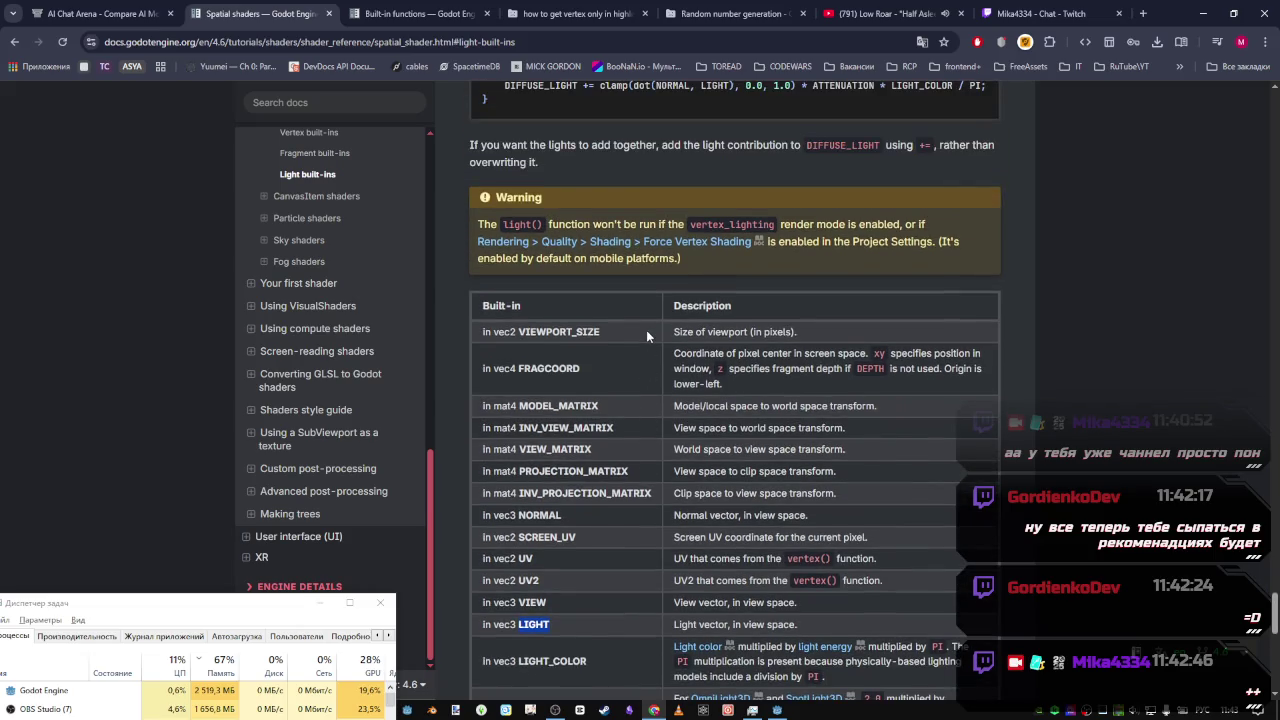
{"action": "scroll", "coordinate": [646, 337], "scroll_direction": "down", "scroll_amount": 5}
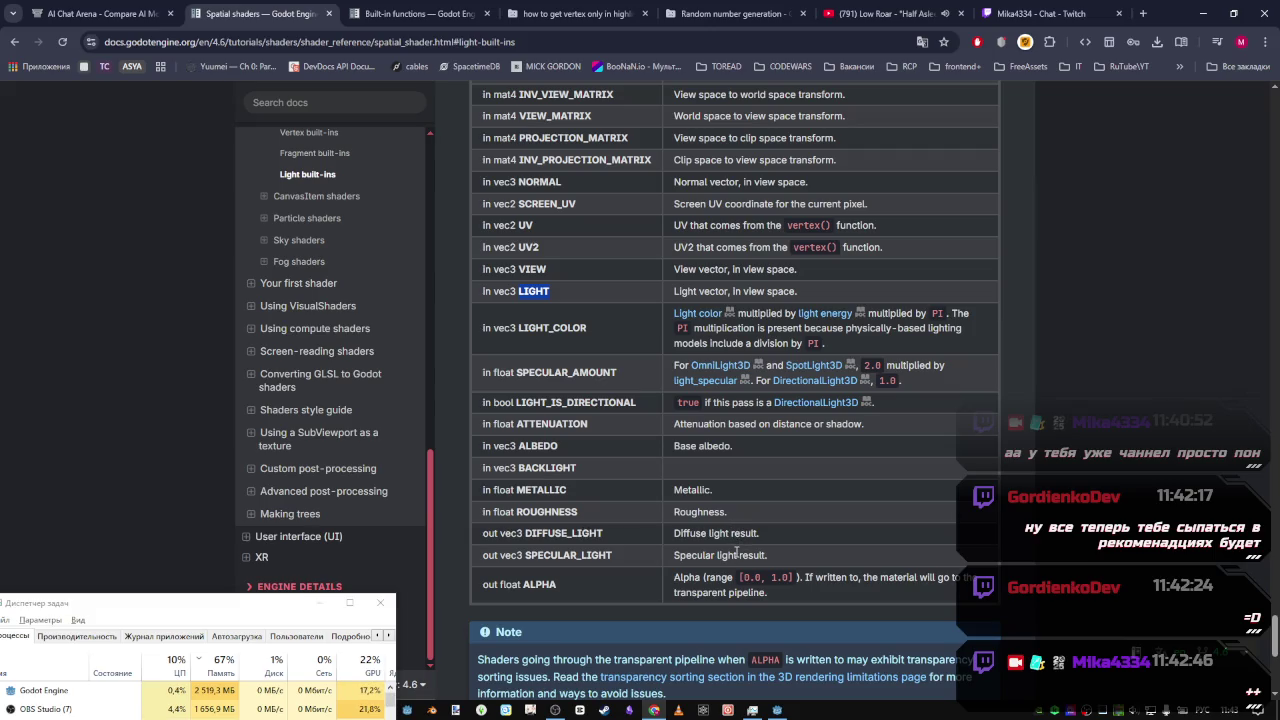
Translate the SPECULAR_LIGHT description, copy the SPECULAR_LIGHT name, and switch back to Godot
{"action": "left_click_drag", "start_coordinate": [774, 556], "coordinate": [677, 554]}
{"action": "right_click", "coordinate": [678, 555]}
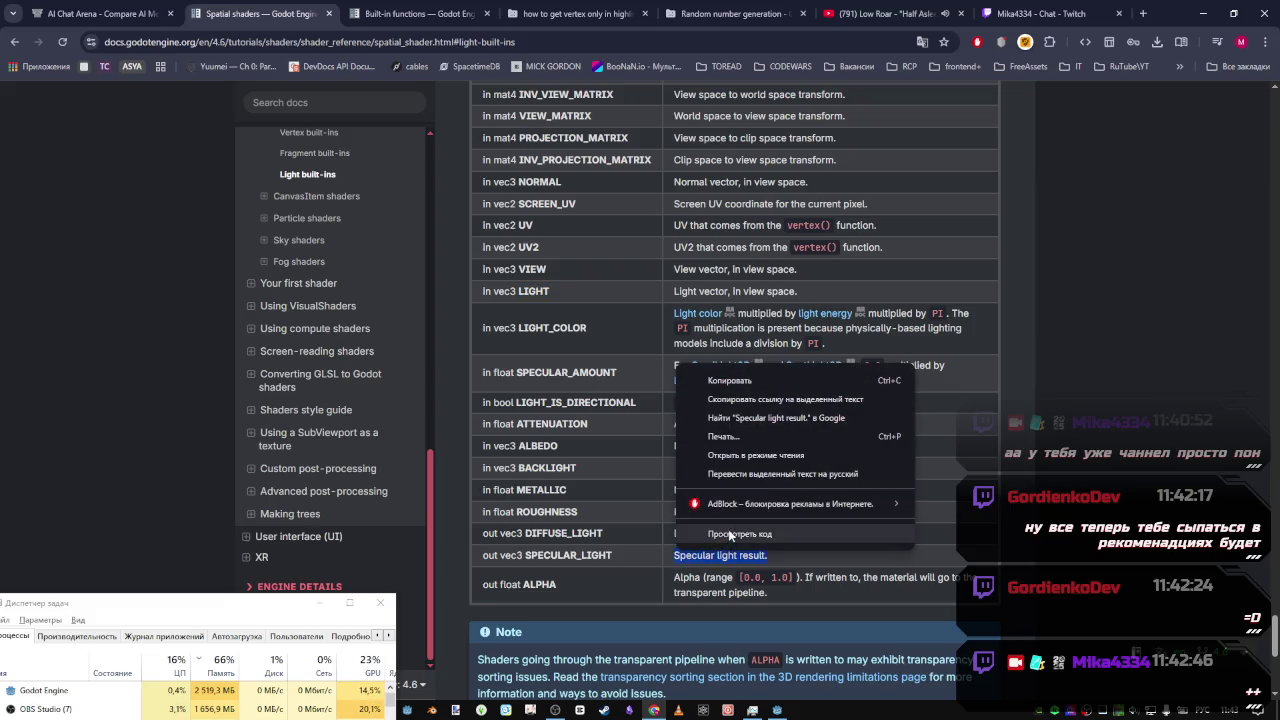
{"action": "left_click", "coordinate": [743, 476]}
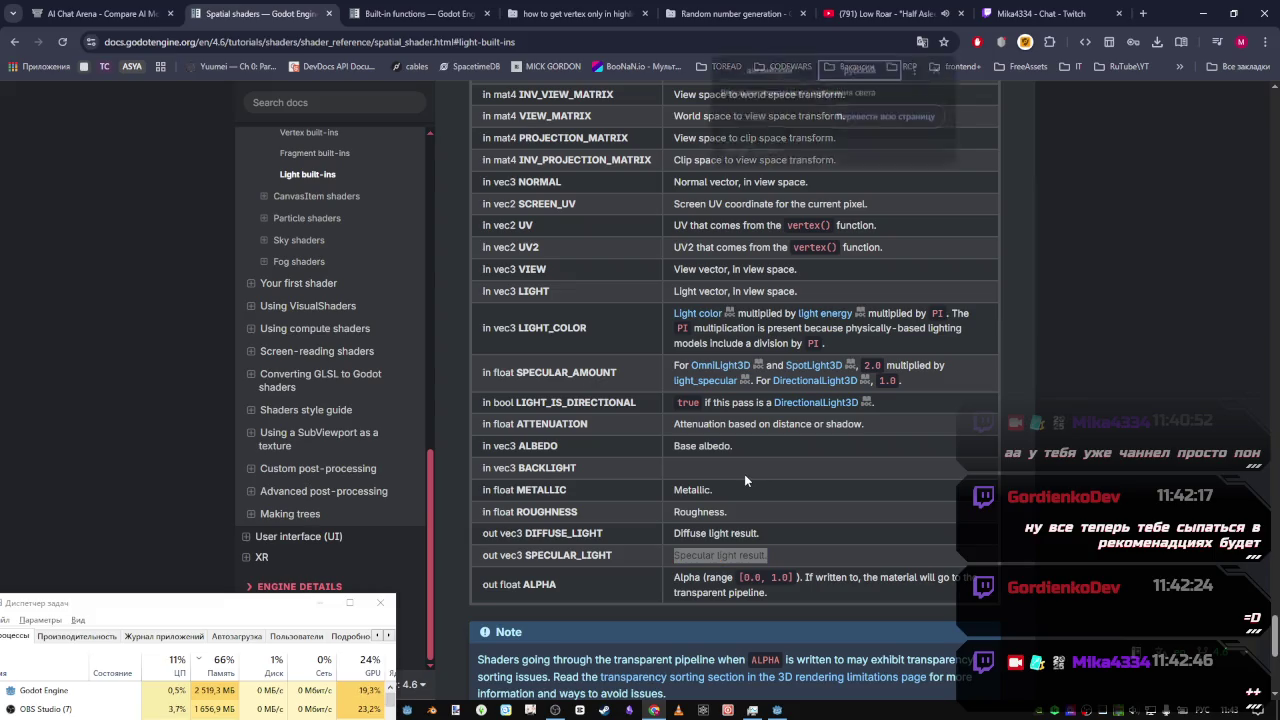
{"action": "double_click", "coordinate": [568, 555]}
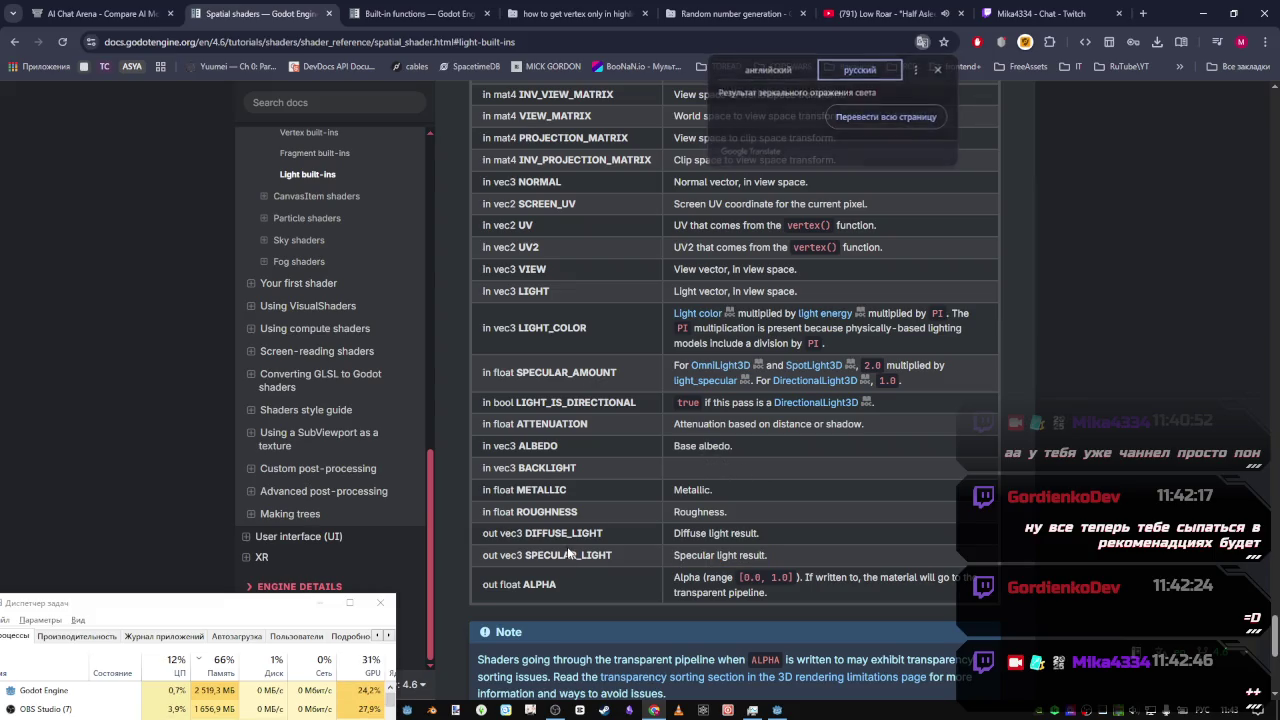
{"action": "left_click", "coordinate": [777, 712]}
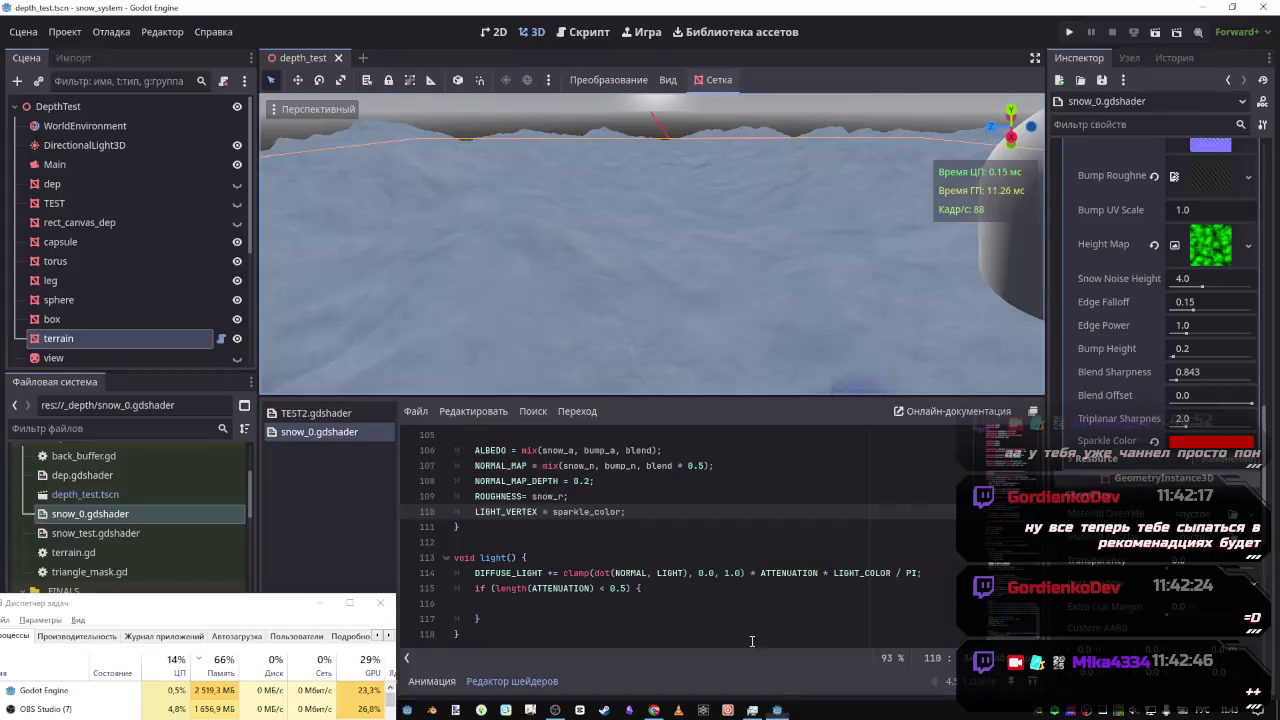
Paste 'SPECULAR_LIGHT =' into the if block and delete the LIGHT_VERTEX sparkle_color line
{"action": "left_click", "coordinate": [580, 588]}
{"action": "left_click", "coordinate": [616, 603]}
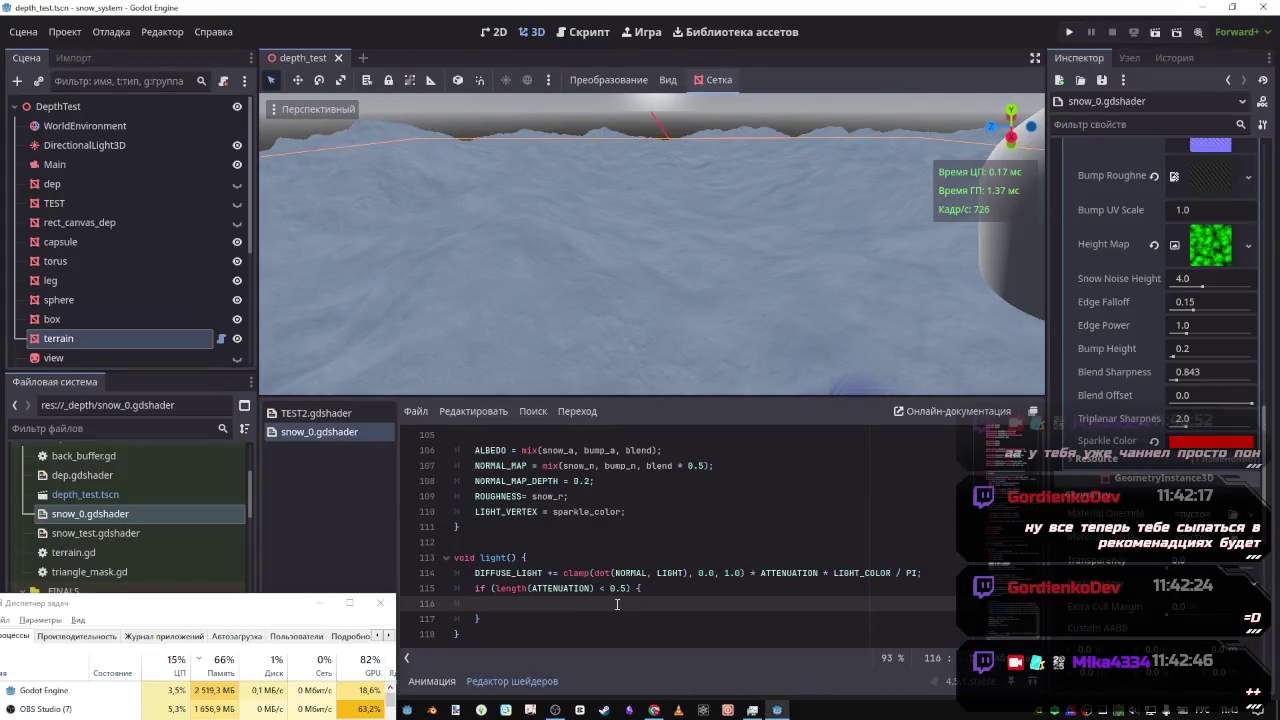
{"action": "key", "text": "Tab"}
{"action": "key", "text": "ctrl+v"}
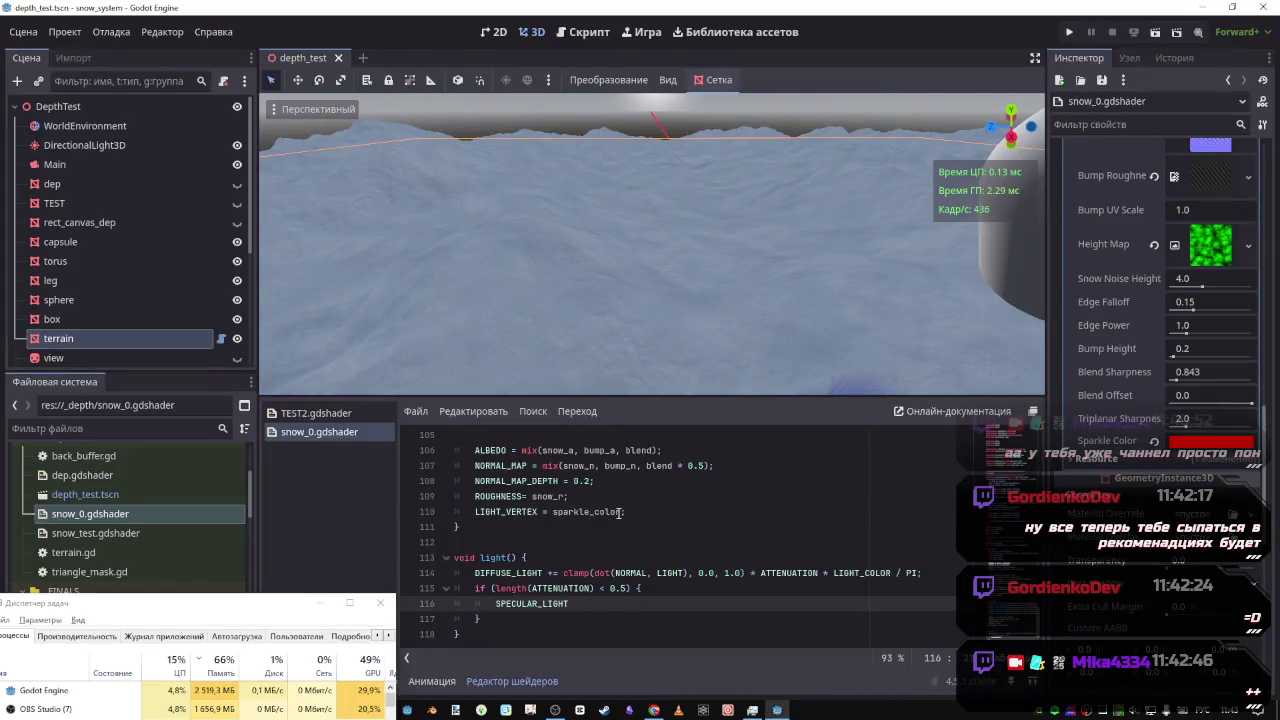
{"action": "type", "text": " ="}
{"action": "double_click", "coordinate": [568, 510]}
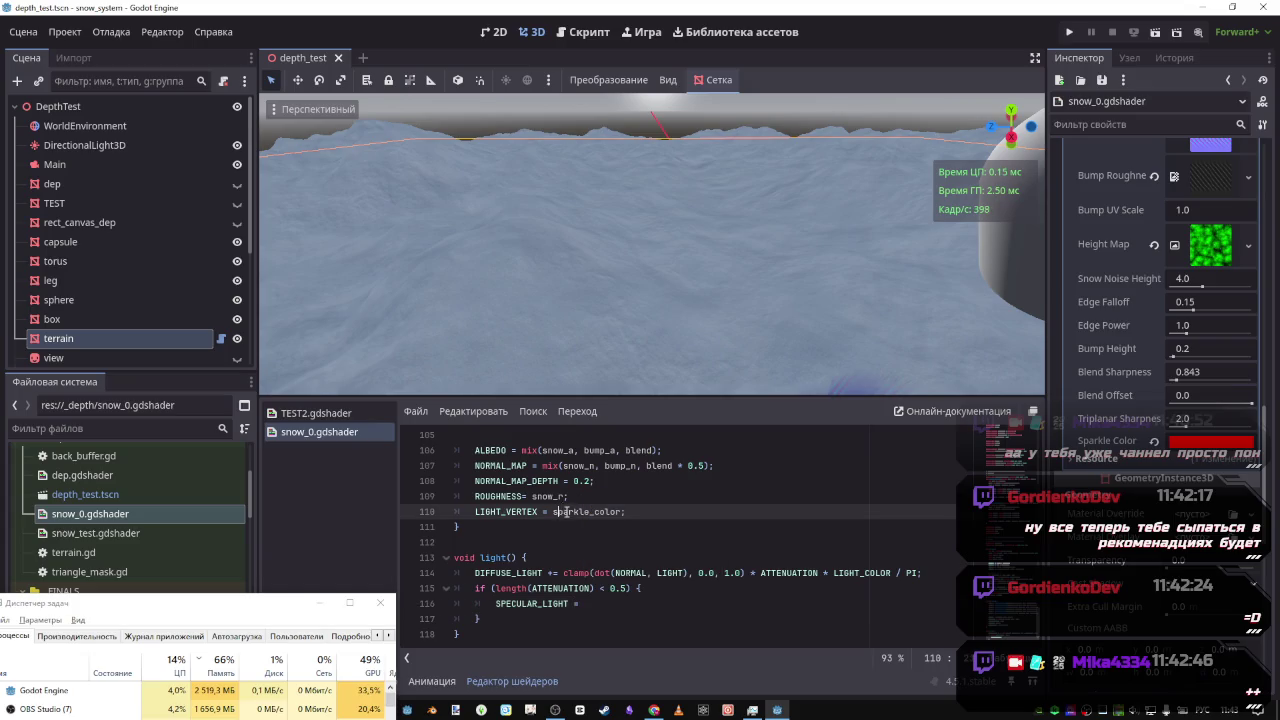
{"action": "key", "text": "BackSpace"}
{"action": "left_click_drag", "start_coordinate": [620, 517], "coordinate": [450, 515]}
{"action": "key", "text": "BackSpace"}
{"action": "key", "text": "BackSpace"}
Finish the line as 'SPECULAR_LIGHT = sparkle_color;' and save so the shader recompiles
{"action": "left_click", "coordinate": [600, 588]}
{"action": "type", "text": "sparkle_colorw"}
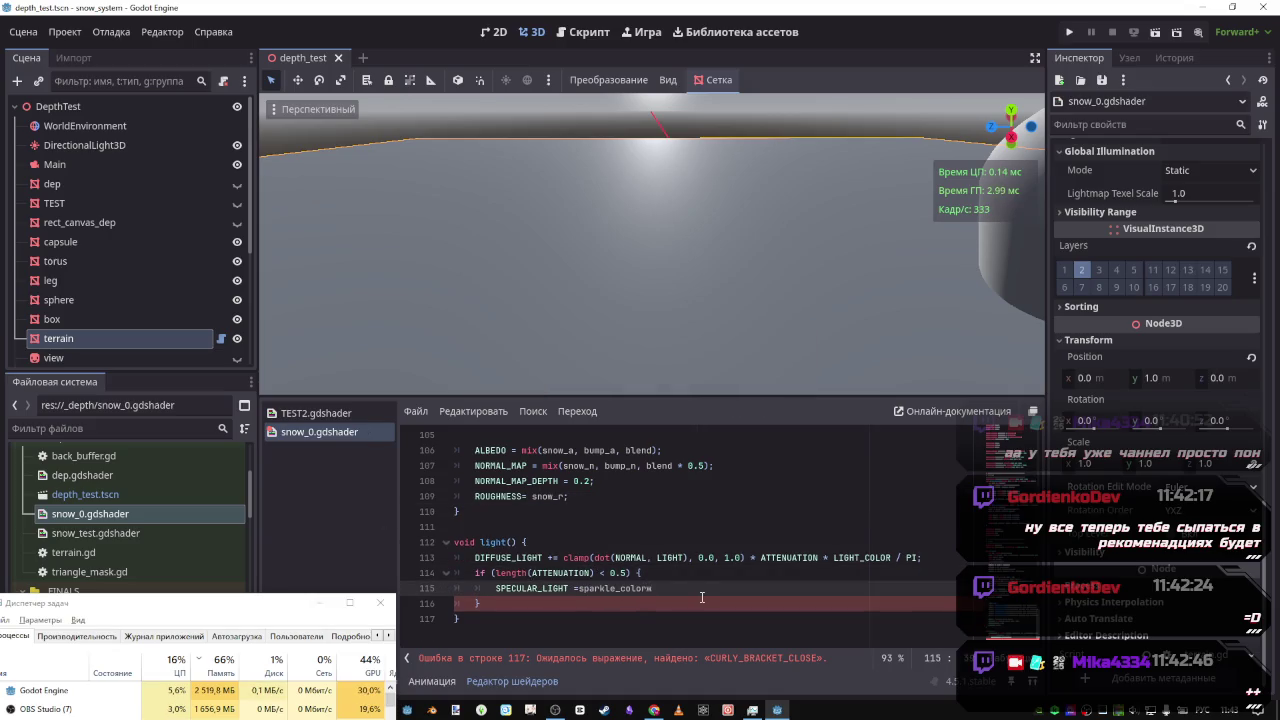
{"action": "key", "text": "BackSpace"}
{"action": "type", "text": ";"}
{"action": "key", "text": "ctrl+s"}
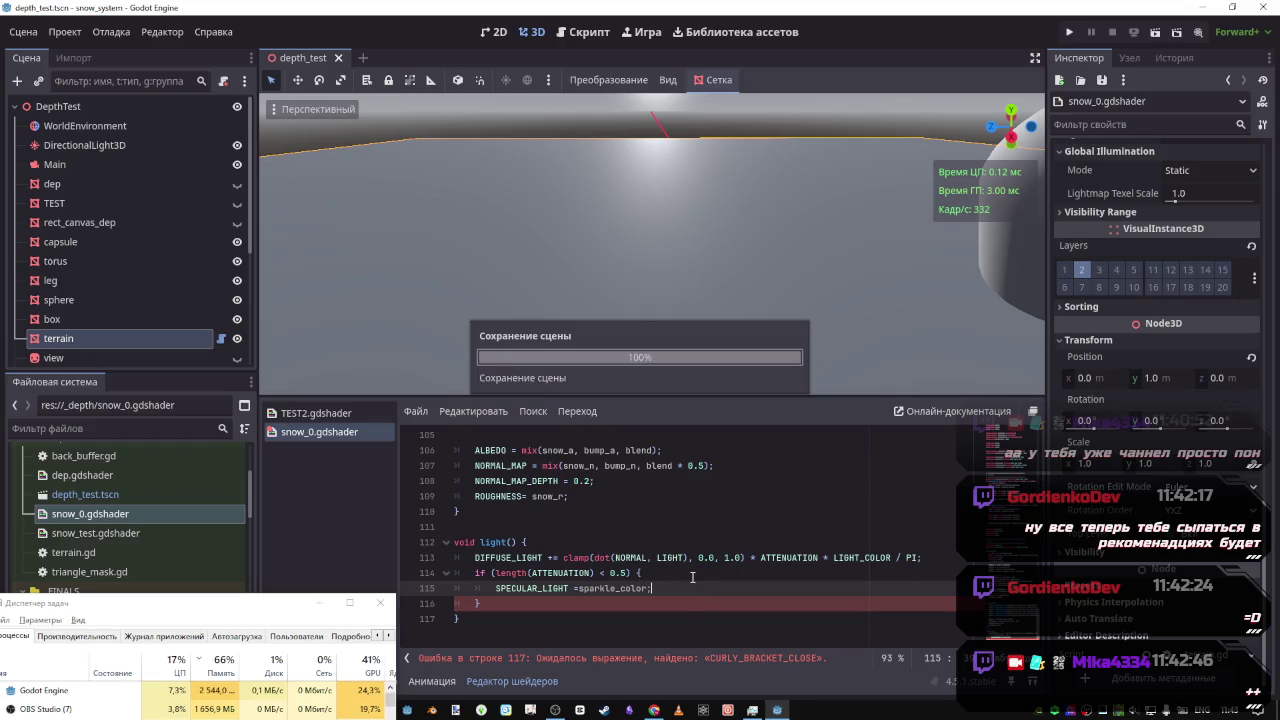
{"action": "left_click_drag", "start_coordinate": [666, 323], "coordinate": [666, 323]}
Raise the attenuation threshold from 0.5 to 0.8, then to 1.0, and save
{"action": "left_click", "coordinate": [573, 603]}
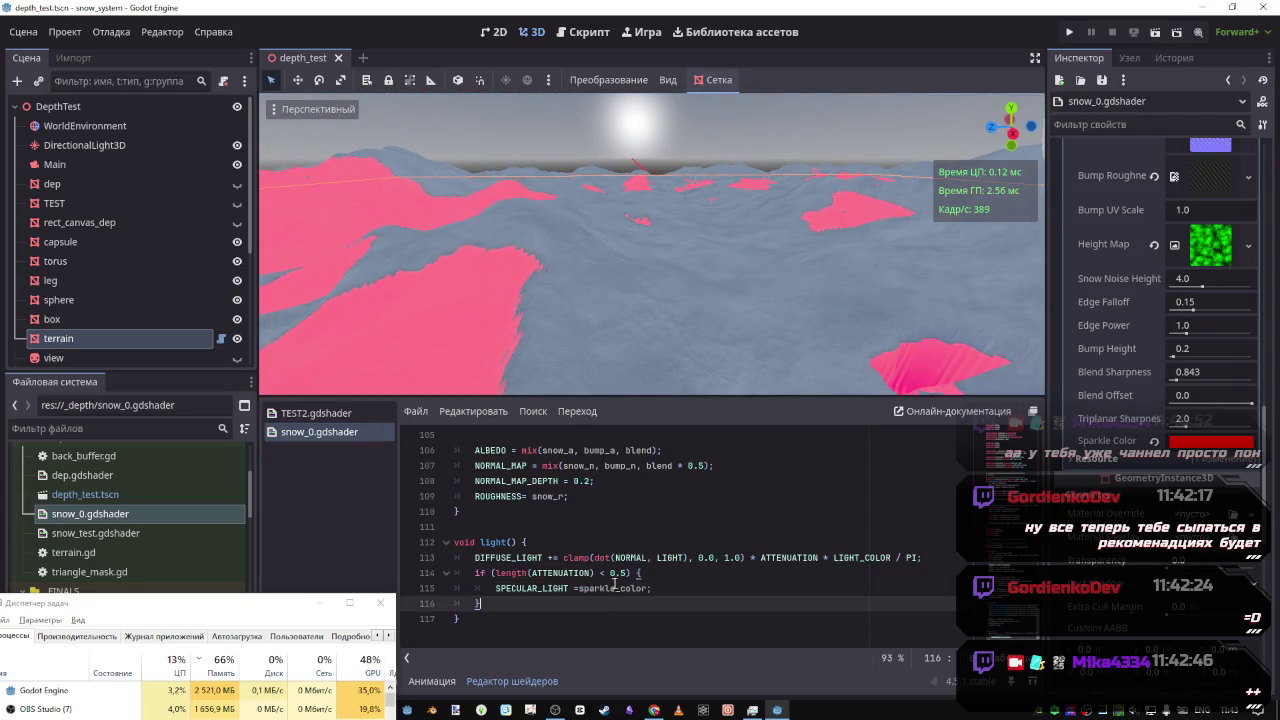
{"action": "left_click", "coordinate": [580, 588]}
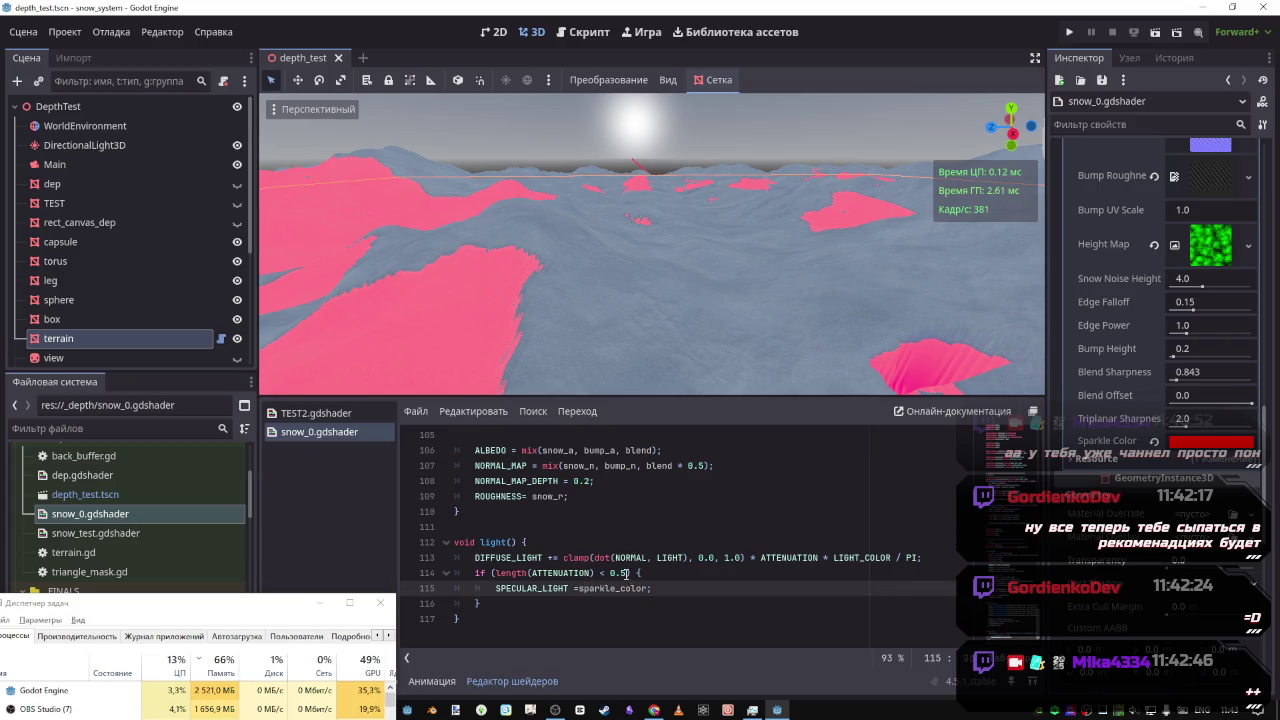
{"action": "left_click", "coordinate": [624, 573]}
{"action": "key", "text": "BackSpace"}
{"action": "type", "text": "8"}
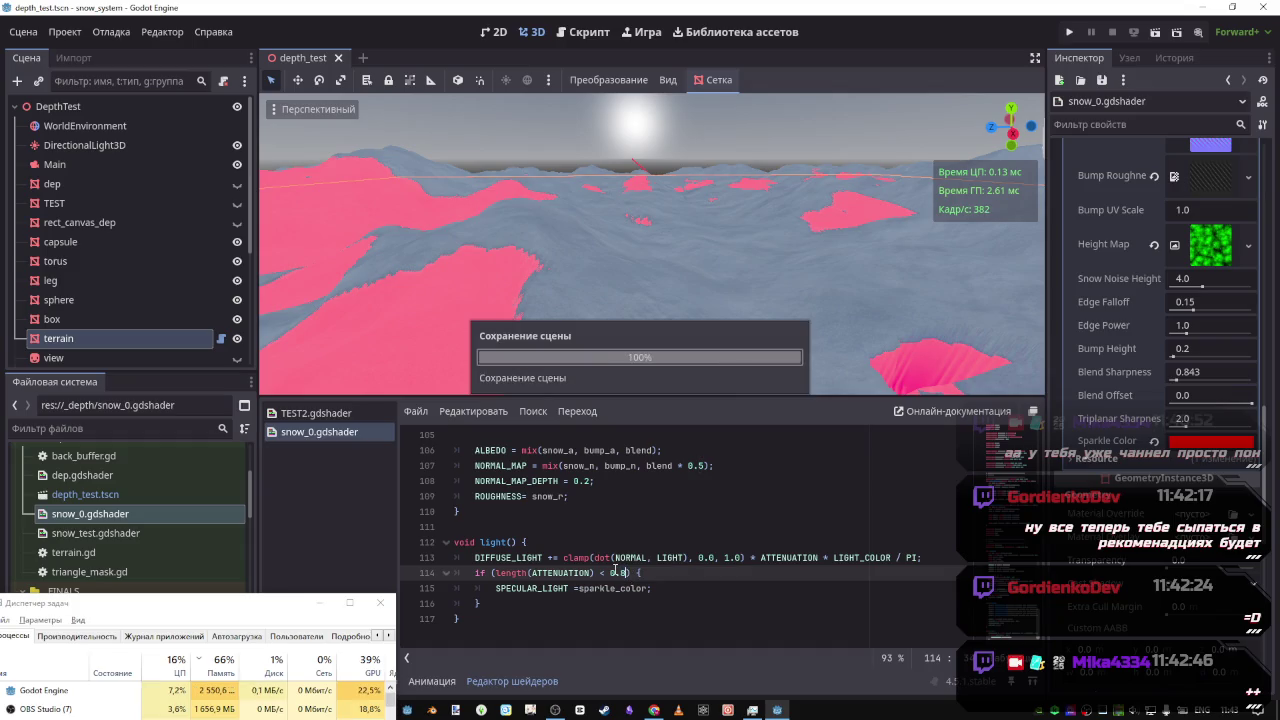
{"action": "left_click_drag", "start_coordinate": [628, 573], "coordinate": [610, 573]}
{"action": "type", "text": "1.0"}
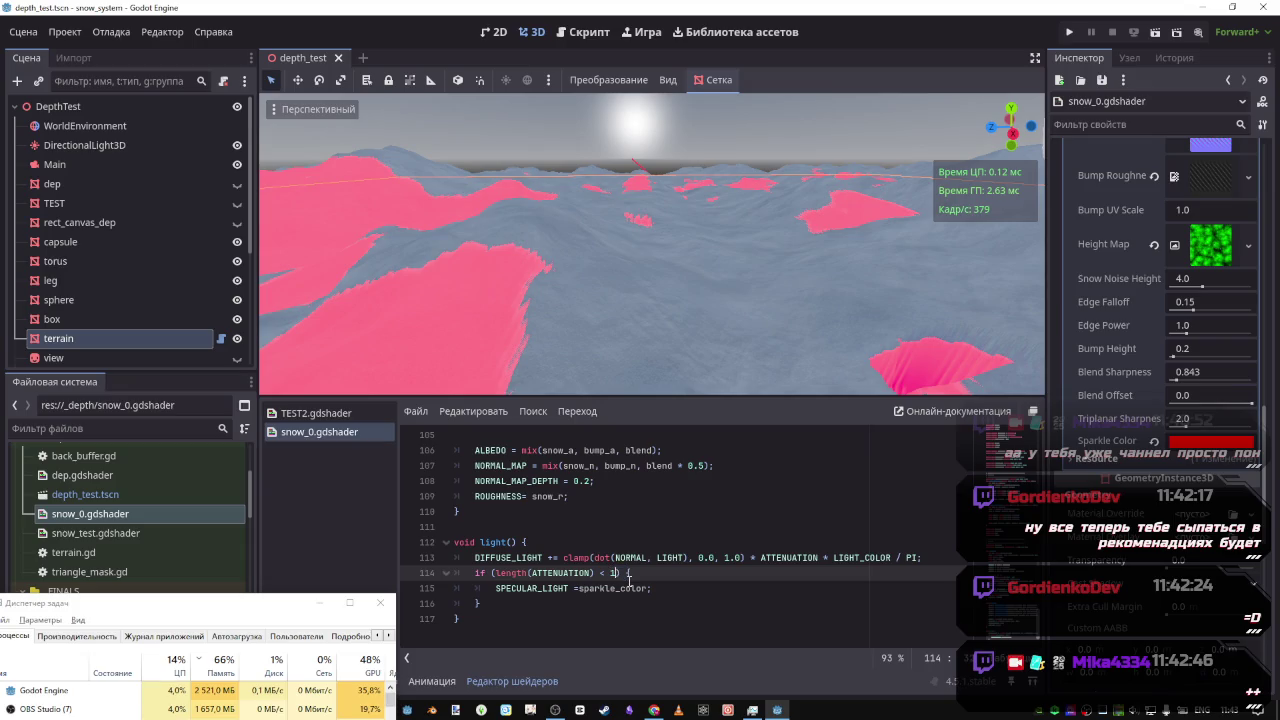
{"action": "key", "text": "ctrl+s"}
Fly the camera over the terrain, then flip the comparison to greater-than and save
{"action": "mouse_move", "coordinate": [600, 250]}
{"action": "left_mouse_down"}
{"action": "mouse_move", "coordinate": [570, 290]}
{"action": "mouse_move", "coordinate": [570, 240]}
{"action": "mouse_move", "coordinate": [550, 230]}
{"action": "left_mouse_up"}
{"action": "key", "text": "w"}
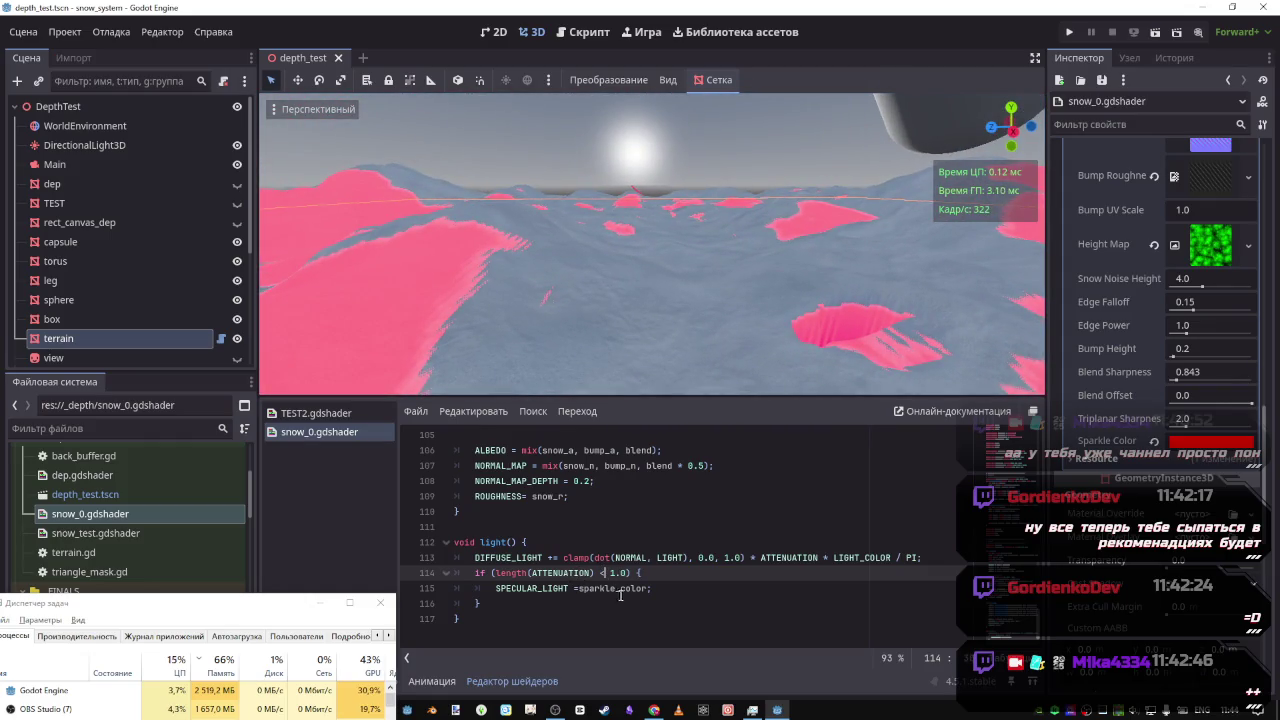
{"action": "key", "text": "BackSpace"}
{"action": "type", "text": ">"}
{"action": "key", "text": "ctrl+s"}
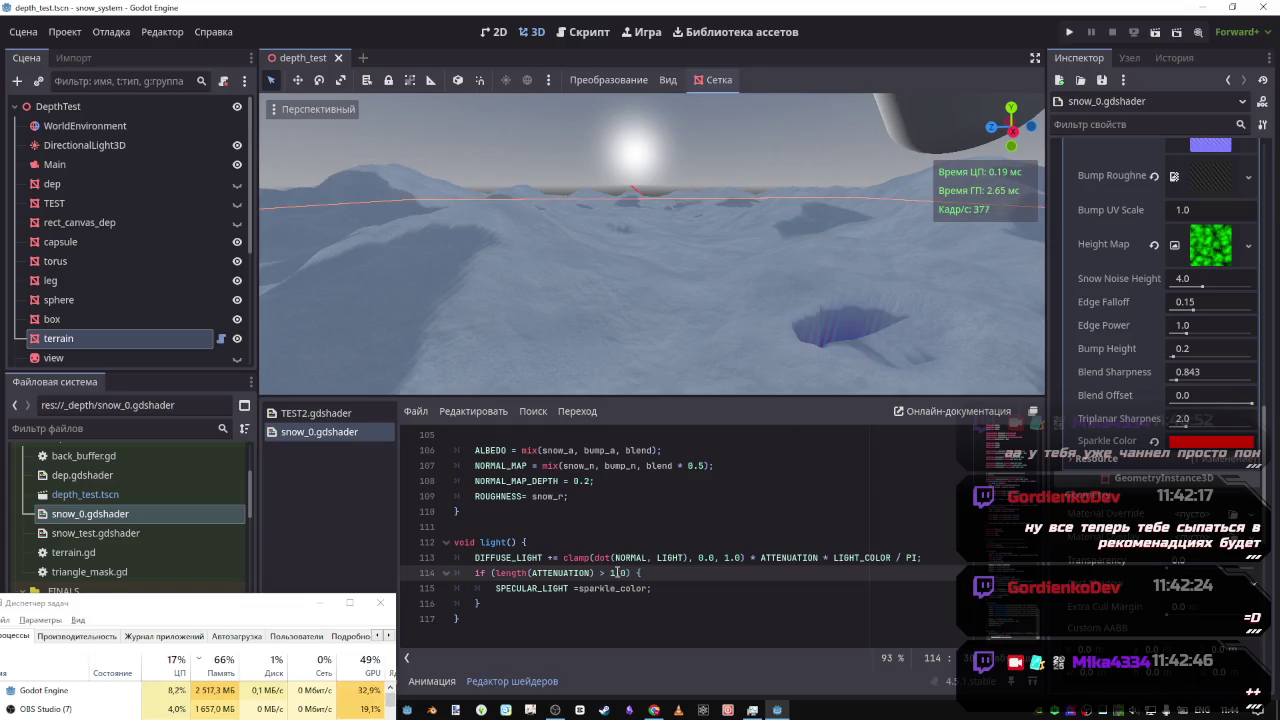
Change the attenuation threshold from 1.0 to 0.0 and save the shader
{"action": "key", "text": "BackSpace"}
{"action": "key", "text": "ctrl+0"}
{"action": "key", "text": "ctrl+s"}
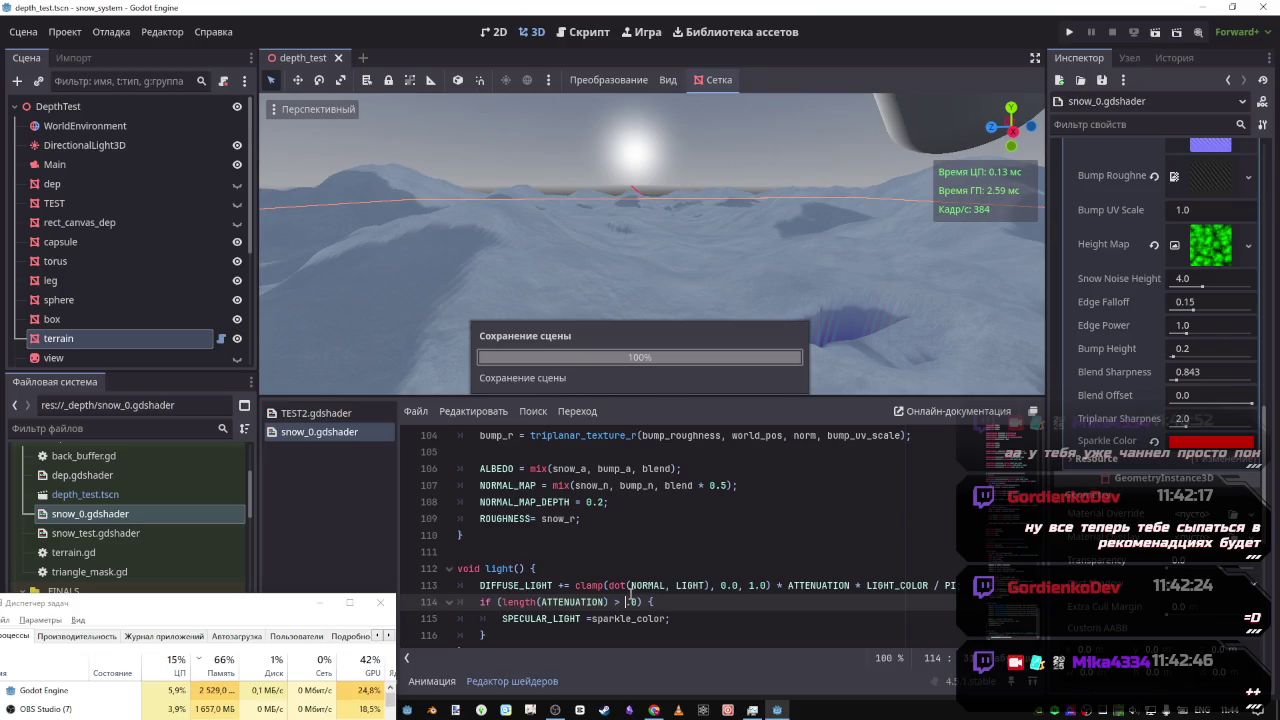
{"action": "type", "text": "0"}
{"action": "key", "text": "ctrl+s"}
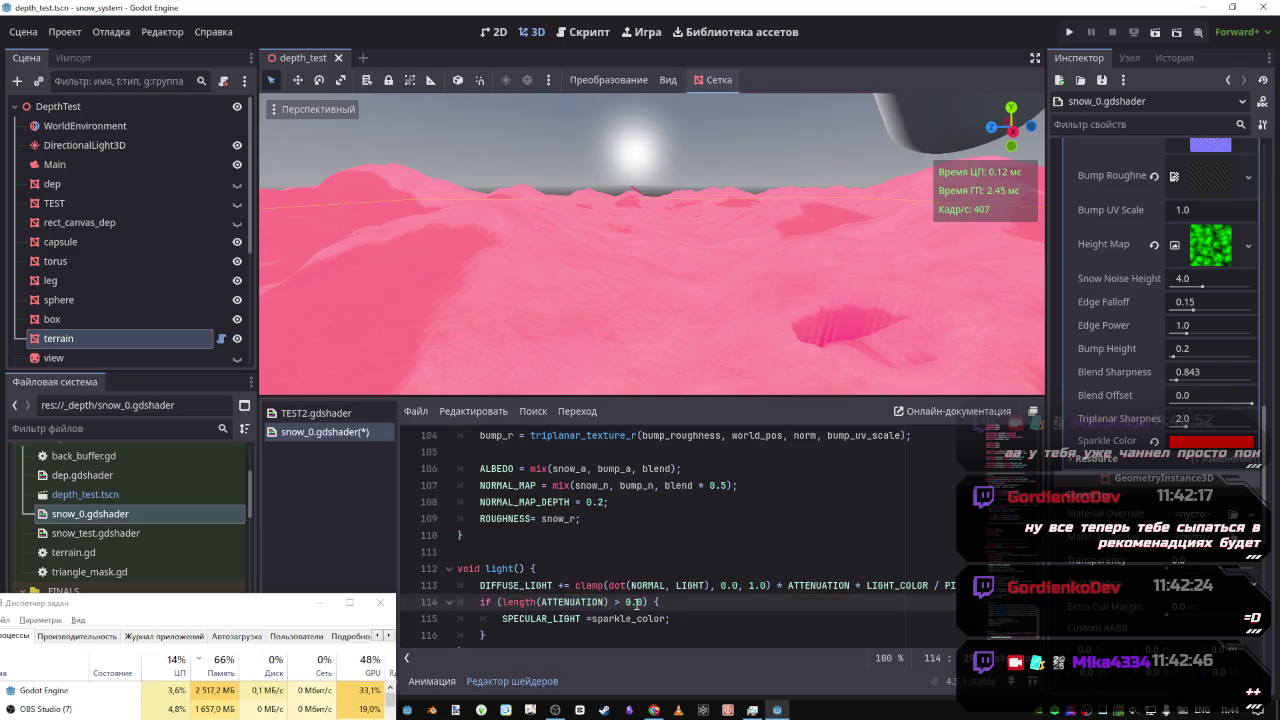
Add a second clause '&& length(ATTENUATION) < 0.1' to the condition and save
{"action": "left_click_drag", "start_coordinate": [607, 601], "coordinate": [502, 601]}
{"action": "left_click_drag", "start_coordinate": [646, 601], "coordinate": [500, 602]}
{"action": "key", "text": "ctrl+c"}
{"action": "left_click", "coordinate": [646, 601]}
{"action": "type", "text": ")"}
{"action": "type", "text": "&&"}
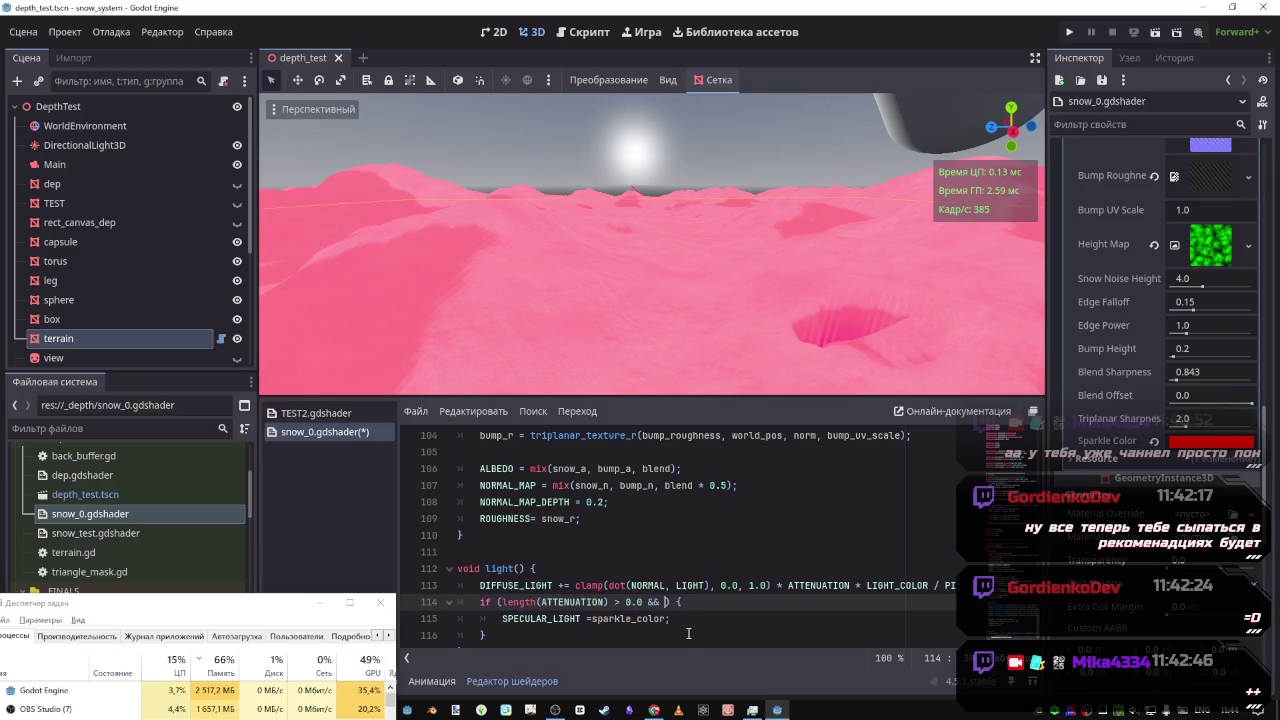
{"action": "key", "text": "ctrl+v"}
{"action": "left_click", "coordinate": [777, 602]}
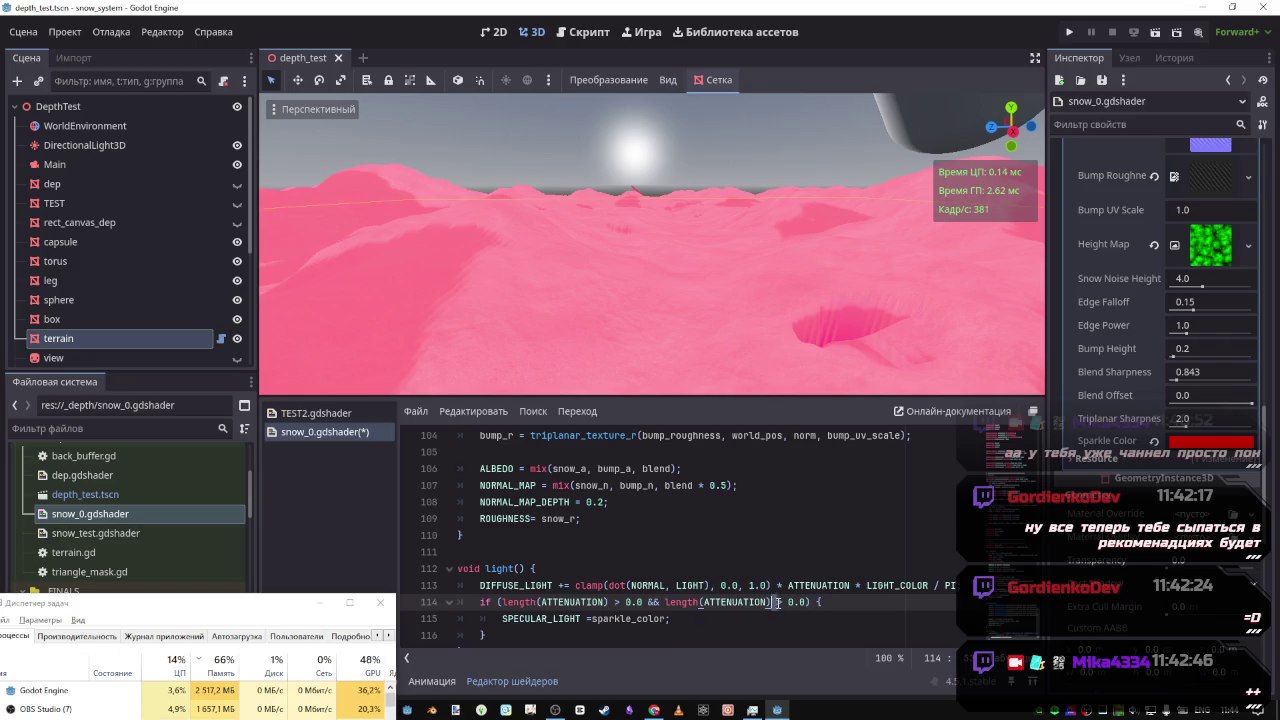
{"action": "key", "text": "shift+Right"}
{"action": "type", "text": "< 0."}
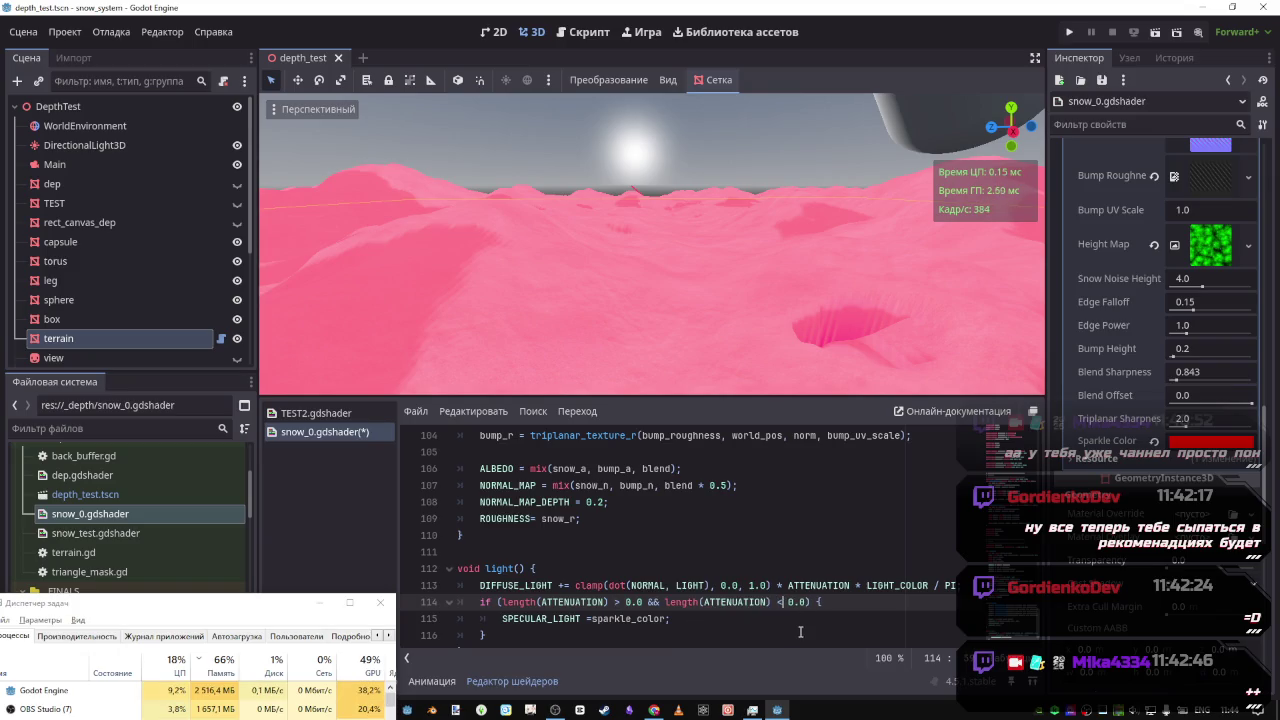
{"action": "type", "text": "1"}
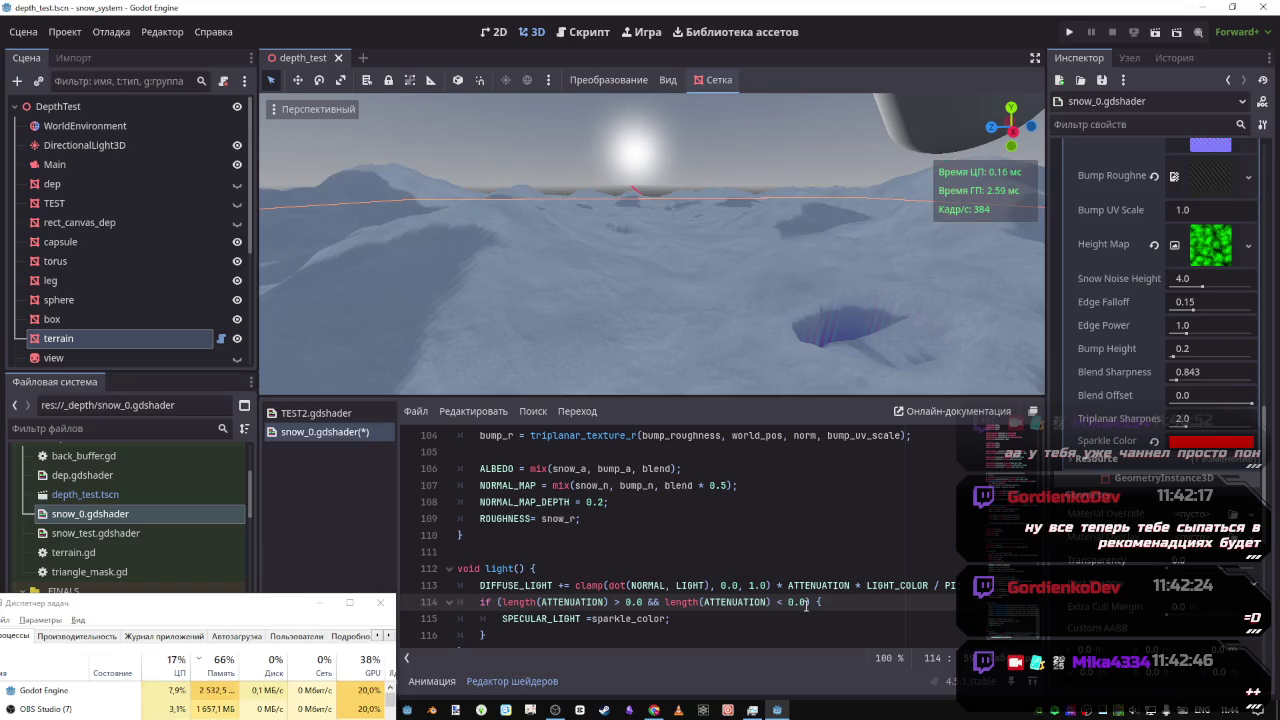
{"action": "key", "text": "ctrl+s"}
Test the second clause with thresholds 1.0 and then -1.0, saving after each
{"action": "key", "text": "BackSpace"}
{"action": "key", "text": "BackSpace"}
{"action": "key", "text": "BackSpace"}
{"action": "type", "text": "1.0"}
{"action": "key", "text": "ctrl+s"}
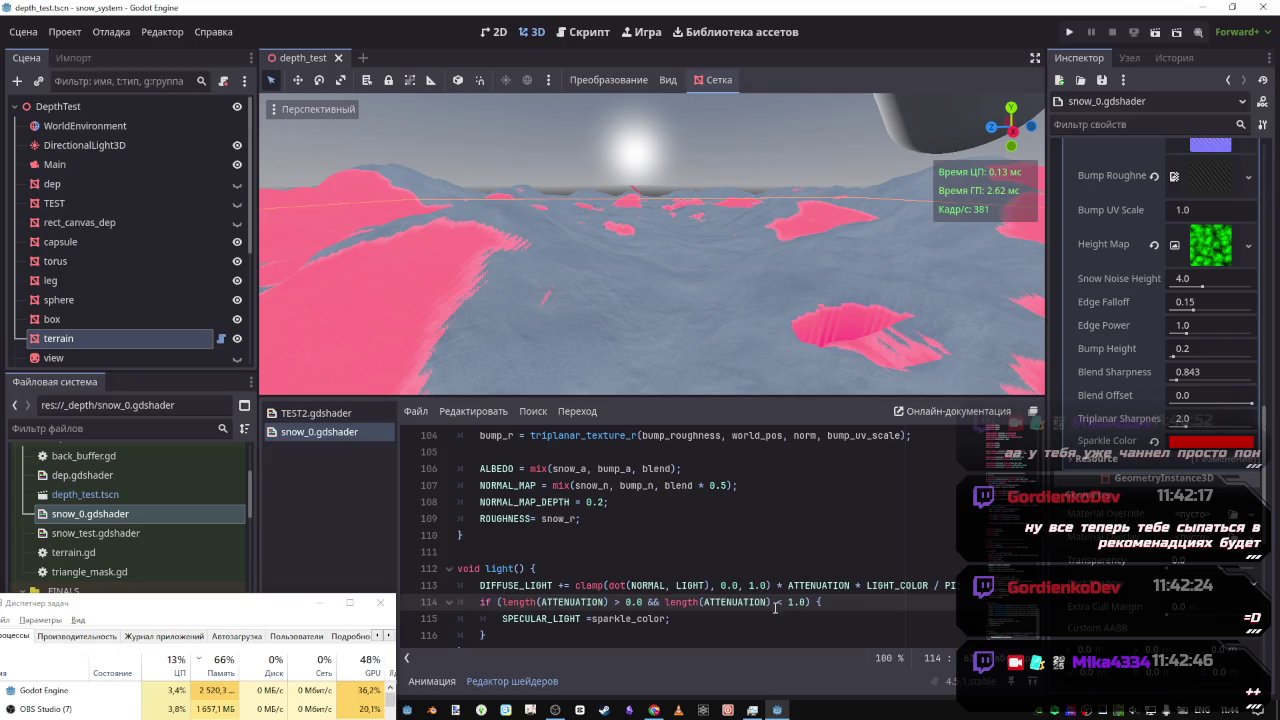
{"action": "type", "text": "-"}
{"action": "key", "text": "ctrl+s"}
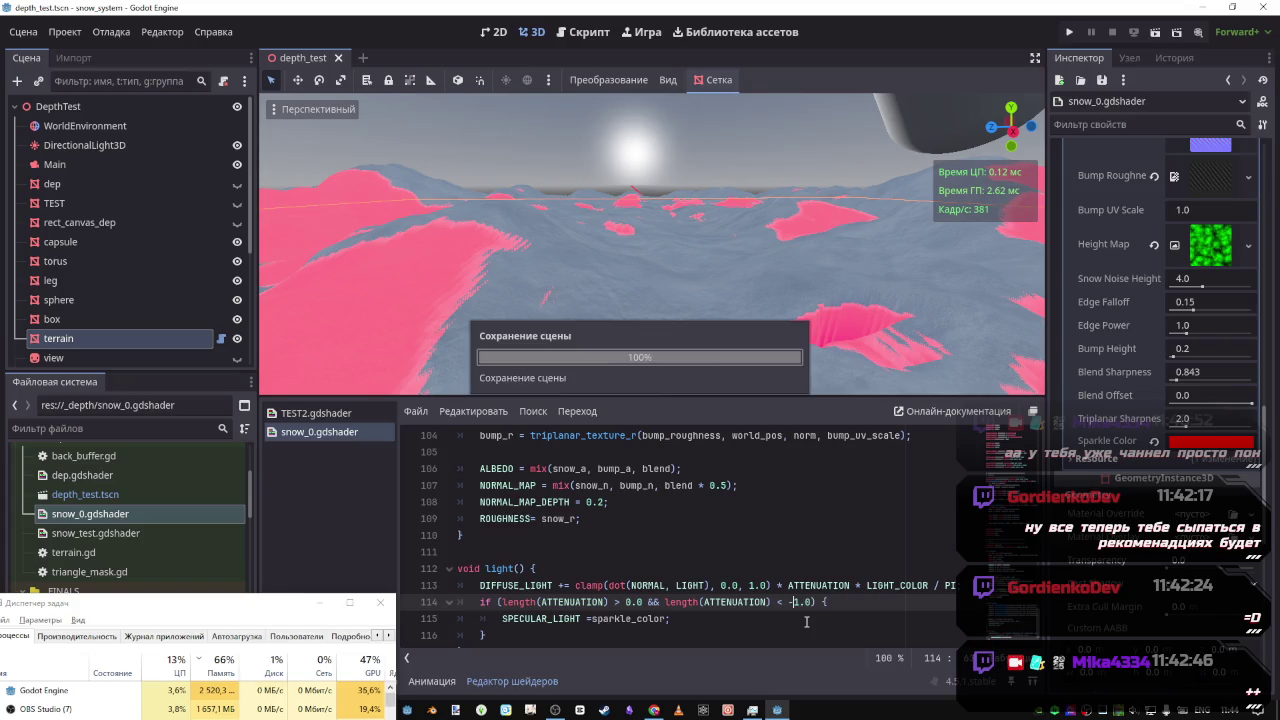
Delete the first comparison, leaving a single 'length(ATTENUATION) >' condition, and save
{"action": "left_click_drag", "start_coordinate": [668, 602], "coordinate": [512, 603]}
{"action": "key", "text": "BackSpace"}
{"action": "key", "text": "ctrl+s"}
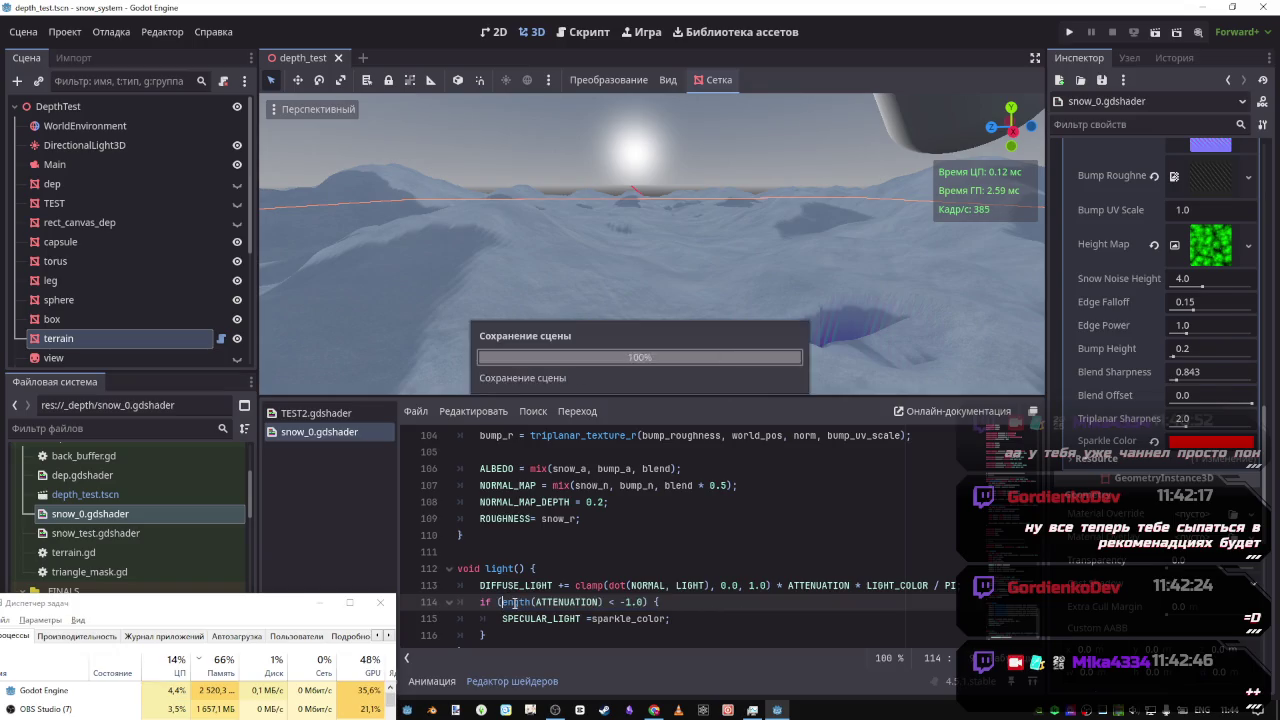
{"action": "type", "text": "l"}
{"action": "key", "text": "ctrl+s"}
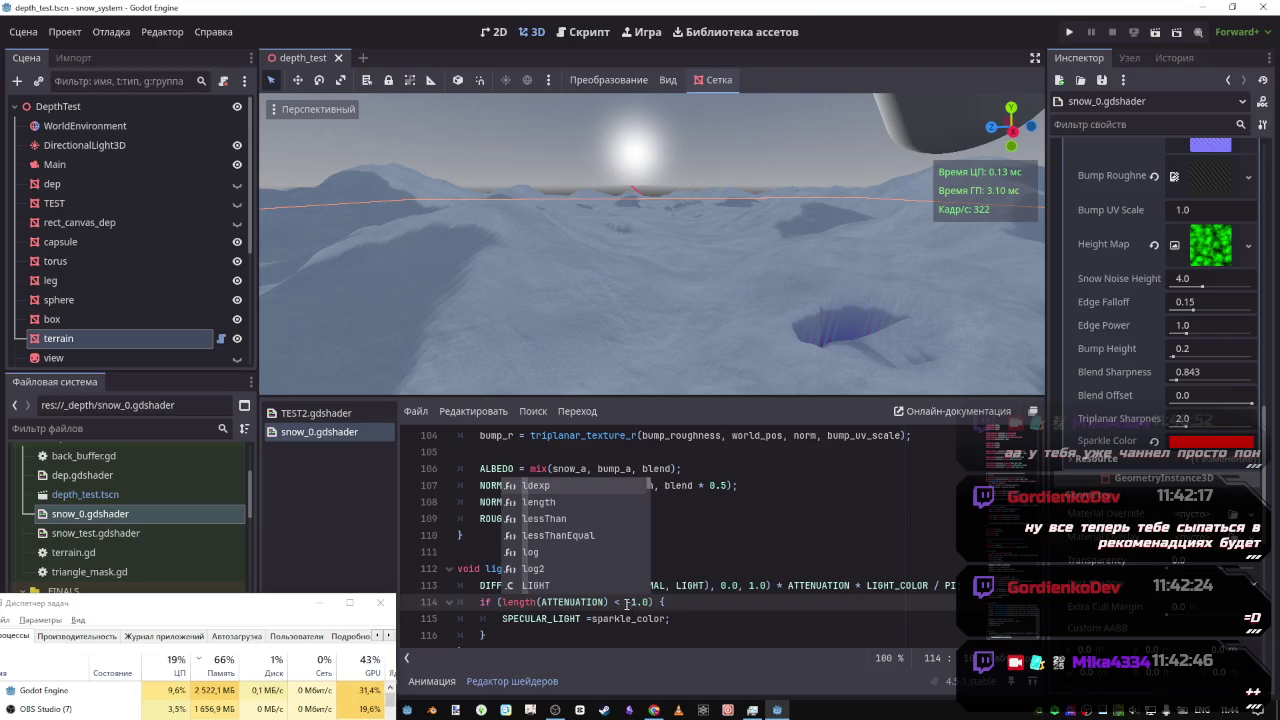
{"action": "left_click", "coordinate": [620, 602]}
{"action": "key", "text": "BackSpace"}
{"action": "type", "text": ">"}
{"action": "key", "text": "ctrl+s"}
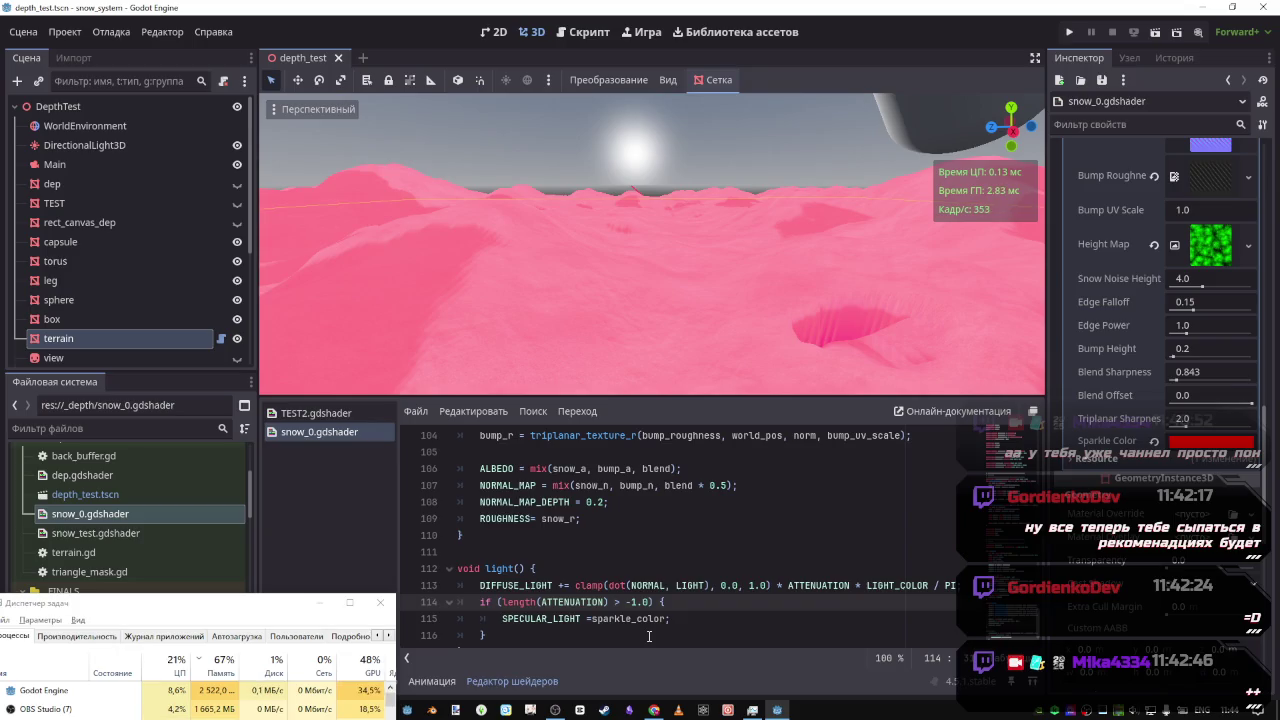
Try thresholds of 1.0, -1.0 and 0.0, saving after each change
{"action": "key", "text": "Right"}
{"action": "key", "text": "BackSpace"}
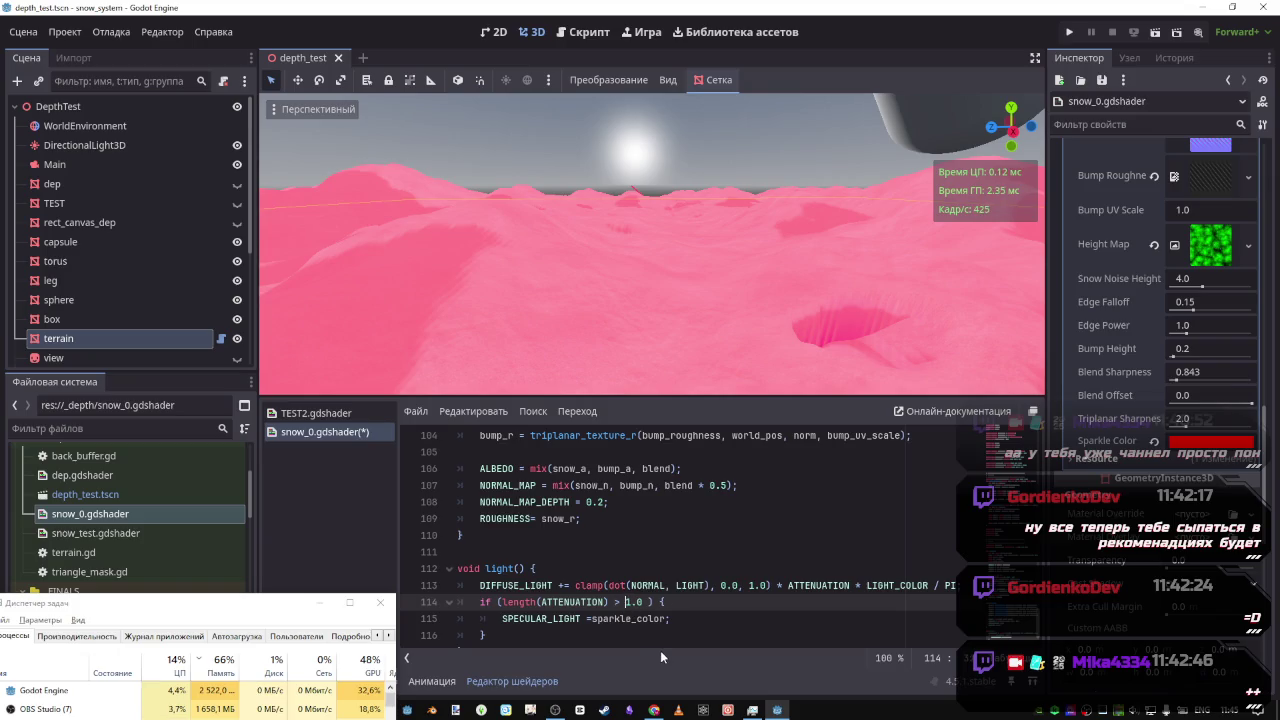
{"action": "key", "text": "ctrl+s"}
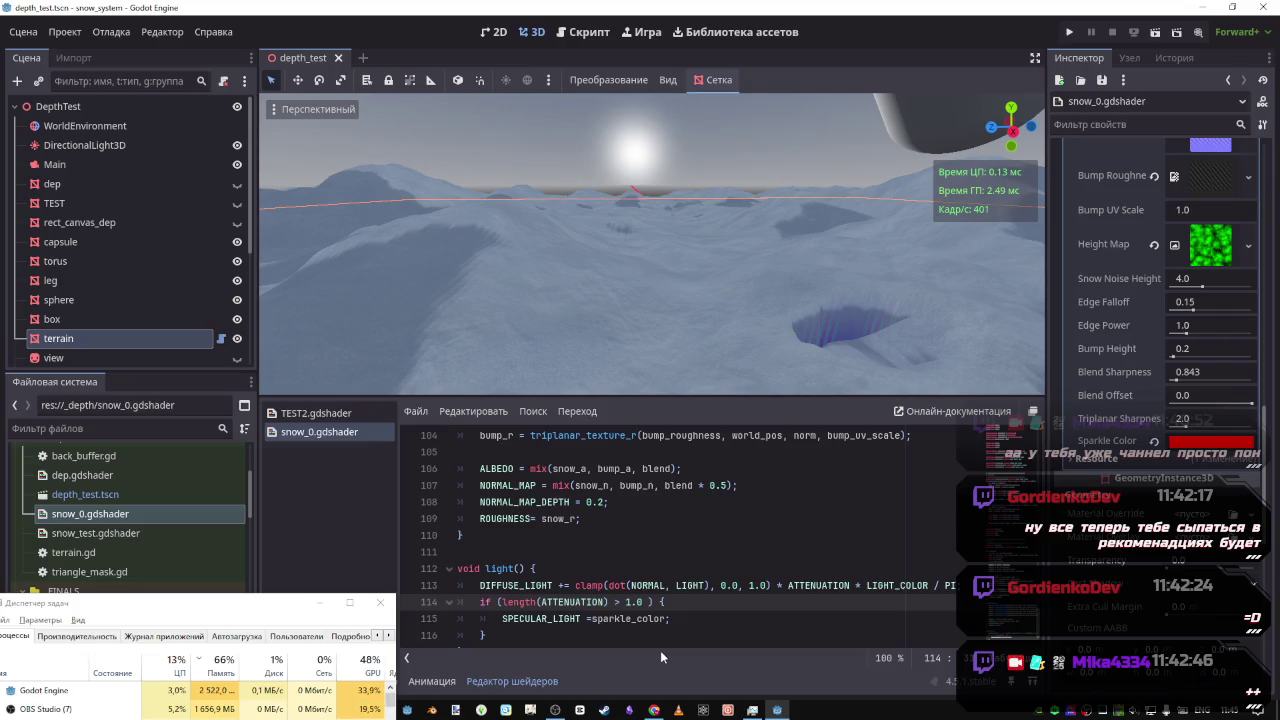
{"action": "type", "text": "-"}
{"action": "key", "text": "ctrl+s"}
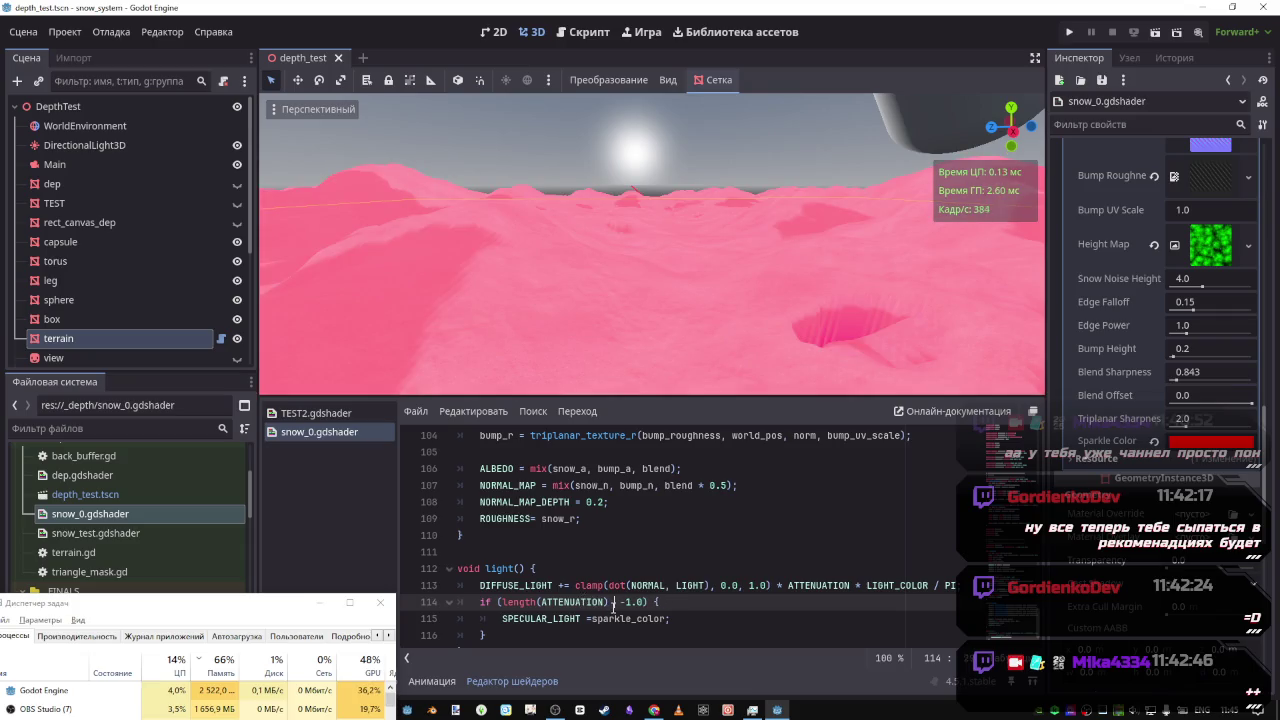
{"action": "key", "text": "BackSpace"}
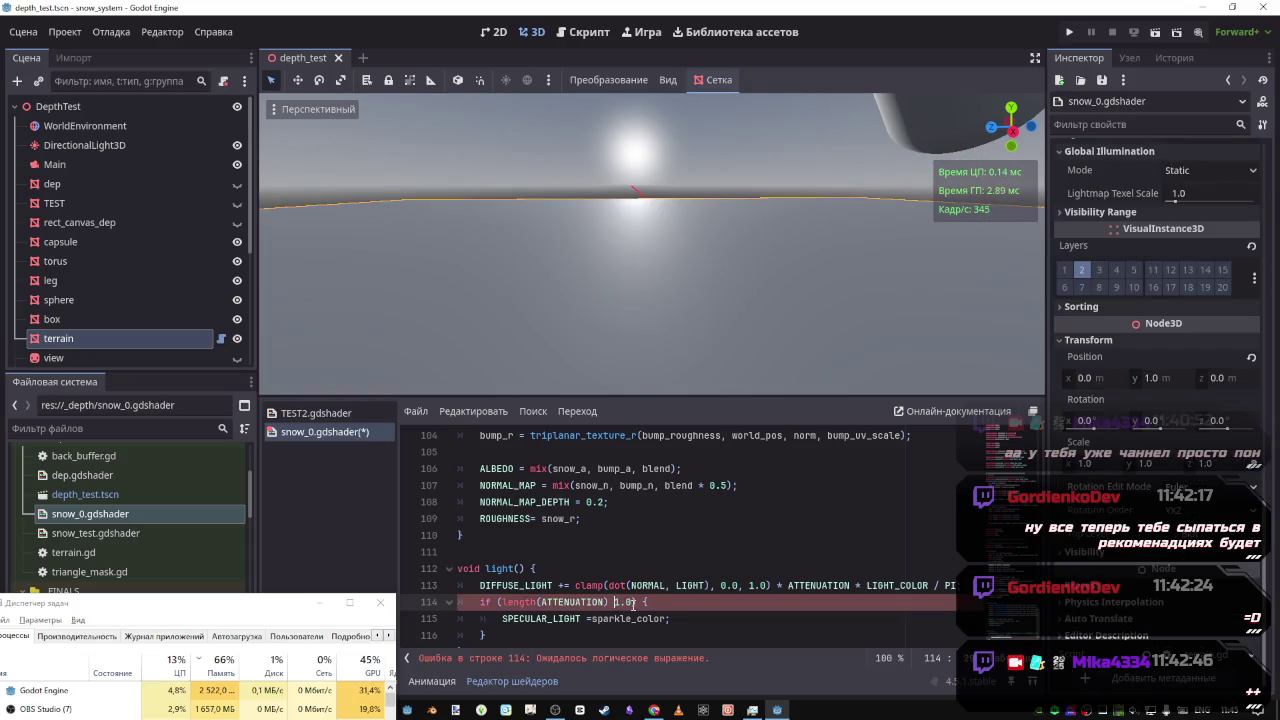
{"action": "type", "text": ">0"}
{"action": "key", "text": "Delete"}
{"action": "key", "text": "Right"}
{"action": "key", "text": "Right"}
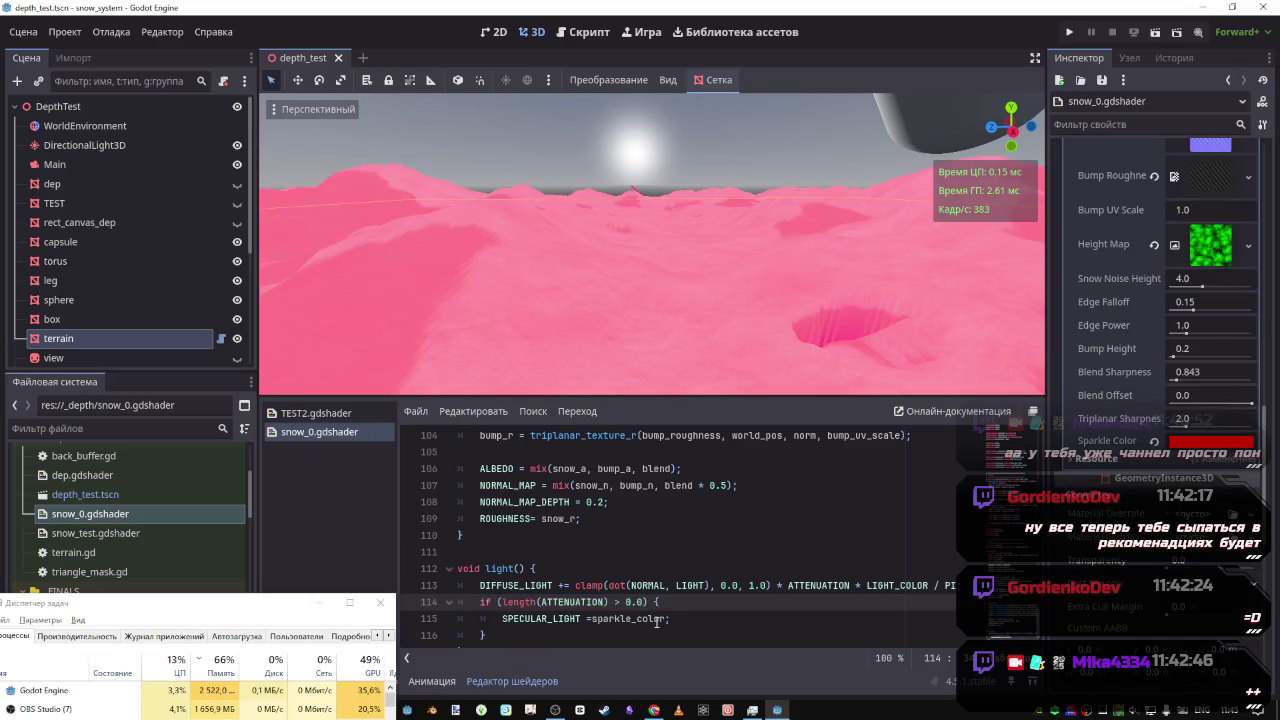
{"action": "type", "text": "5"}
{"action": "key", "text": "ctrl+s"}
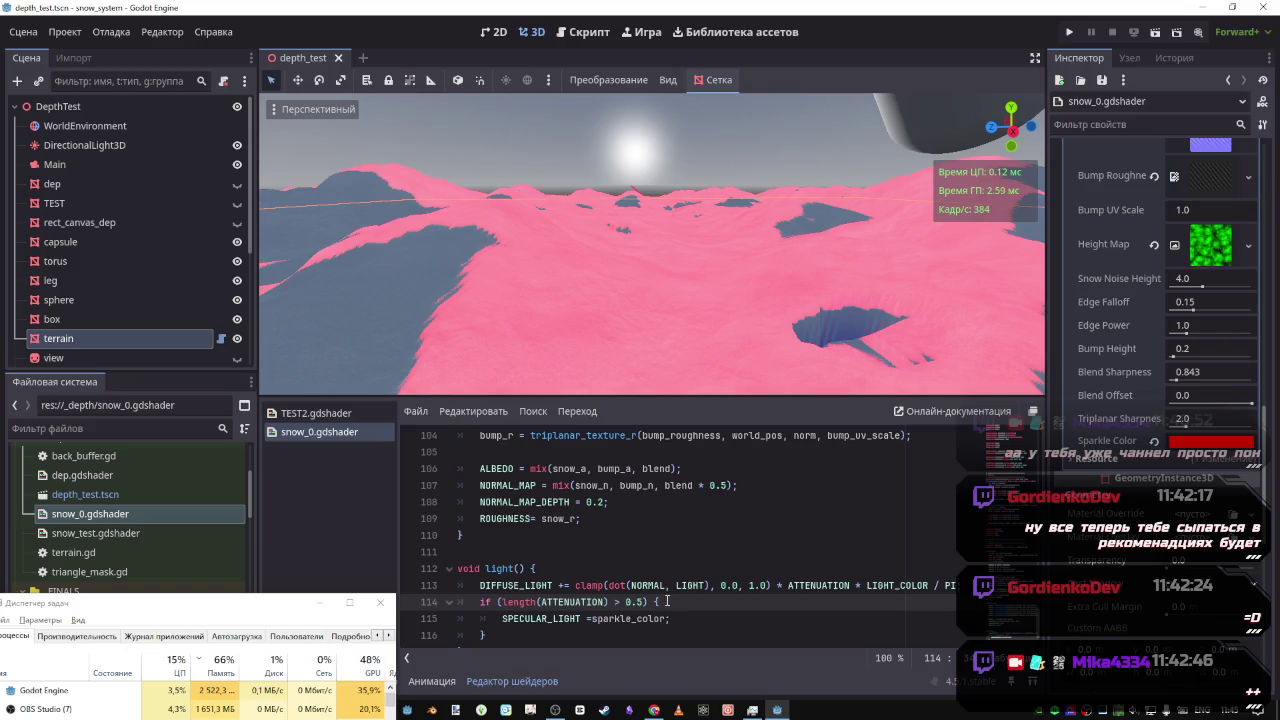
Try a 1.5 threshold and then 1.0, saving to preview each
{"action": "left_click", "coordinate": [632, 602]}
{"action": "key", "text": "BackSpace"}
{"action": "type", "text": "1"}
{"action": "key", "text": "ctrl+s"}
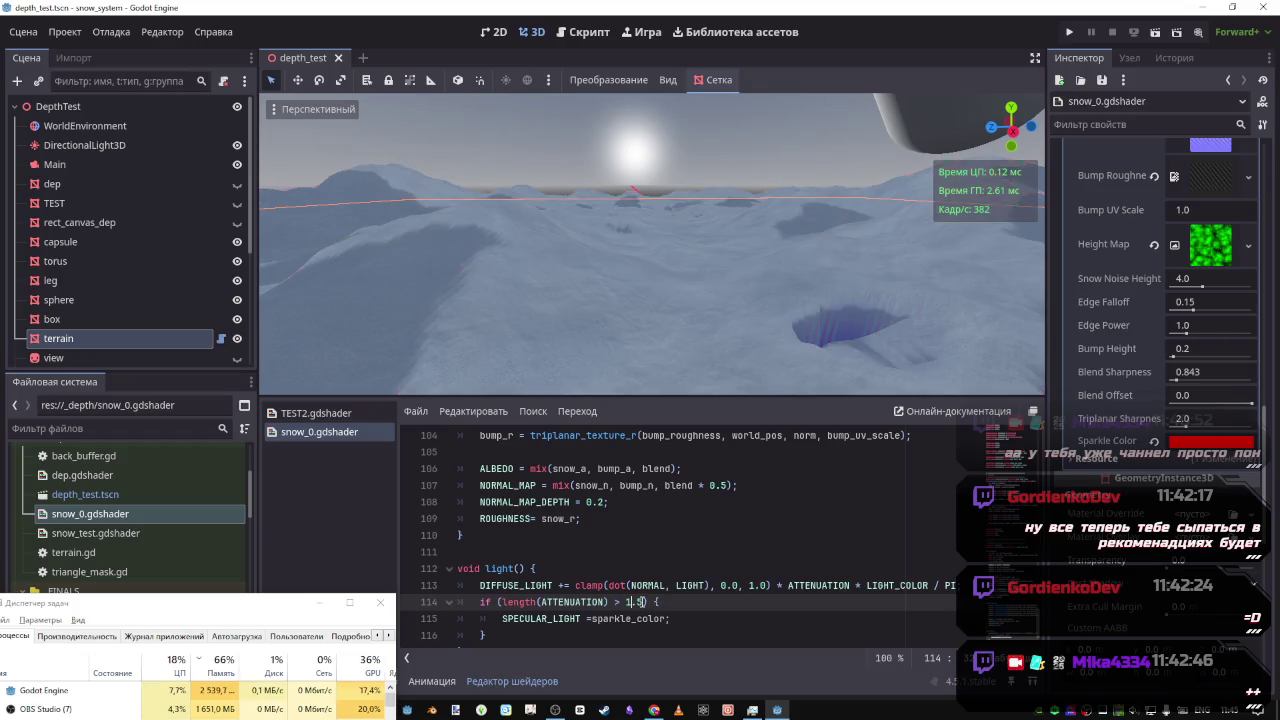
{"action": "key", "text": "Right"}
{"action": "key", "text": "Right"}
{"action": "key", "text": "BackSpace"}
{"action": "type", "text": "0"}
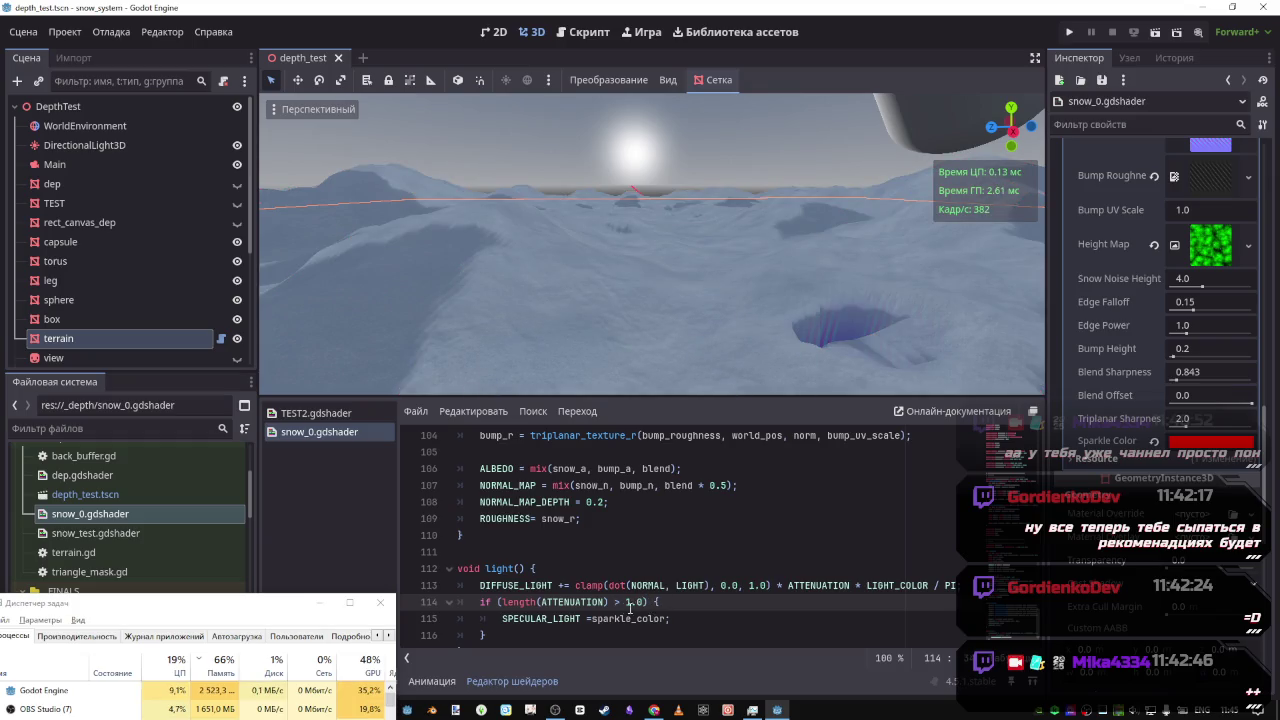
Set the threshold to 0.2, save, and orbit down onto the pink-sparkled terrain
{"action": "key", "text": "BackSpace"}
{"action": "key", "text": "BackSpace"}
{"action": "key", "text": "BackSpace"}
{"action": "type", "text": "0."}
{"action": "type", "text": "2"}
{"action": "key", "text": "ctrl+s"}
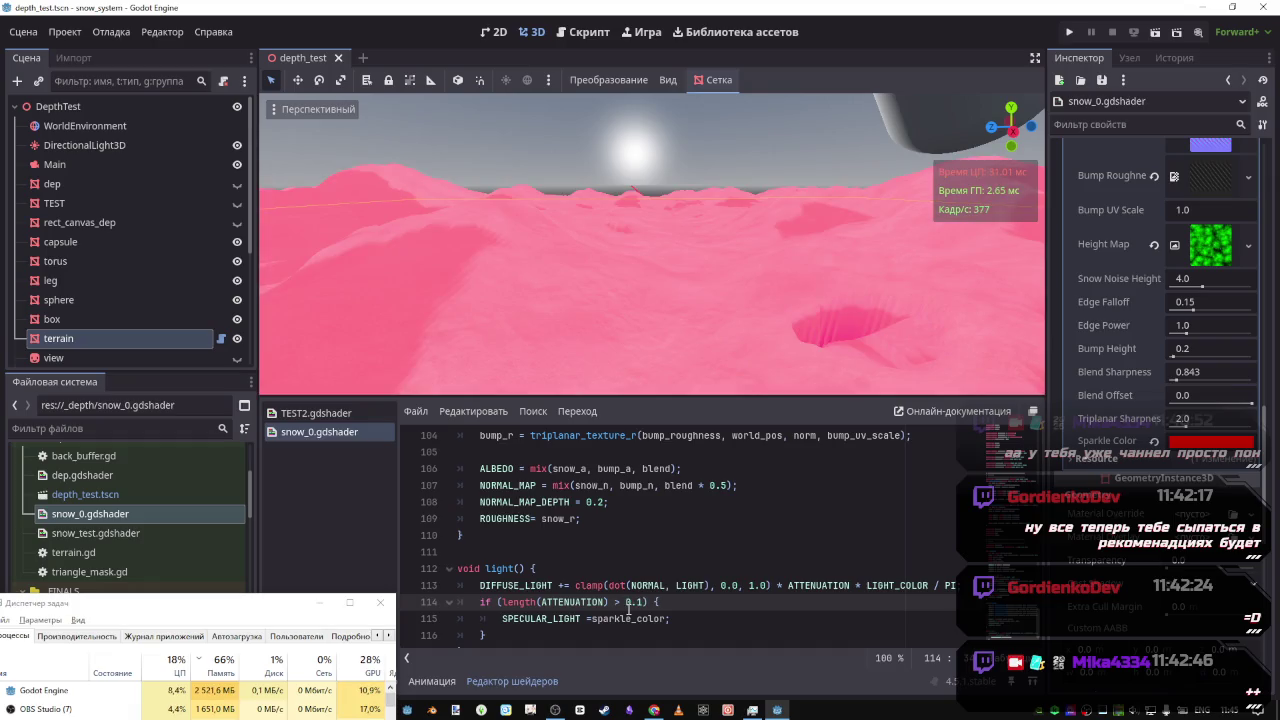
{"action": "key", "text": "ctrl+s"}
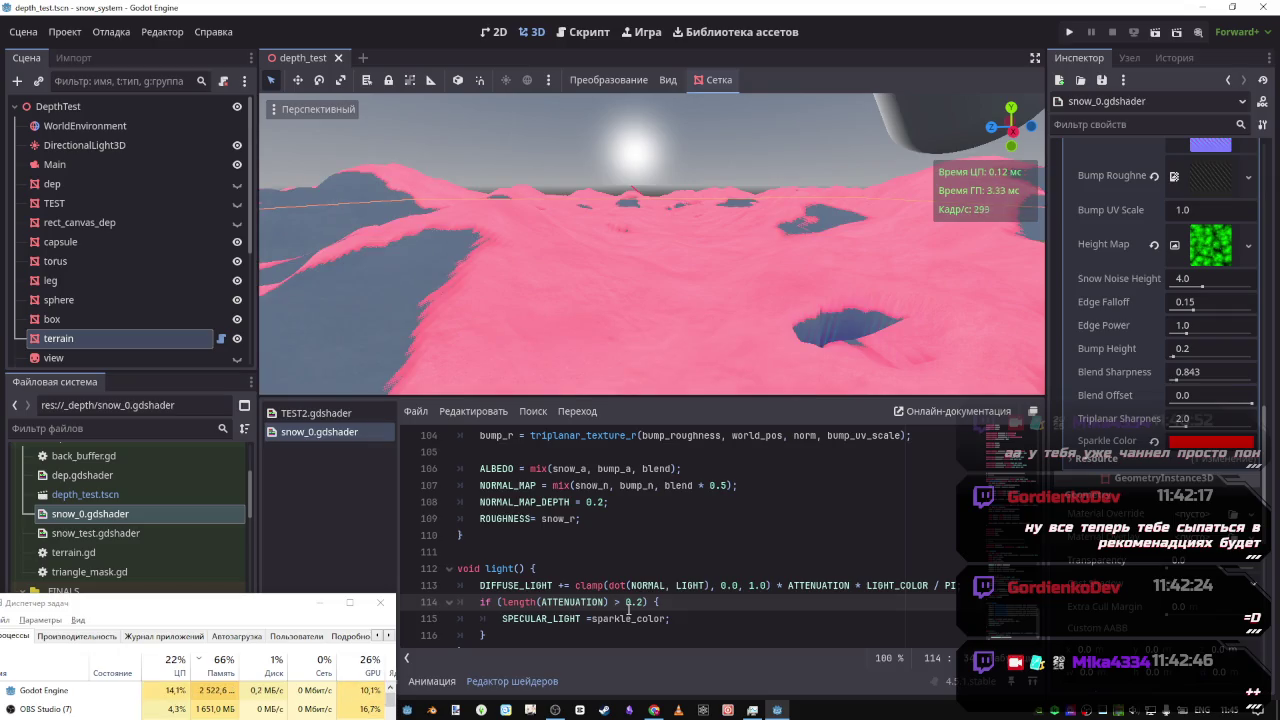
{"action": "left_click_drag", "start_coordinate": [534, 280], "coordinate": [702, 368]}
{"action": "left_click", "coordinate": [660, 619]}
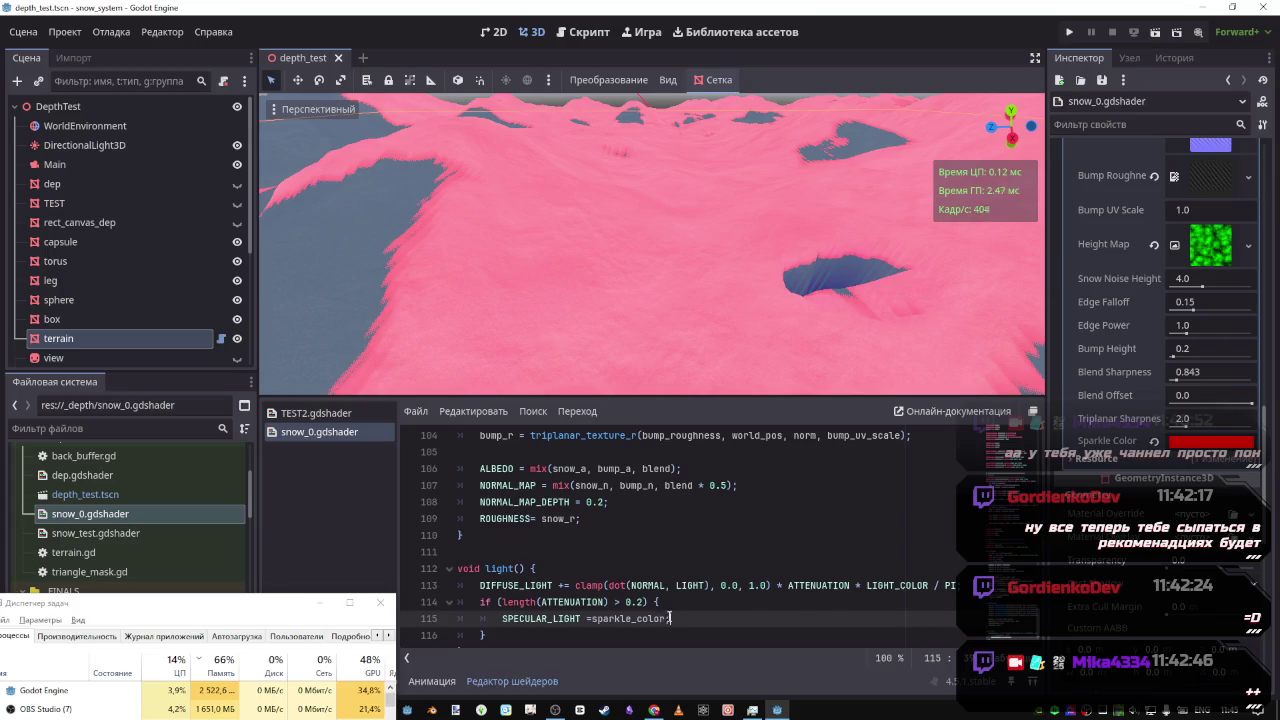
Delete the added '+ vertex_pos' term from the sparkle expression on line 115
{"action": "scroll", "coordinate": [640, 540], "scroll_direction": "up", "scroll_amount": 5}
{"action": "scroll", "coordinate": [628, 528], "scroll_direction": "down", "scroll_amount": 4}
{"action": "scroll", "coordinate": [628, 533], "scroll_direction": "up", "scroll_amount": 3}
{"action": "scroll", "coordinate": [520, 490], "scroll_direction": "down", "scroll_amount": 4}
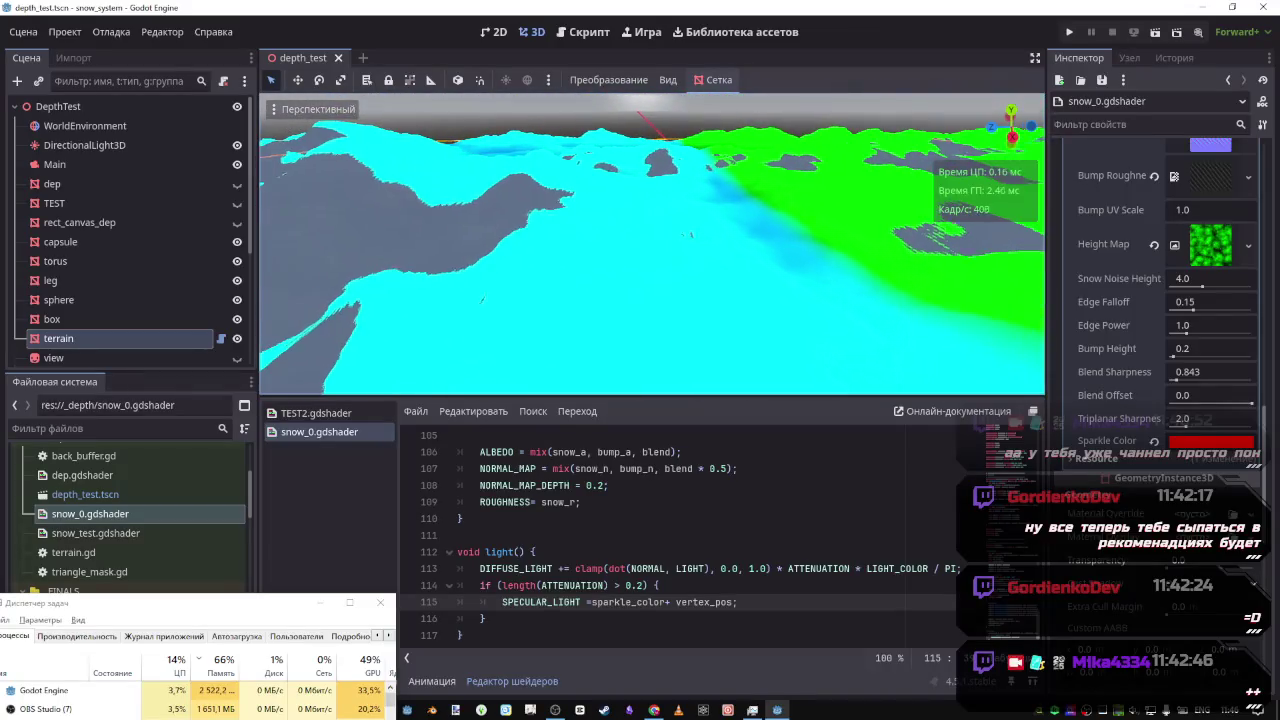
{"action": "scroll", "coordinate": [648, 553], "scroll_direction": "up", "scroll_amount": 3}
{"action": "scroll", "coordinate": [648, 553], "scroll_direction": "up", "scroll_amount": 6}
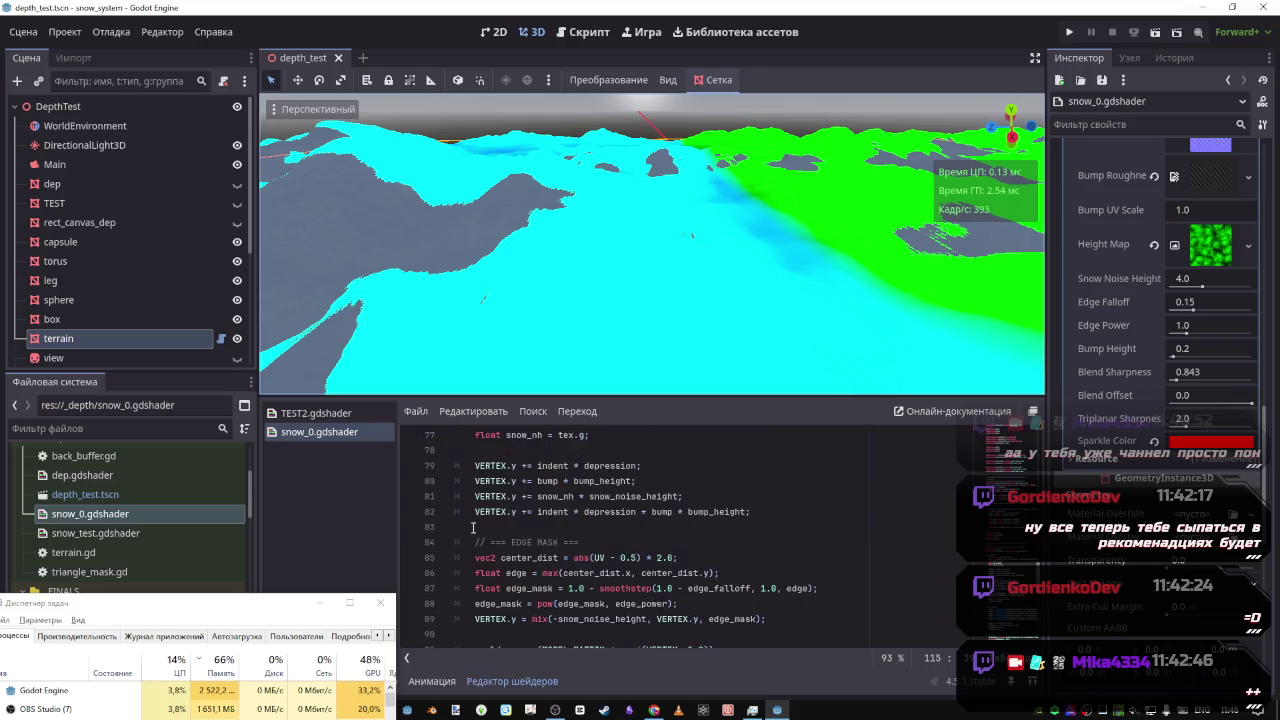
{"action": "scroll", "coordinate": [534, 509], "scroll_direction": "down", "scroll_amount": 7}
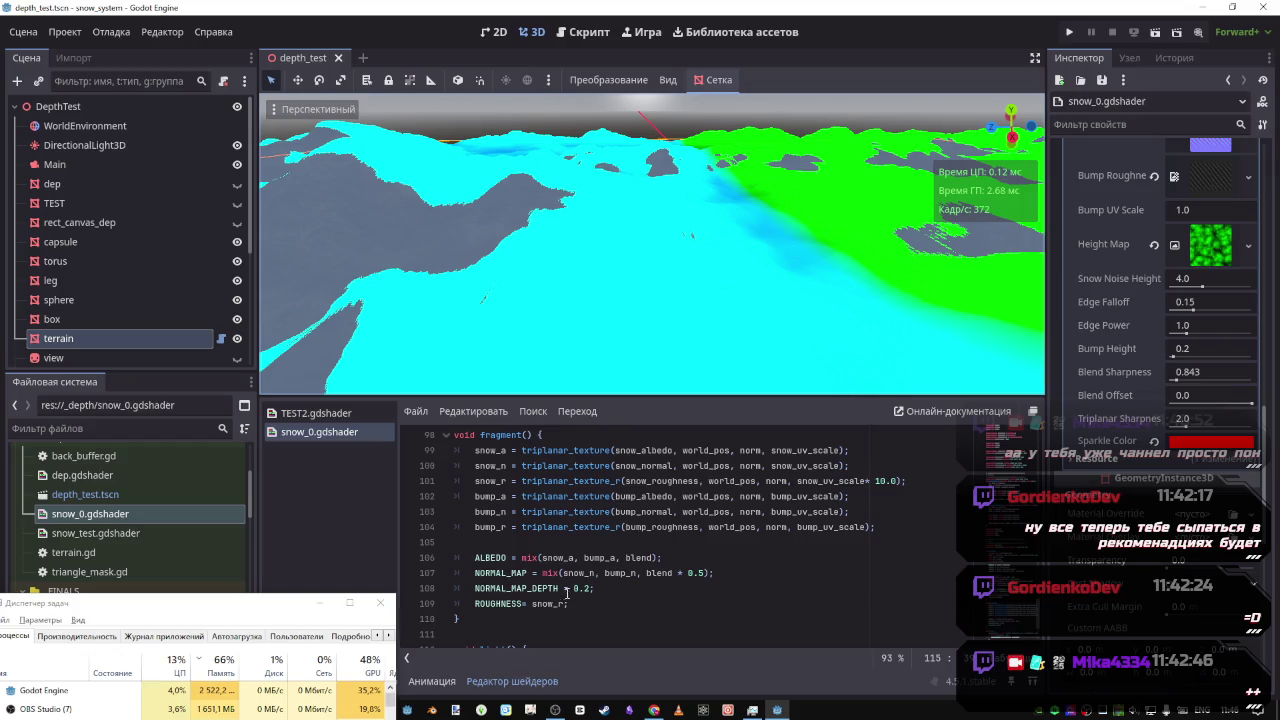
{"action": "scroll", "coordinate": [566, 592], "scroll_direction": "down", "scroll_amount": 2}
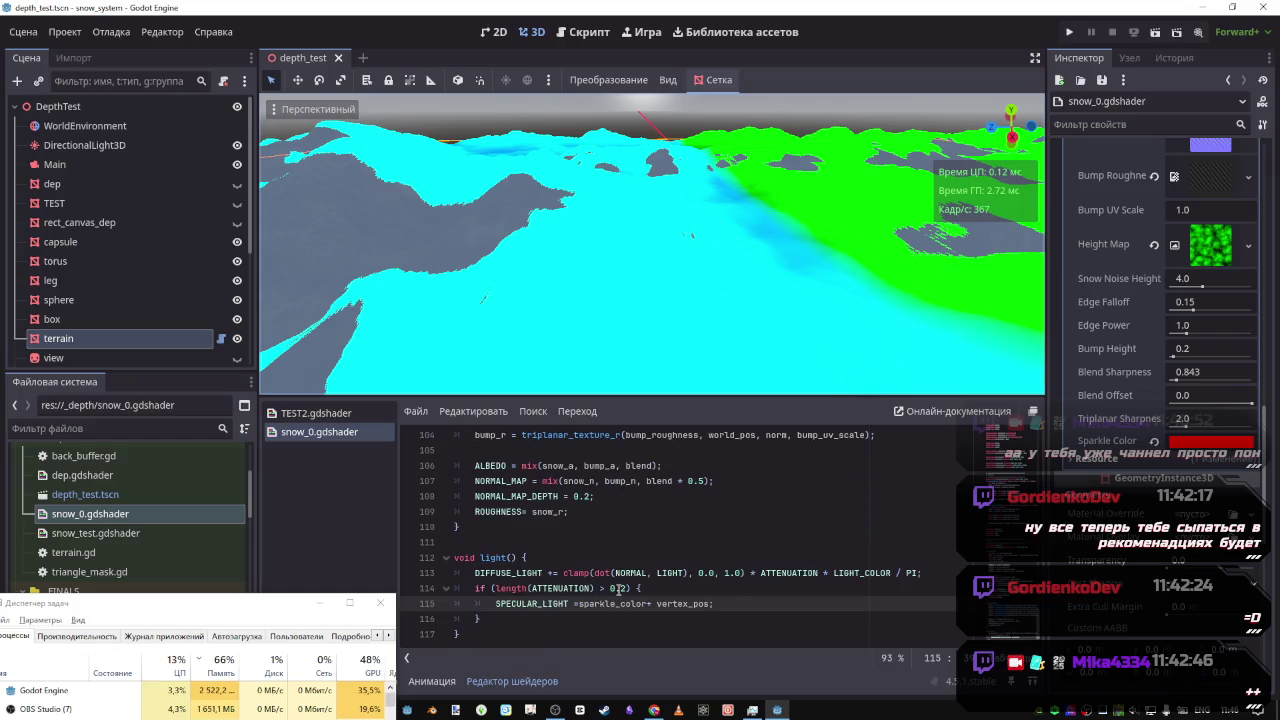
{"action": "left_click_drag", "start_coordinate": [714, 603], "coordinate": [647, 604]}
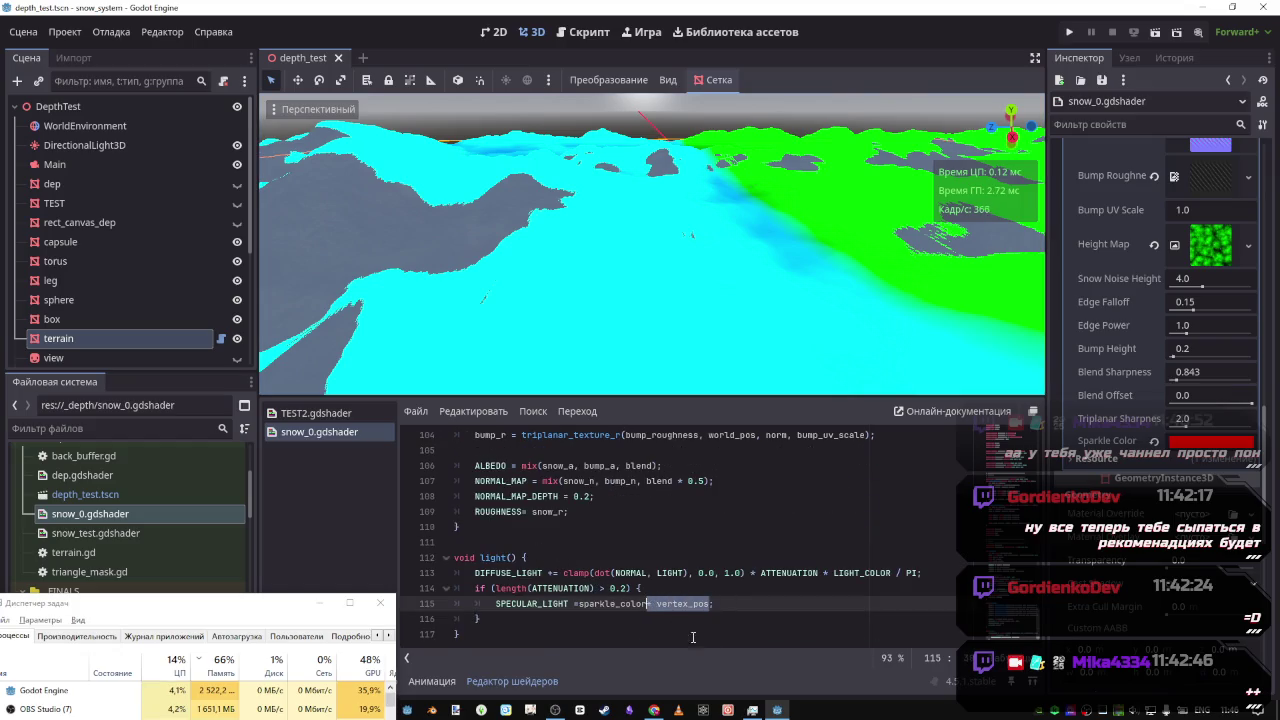
{"action": "key", "text": "BackSpace"}
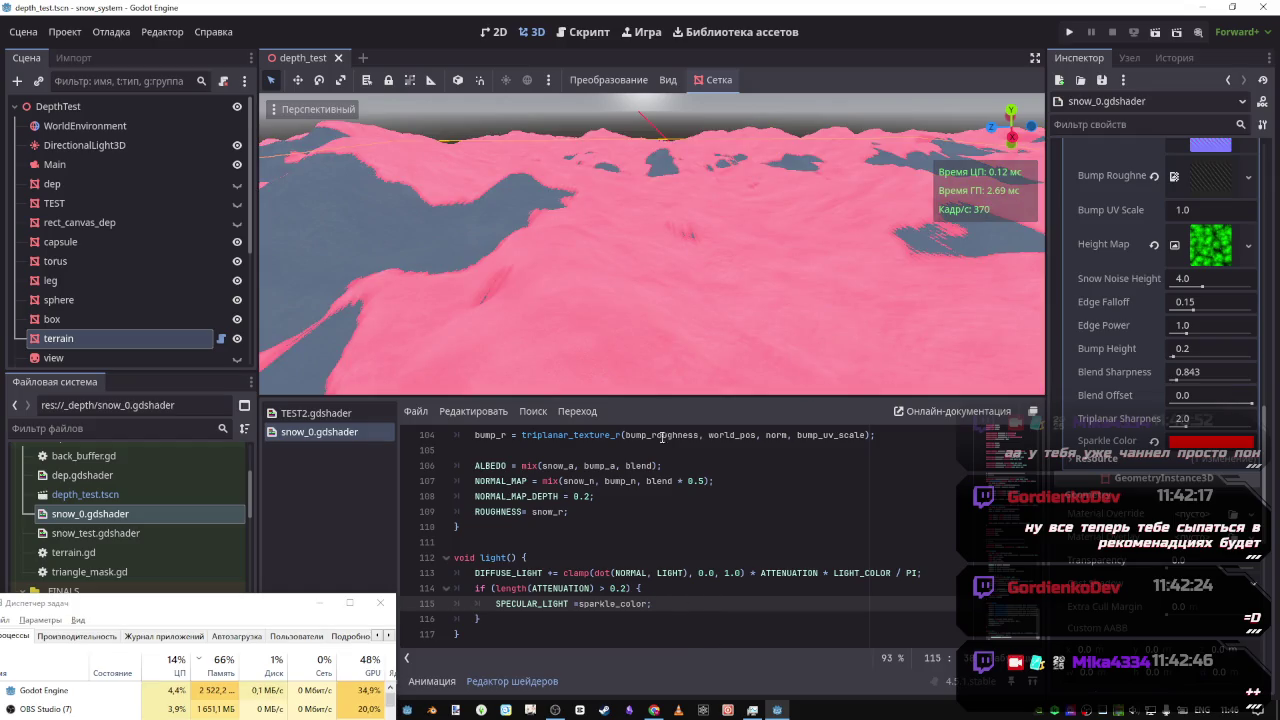
Append '.y' to sparkle_color on line 115 and save to test the result
{"action": "mouse_move", "coordinate": [600, 180]}
{"action": "left_mouse_down"}
{"action": "mouse_move", "coordinate": [644, 113]}
{"action": "mouse_move", "coordinate": [696, 104]}
{"action": "mouse_move", "coordinate": [633, 583]}
{"action": "left_mouse_up"}
{"action": "left_click", "coordinate": [646, 604]}
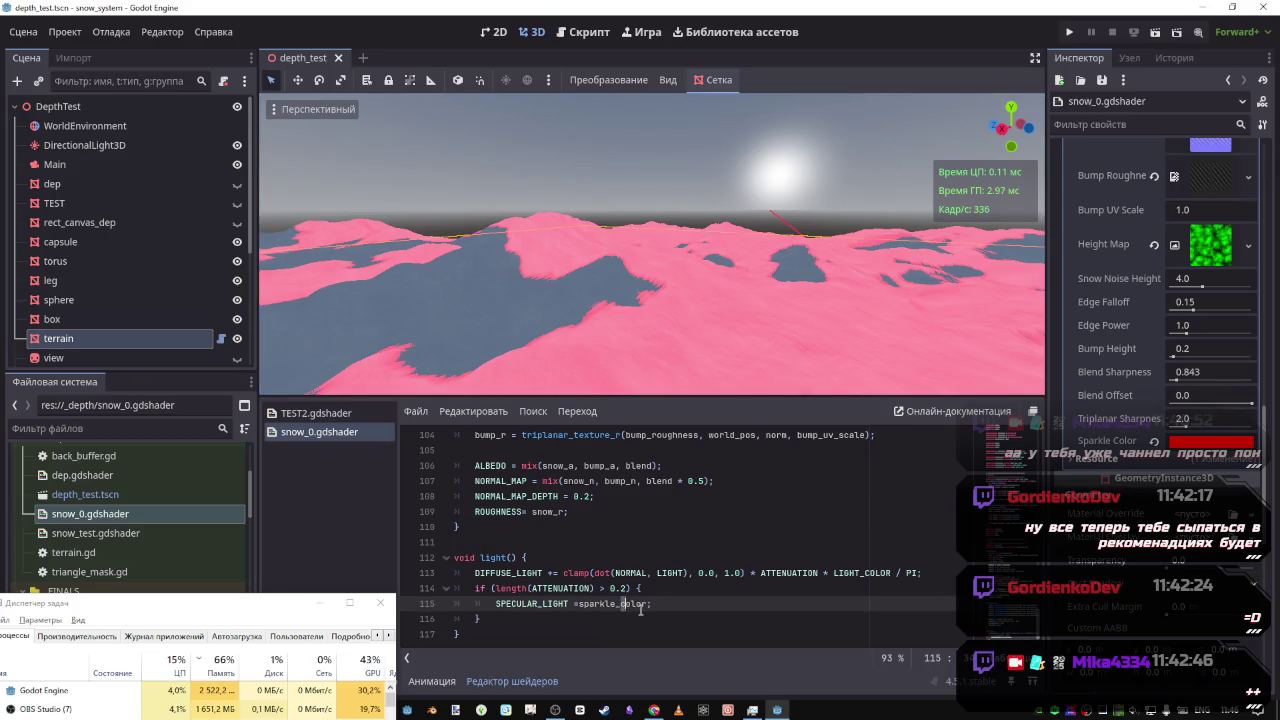
{"action": "type", "text": ".y"}
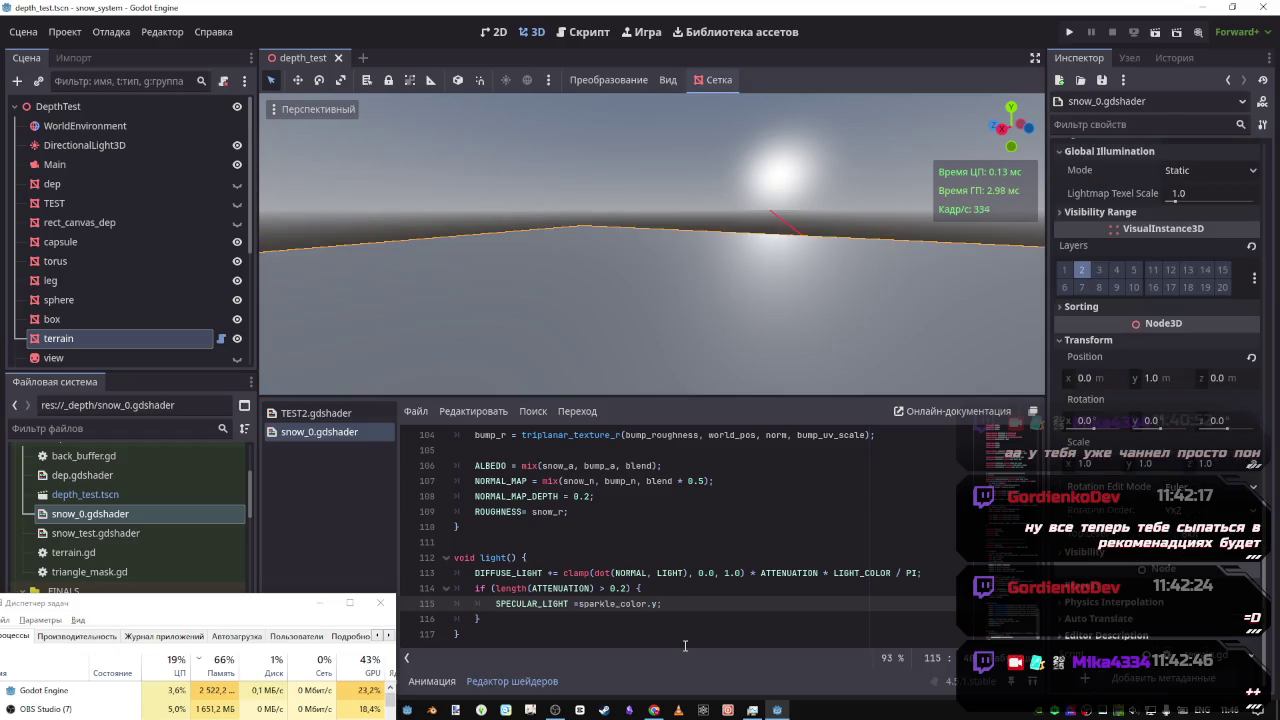
{"action": "key", "text": "ctrl+s"}
Check how vertex_pos is assigned on line 95
{"action": "scroll", "coordinate": [575, 548], "scroll_direction": "up", "scroll_amount": 3}
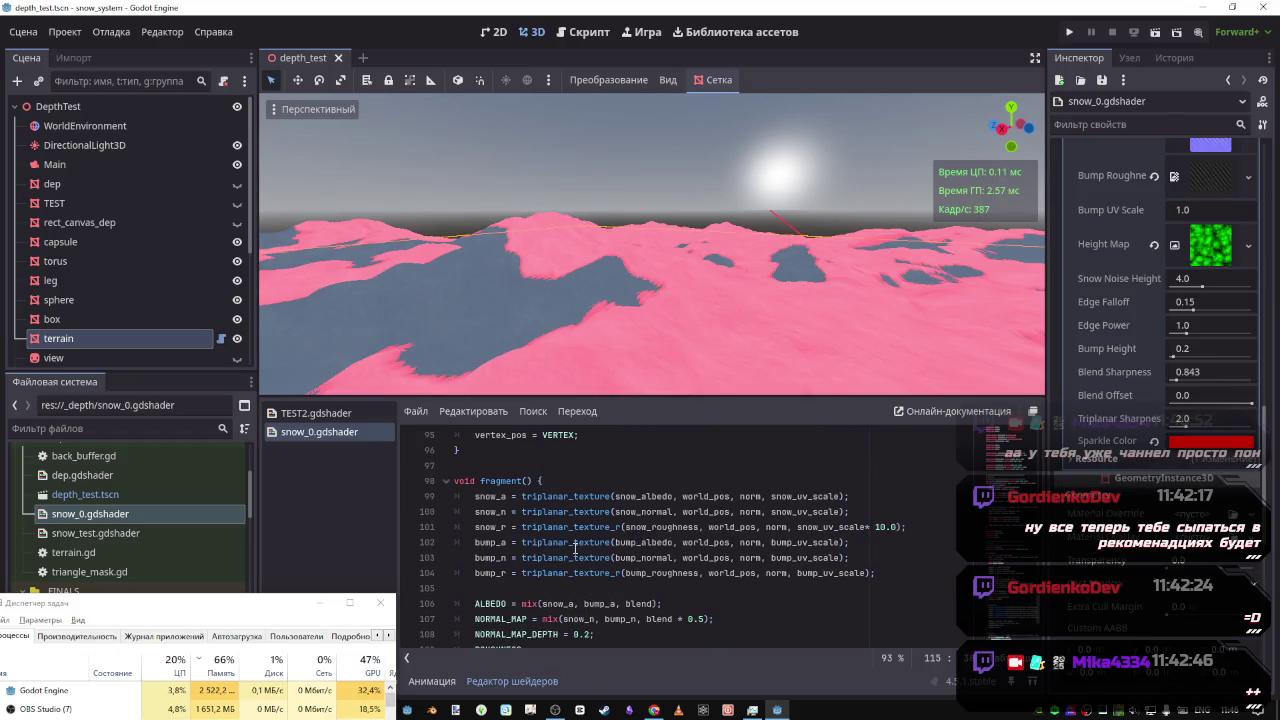
{"action": "scroll", "coordinate": [612, 540], "scroll_direction": "up", "scroll_amount": 2}
{"action": "double_click", "coordinate": [500, 526]}
{"action": "left_click", "coordinate": [578, 531]}
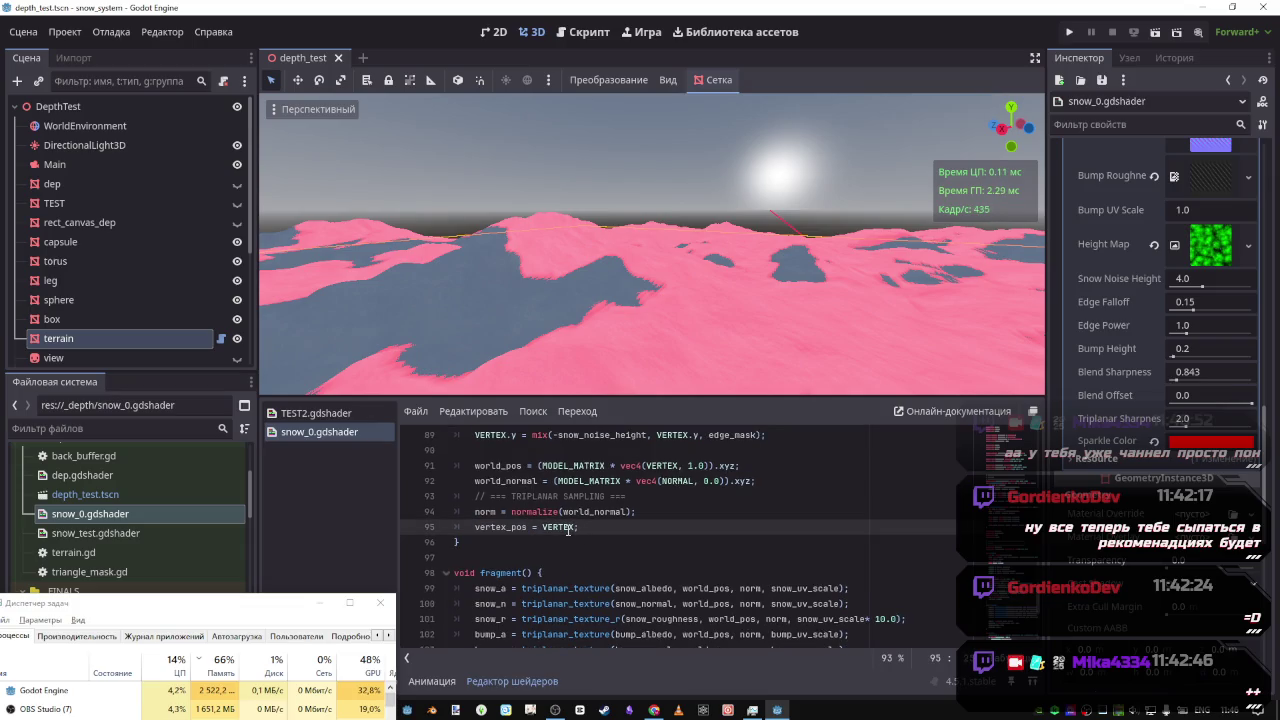
{"action": "scroll", "coordinate": [568, 531], "scroll_direction": "up", "scroll_amount": 10}
{"action": "scroll", "coordinate": [505, 513], "scroll_direction": "down", "scroll_amount": 6}
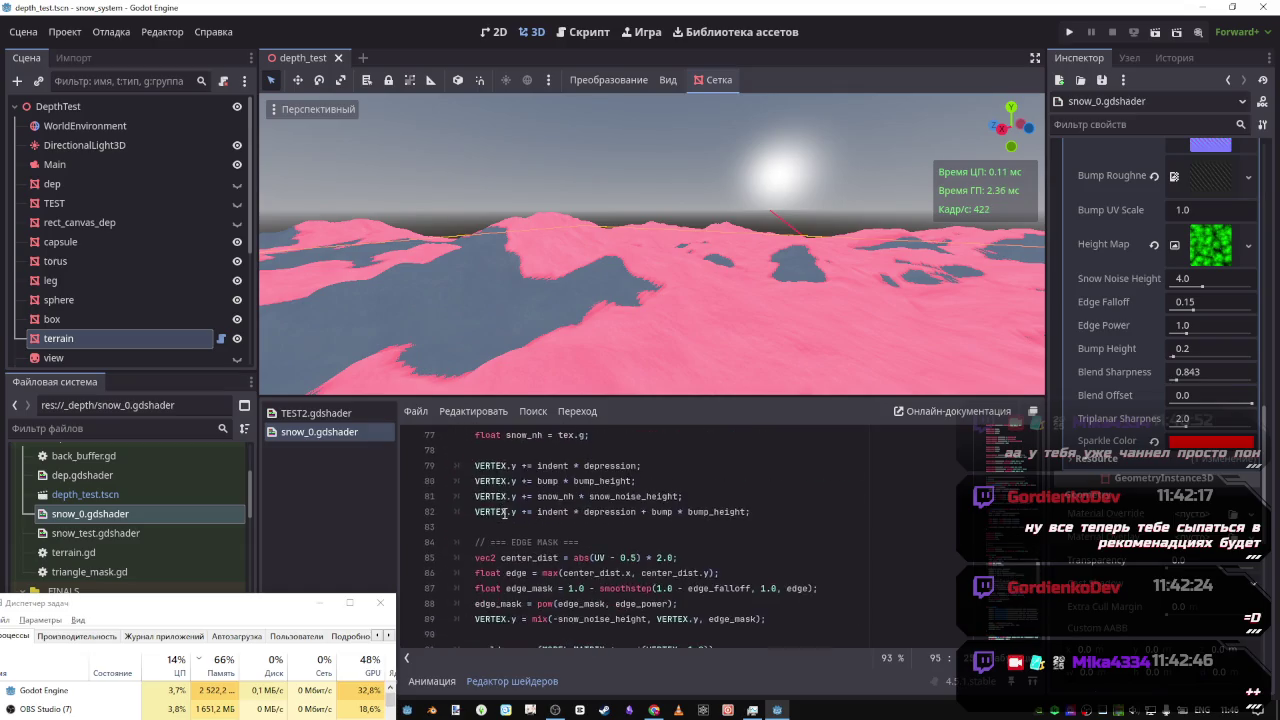
{"action": "scroll", "coordinate": [505, 513], "scroll_direction": "down", "scroll_amount": 3}
{"action": "double_click", "coordinate": [506, 570]}
End line 115 as 'sparkle_color;' and switch to the Godot spatial shader docs in the browser
{"action": "scroll", "coordinate": [590, 575], "scroll_direction": "down", "scroll_amount": 2}
{"action": "scroll", "coordinate": [590, 568], "scroll_direction": "down", "scroll_amount": 4}
{"action": "left_click", "coordinate": [660, 604]}
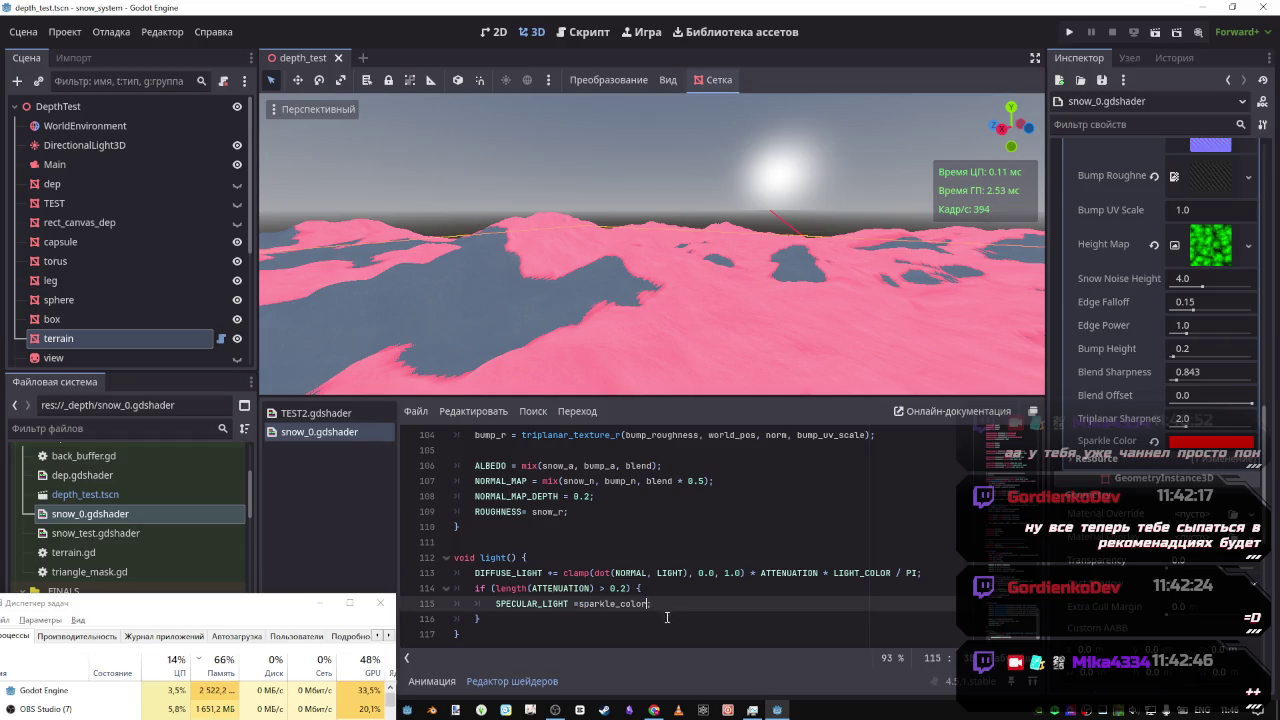
{"action": "type", "text": ";"}
{"action": "key", "text": "alt+Tab"}
{"action": "key", "text": "alt+Tab"}
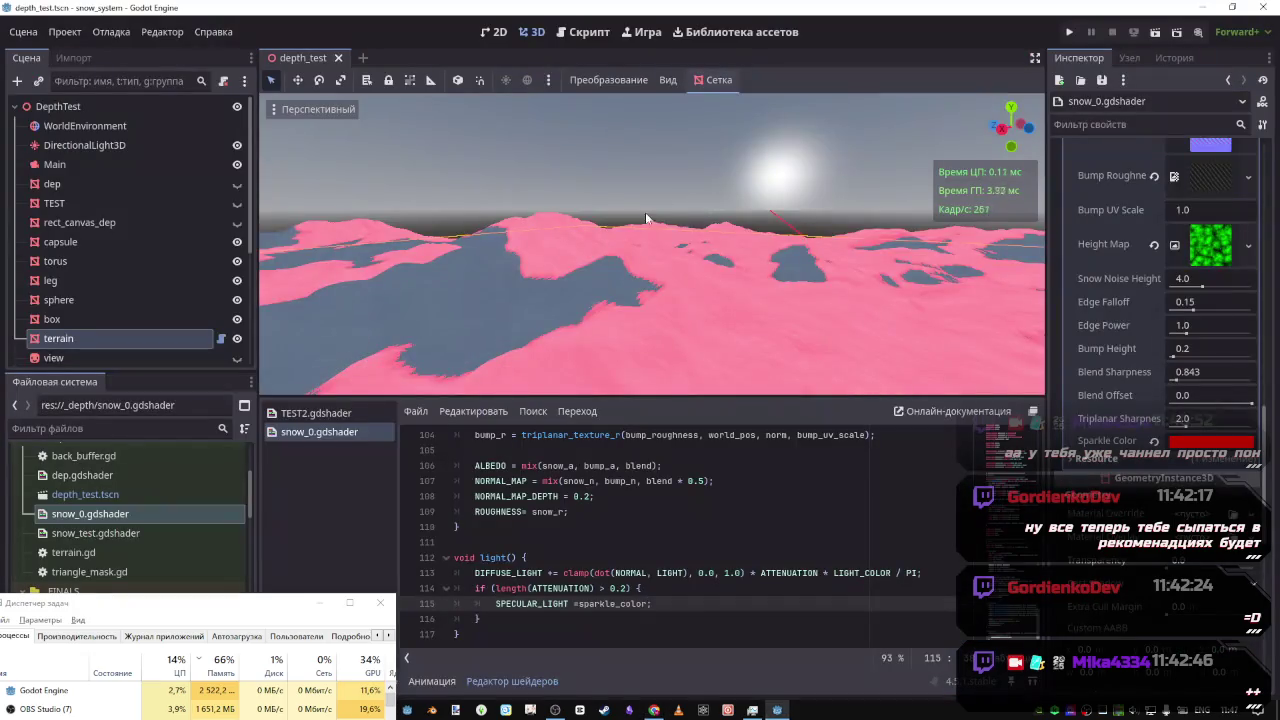
Search TEST2.gdshader for calculate_sparkle and jump to its other occurrence
{"action": "scroll", "coordinate": [639, 552], "scroll_direction": "up", "scroll_amount": 20}
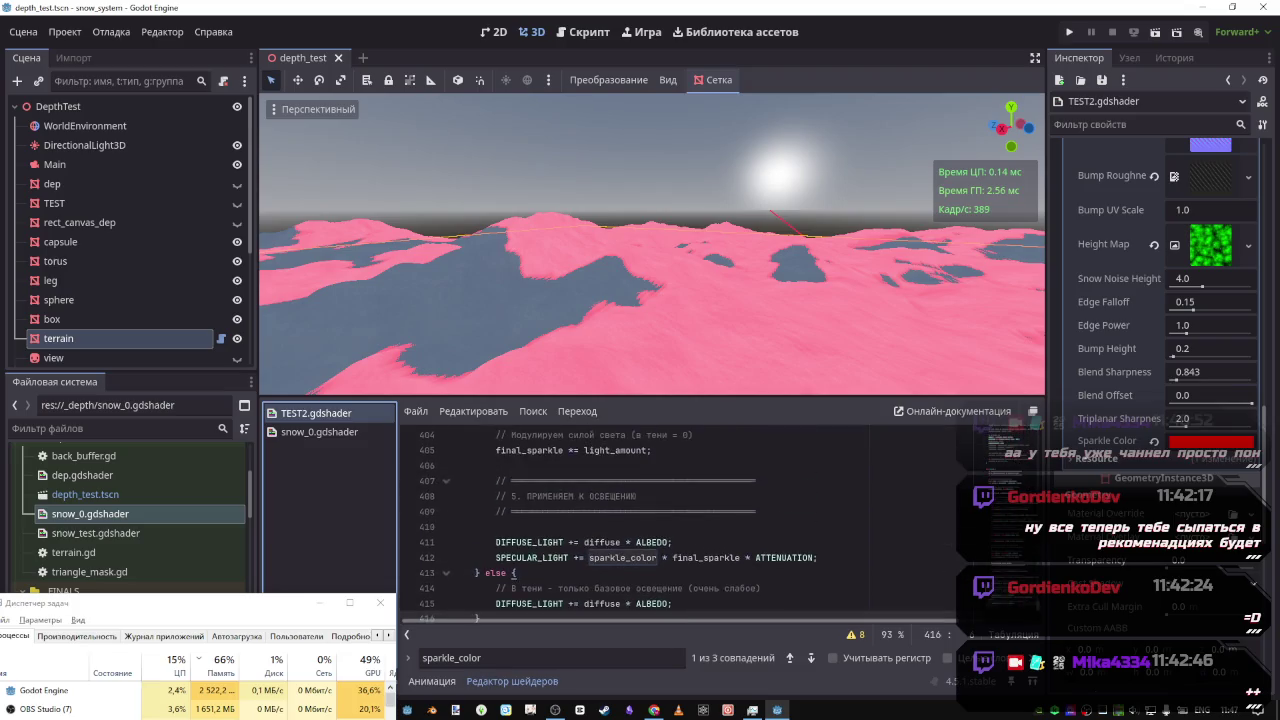
{"action": "scroll", "coordinate": [694, 524], "scroll_direction": "down", "scroll_amount": 20}
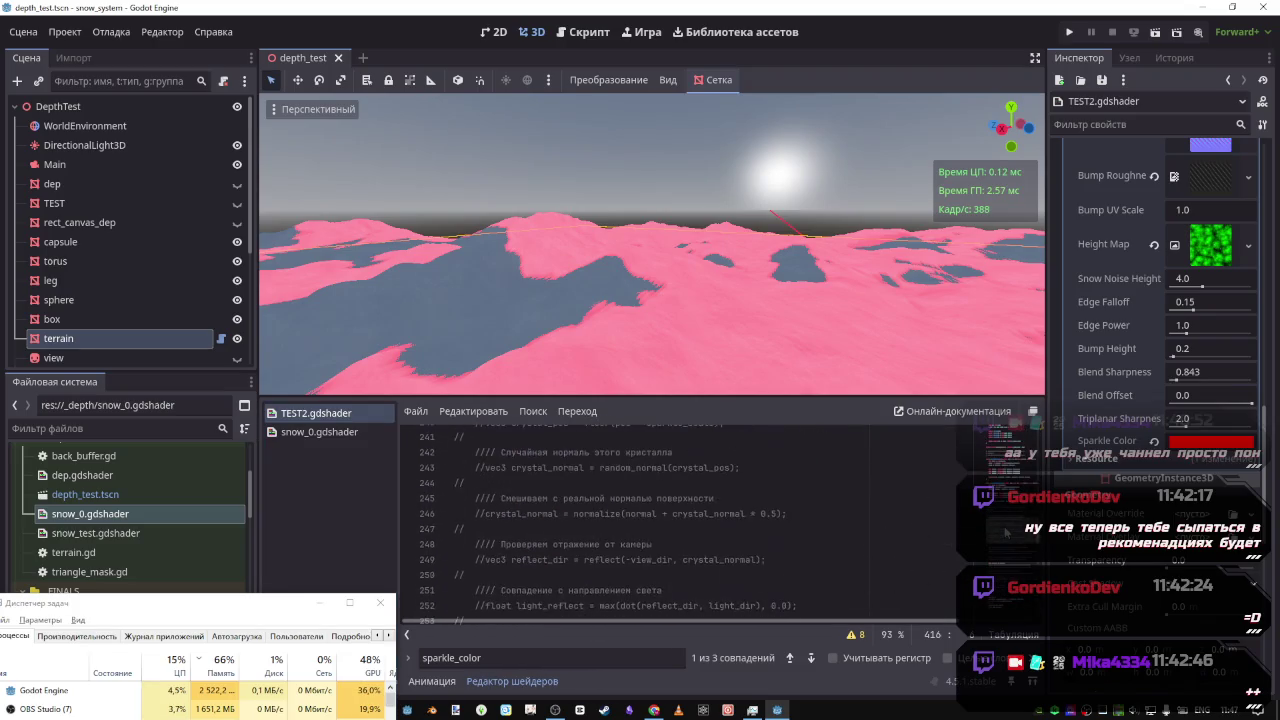
{"action": "scroll", "coordinate": [568, 526], "scroll_direction": "up", "scroll_amount": 4}
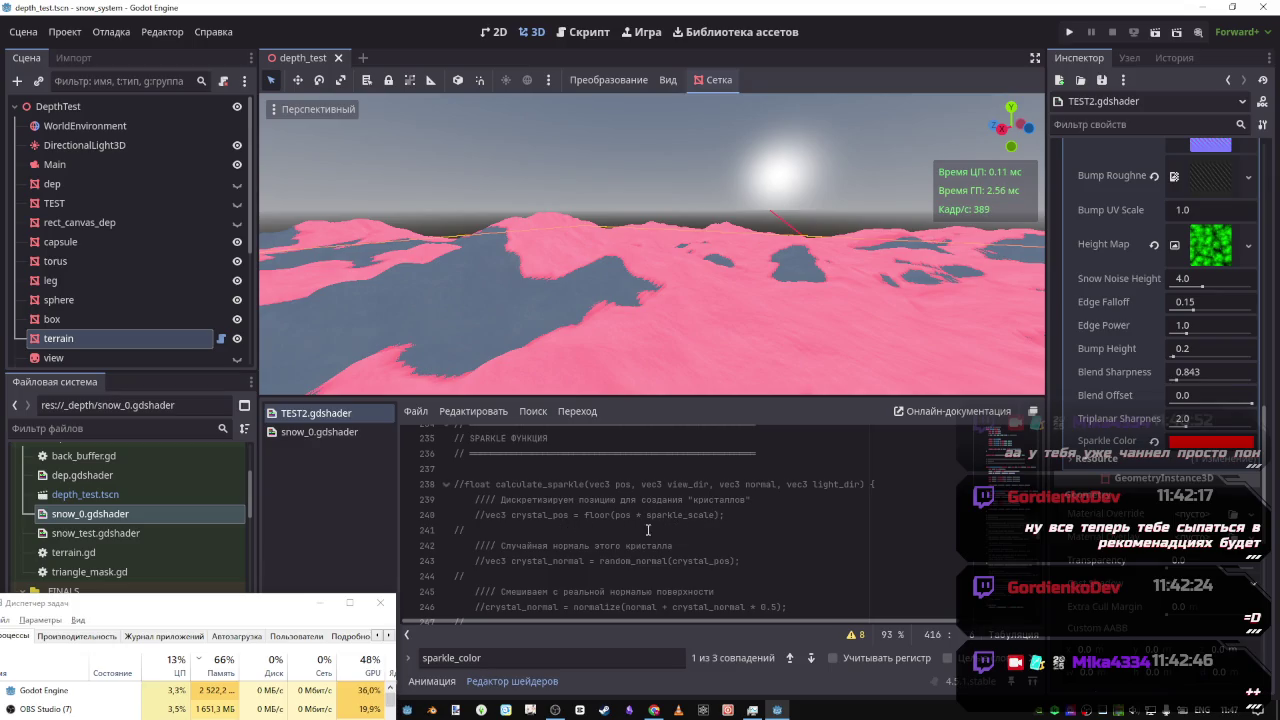
{"action": "scroll", "coordinate": [675, 532], "scroll_direction": "up", "scroll_amount": 3}
{"action": "scroll", "coordinate": [675, 532], "scroll_direction": "down", "scroll_amount": 4}
{"action": "scroll", "coordinate": [630, 530], "scroll_direction": "up", "scroll_amount": 7}
{"action": "scroll", "coordinate": [586, 528], "scroll_direction": "down", "scroll_amount": 5}
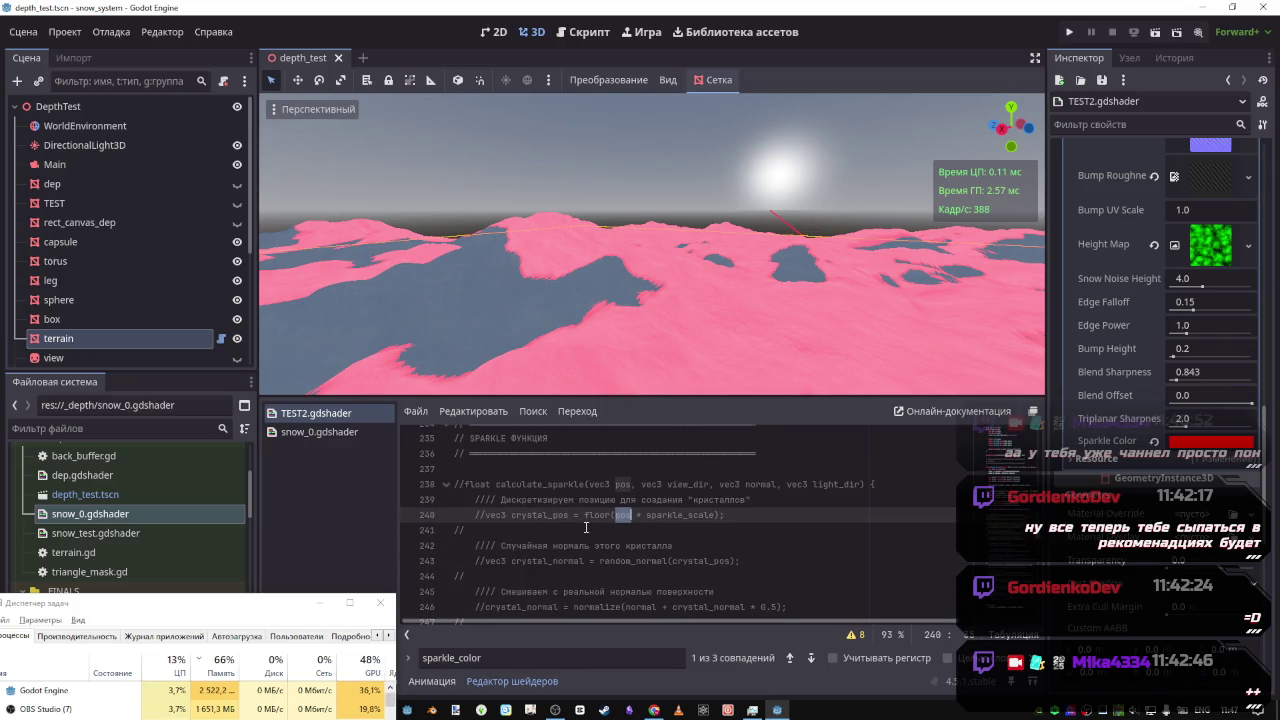
{"action": "double_click", "coordinate": [570, 484]}
{"action": "key", "text": "ctrl+f"}
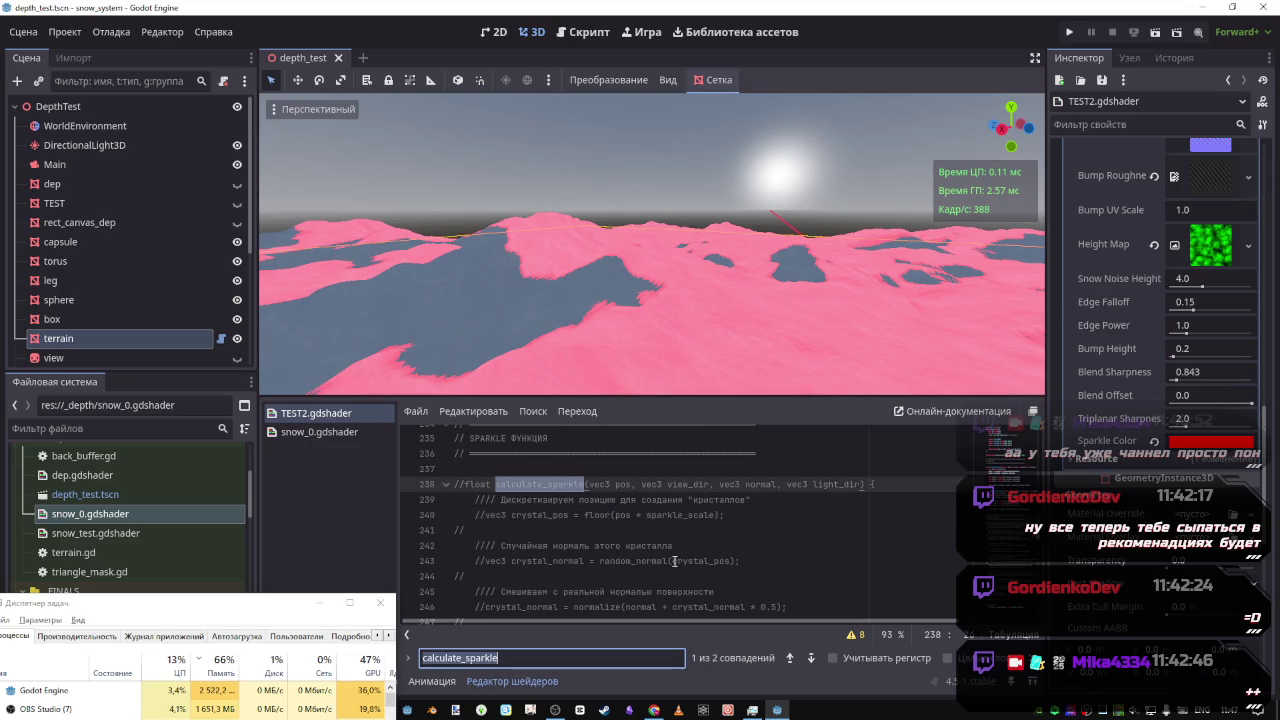
{"action": "left_click", "coordinate": [811, 658]}
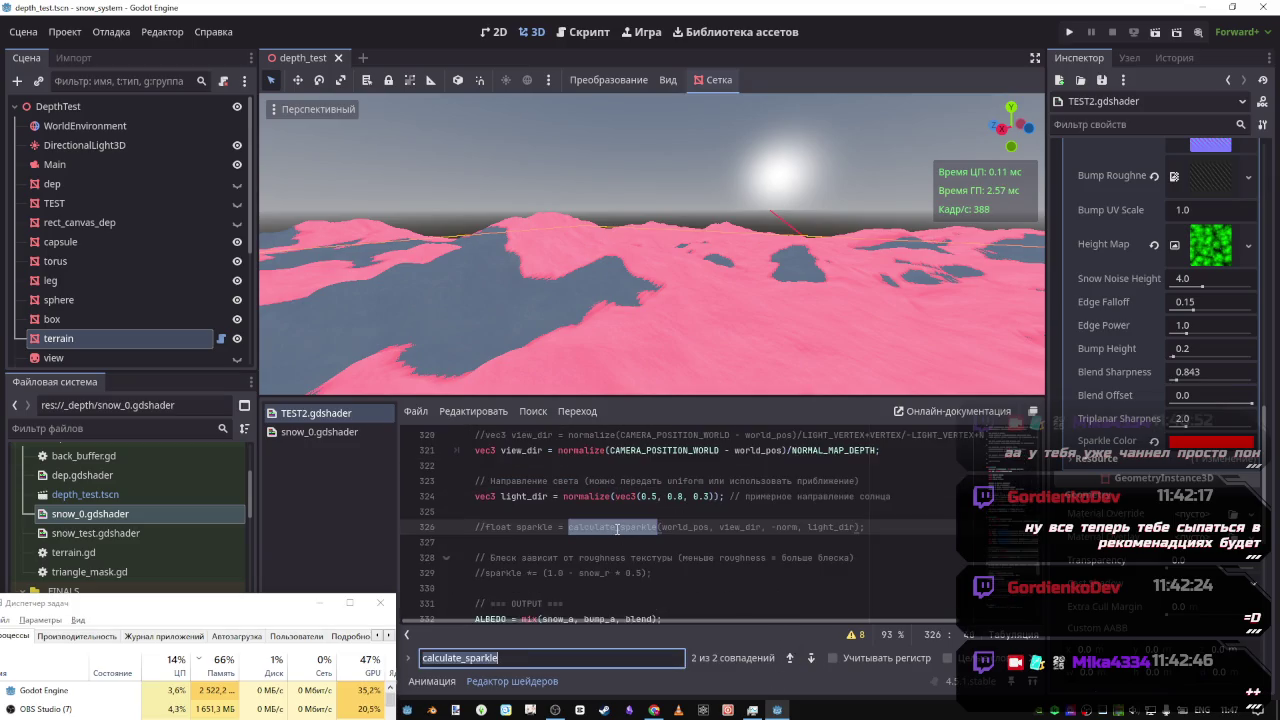
Inspect the commented calculate_sparkle call on line 326 and its view_dir and light_dir arguments
{"action": "left_click", "coordinate": [615, 527]}
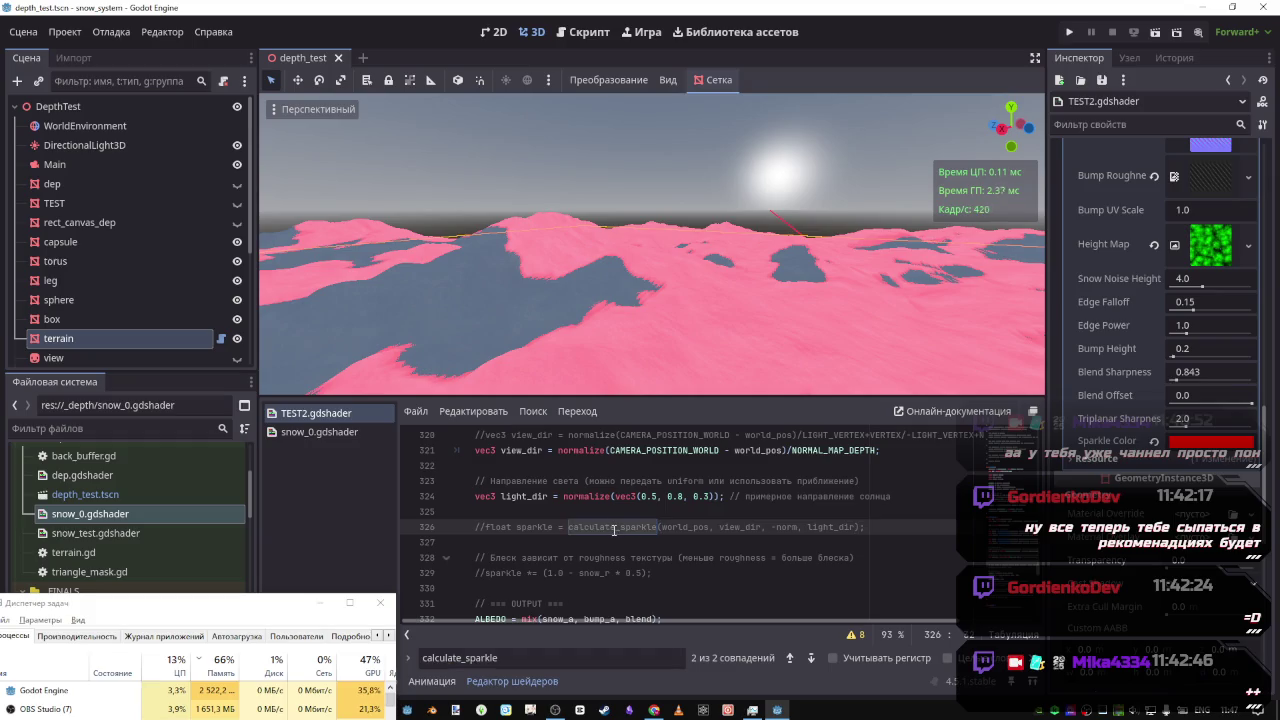
{"action": "left_click_drag", "start_coordinate": [727, 527], "coordinate": [784, 527]}
{"action": "left_click", "coordinate": [823, 527]}
{"action": "left_click_drag", "start_coordinate": [865, 527], "coordinate": [487, 530]}
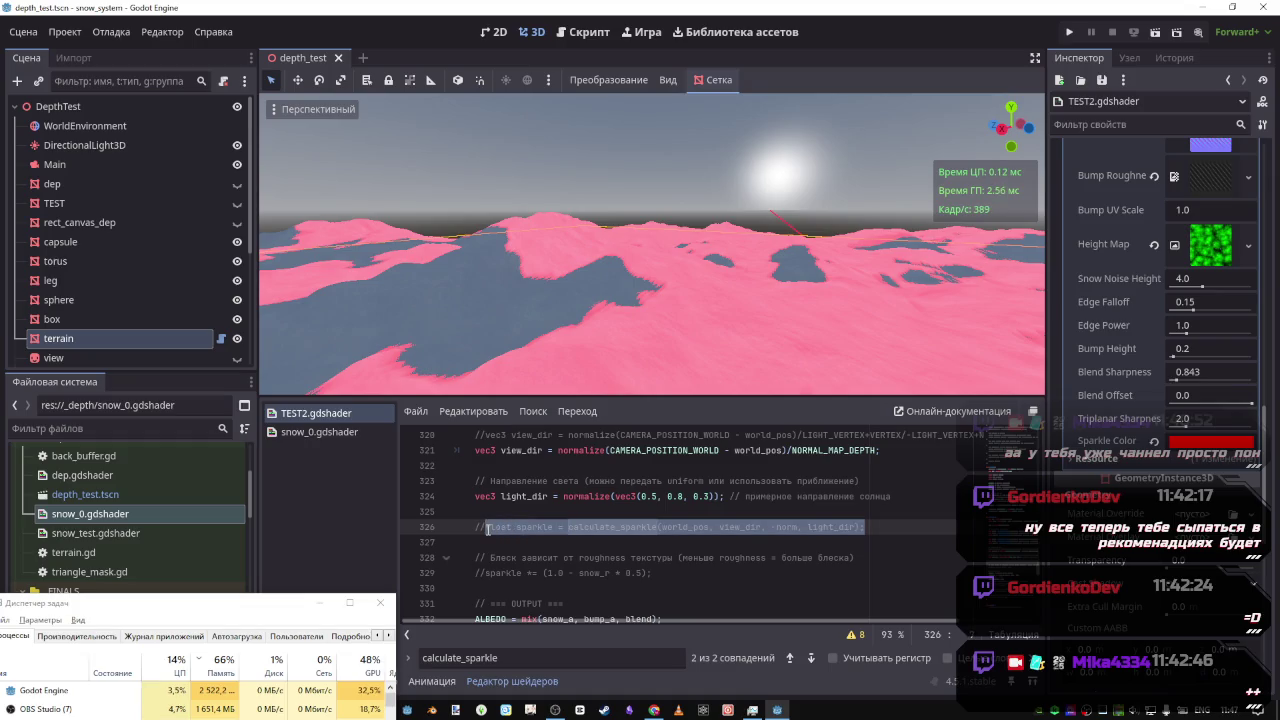
{"action": "left_click", "coordinate": [640, 527]}
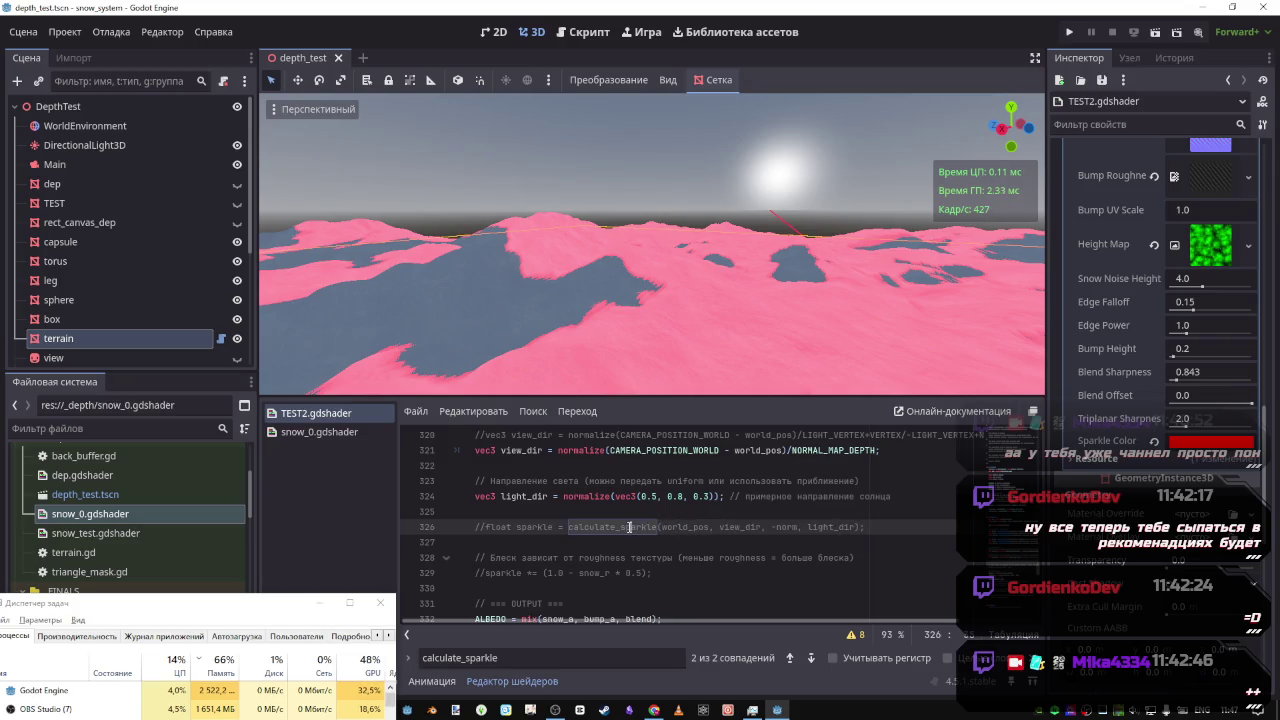
{"action": "triple_click", "coordinate": [629, 527]}
Search calculate_sparkle again to return to its function definition
{"action": "double_click", "coordinate": [637, 527]}
{"action": "key", "text": "ctrl+f"}
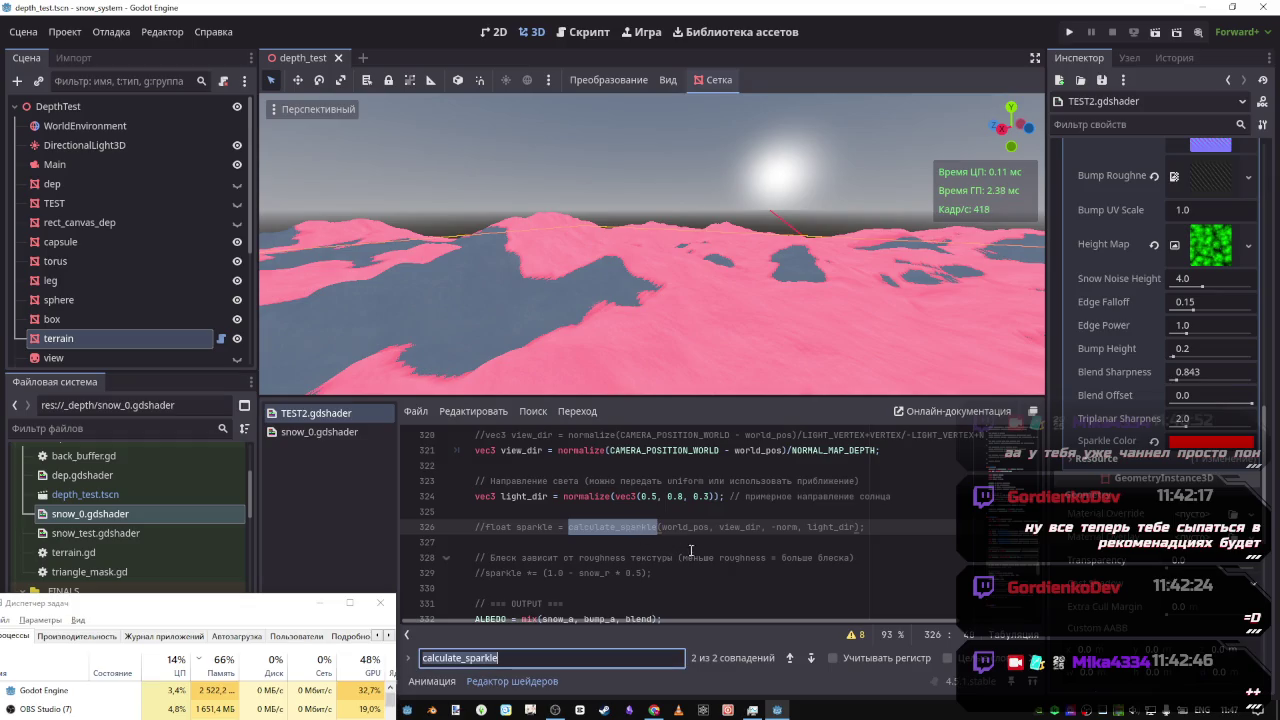
{"action": "left_click", "coordinate": [790, 658]}
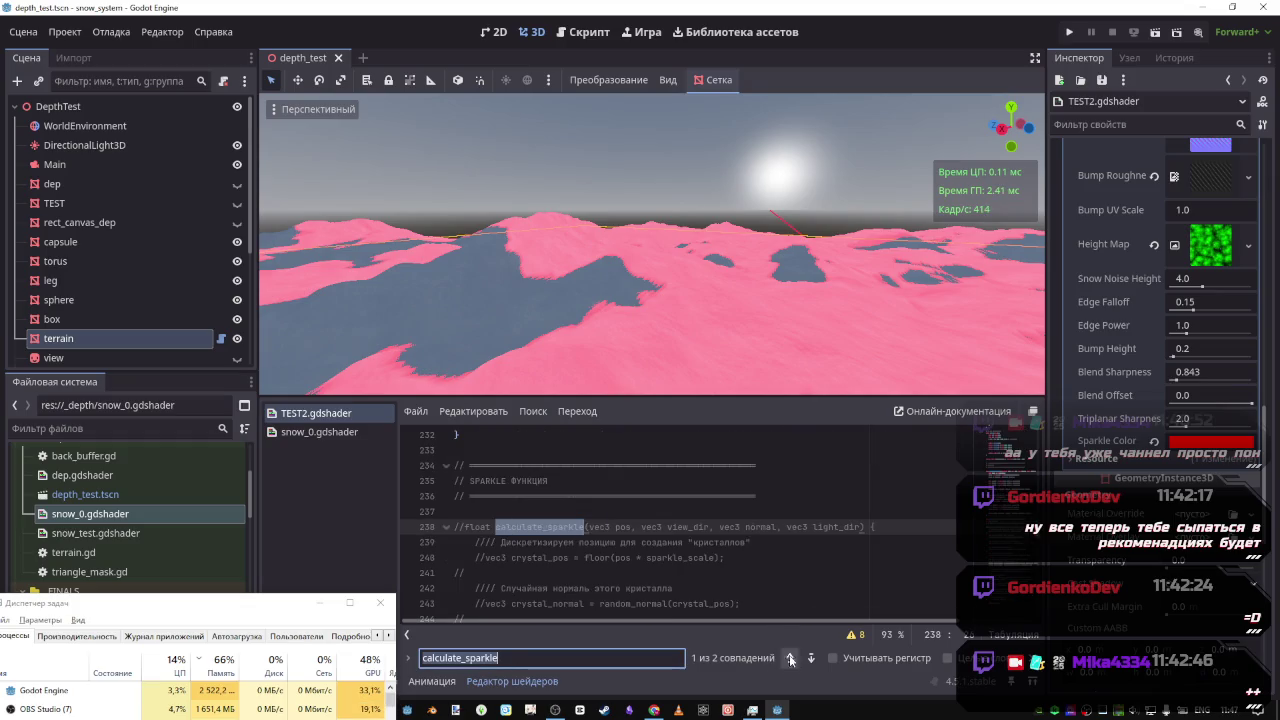
{"action": "left_click", "coordinate": [606, 557]}
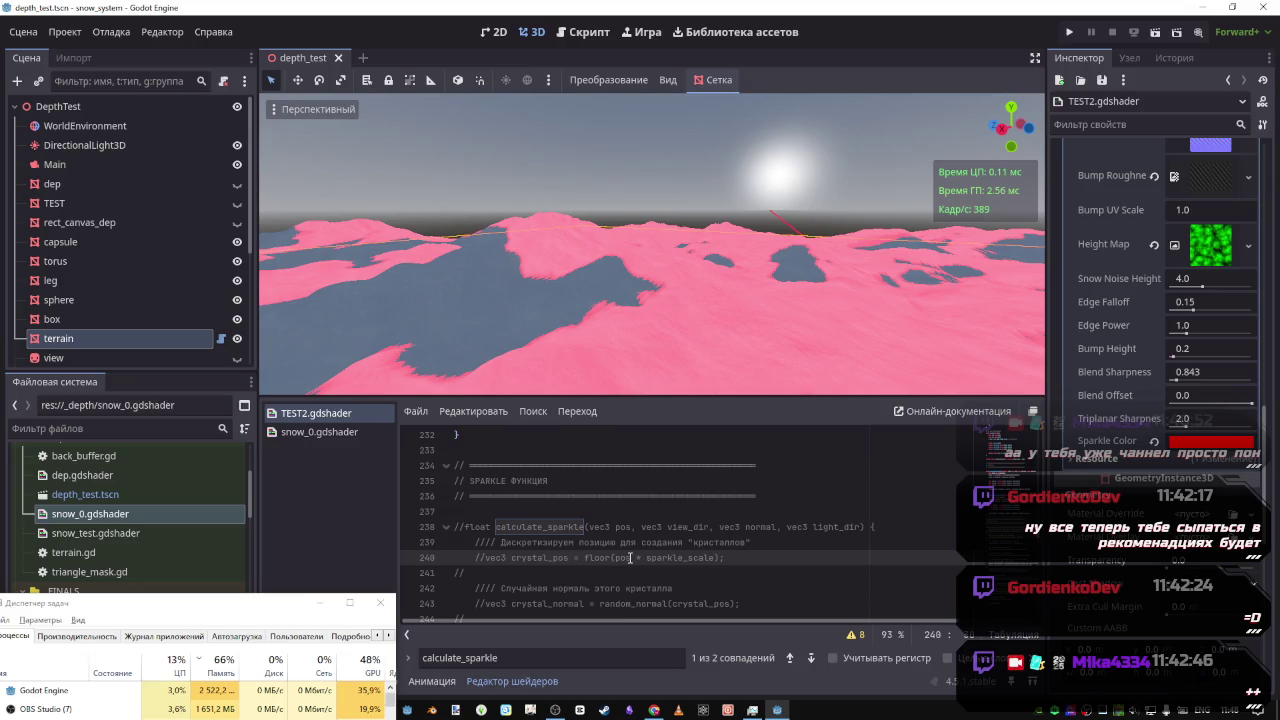
Scroll up to the hash3 and random_normal helpers and select random_normal
{"action": "scroll", "coordinate": [630, 557], "scroll_direction": "up", "scroll_amount": 10}
{"action": "scroll", "coordinate": [594, 544], "scroll_direction": "up", "scroll_amount": 10}
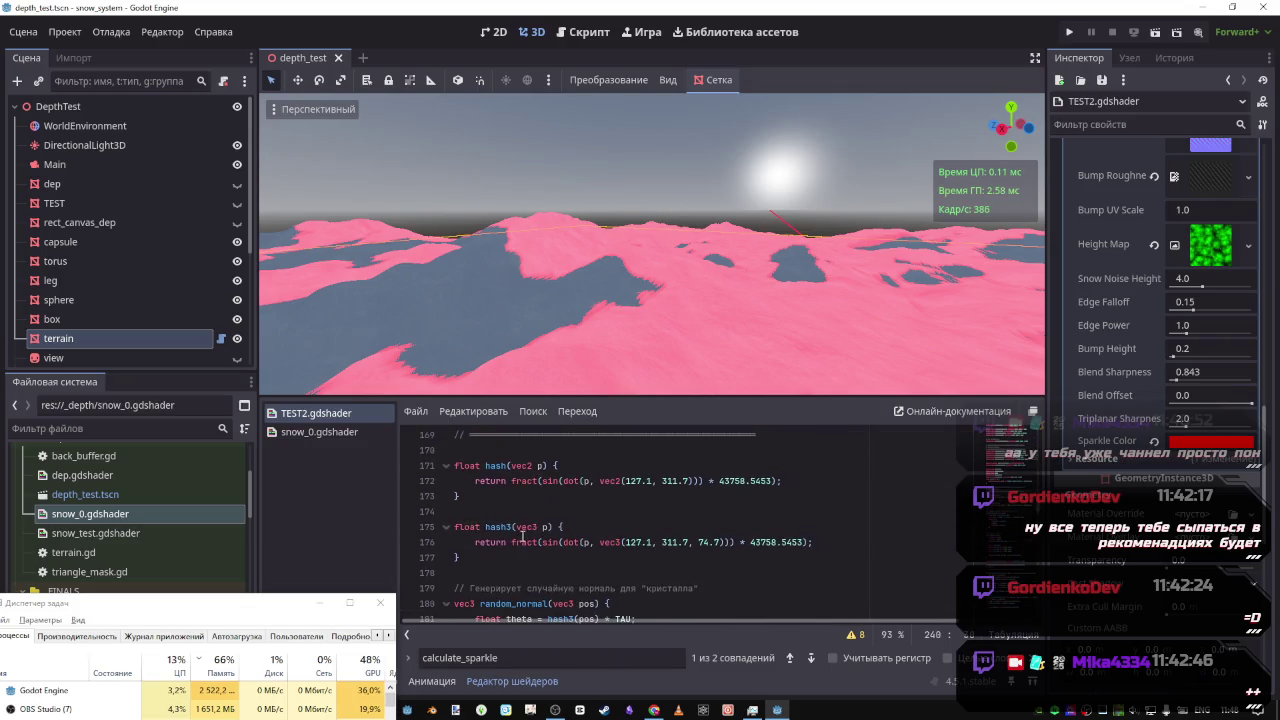
{"action": "scroll", "coordinate": [510, 537], "scroll_direction": "down", "scroll_amount": 4}
{"action": "scroll", "coordinate": [494, 537], "scroll_direction": "up", "scroll_amount": 2}
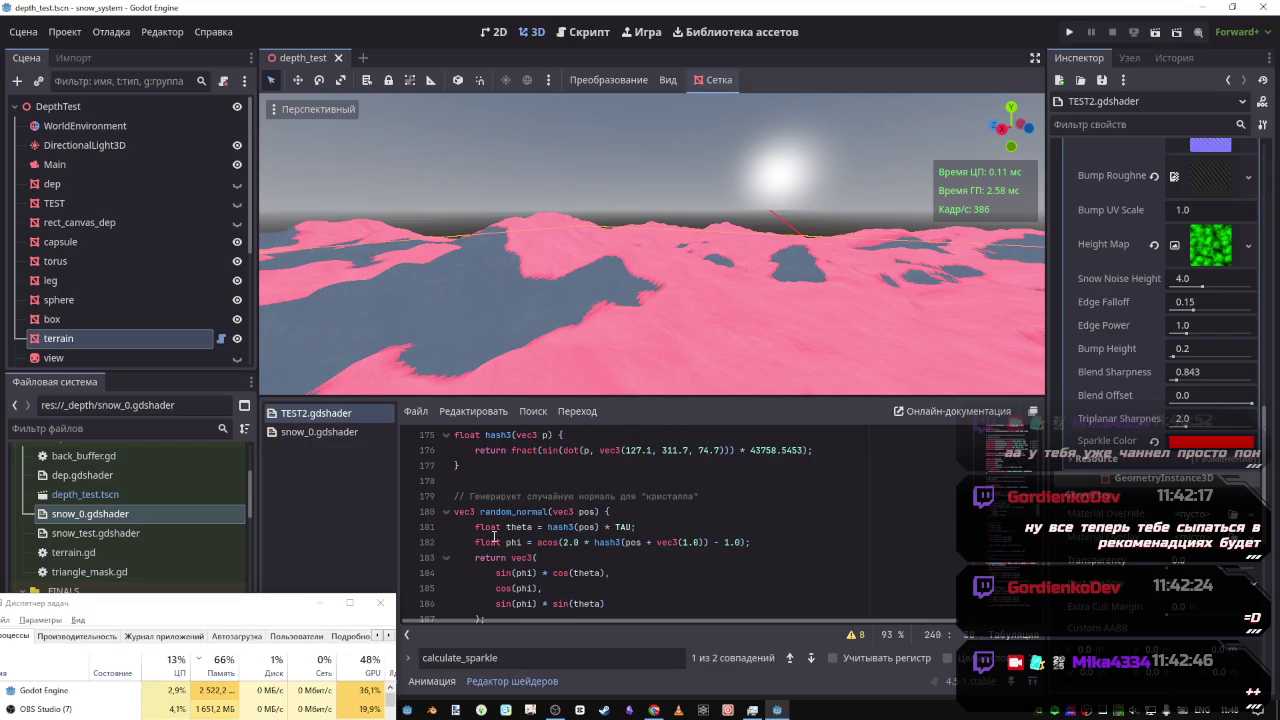
{"action": "scroll", "coordinate": [500, 515], "scroll_direction": "down", "scroll_amount": 2}
{"action": "mouse_move", "coordinate": [480, 540]}
{"action": "left_mouse_down"}
{"action": "mouse_move", "coordinate": [472, 500]}
{"action": "mouse_move", "coordinate": [470, 512]}
{"action": "left_mouse_up"}
{"action": "left_click", "coordinate": [543, 512]}
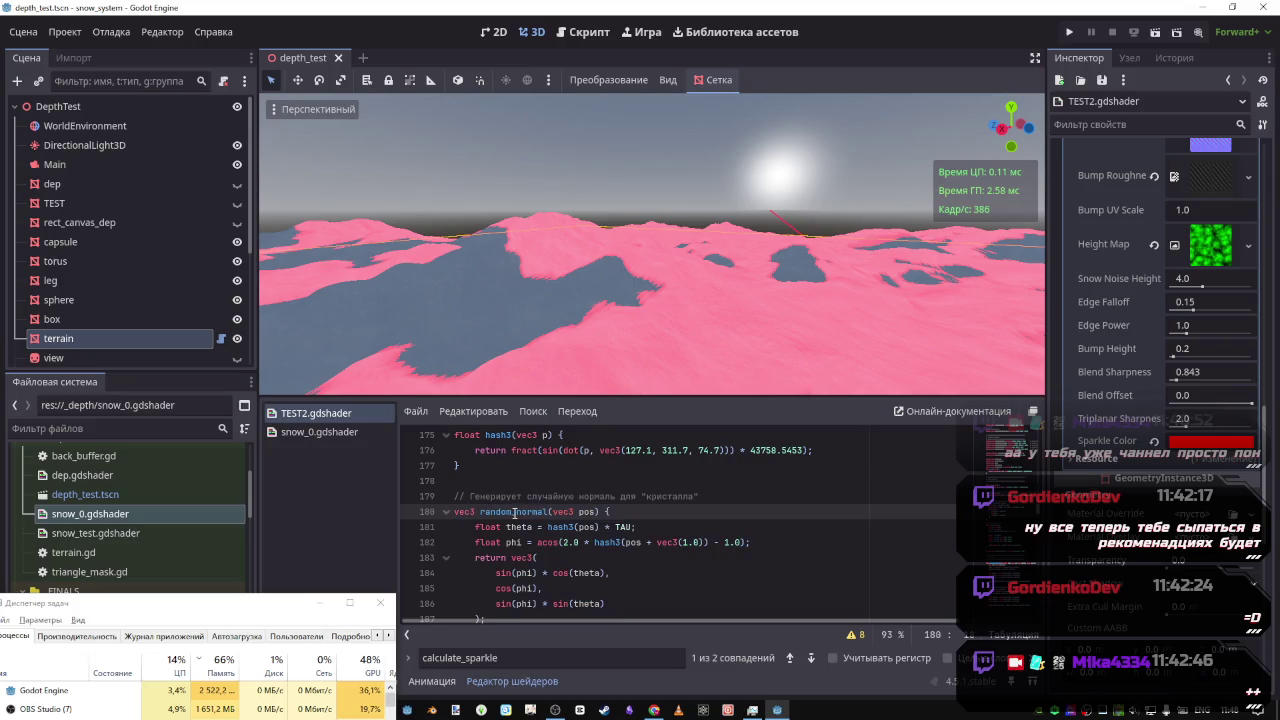
{"action": "double_click", "coordinate": [514, 512]}
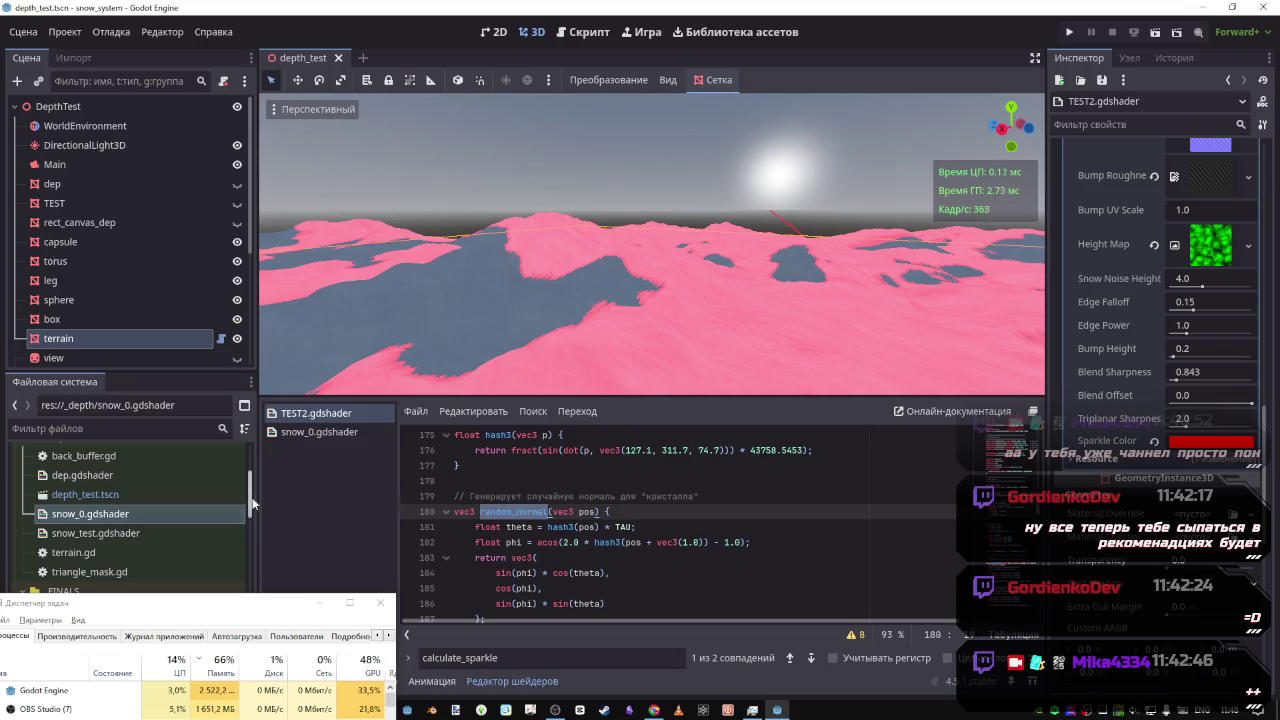
{"action": "left_click", "coordinate": [314, 433]}
{"action": "scroll", "coordinate": [558, 560], "scroll_direction": "up", "scroll_amount": 8}
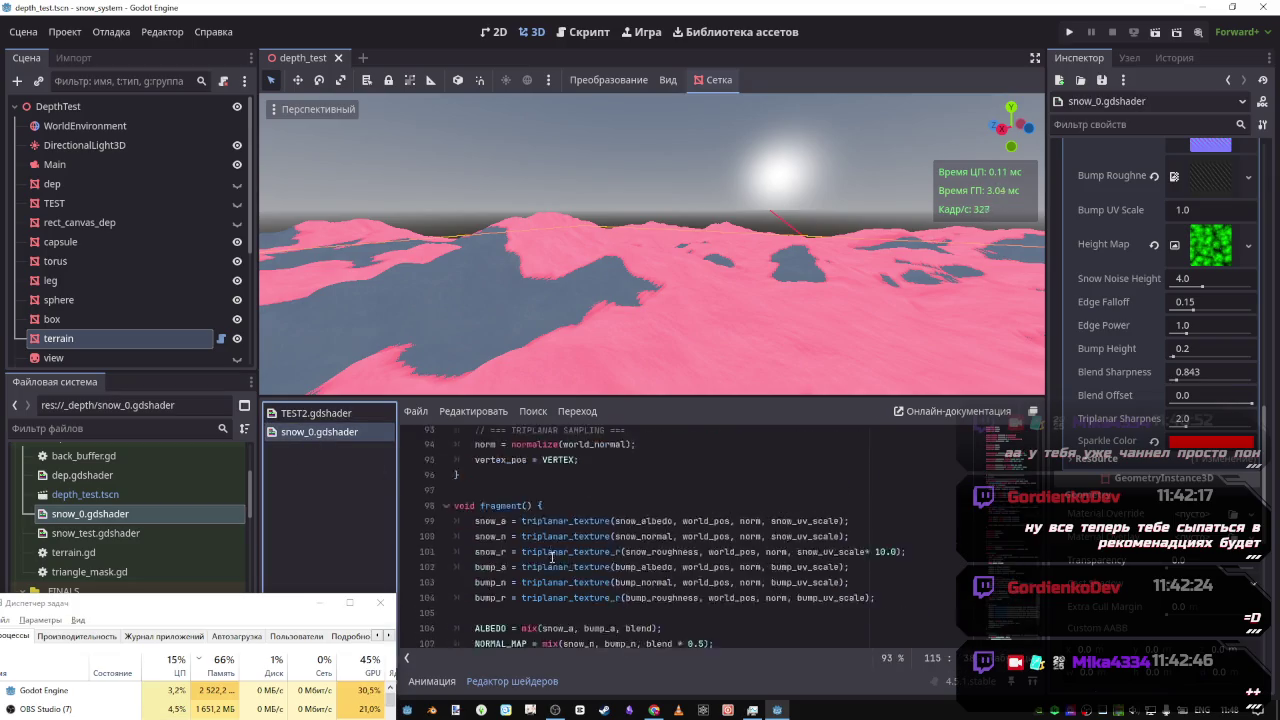
{"action": "scroll", "coordinate": [555, 548], "scroll_direction": "down", "scroll_amount": 5}
{"action": "scroll", "coordinate": [555, 549], "scroll_direction": "up", "scroll_amount": 2}
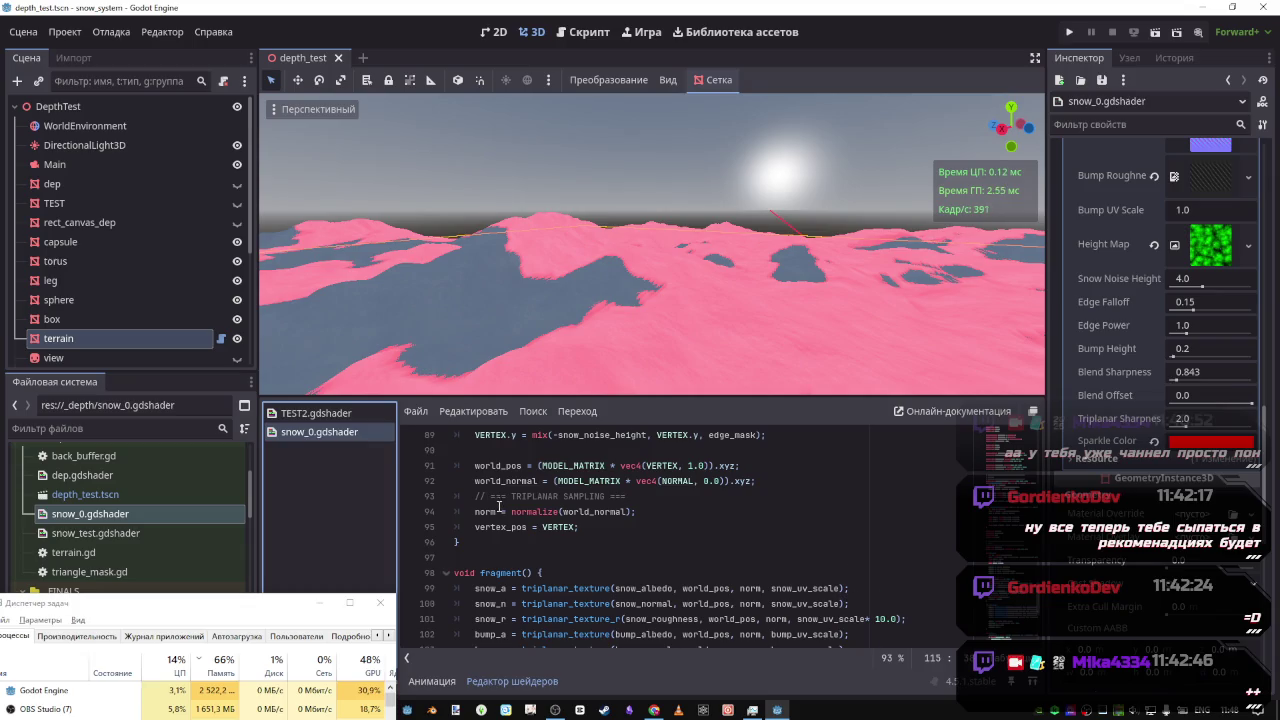
{"action": "scroll", "coordinate": [499, 508], "scroll_direction": "down", "scroll_amount": 3}
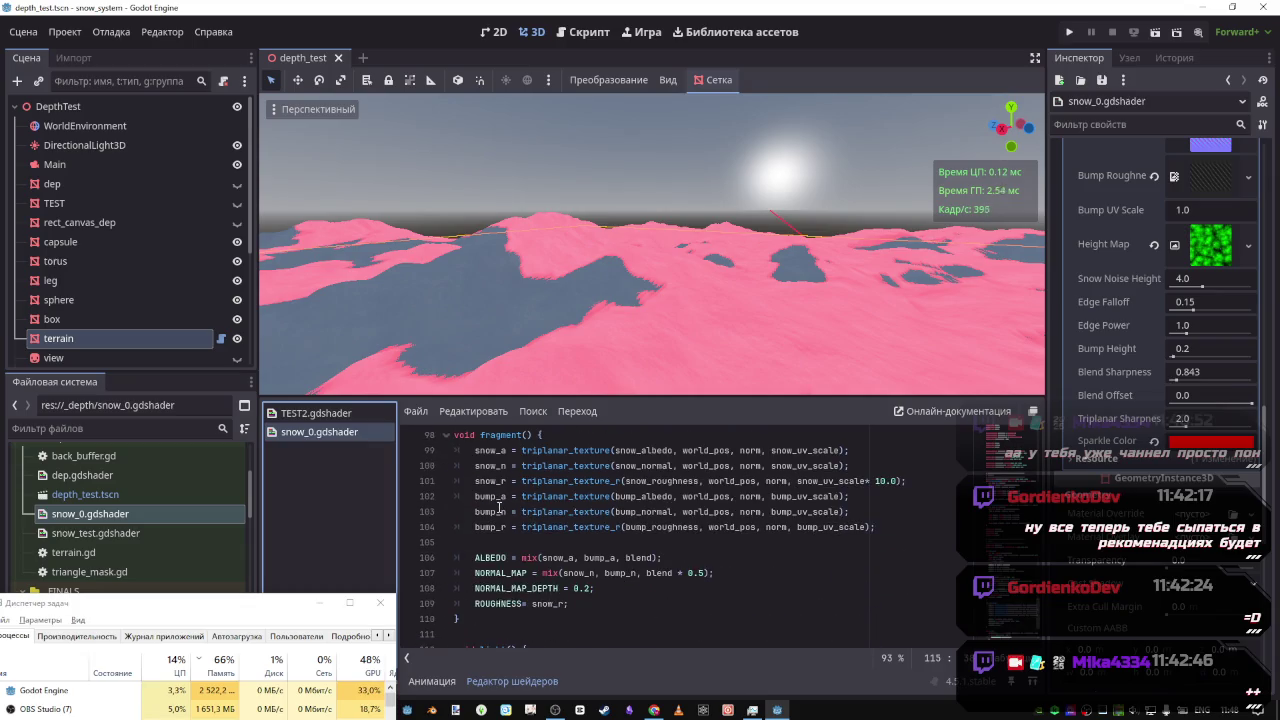
{"action": "left_click", "coordinate": [334, 414]}
{"action": "scroll", "coordinate": [467, 511], "scroll_direction": "up", "scroll_amount": 2}
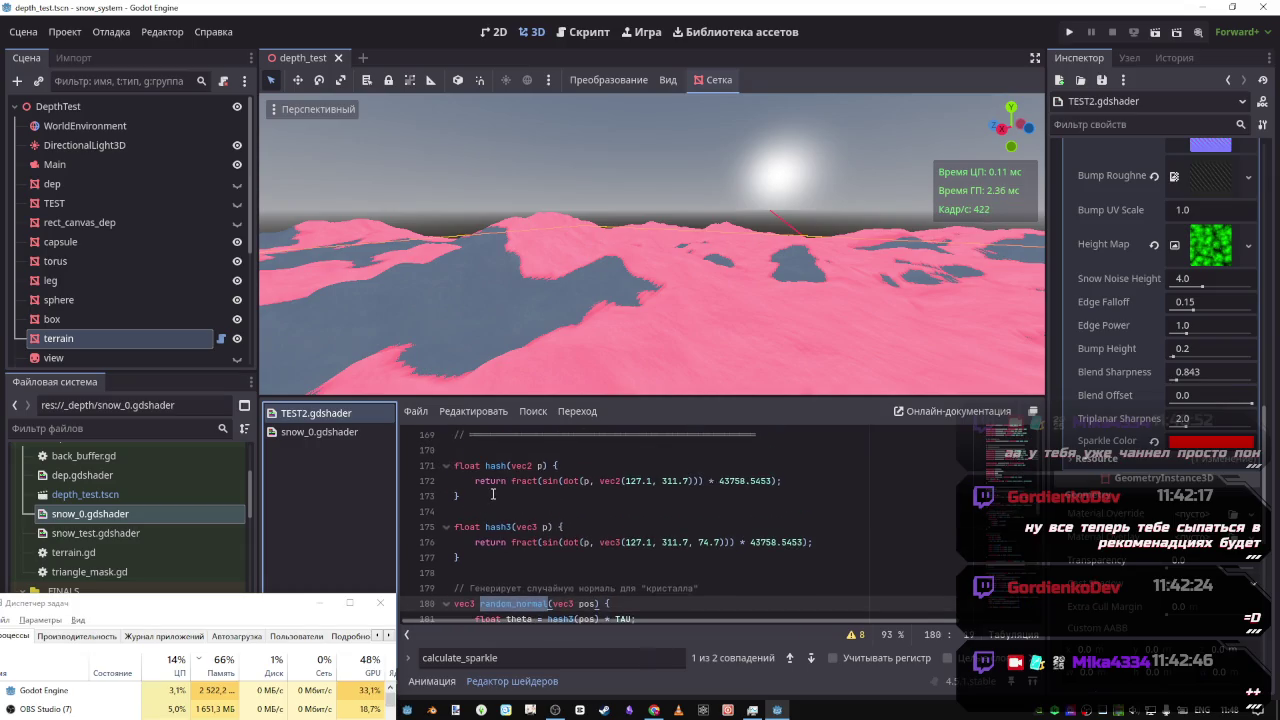
Select the hash3 function on TEST2 lines 175–177, then go to snow_0.gdshader
{"action": "left_click_drag", "start_coordinate": [501, 494], "coordinate": [456, 470]}
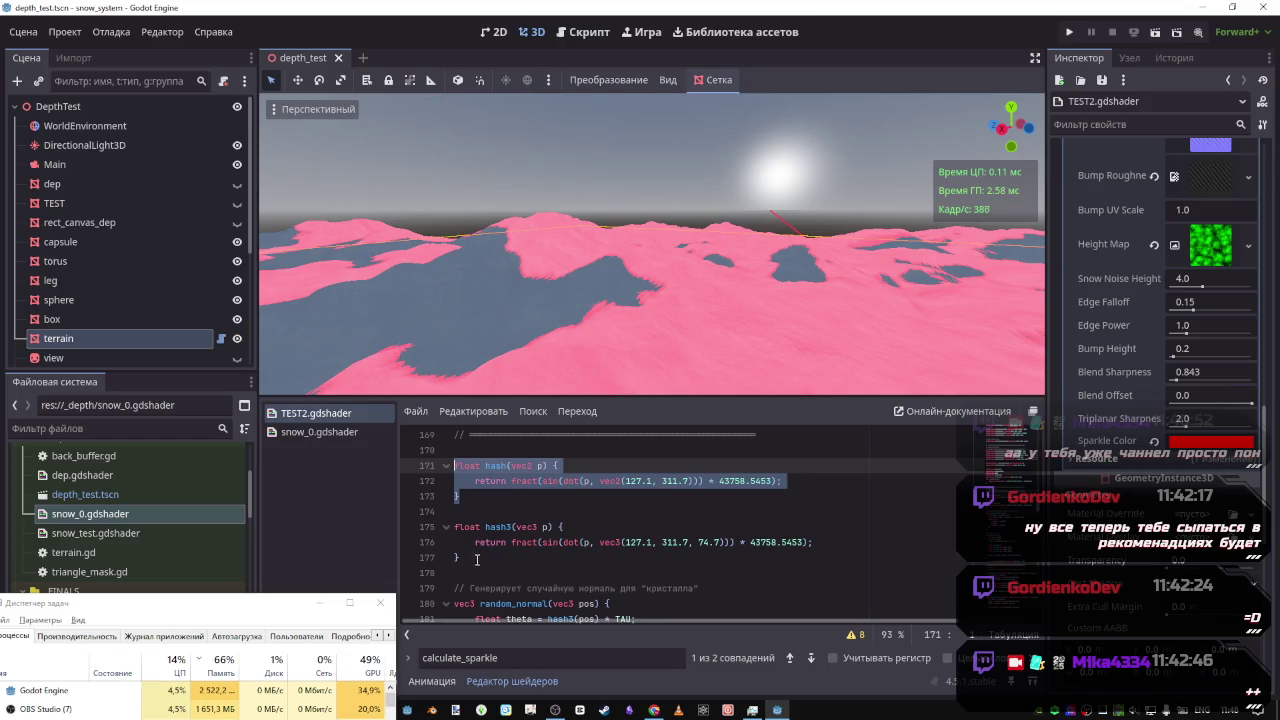
{"action": "left_click_drag", "start_coordinate": [477, 559], "coordinate": [456, 527]}
{"action": "key", "text": "ctrl+c"}
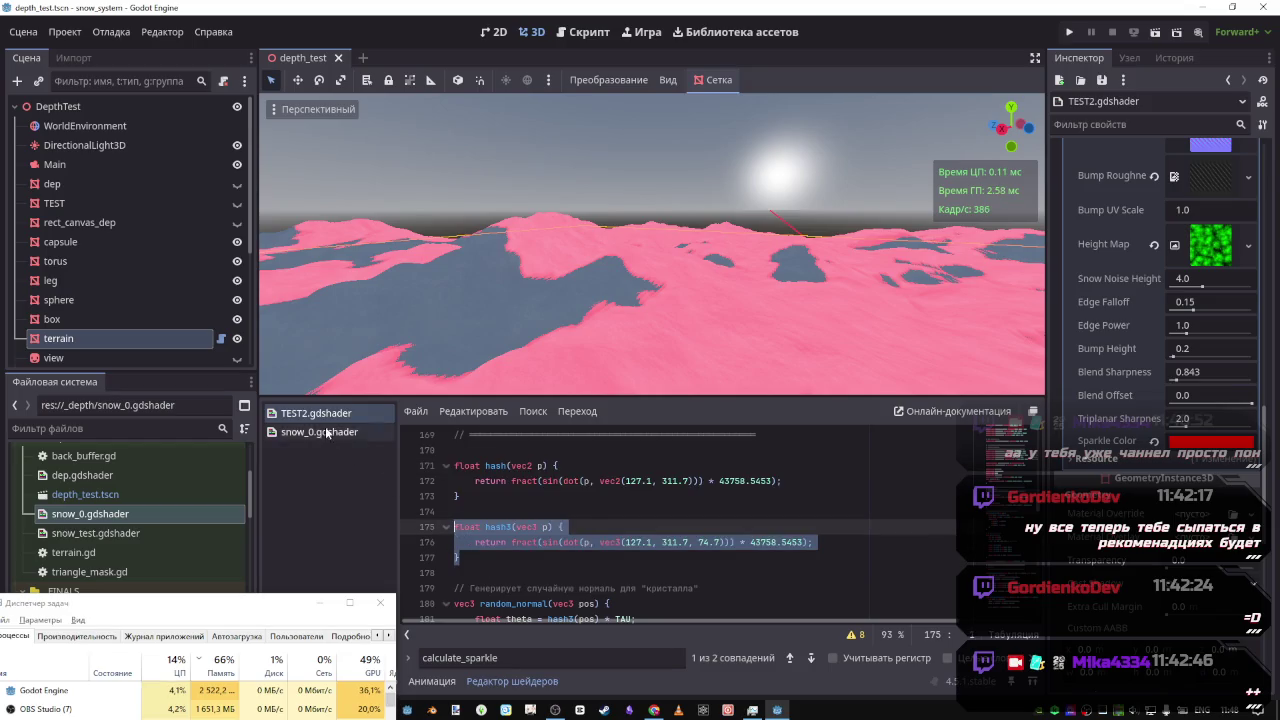
{"action": "left_click", "coordinate": [327, 432]}
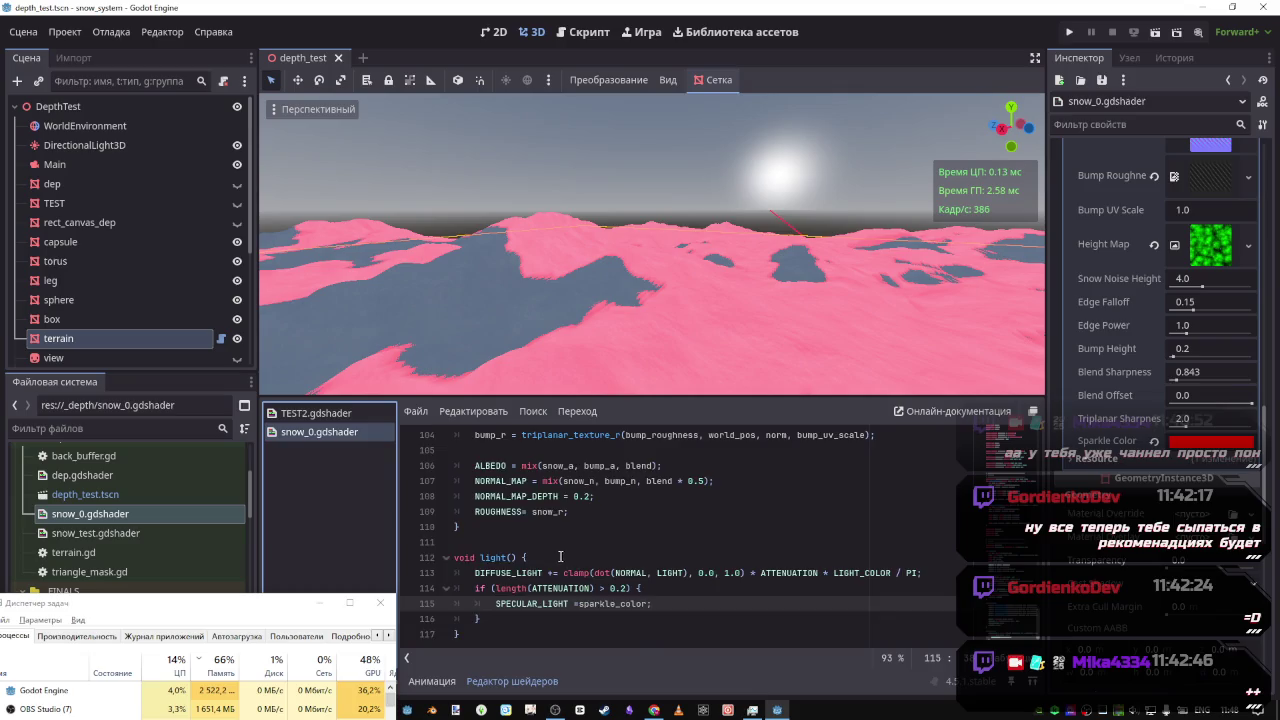
{"action": "scroll", "coordinate": [560, 557], "scroll_direction": "up", "scroll_amount": 20}
{"action": "scroll", "coordinate": [1010, 522], "scroll_direction": "down", "scroll_amount": 3}
{"action": "scroll", "coordinate": [1010, 522], "scroll_direction": "down", "scroll_amount": 12}
{"action": "scroll", "coordinate": [1010, 540], "scroll_direction": "up", "scroll_amount": 5}
Paste hash3(vec3 p) on a new line below the sparkle_color uniform on line 70
{"action": "left_click", "coordinate": [806, 547]}
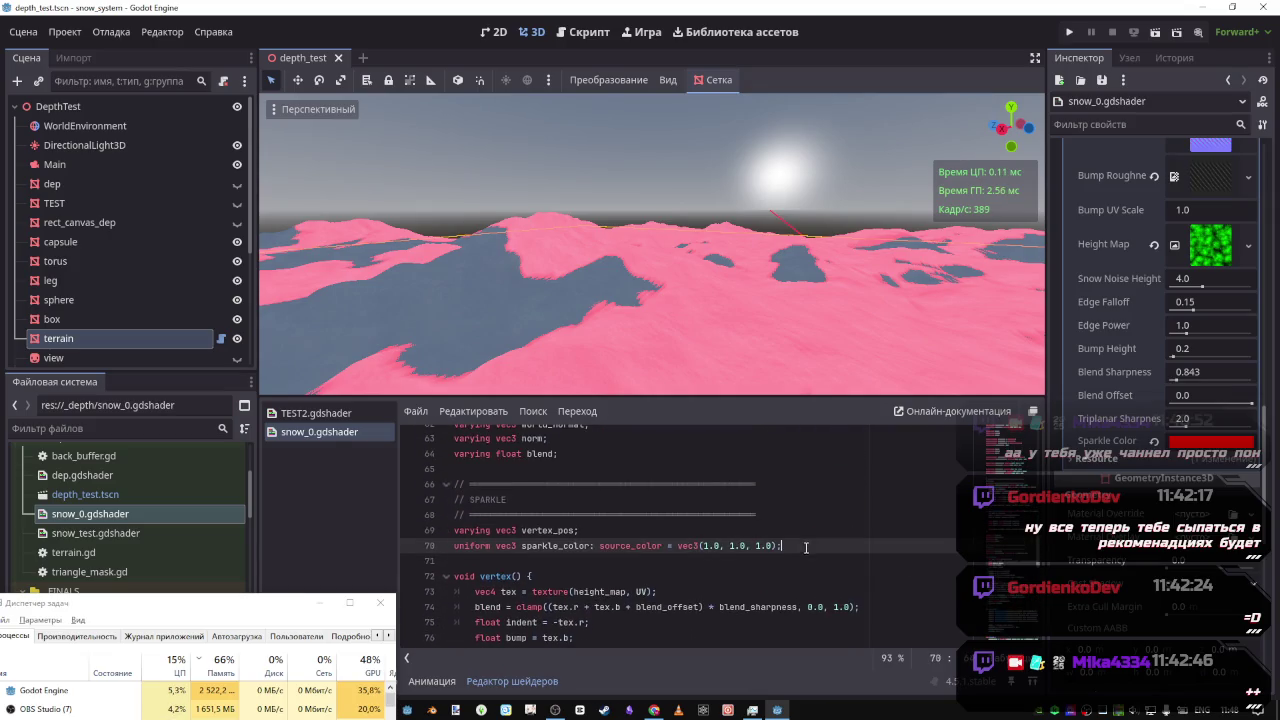
{"action": "key", "text": "Return"}
{"action": "key", "text": "Return"}
{"action": "key", "text": "ctrl+v"}
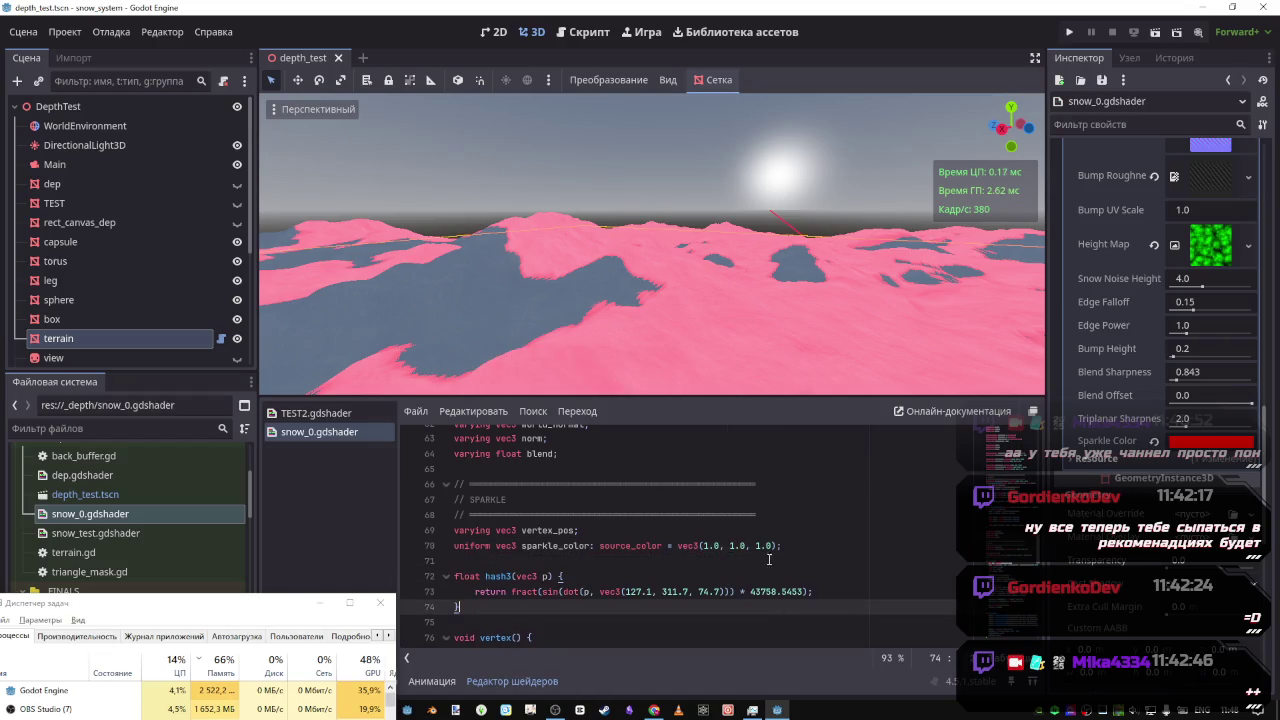
{"action": "double_click", "coordinate": [489, 577]}
{"action": "scroll", "coordinate": [678, 632], "scroll_direction": "down", "scroll_amount": 6}
{"action": "scroll", "coordinate": [678, 632], "scroll_direction": "up", "scroll_amount": 6}
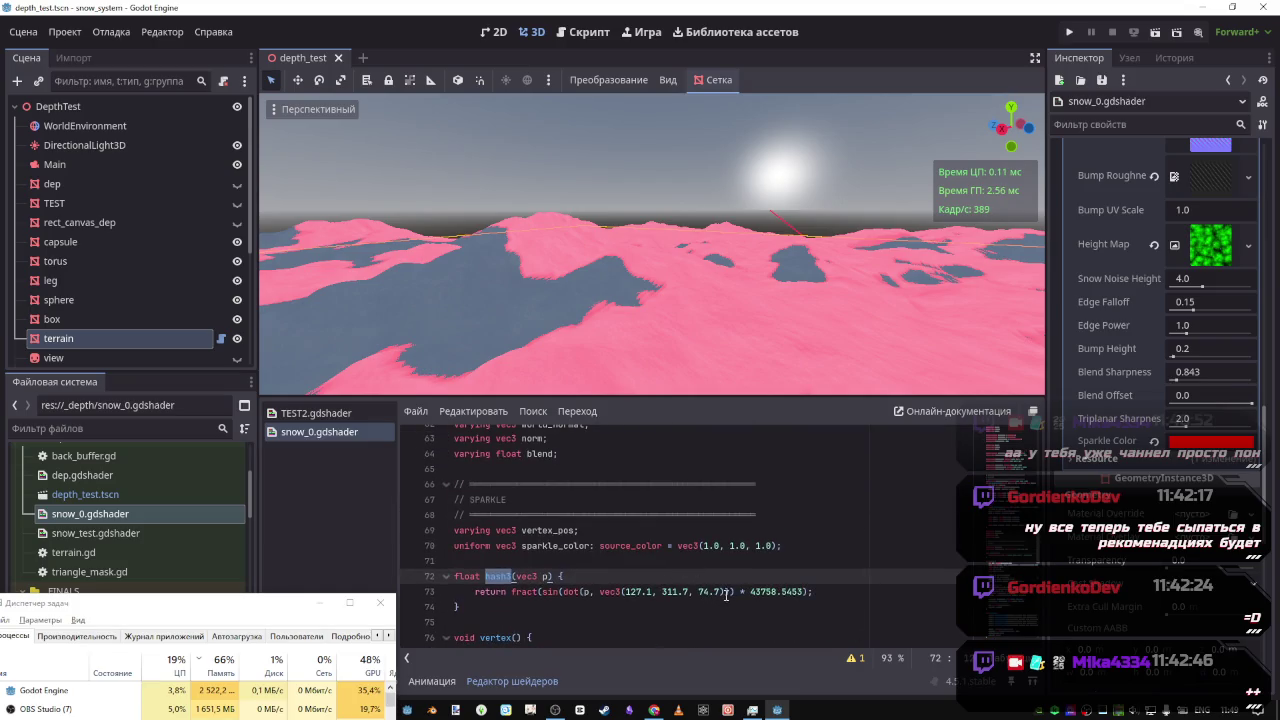
{"action": "left_click", "coordinate": [545, 577]}
{"action": "left_click_drag", "start_coordinate": [513, 576], "coordinate": [485, 576]}
{"action": "scroll", "coordinate": [555, 612], "scroll_direction": "down", "scroll_amount": 5}
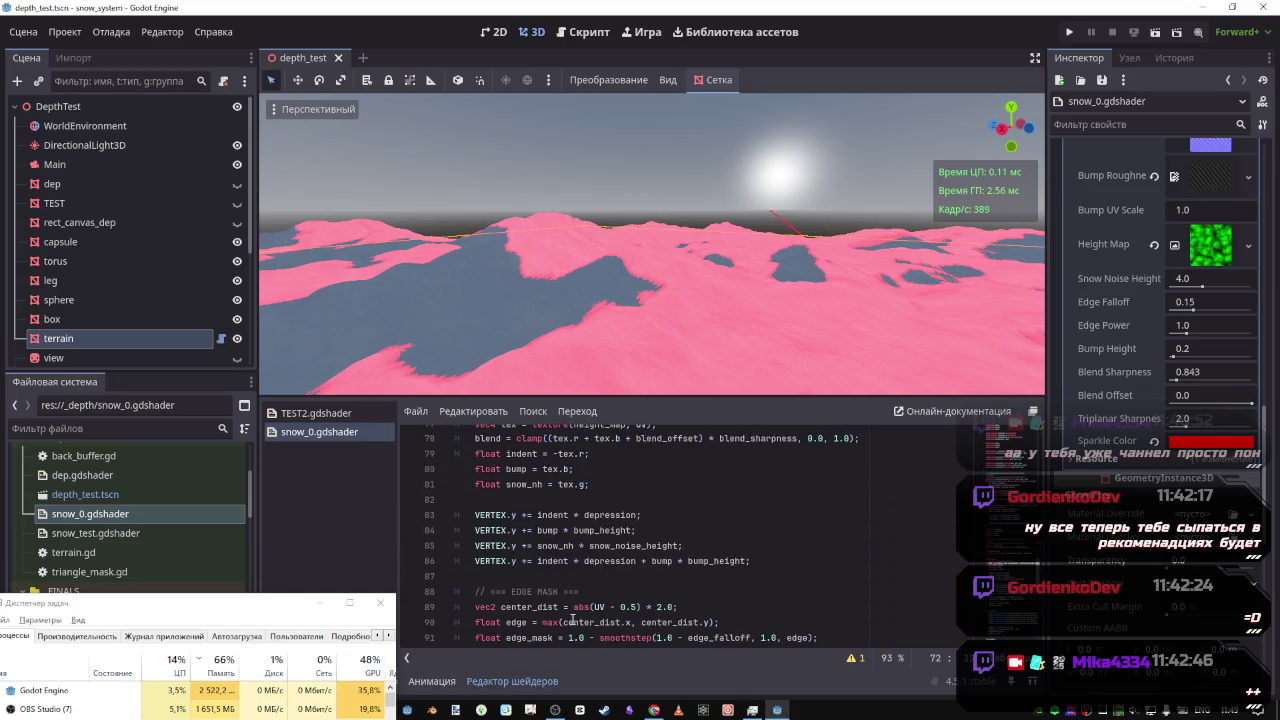
{"action": "scroll", "coordinate": [570, 620], "scroll_direction": "up", "scroll_amount": 3}
{"action": "scroll", "coordinate": [572, 615], "scroll_direction": "down", "scroll_amount": 13}
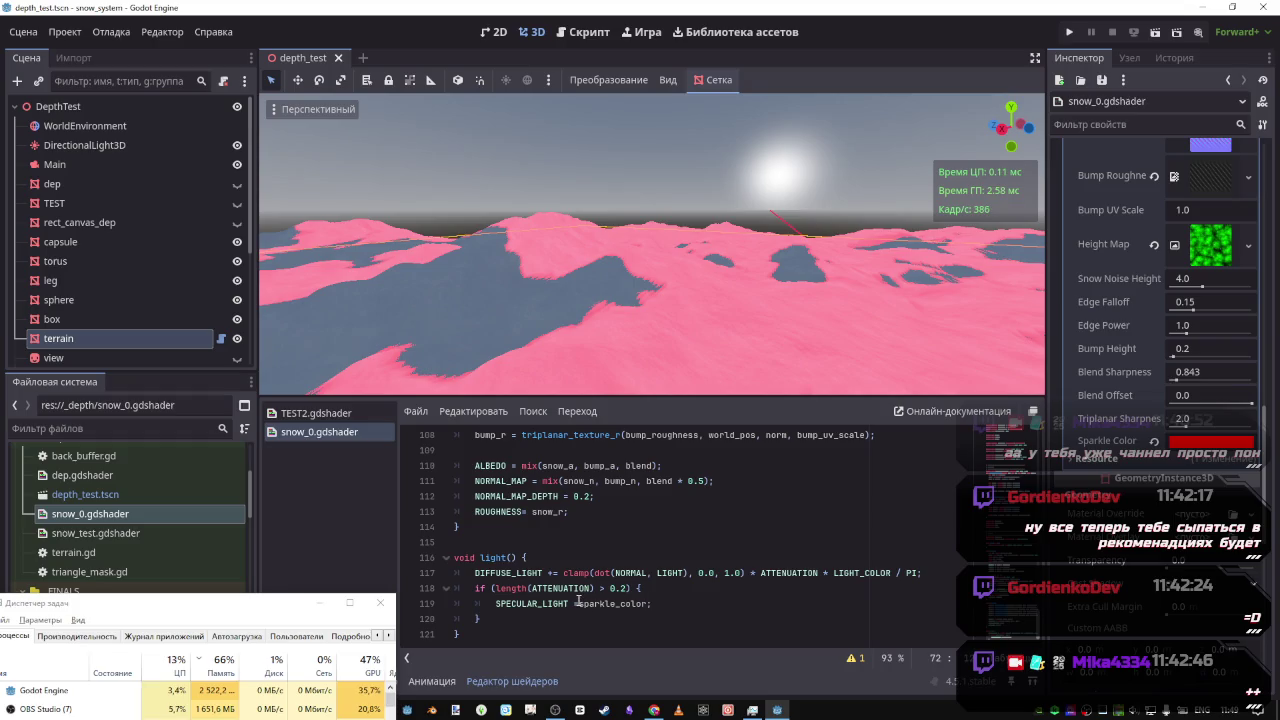
{"action": "left_click", "coordinate": [578, 601]}
{"action": "key", "text": "BackSpace"}
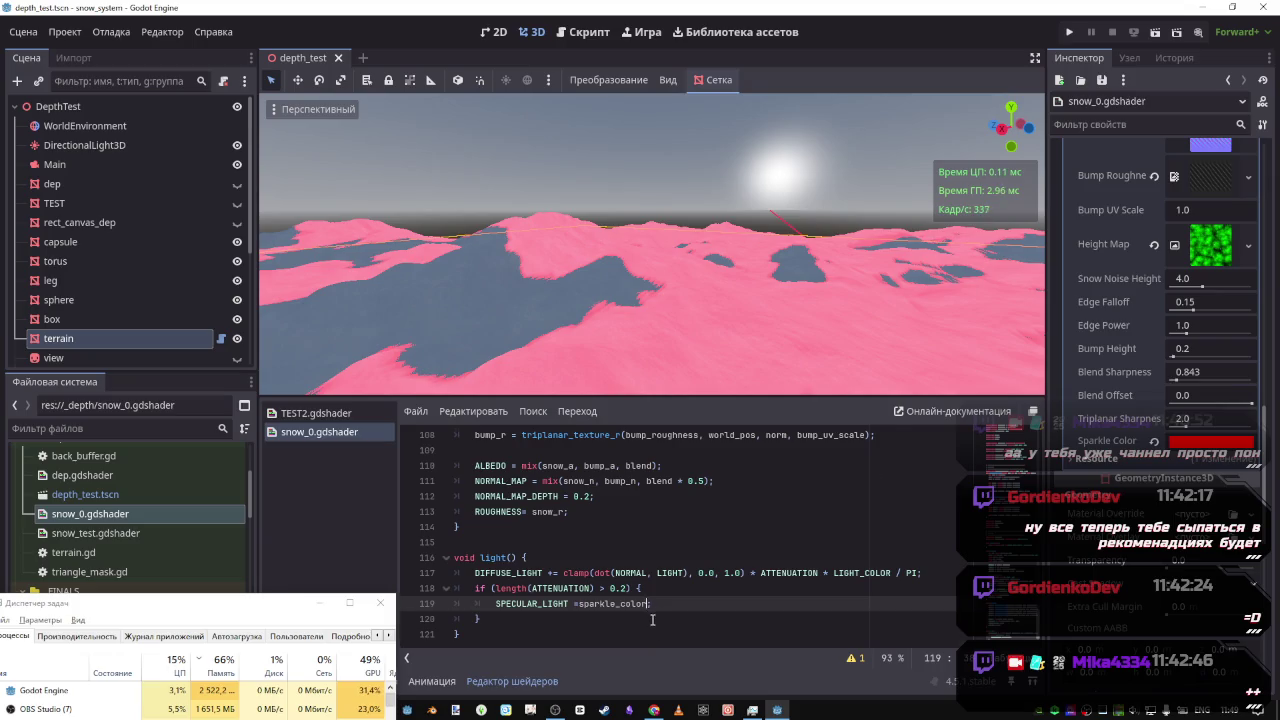
{"action": "scroll", "coordinate": [655, 630], "scroll_direction": "up", "scroll_amount": 5}
{"action": "scroll", "coordinate": [651, 618], "scroll_direction": "down", "scroll_amount": 1}
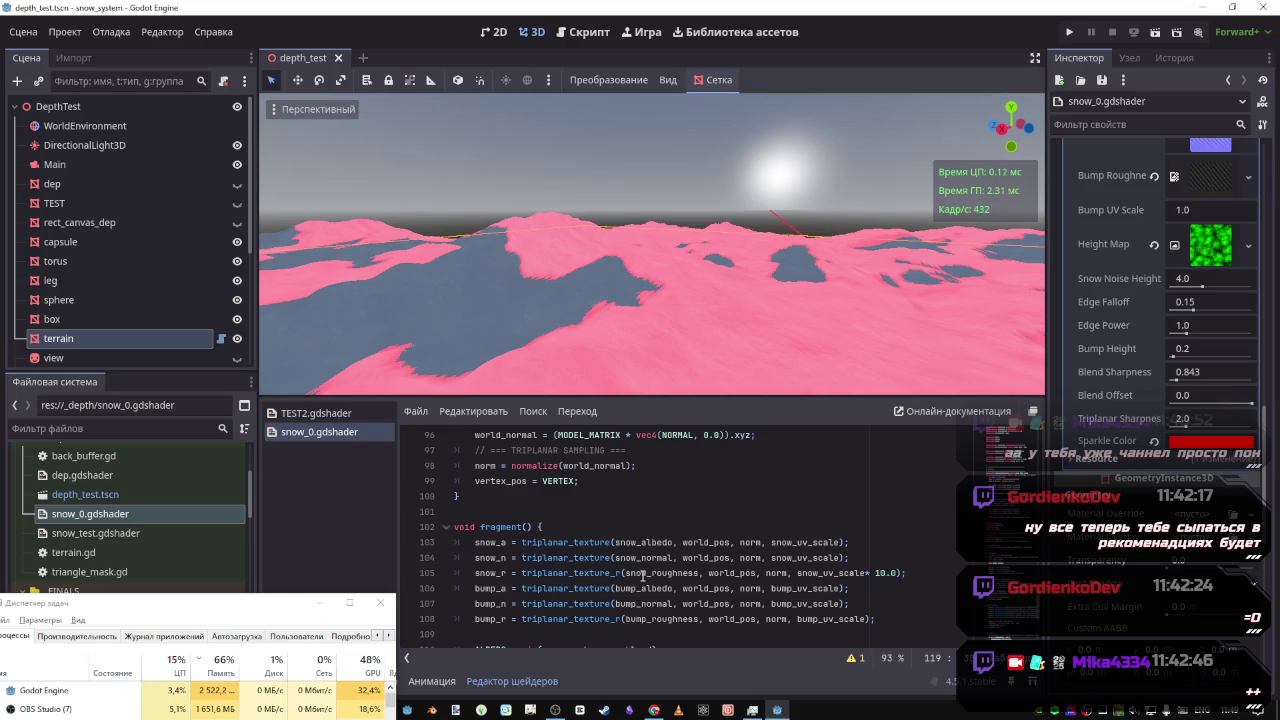
{"action": "scroll", "coordinate": [640, 580], "scroll_direction": "down", "scroll_amount": 4}
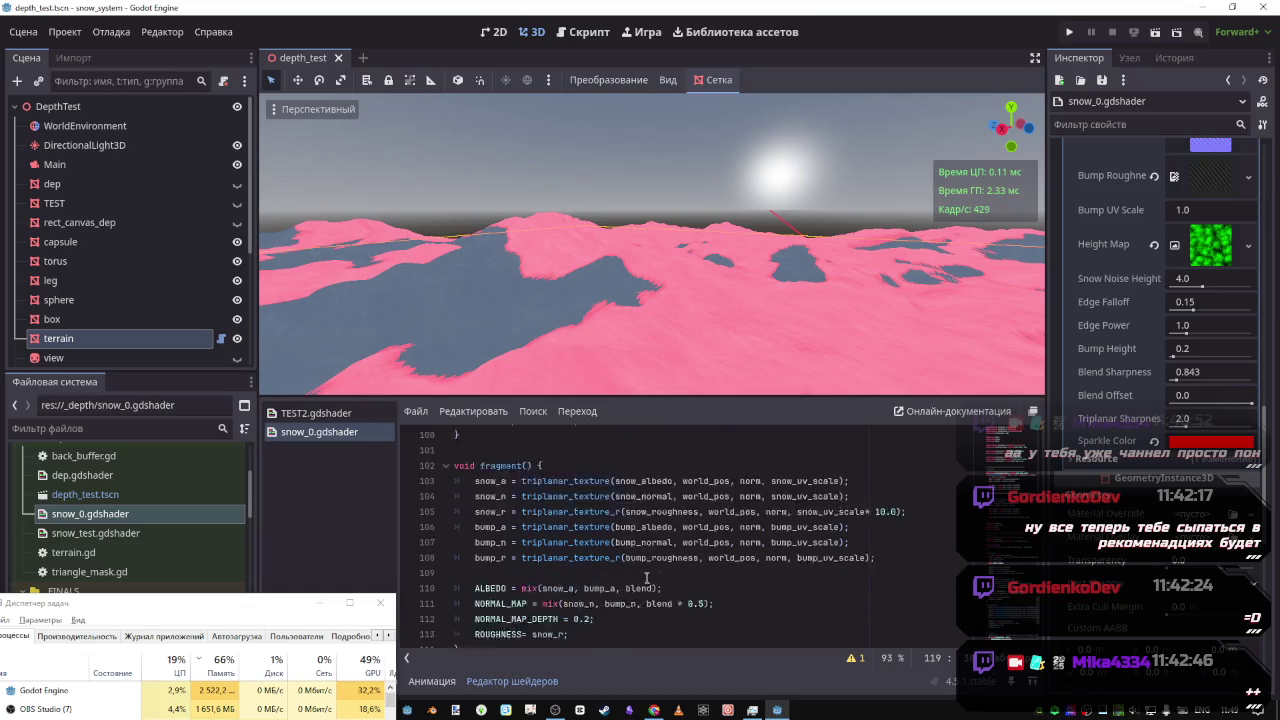
{"action": "left_click", "coordinate": [340, 413]}
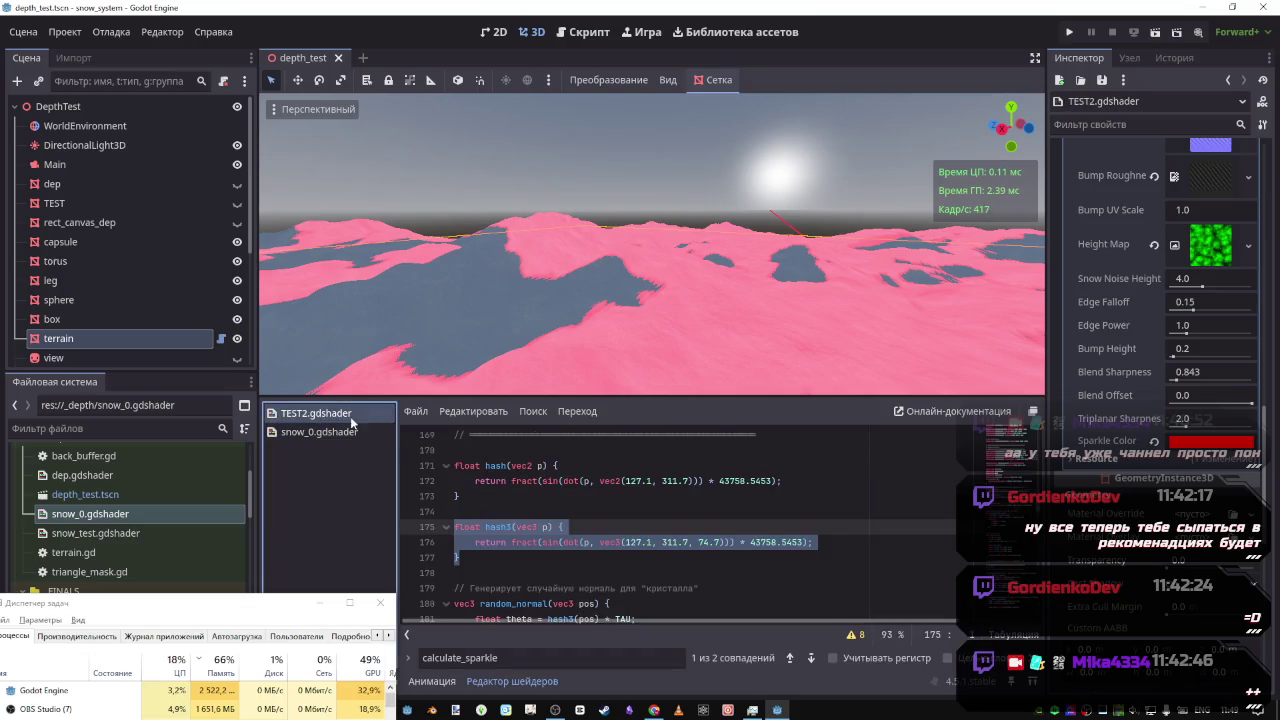
{"action": "scroll", "coordinate": [552, 555], "scroll_direction": "down", "scroll_amount": 3}
{"action": "scroll", "coordinate": [552, 555], "scroll_direction": "up", "scroll_amount": 2}
{"action": "double_click", "coordinate": [498, 481]}
{"action": "key", "text": "ctrl+f"}
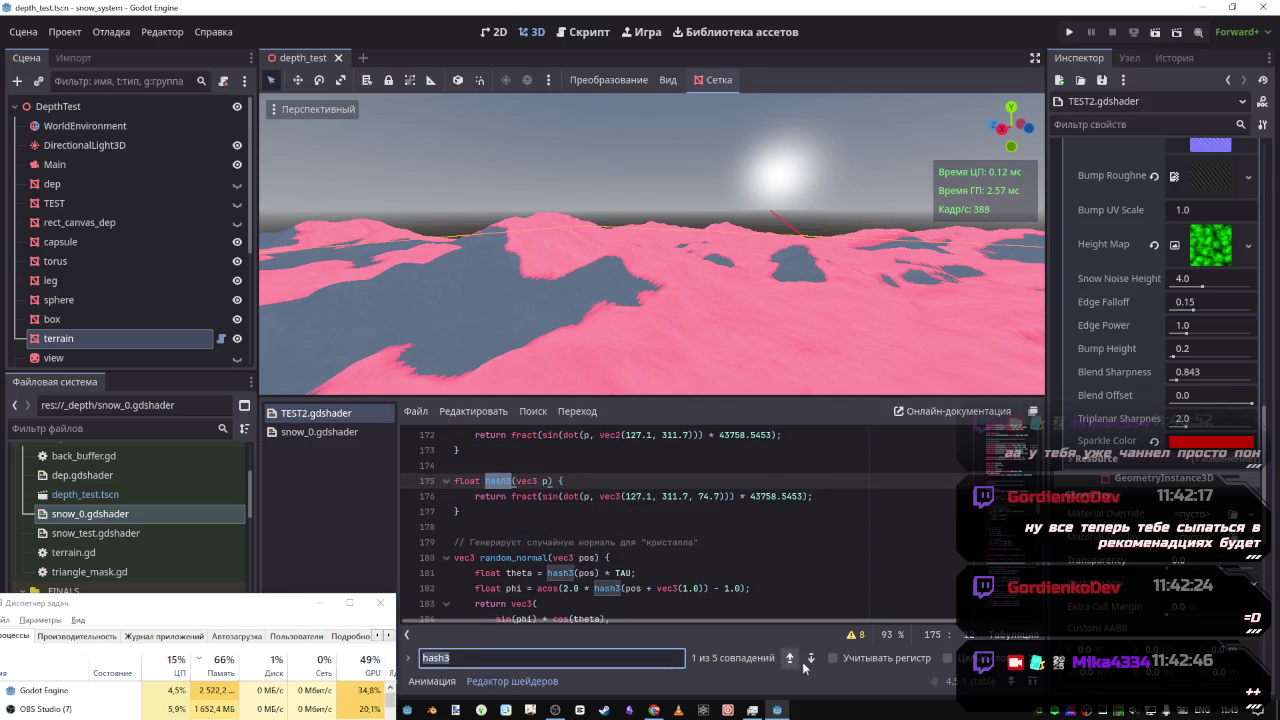
{"action": "left_click", "coordinate": [810, 658]}
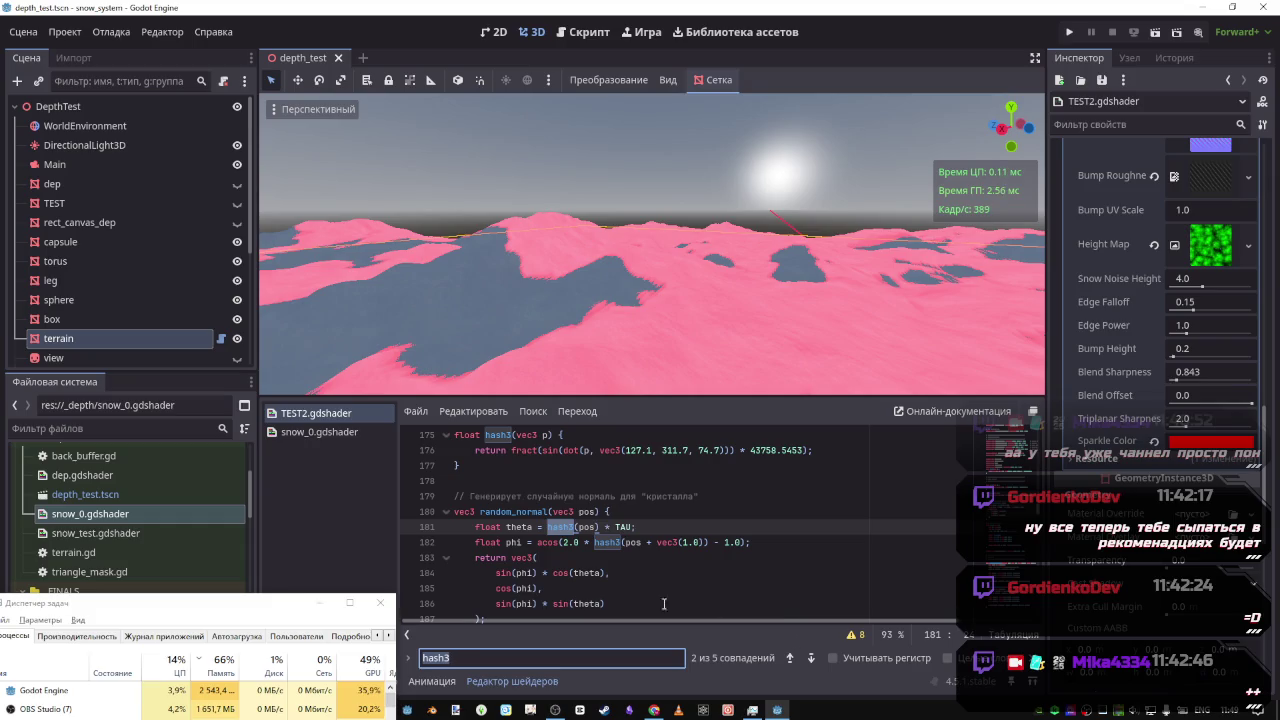
{"action": "left_click", "coordinate": [347, 433]}
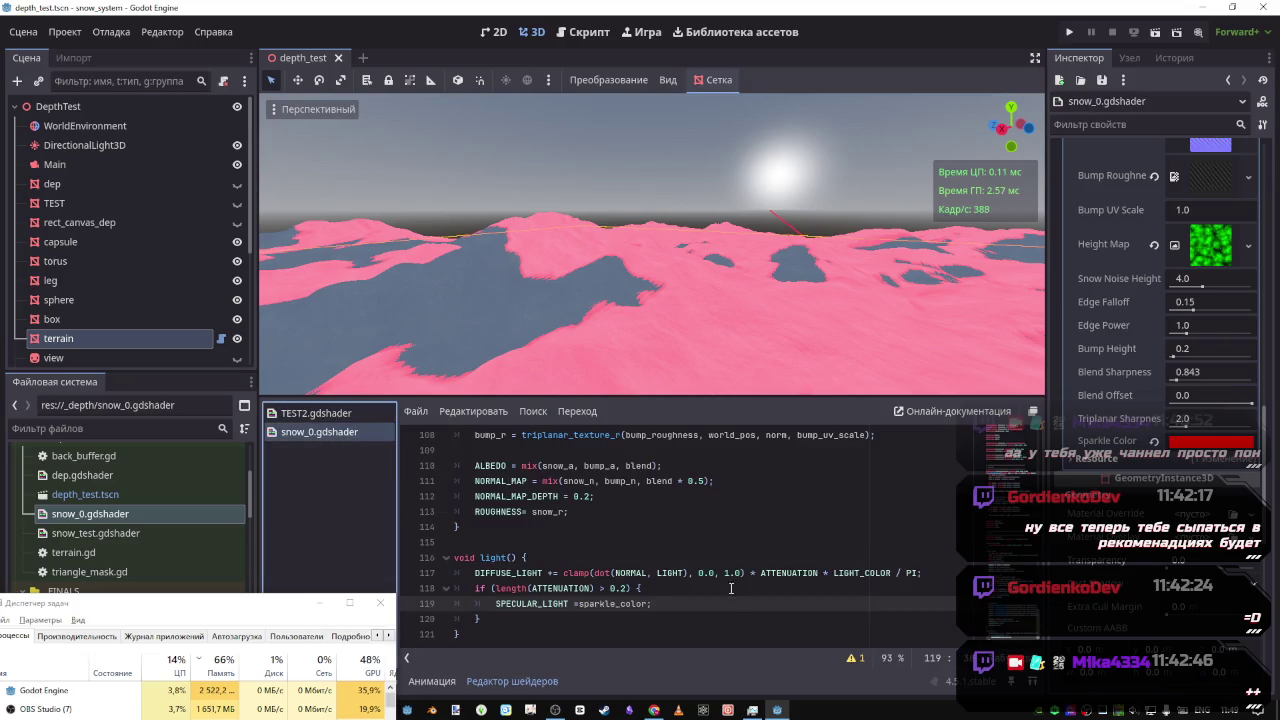
{"action": "scroll", "coordinate": [615, 507], "scroll_direction": "up", "scroll_amount": 3}
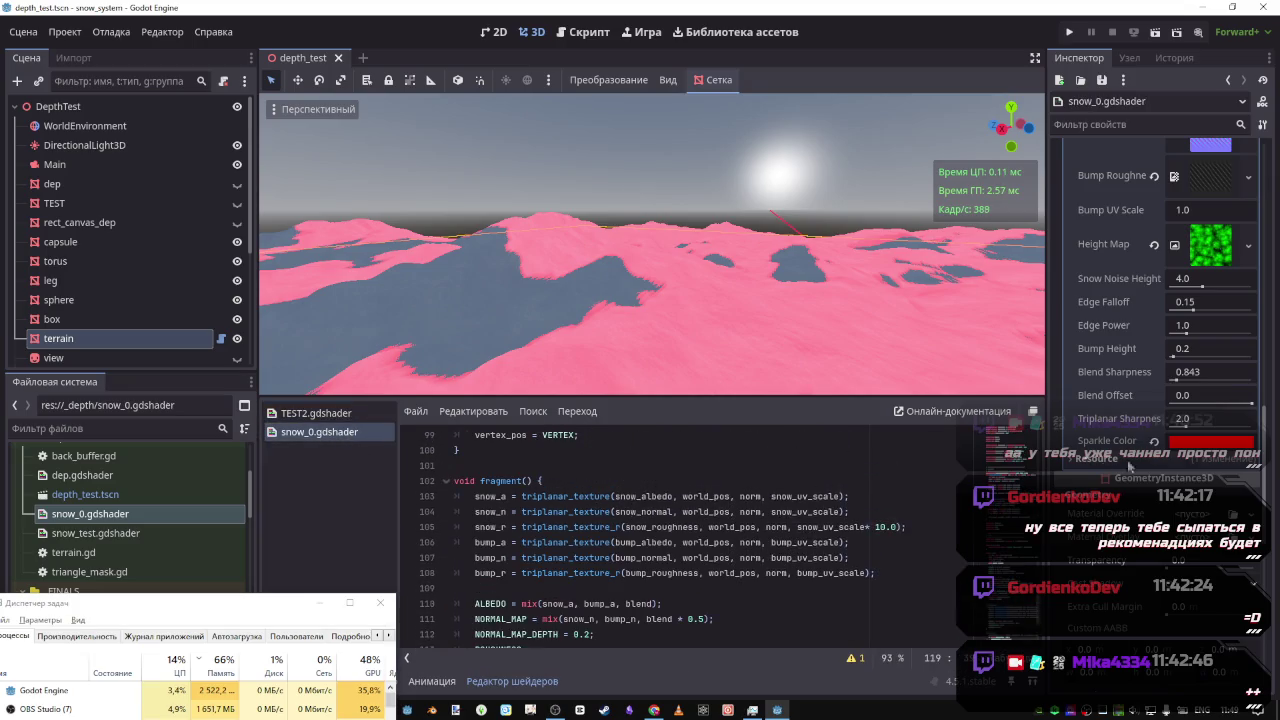
{"action": "scroll", "coordinate": [178, 539], "scroll_direction": "down", "scroll_amount": 3}
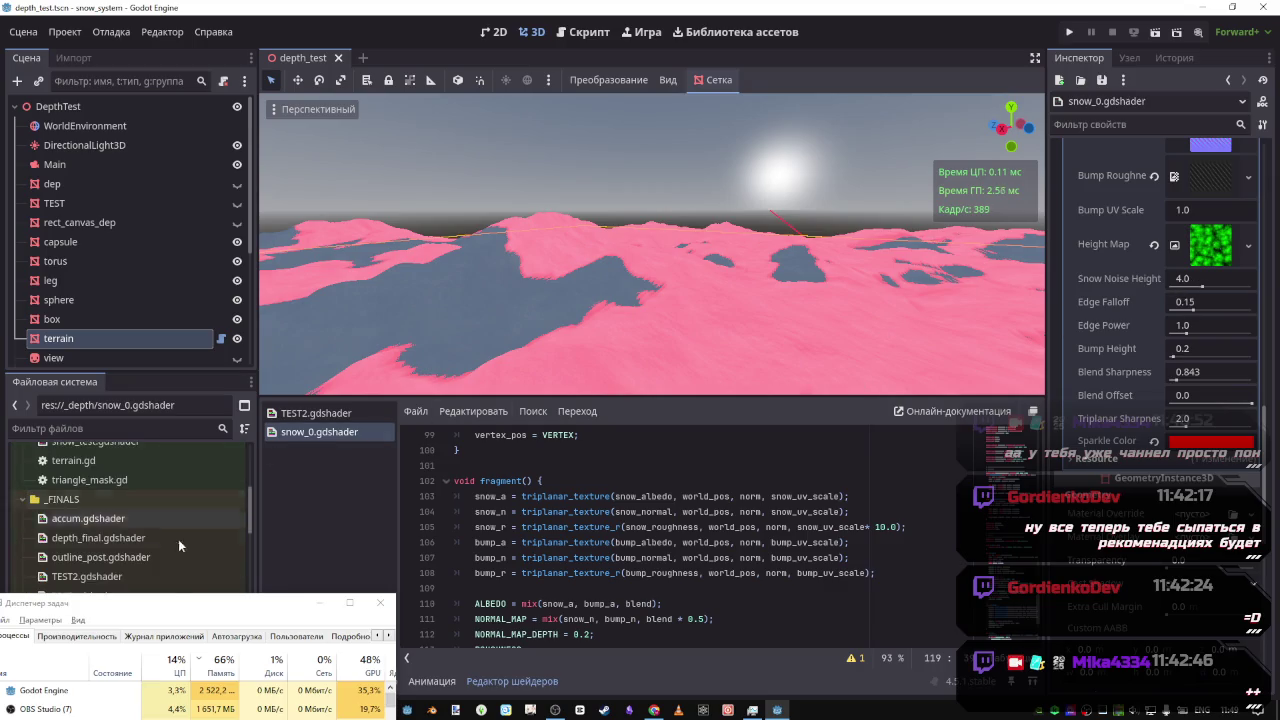
{"action": "scroll", "coordinate": [507, 577], "scroll_direction": "up", "scroll_amount": 3}
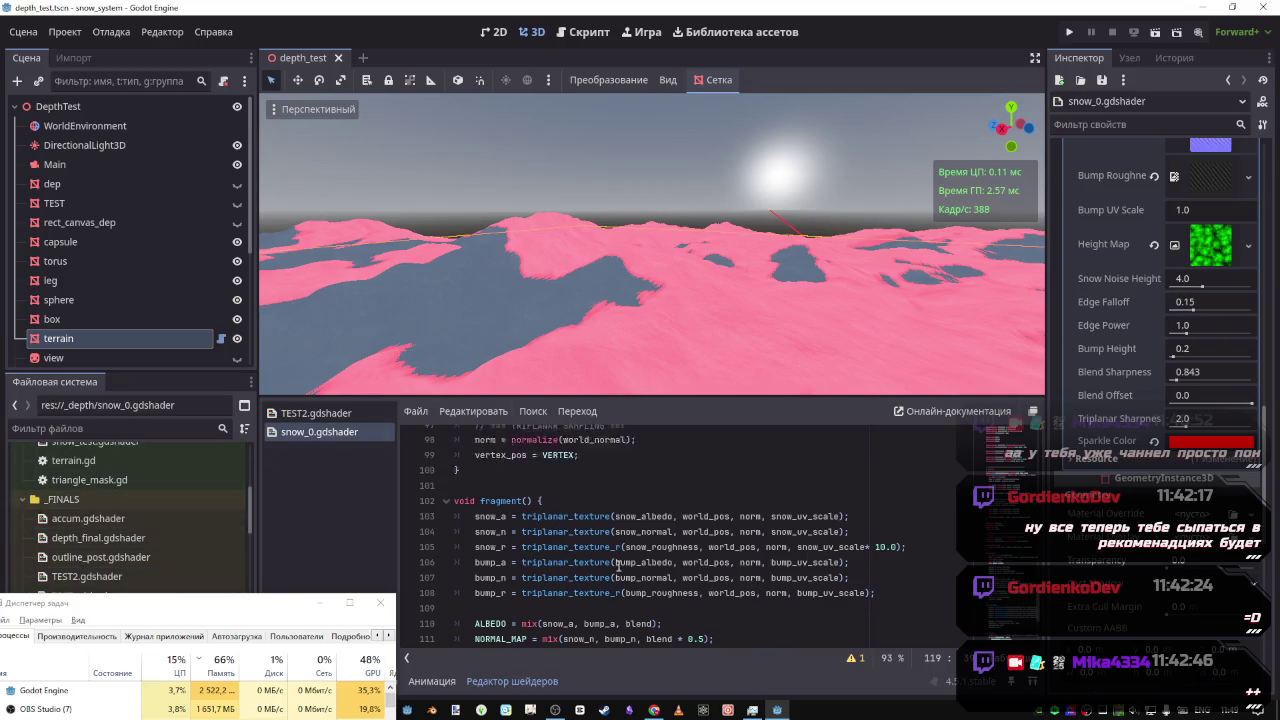
{"action": "scroll", "coordinate": [507, 577], "scroll_direction": "down", "scroll_amount": 3}
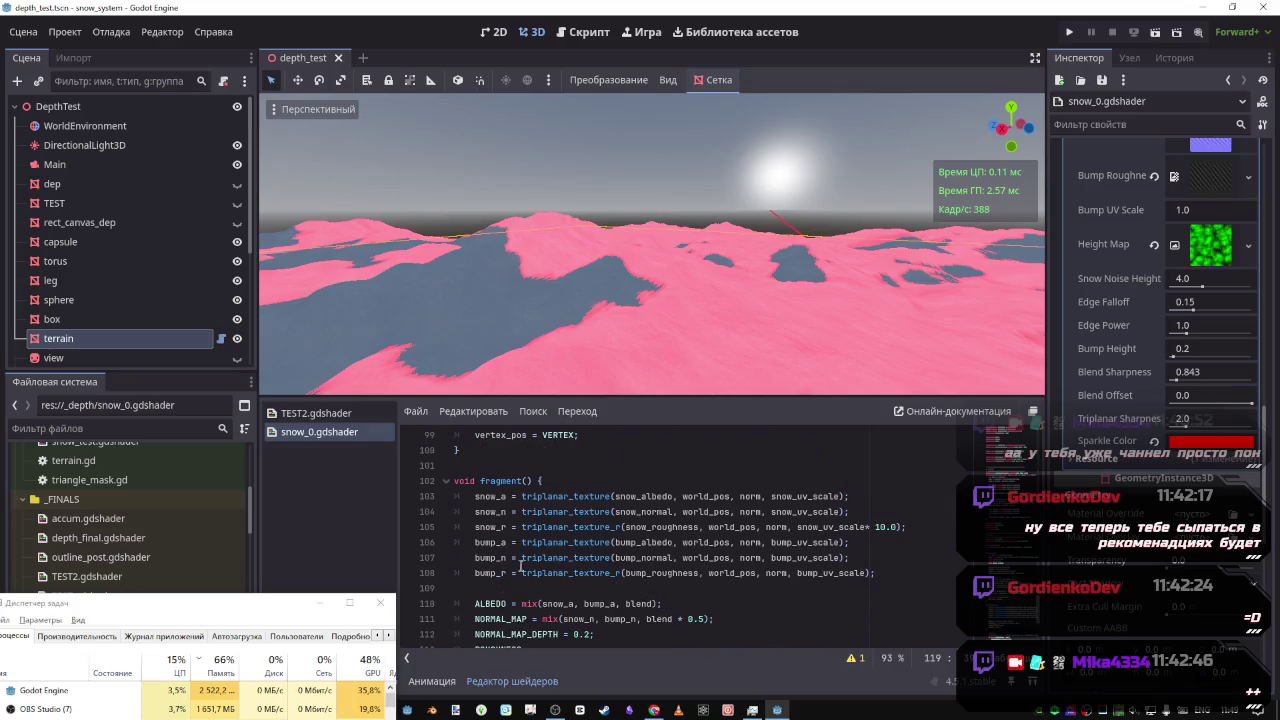
{"action": "left_click_drag", "start_coordinate": [476, 527], "coordinate": [910, 527]}
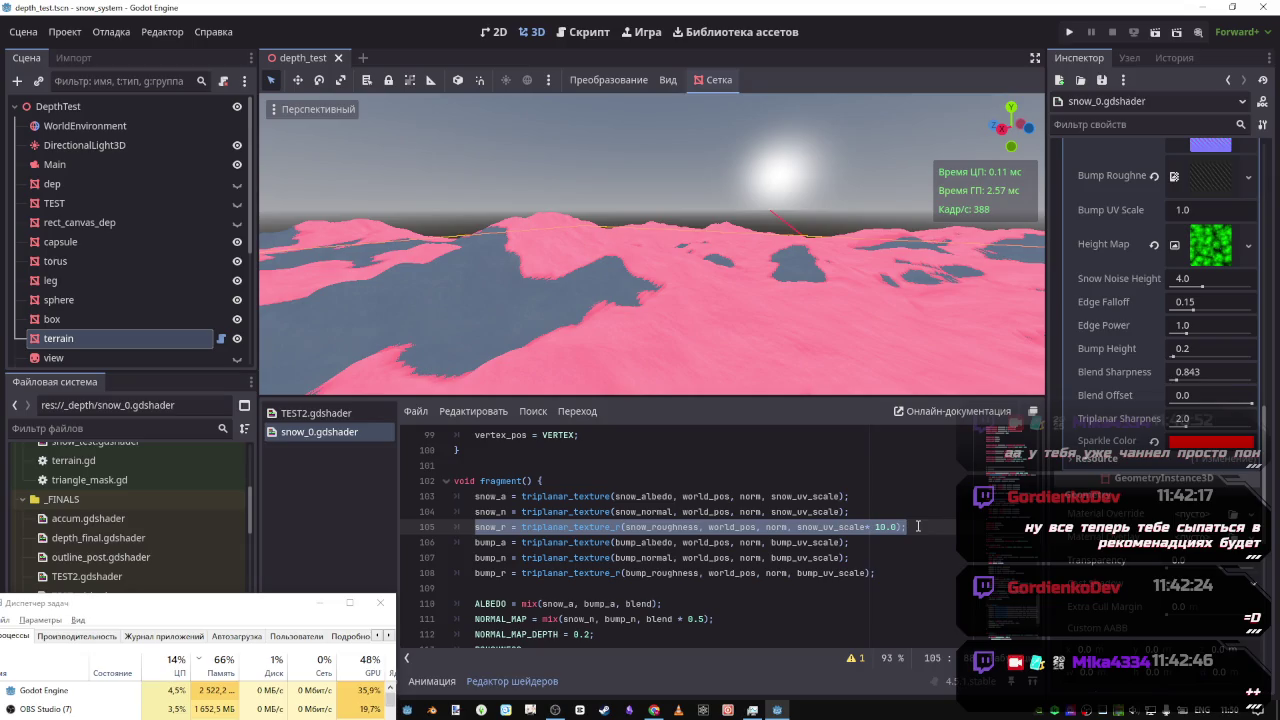
{"action": "left_click", "coordinate": [565, 535]}
{"action": "scroll", "coordinate": [565, 535], "scroll_direction": "down", "scroll_amount": 3}
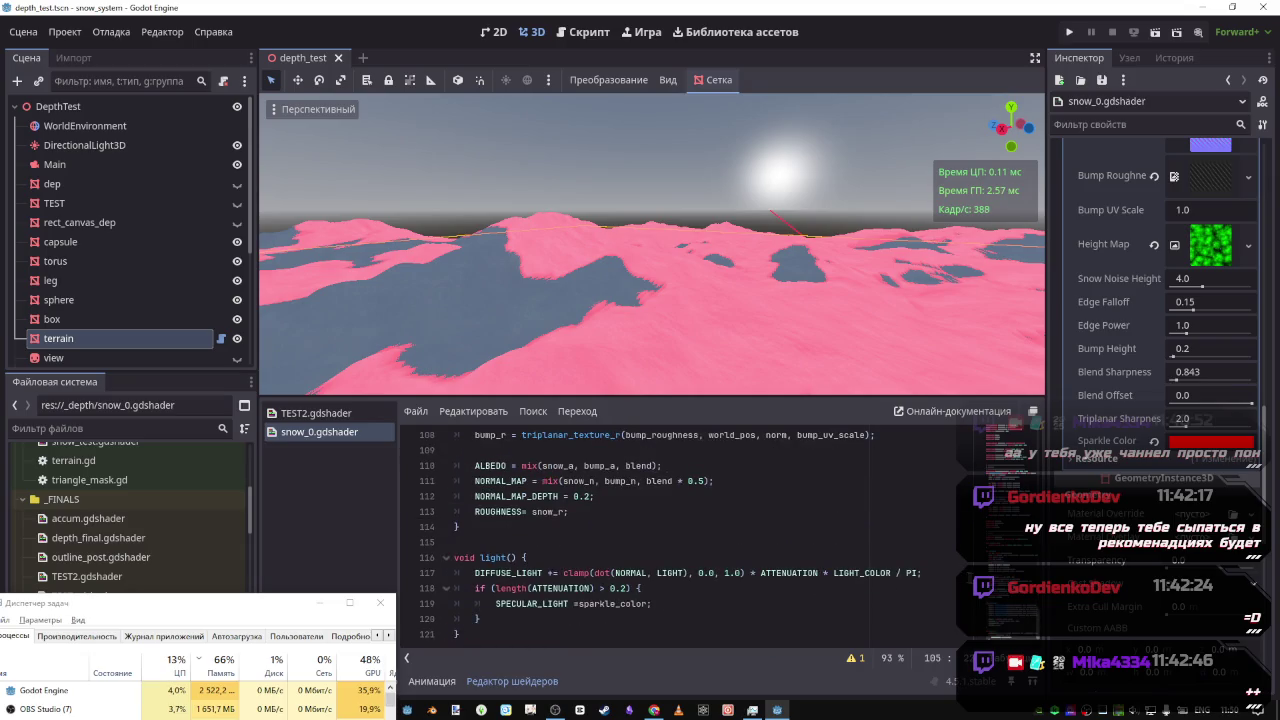
{"action": "scroll", "coordinate": [1170, 397], "scroll_direction": "up", "scroll_amount": 5}
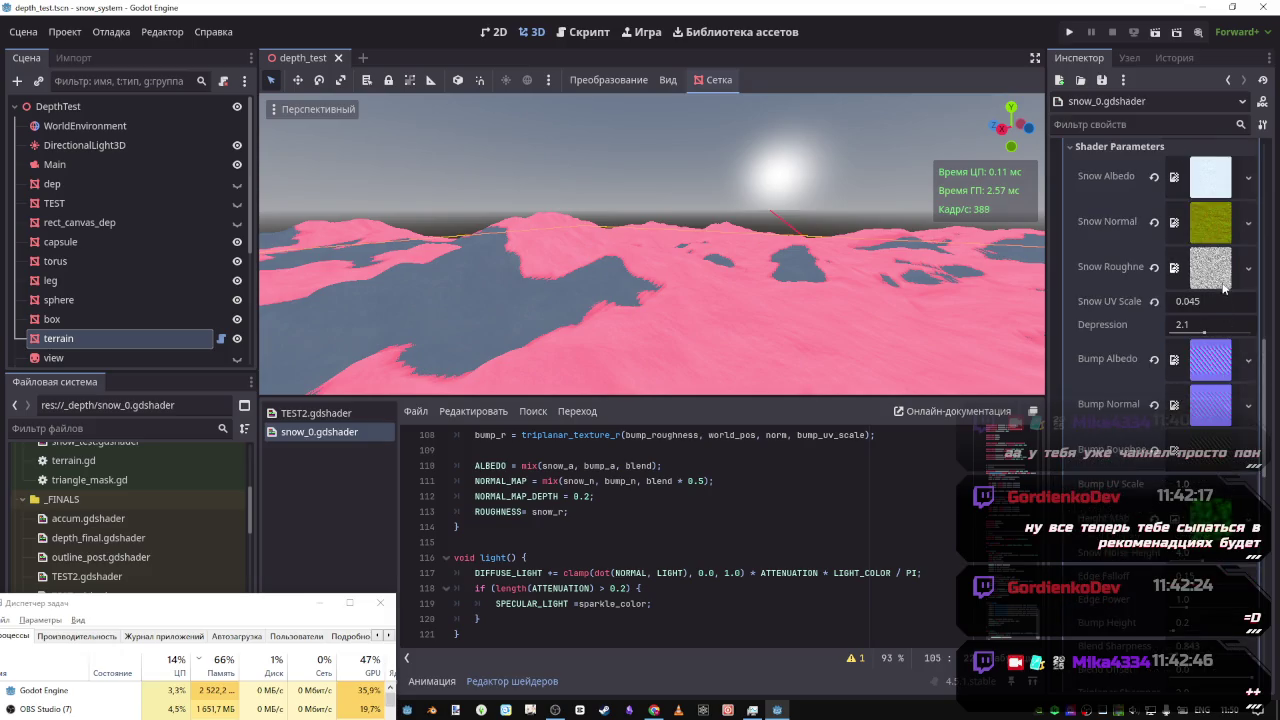
{"action": "scroll", "coordinate": [481, 594], "scroll_direction": "up", "scroll_amount": 6}
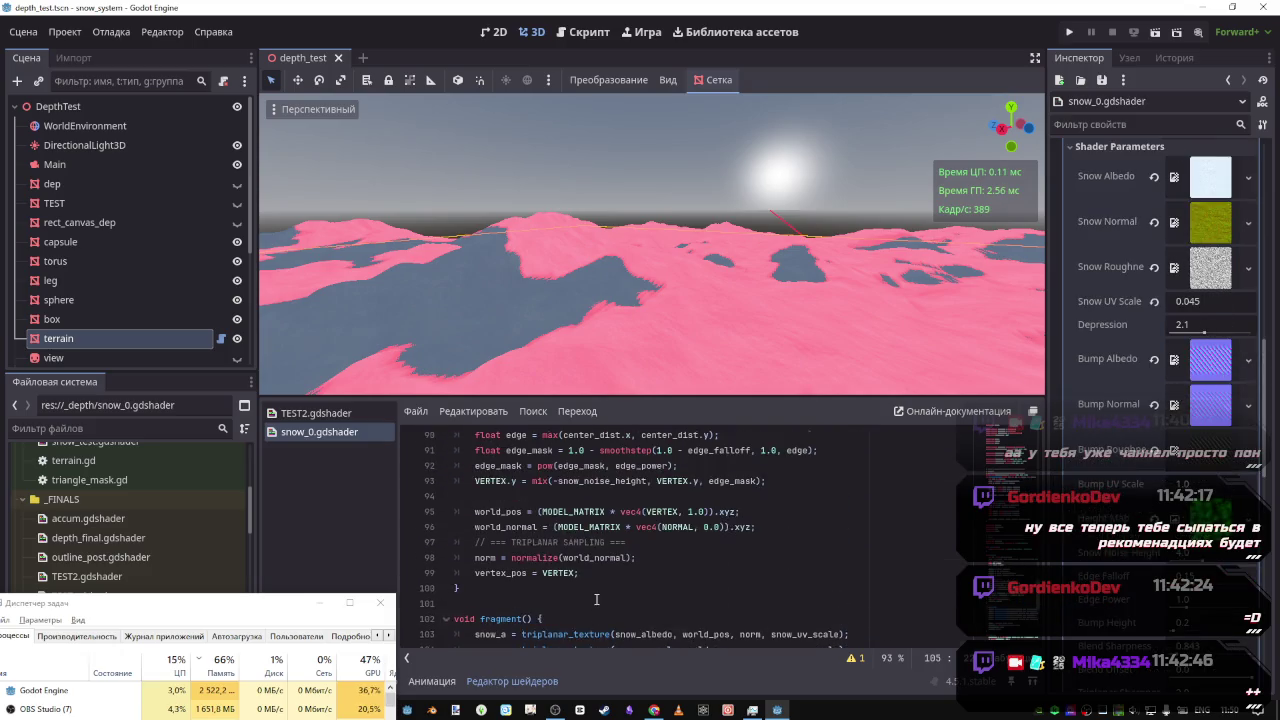
{"action": "scroll", "coordinate": [595, 594], "scroll_direction": "down", "scroll_amount": 5}
{"action": "scroll", "coordinate": [595, 594], "scroll_direction": "up", "scroll_amount": 8}
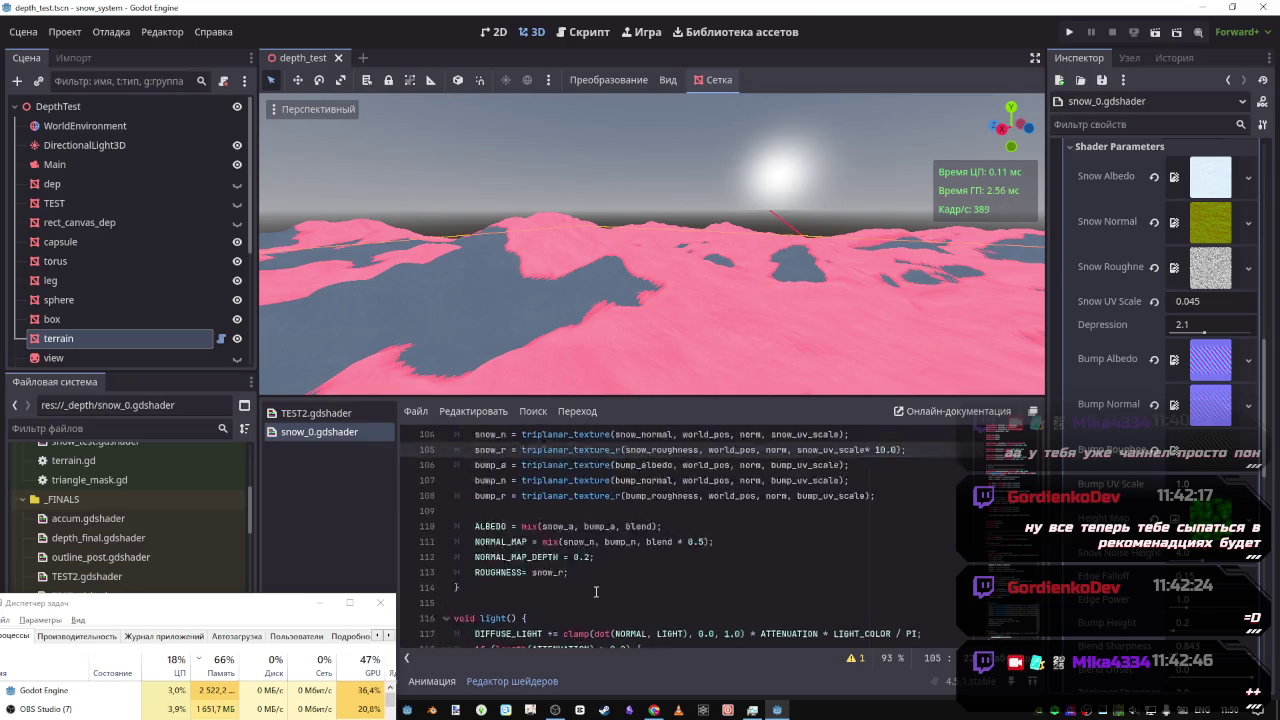
{"action": "scroll", "coordinate": [595, 591], "scroll_direction": "down", "scroll_amount": 6}
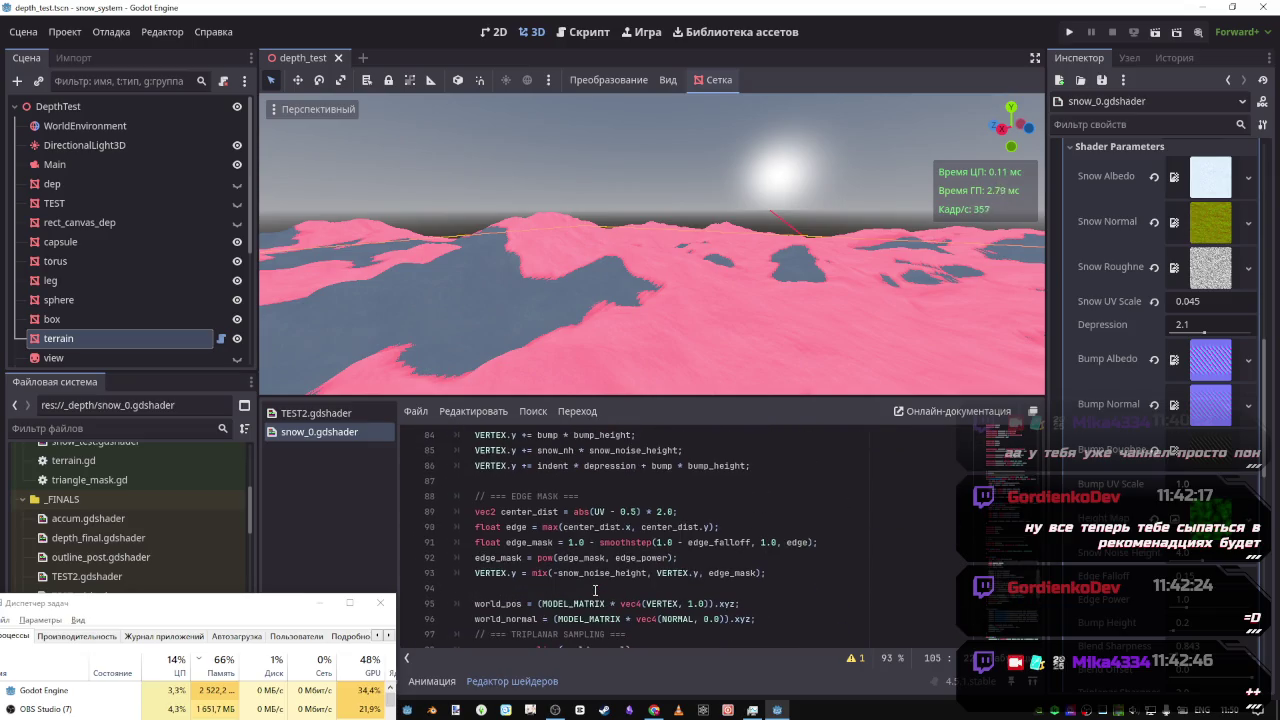
{"action": "scroll", "coordinate": [593, 591], "scroll_direction": "up", "scroll_amount": 2}
{"action": "double_click", "coordinate": [487, 573]}
{"action": "scroll", "coordinate": [597, 597], "scroll_direction": "down", "scroll_amount": 4}
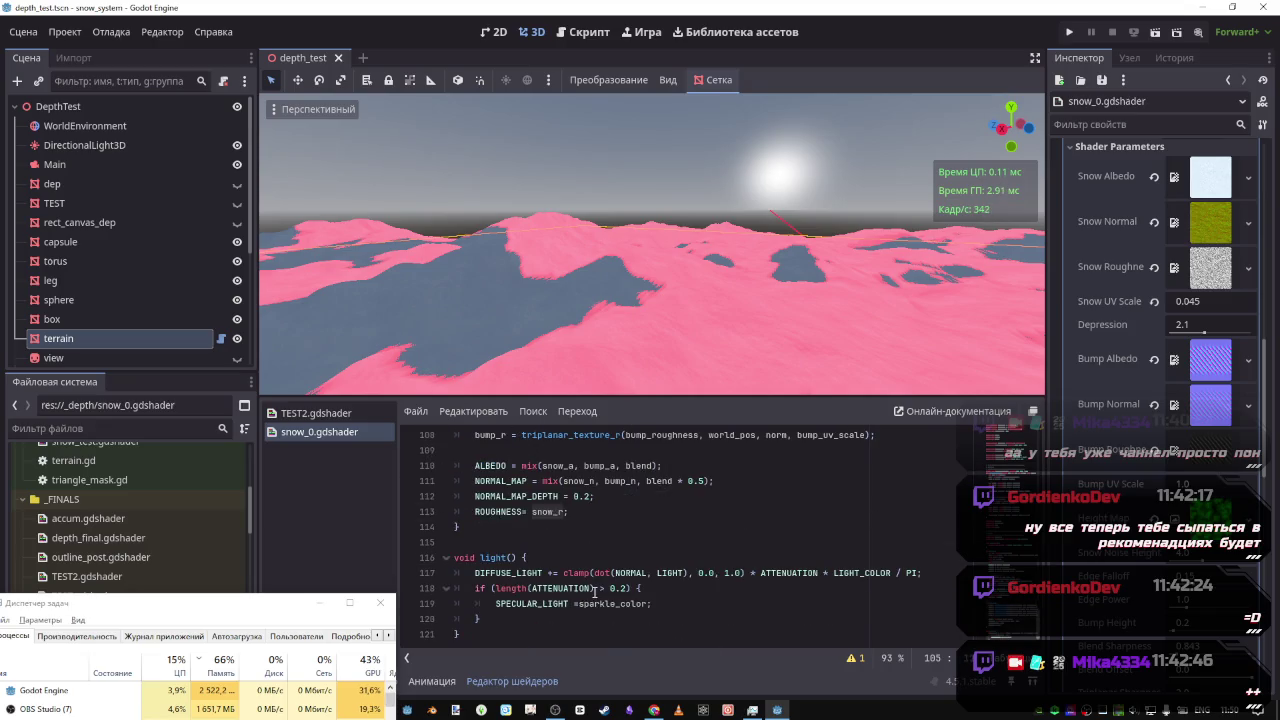
{"action": "left_click", "coordinate": [643, 604]}
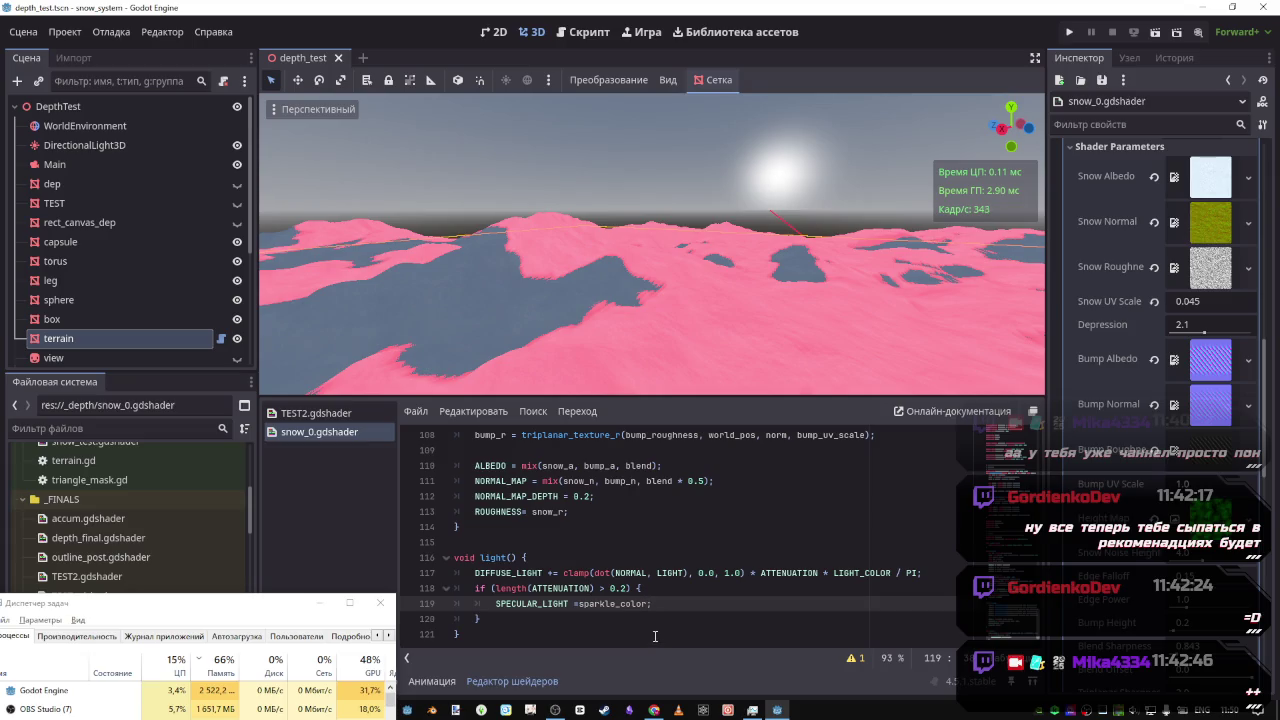
{"action": "type", "text": "*snow_r"}
{"action": "key", "text": "ctrl+s"}
{"action": "mouse_move", "coordinate": [650, 250]}
{"action": "left_mouse_down"}
{"action": "mouse_move", "coordinate": [625, 270]}
{"action": "mouse_move", "coordinate": [605, 255]}
{"action": "mouse_move", "coordinate": [695, 363]}
{"action": "left_mouse_up"}
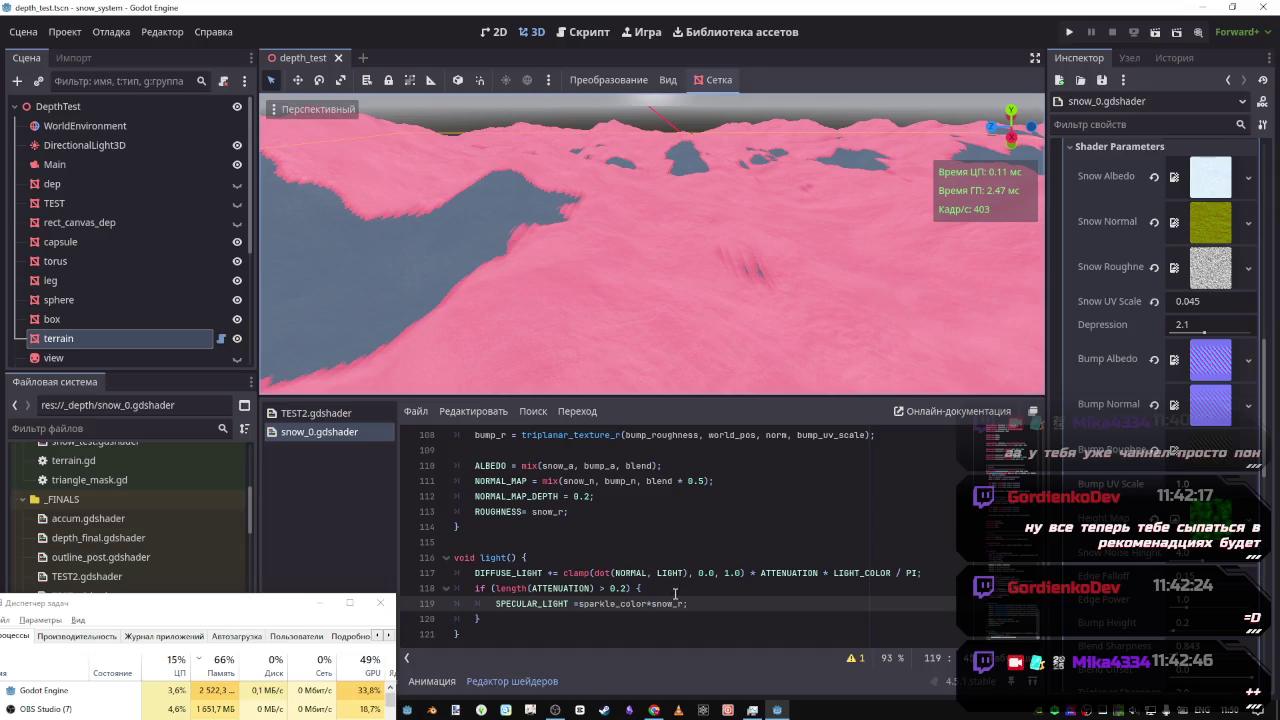
{"action": "key", "text": "BackSpace"}
{"action": "key", "text": "ctrl+s"}
{"action": "type", "text": "-"}
{"action": "key", "text": "ctrl+s"}
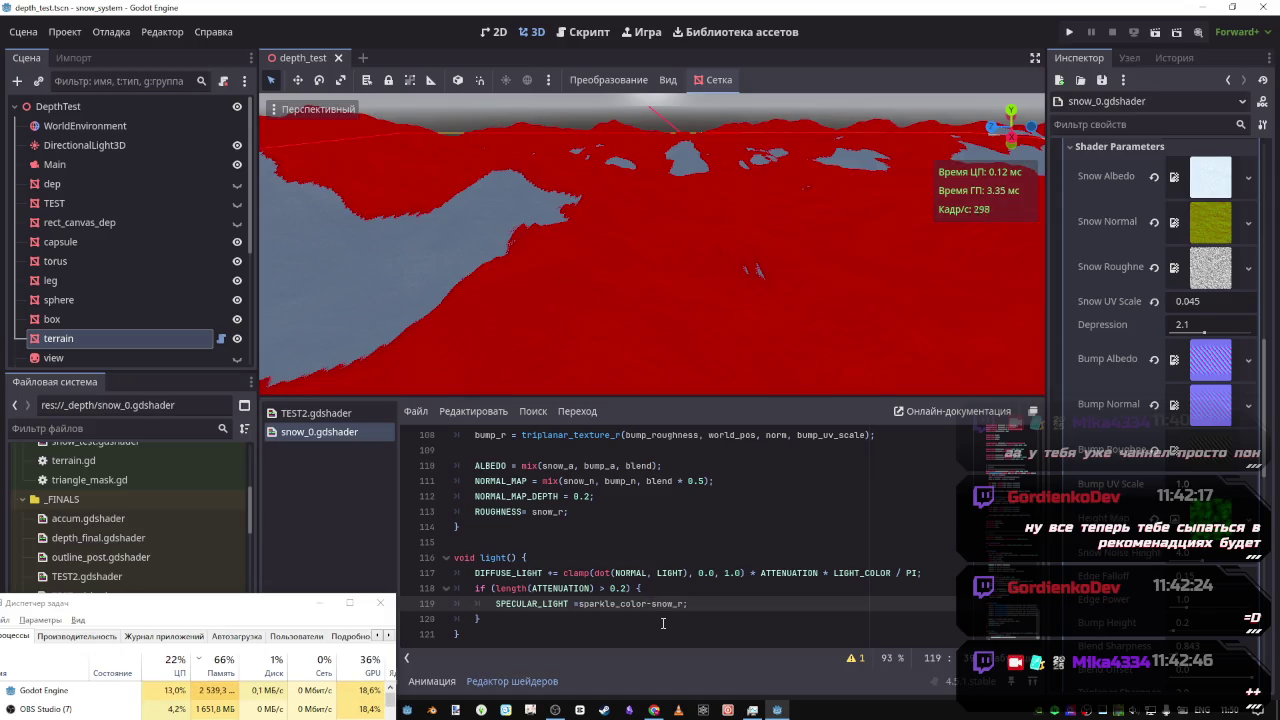
{"action": "key", "text": "BackSpace"}
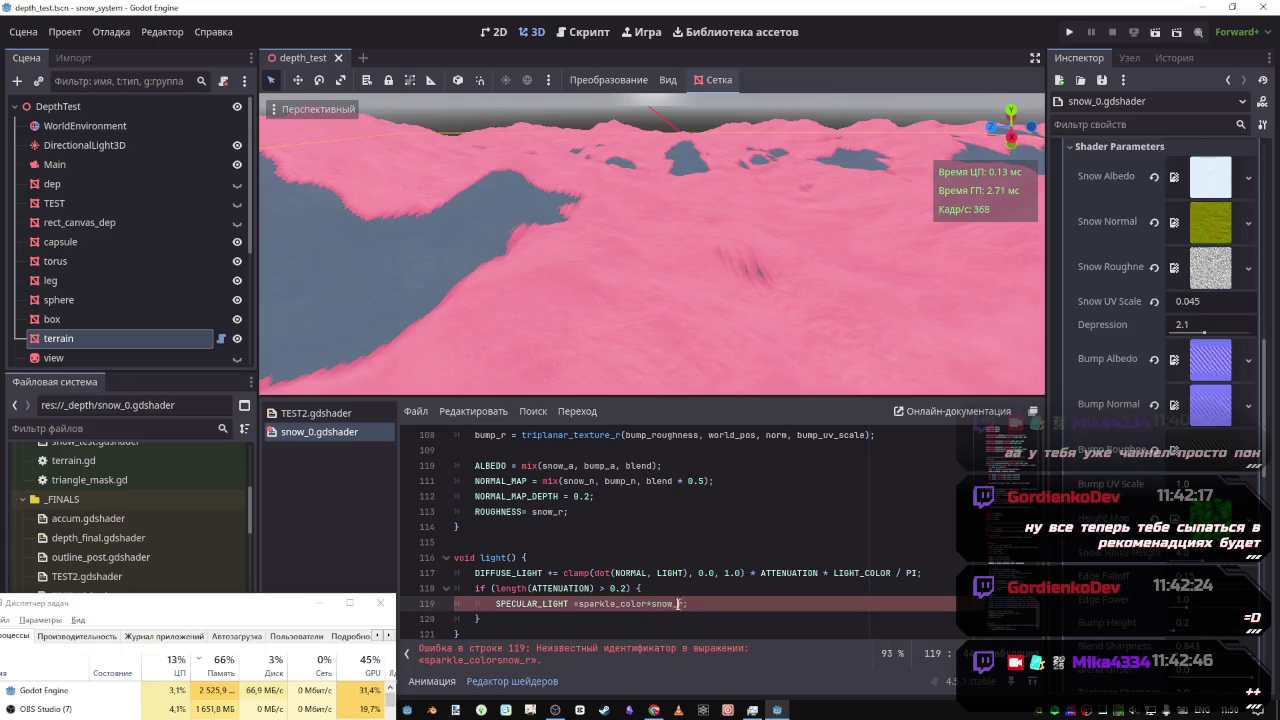
{"action": "key", "text": "Right"}
{"action": "key", "text": "ctrl+shift+Left"}
{"action": "key", "text": "BackSpace"}
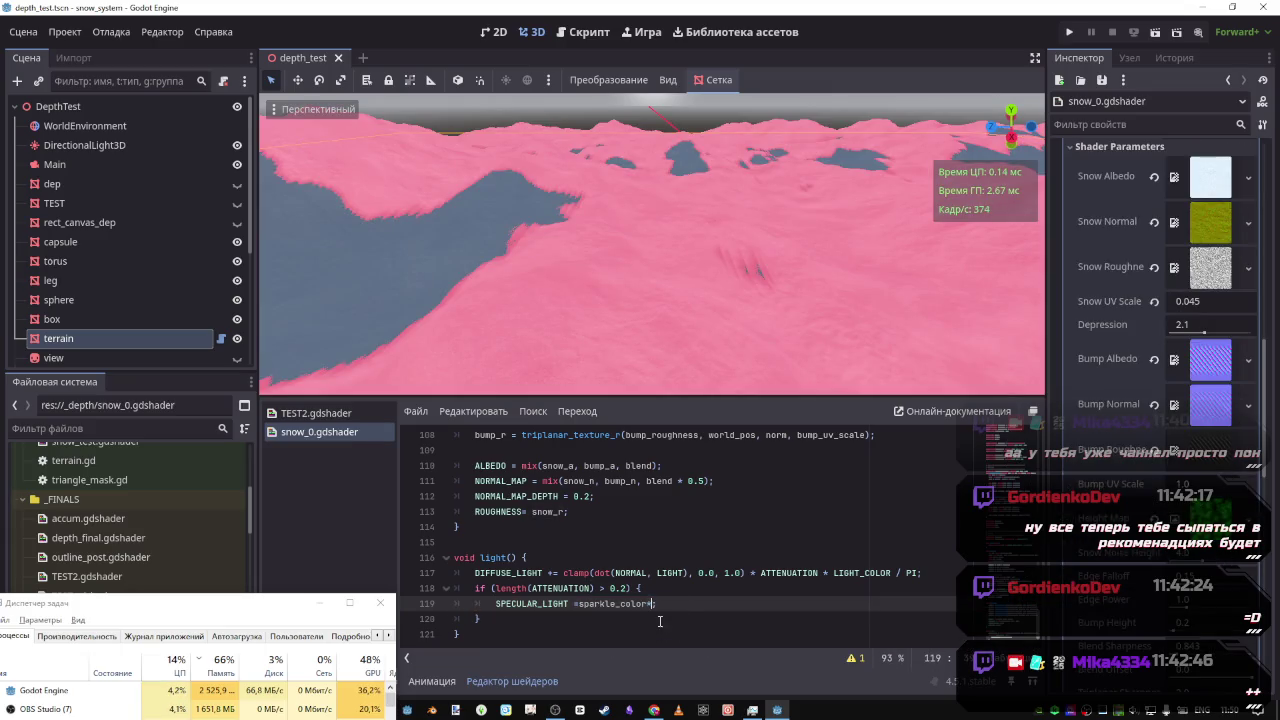
{"action": "left_click", "coordinate": [576, 604]}
{"action": "type", "text": "snow_r"}
{"action": "key", "text": "ctrl+s"}
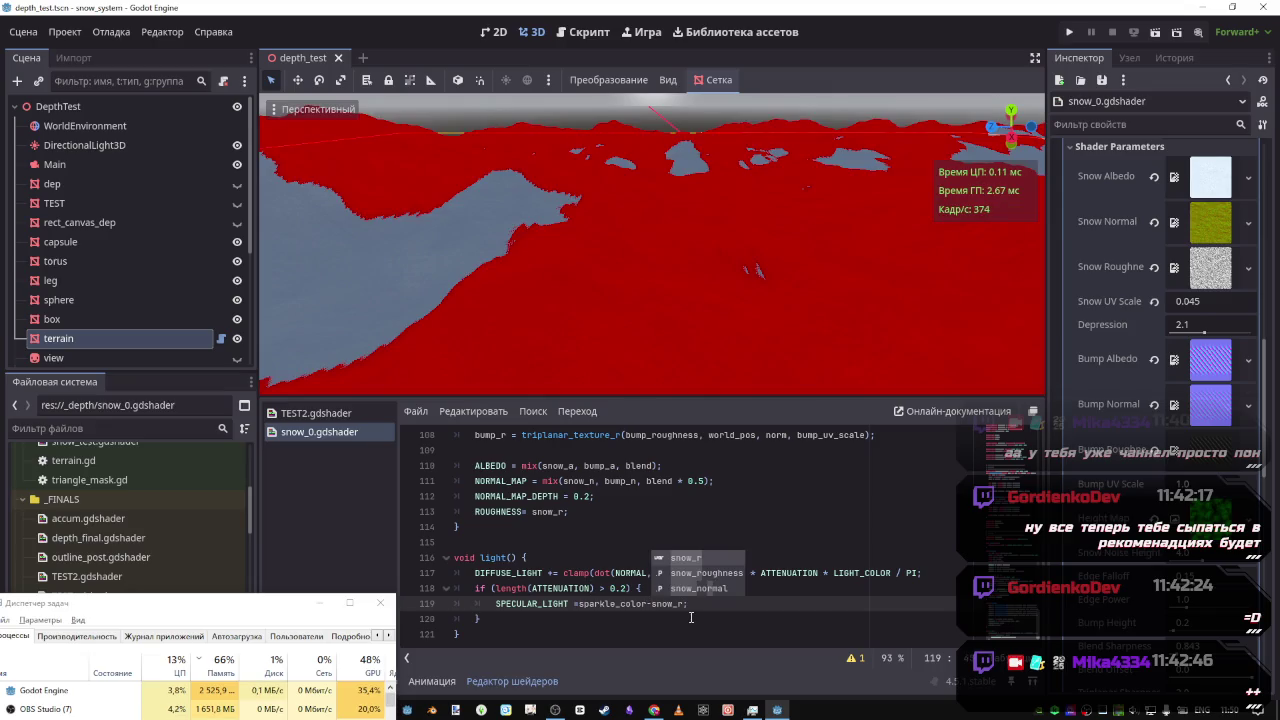
{"action": "key", "text": "BackSpace"}
{"action": "key", "text": "BackSpace"}
{"action": "key", "text": "BackSpace"}
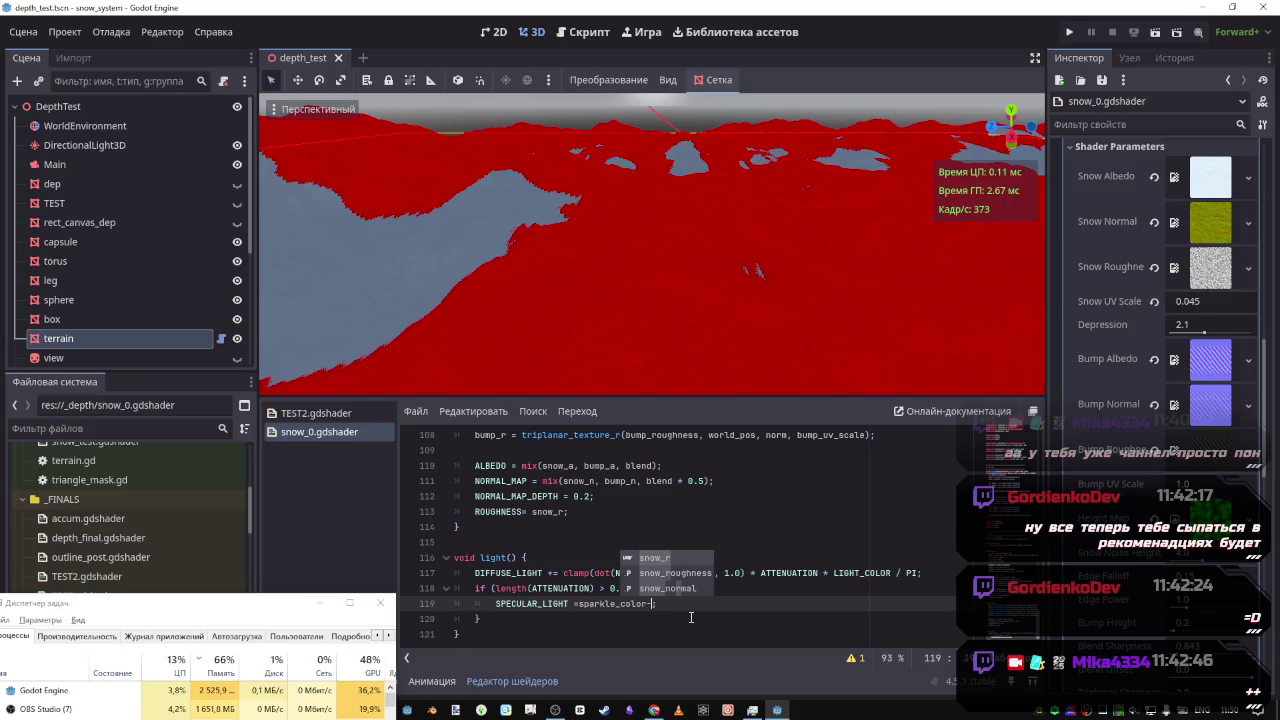
{"action": "key", "text": "BackSpace"}
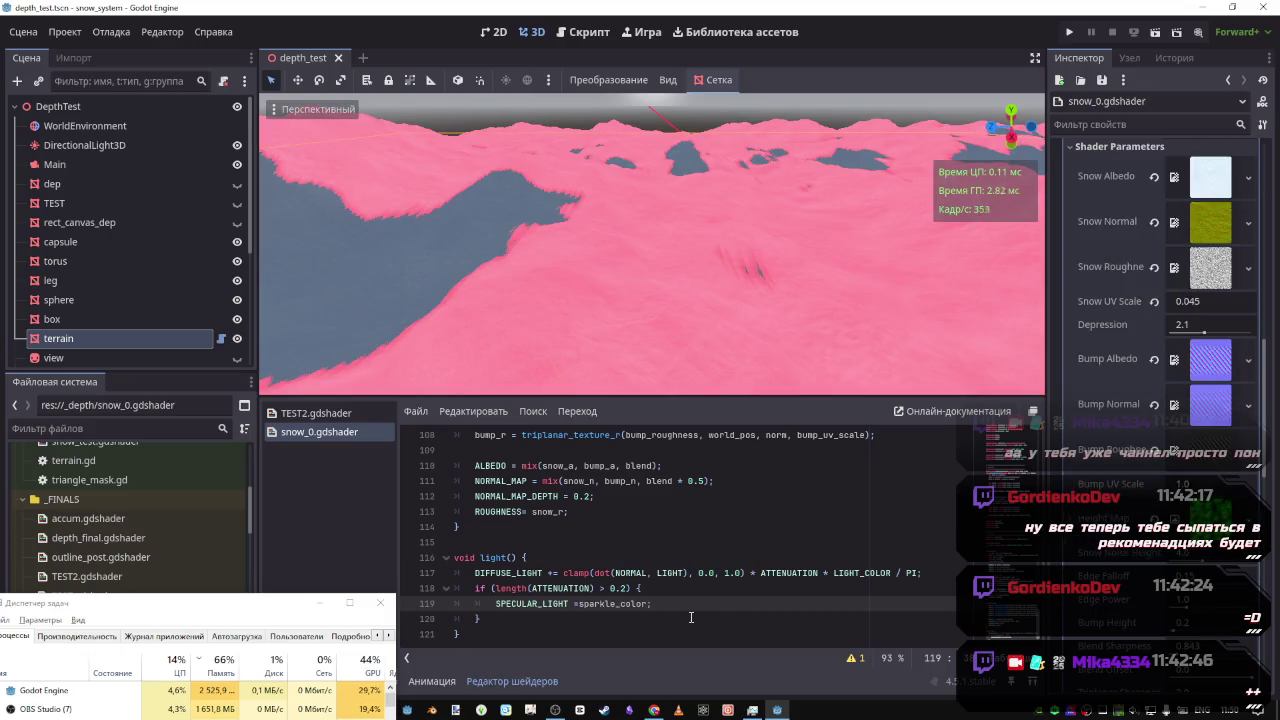
{"action": "mouse_move", "coordinate": [560, 300]}
{"action": "left_mouse_down"}
{"action": "mouse_move", "coordinate": [560, 355]}
{"action": "mouse_move", "coordinate": [560, 310]}
{"action": "left_mouse_up"}
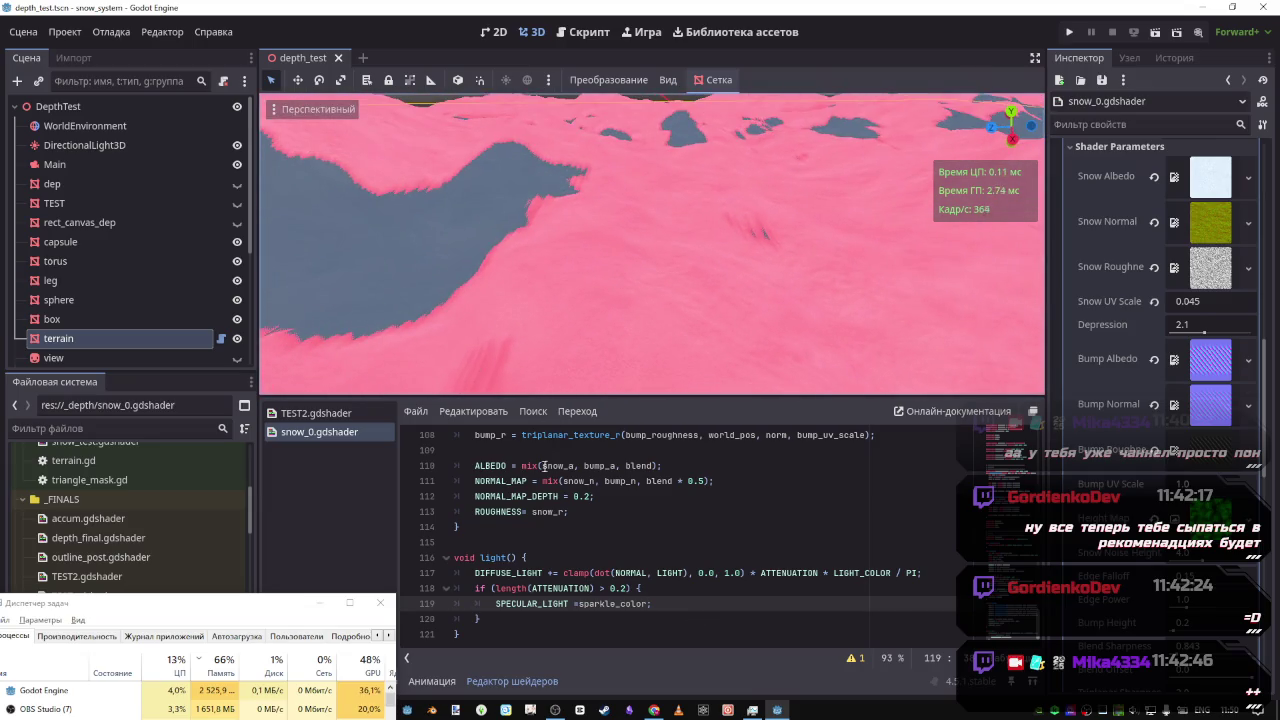
{"action": "scroll", "coordinate": [672, 517], "scroll_direction": "up", "scroll_amount": 2}
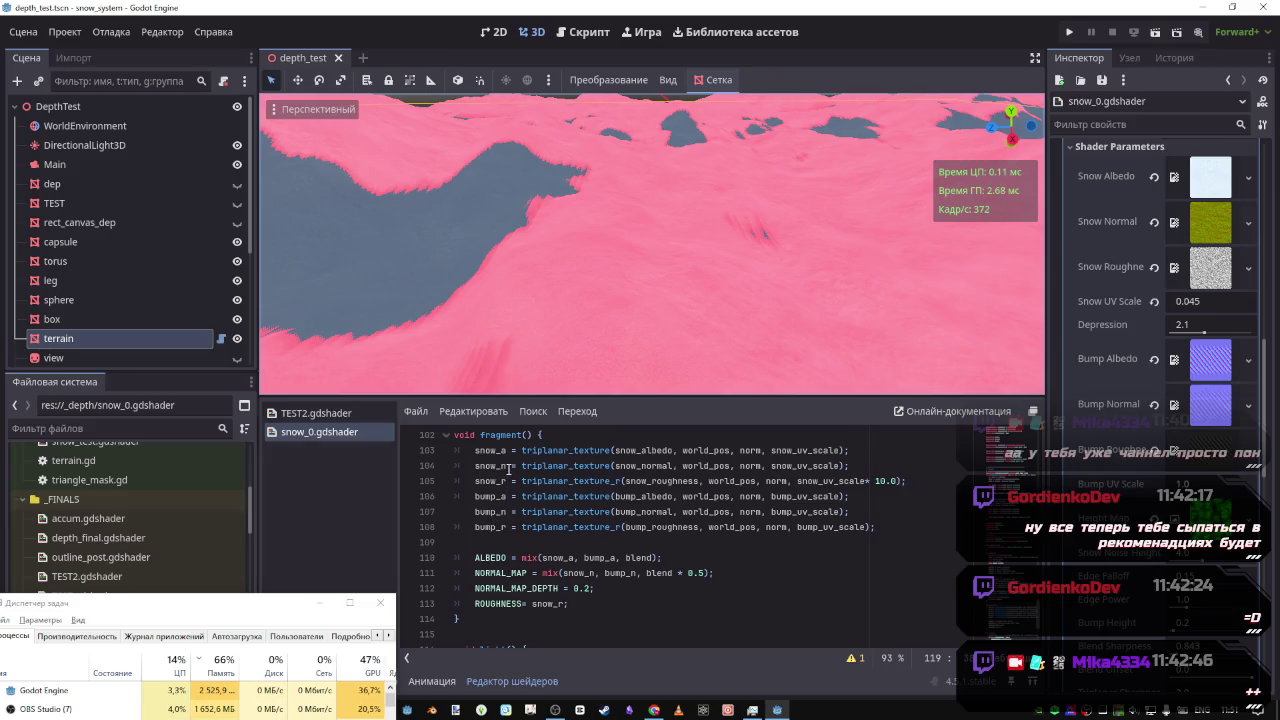
{"action": "scroll", "coordinate": [581, 562], "scroll_direction": "down", "scroll_amount": 2}
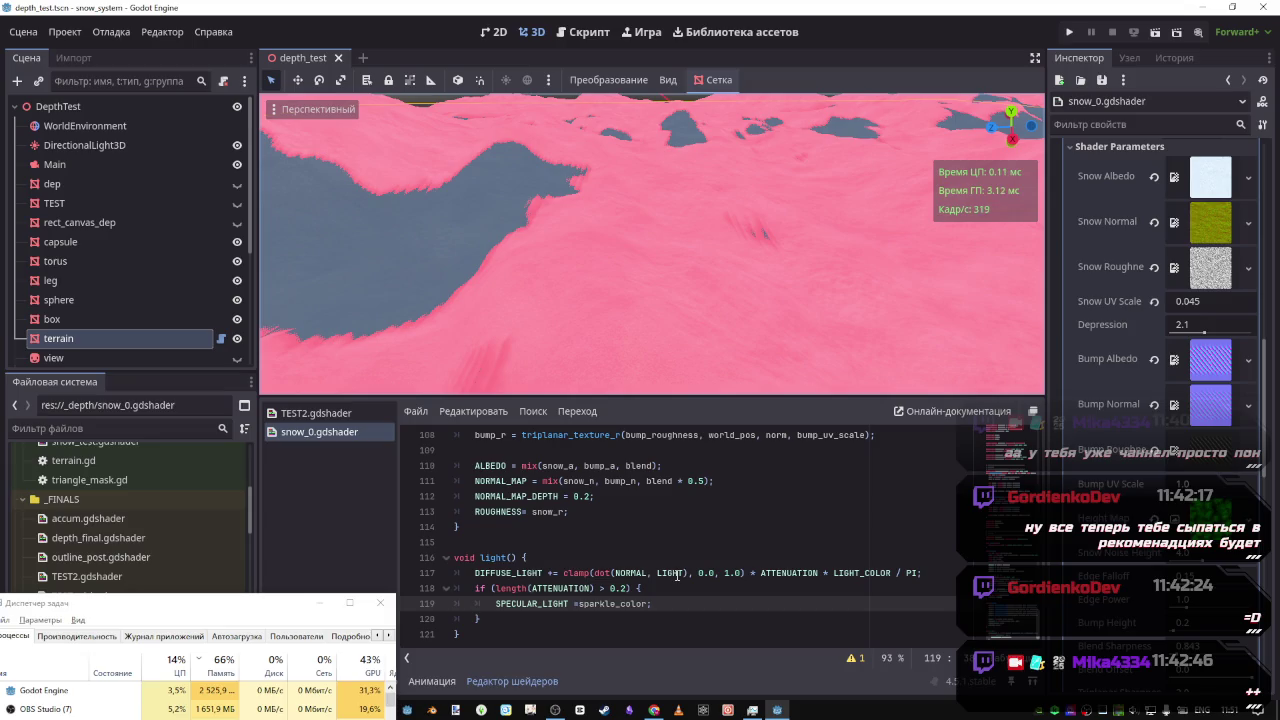
{"action": "double_click", "coordinate": [638, 572]}
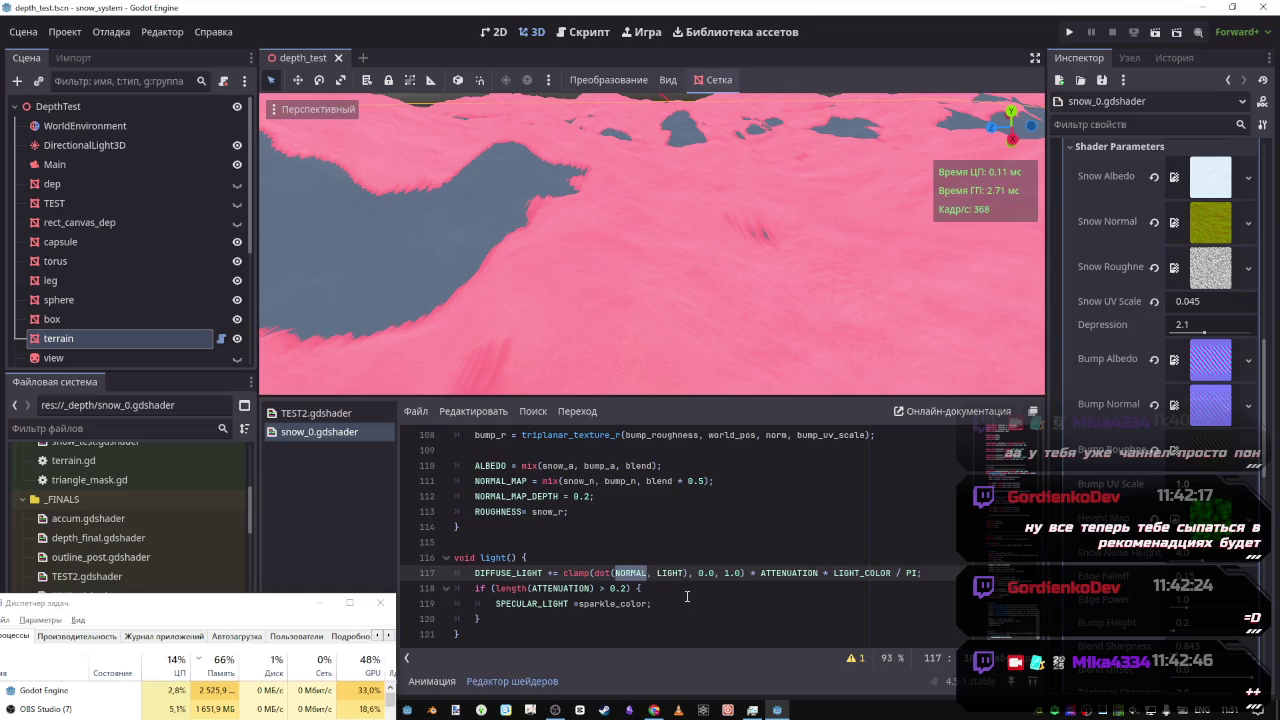
{"action": "key", "text": "ctrl+k"}
{"action": "key", "text": "ctrl+s"}
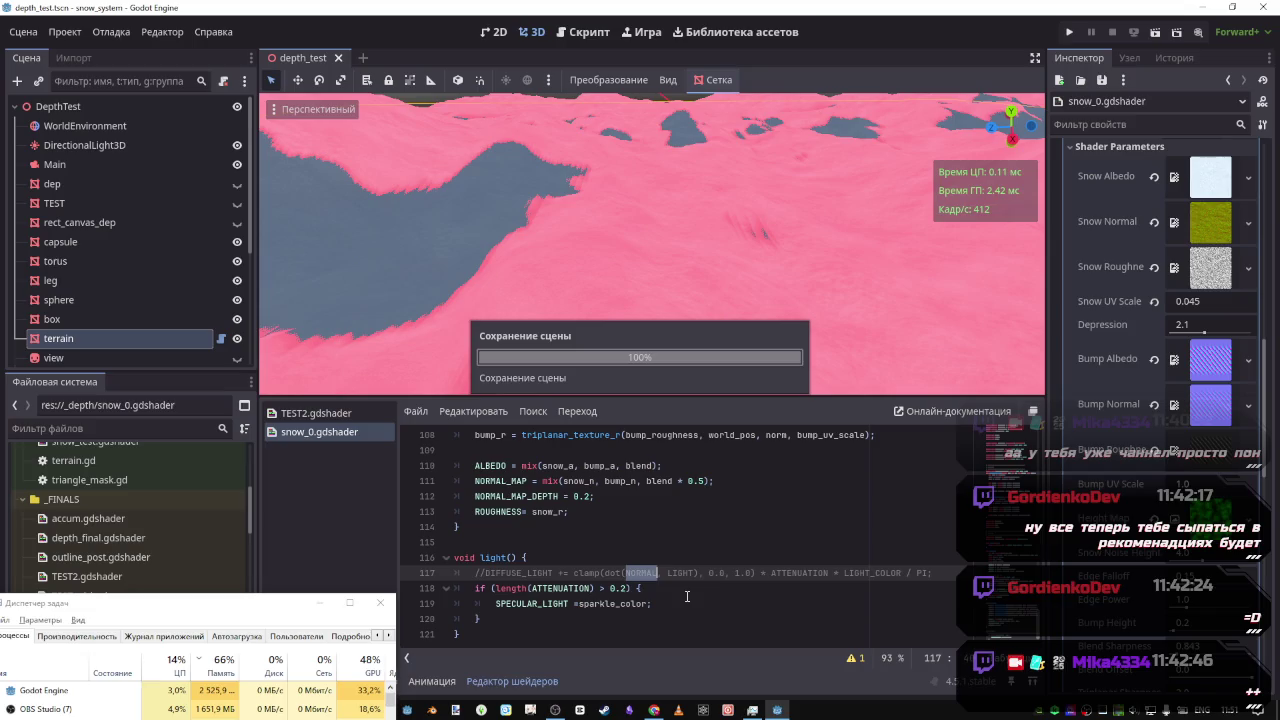
{"action": "key", "text": "ctrl+k"}
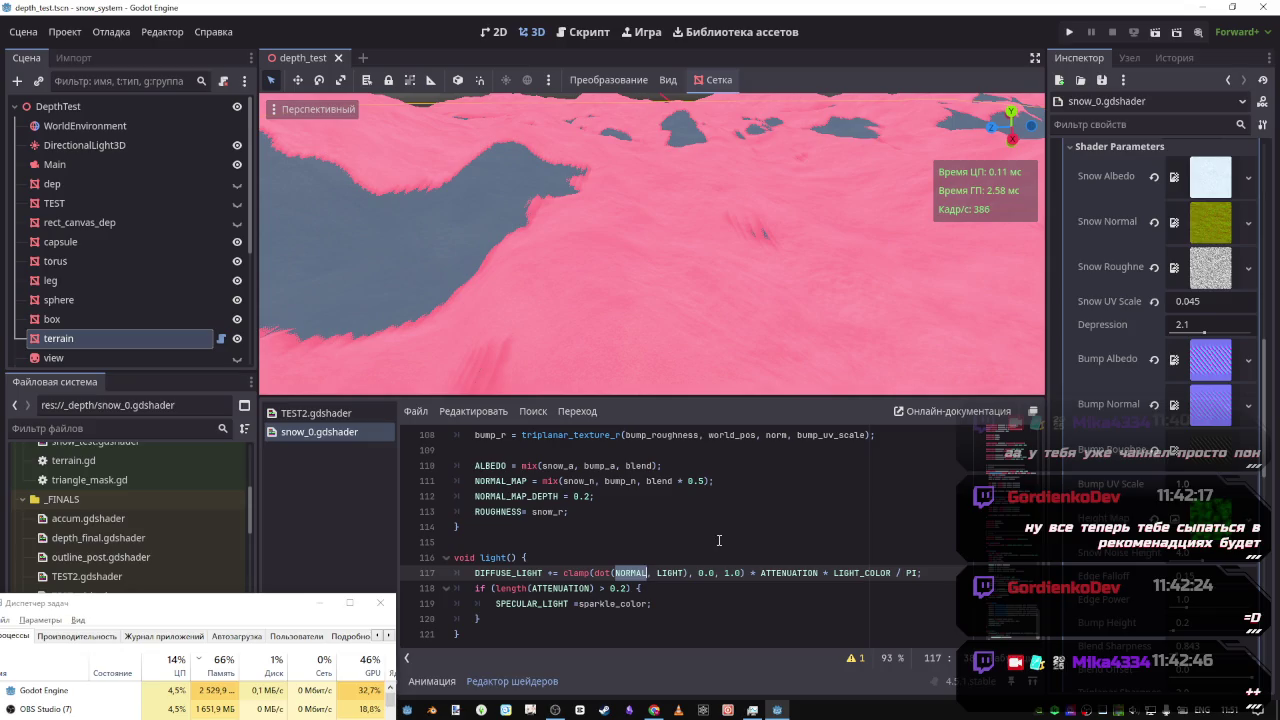
{"action": "left_click", "coordinate": [707, 573]}
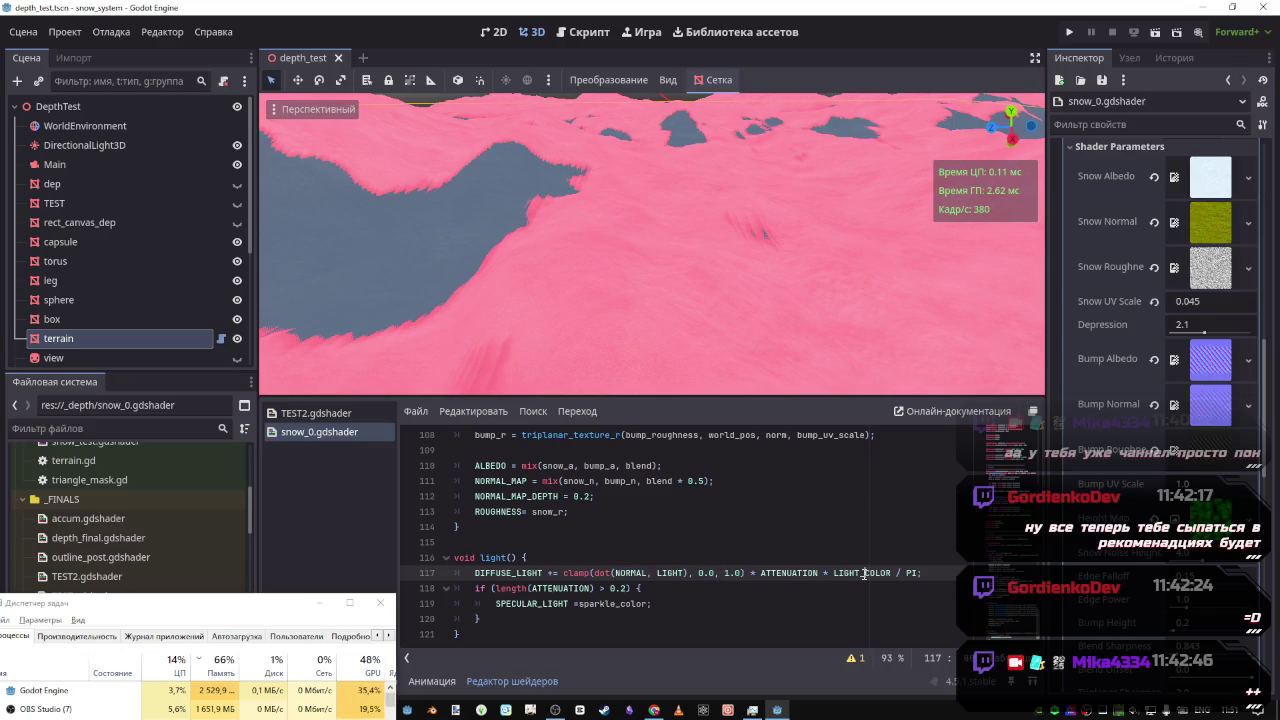
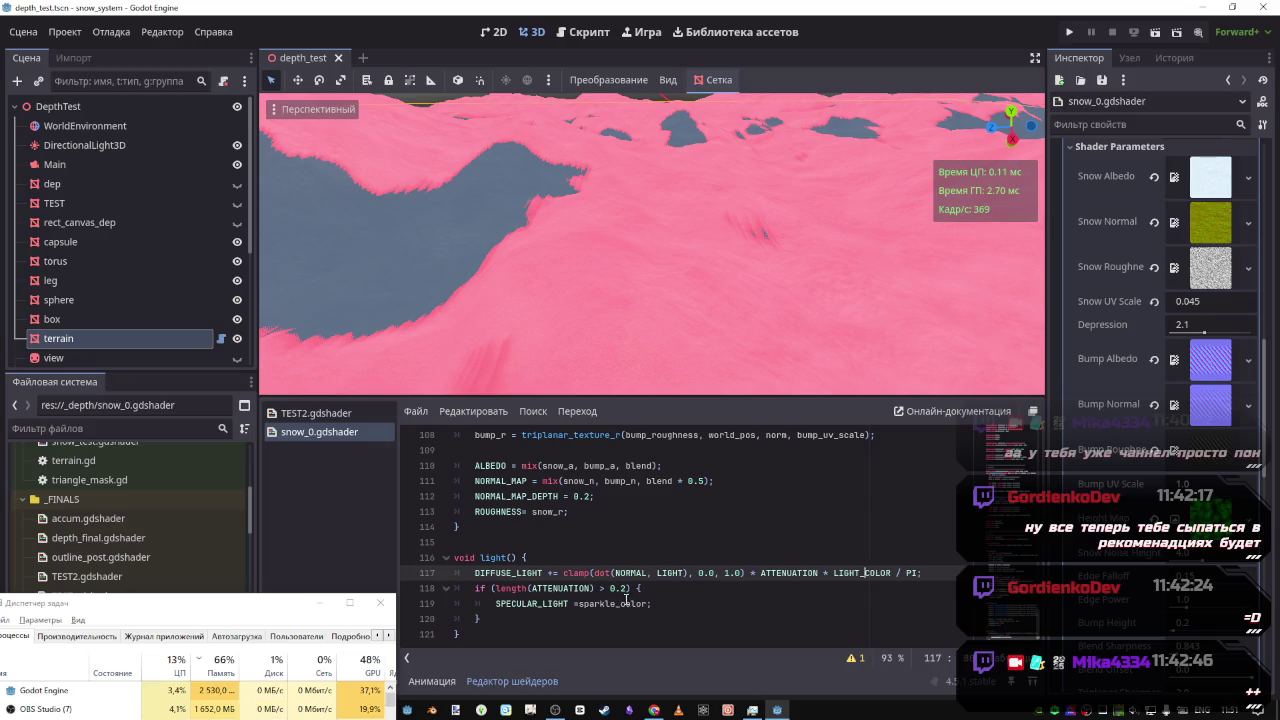
Change line 119 to SPECULAR_LIGHT = vec3(hash3(sparkle_color)); and save snow_0.gdshader
{"action": "left_click", "coordinate": [577, 604]}
{"action": "type", "text": "hash3"}
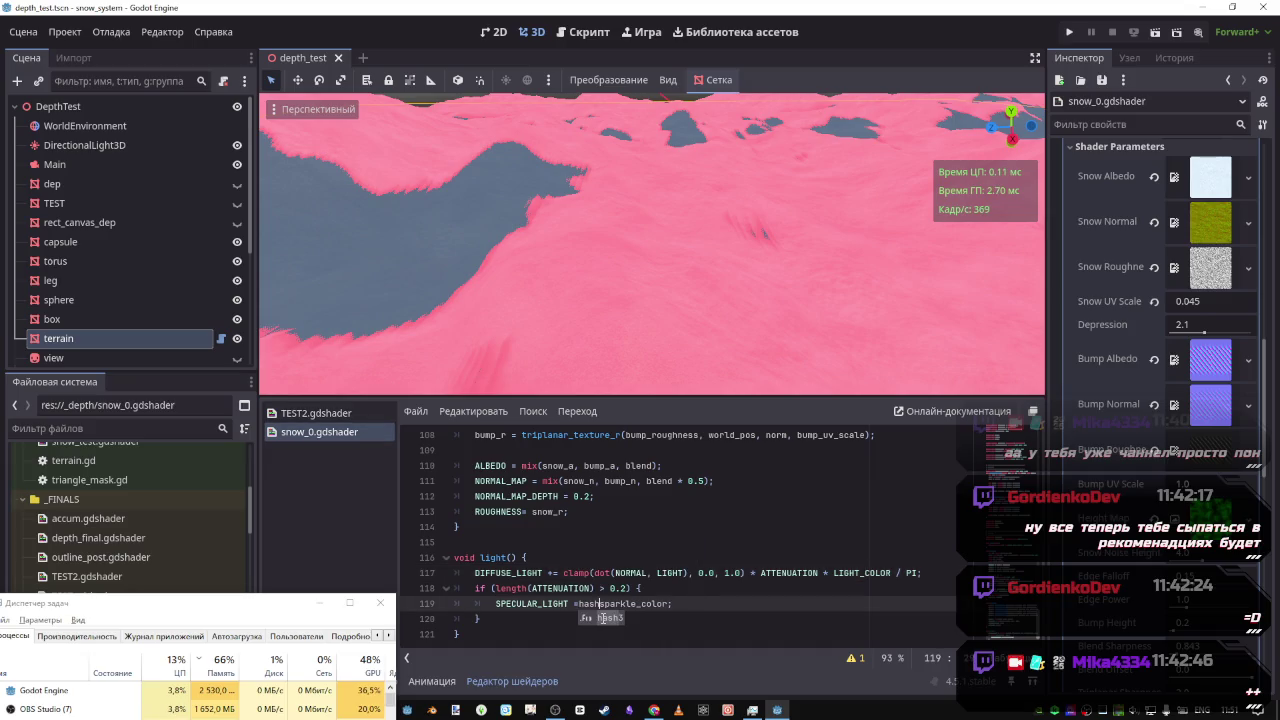
{"action": "type", "text": "("}
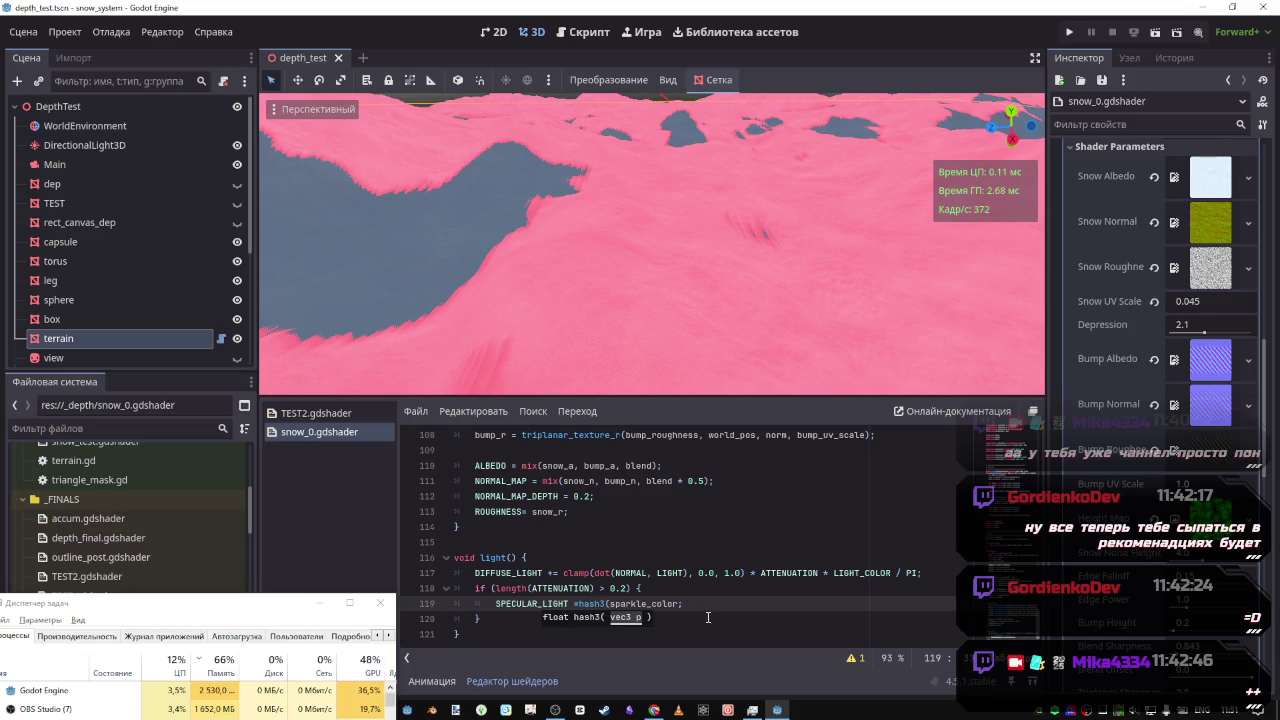
{"action": "key", "text": "ctrl+s"}
{"action": "type", "text": ")"}
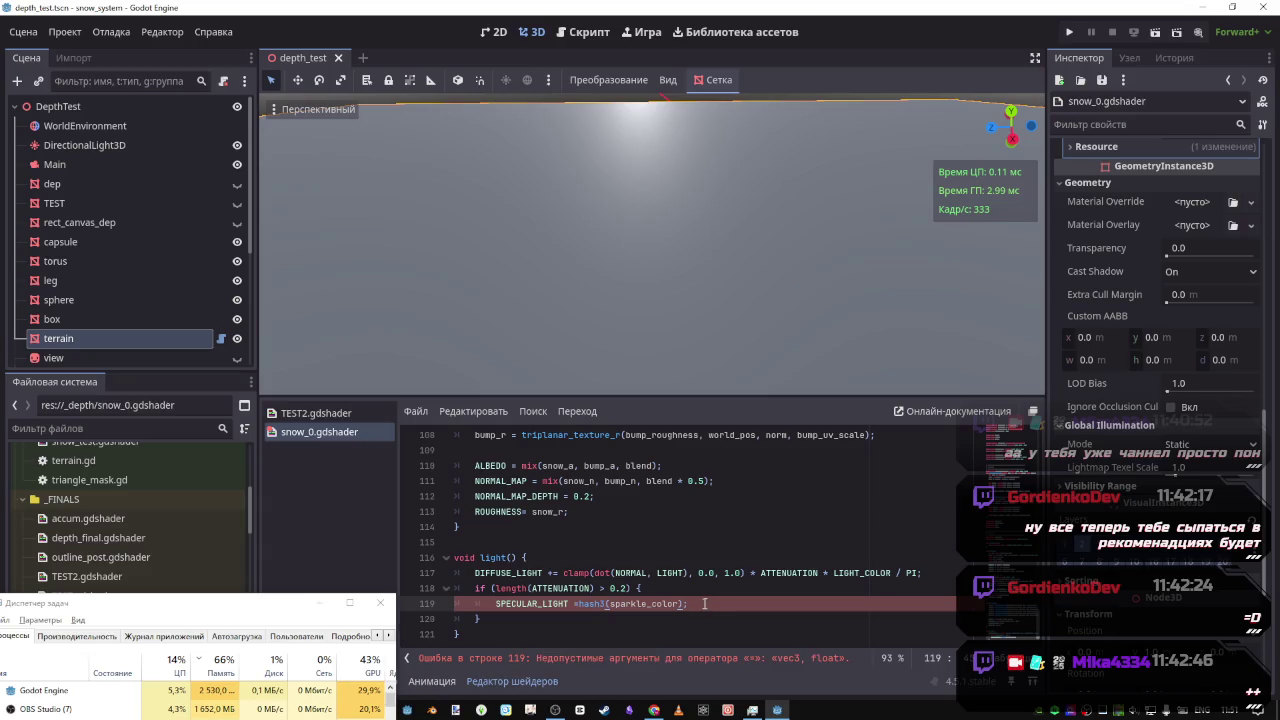
{"action": "left_click", "coordinate": [609, 604]}
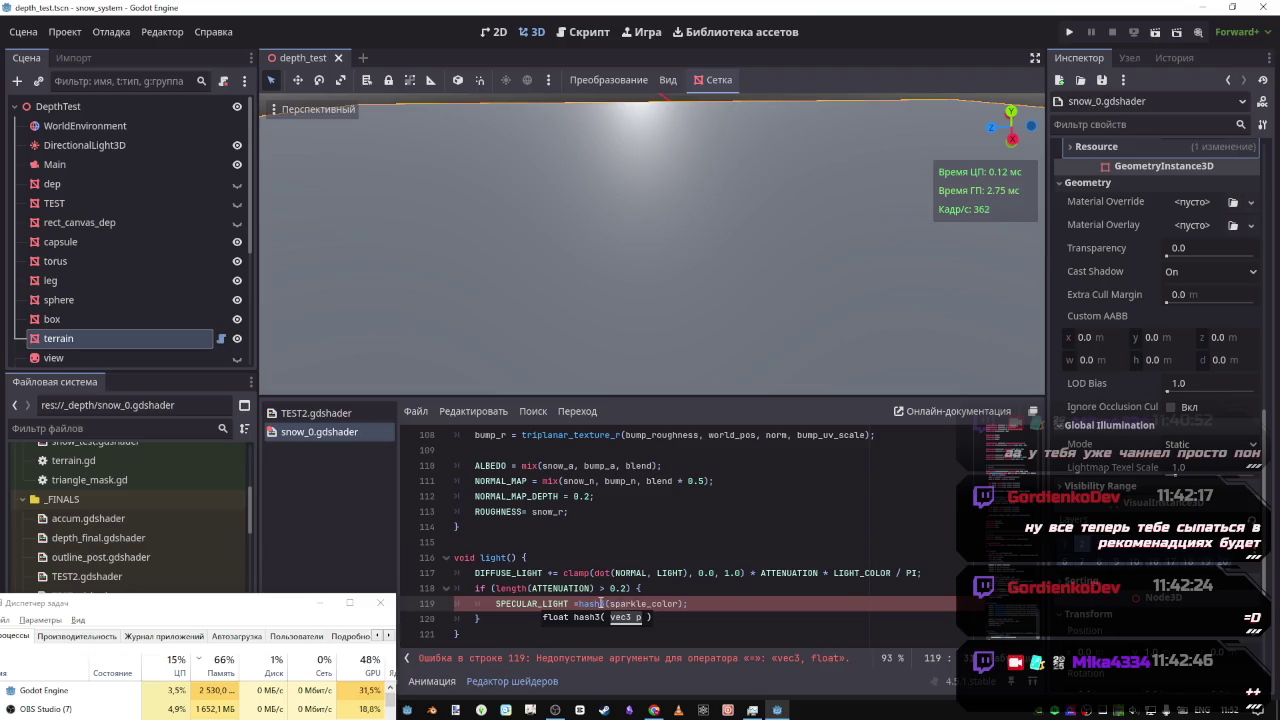
{"action": "left_click", "coordinate": [579, 604]}
{"action": "type", "text": "vec3("}
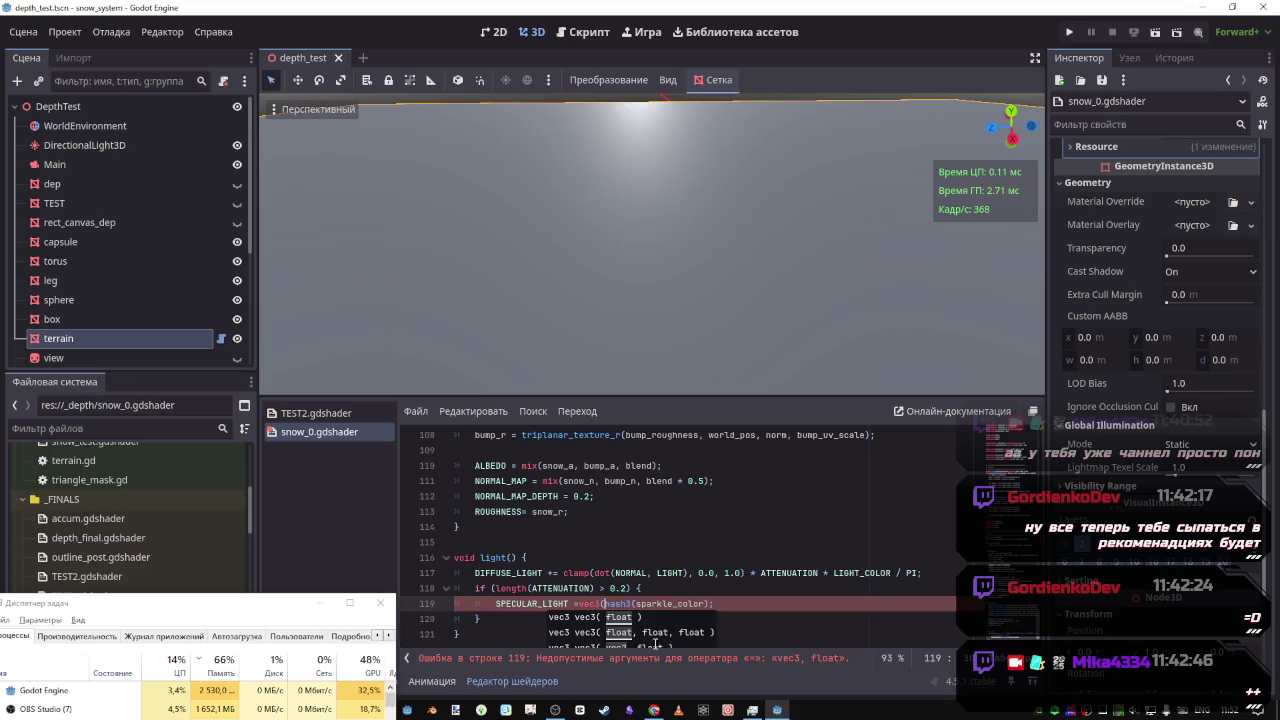
{"action": "left_click", "coordinate": [712, 604]}
{"action": "type", "text": ";"}
{"action": "key", "text": "ctrl+s"}
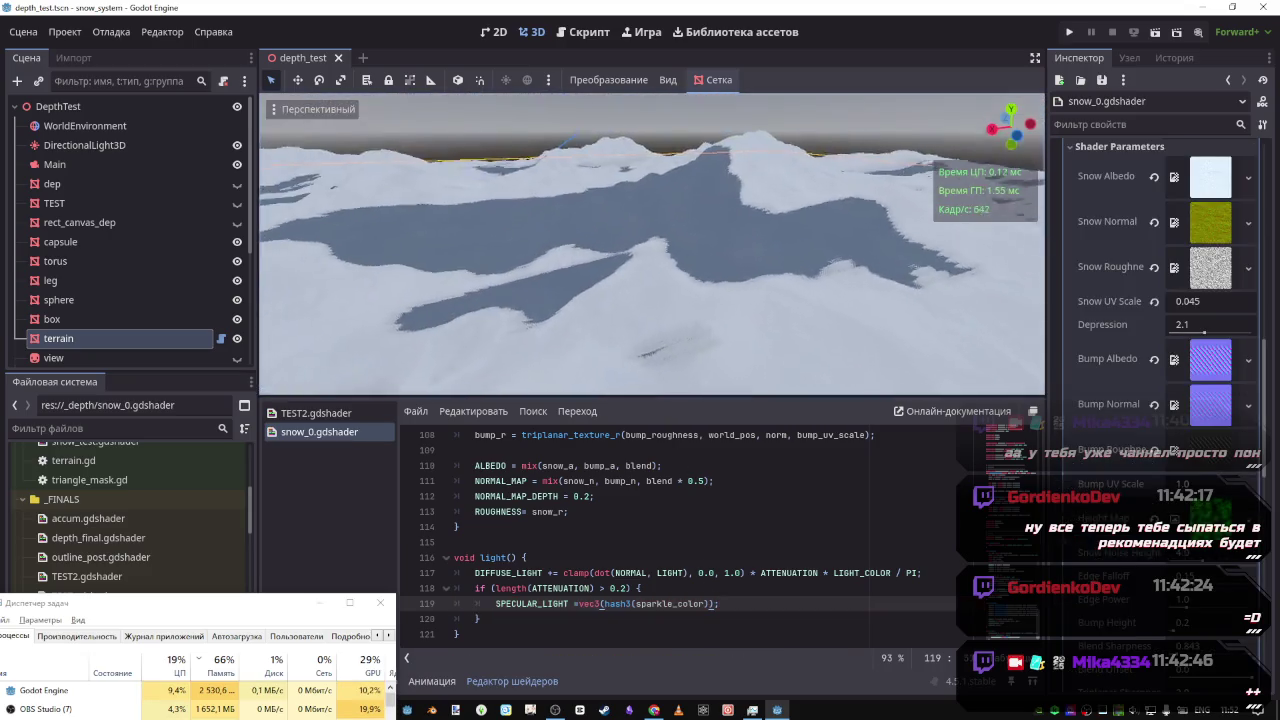
{"action": "key", "text": "w"}
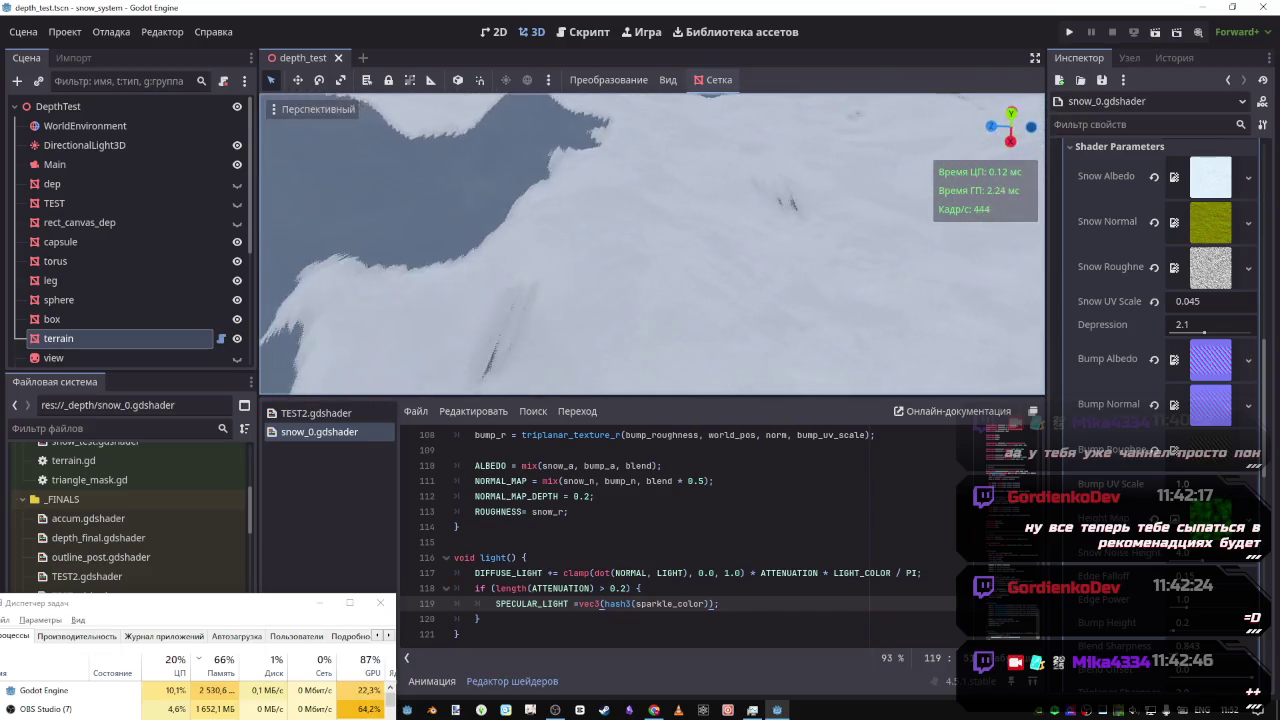
{"action": "key", "text": "w"}
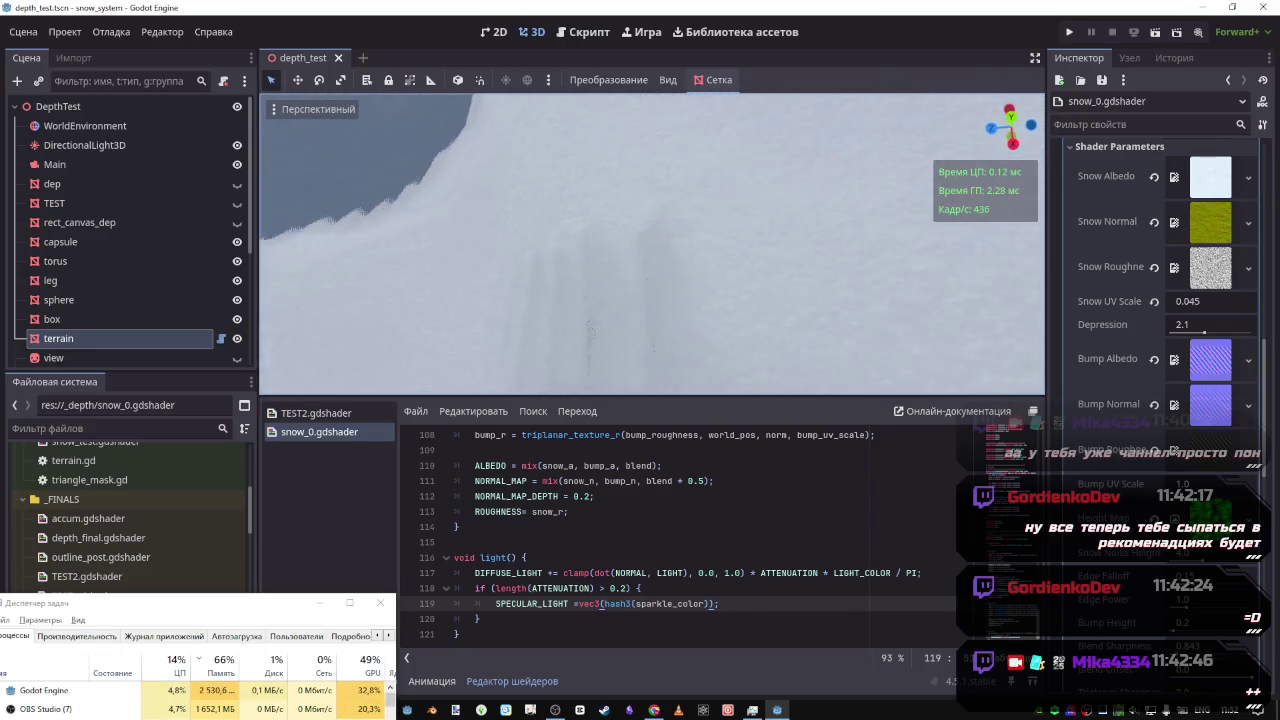
{"action": "key", "text": "s"}
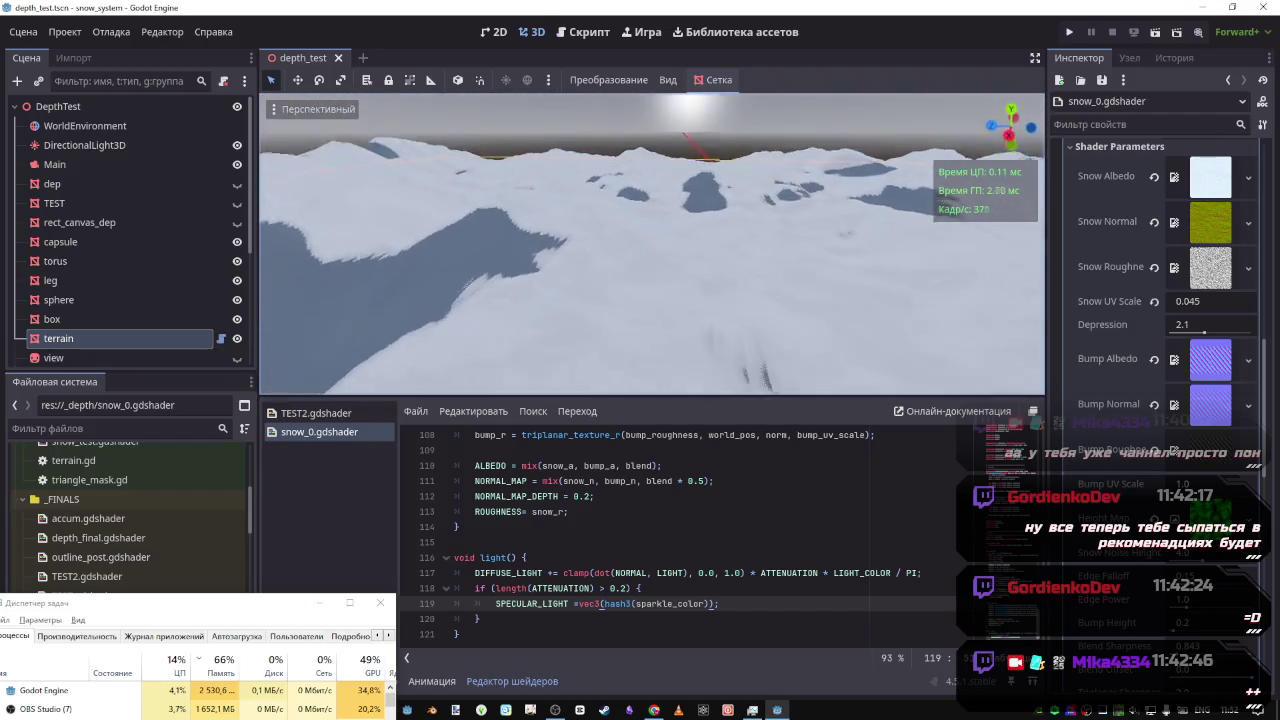
{"action": "key", "text": "w"}
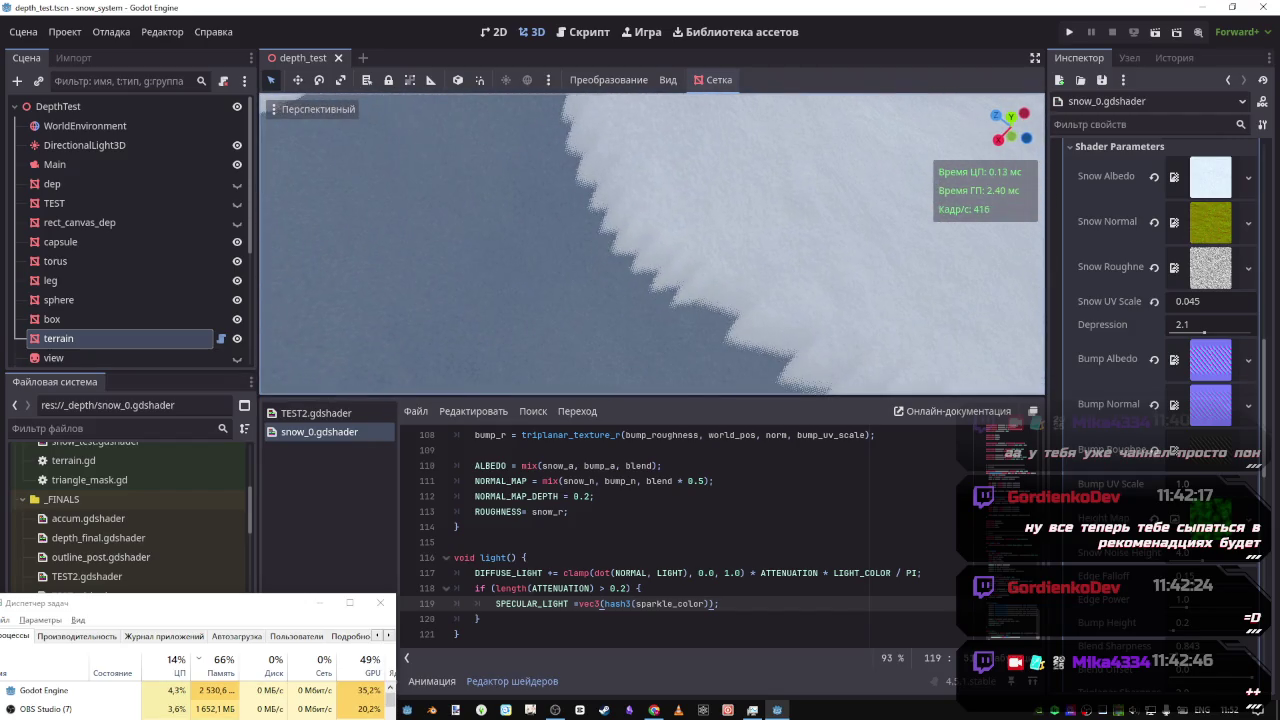
{"action": "key", "text": "w"}
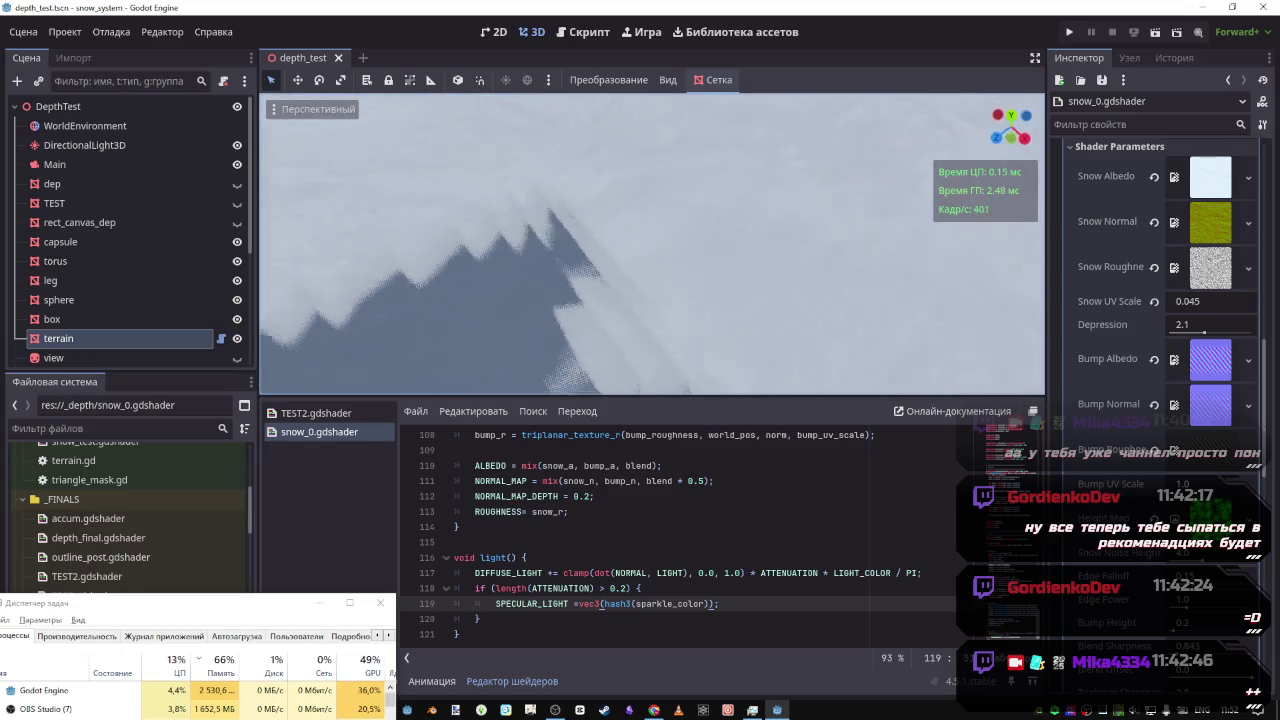
{"action": "key", "text": "s"}
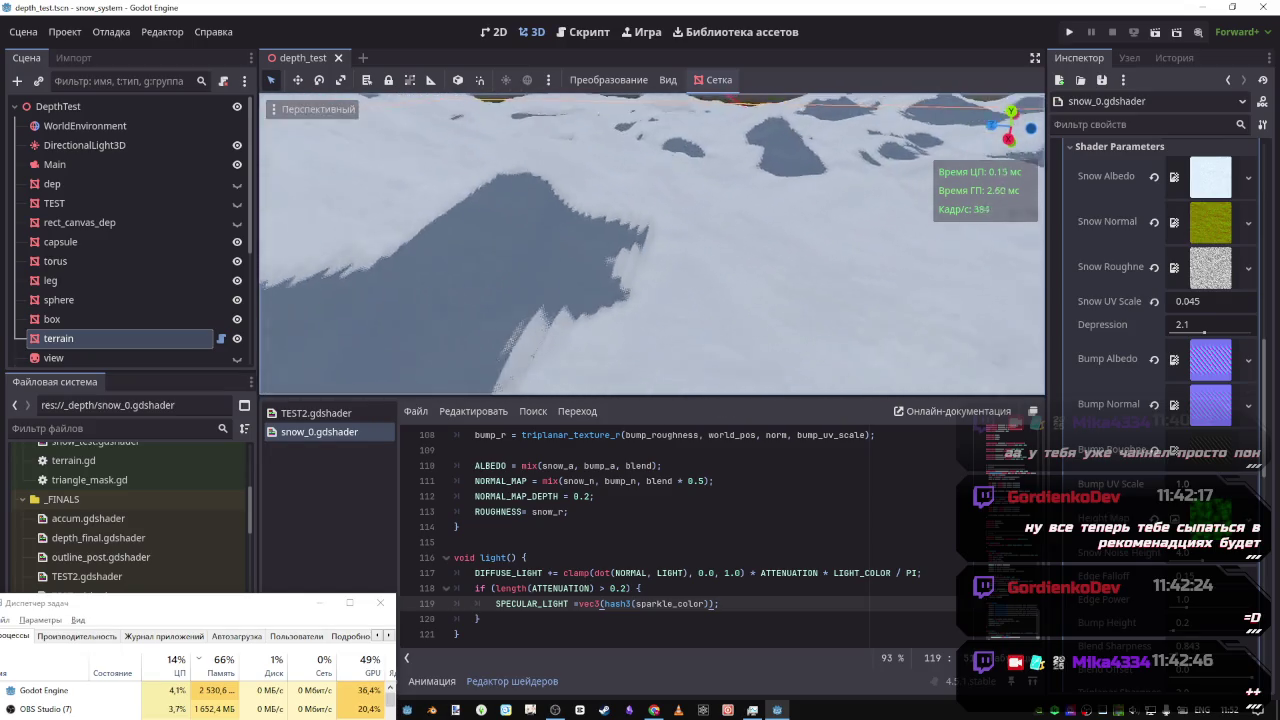
{"action": "key", "text": "s"}
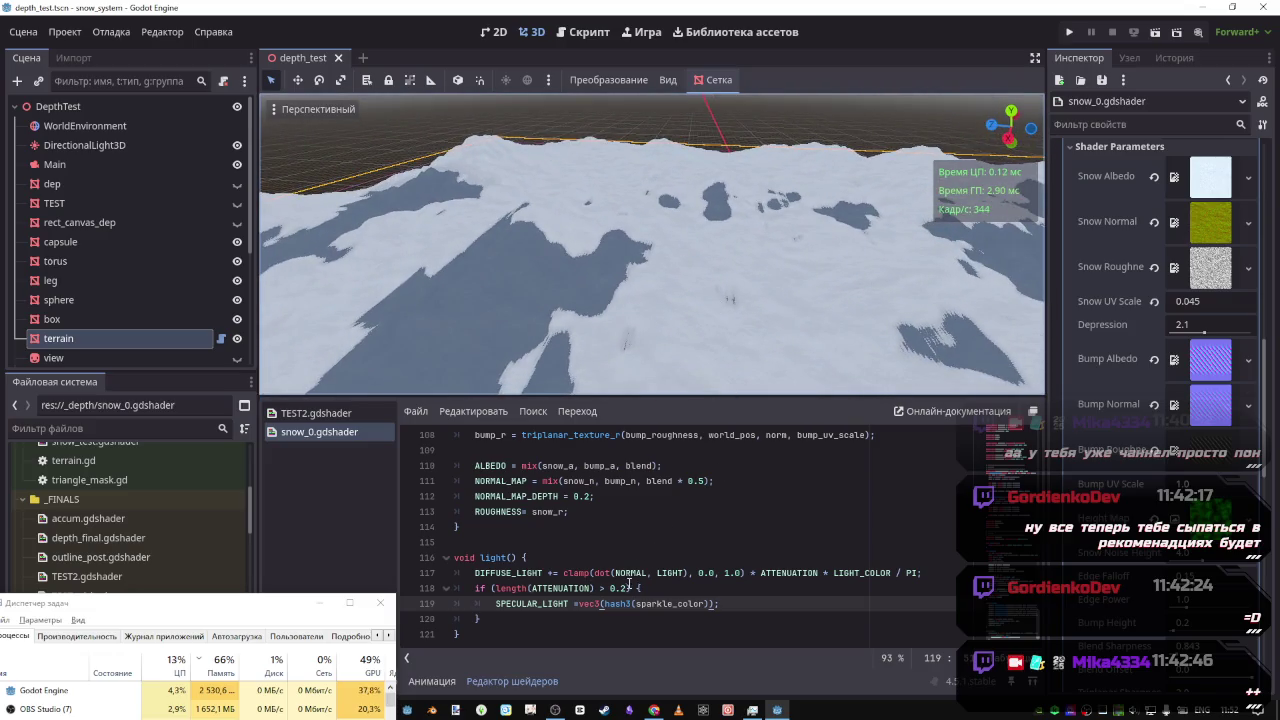
{"action": "left_click", "coordinate": [624, 588]}
{"action": "key", "text": "BackSpace"}
{"action": "type", "text": "5"}
{"action": "key", "text": "ctrl+s"}
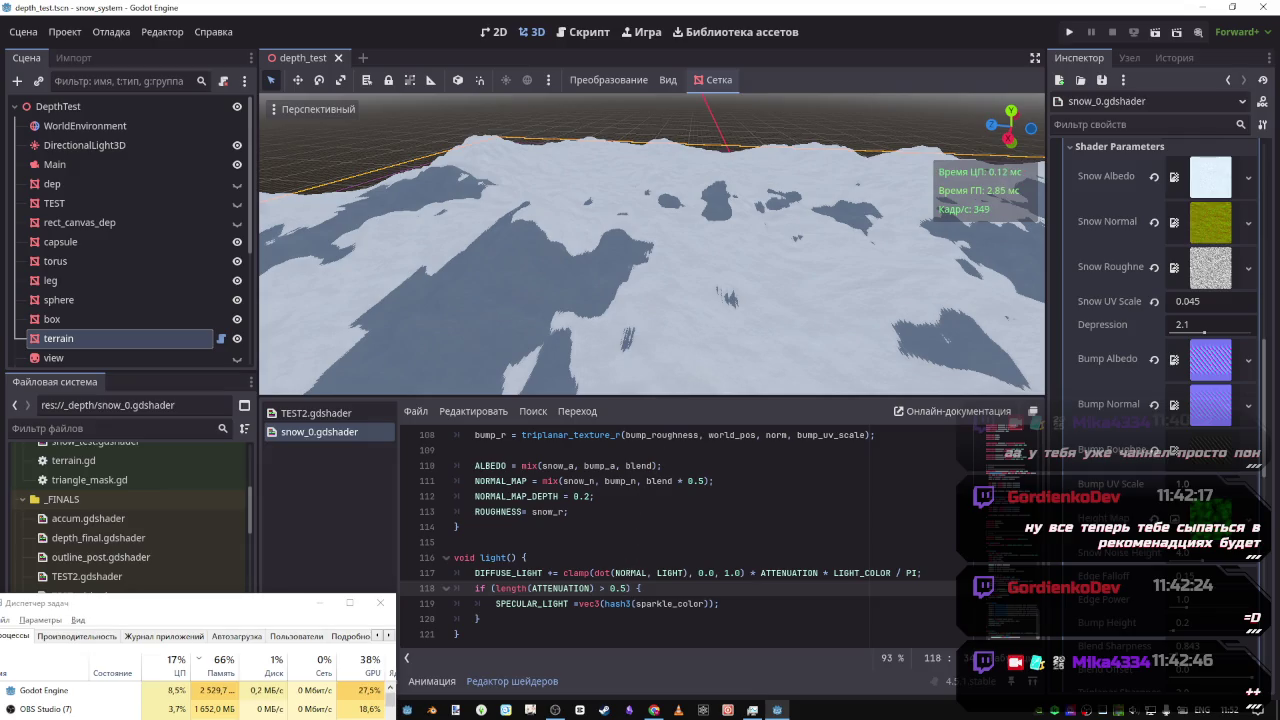
{"action": "scroll", "coordinate": [652, 244], "scroll_direction": "up", "scroll_amount": 3}
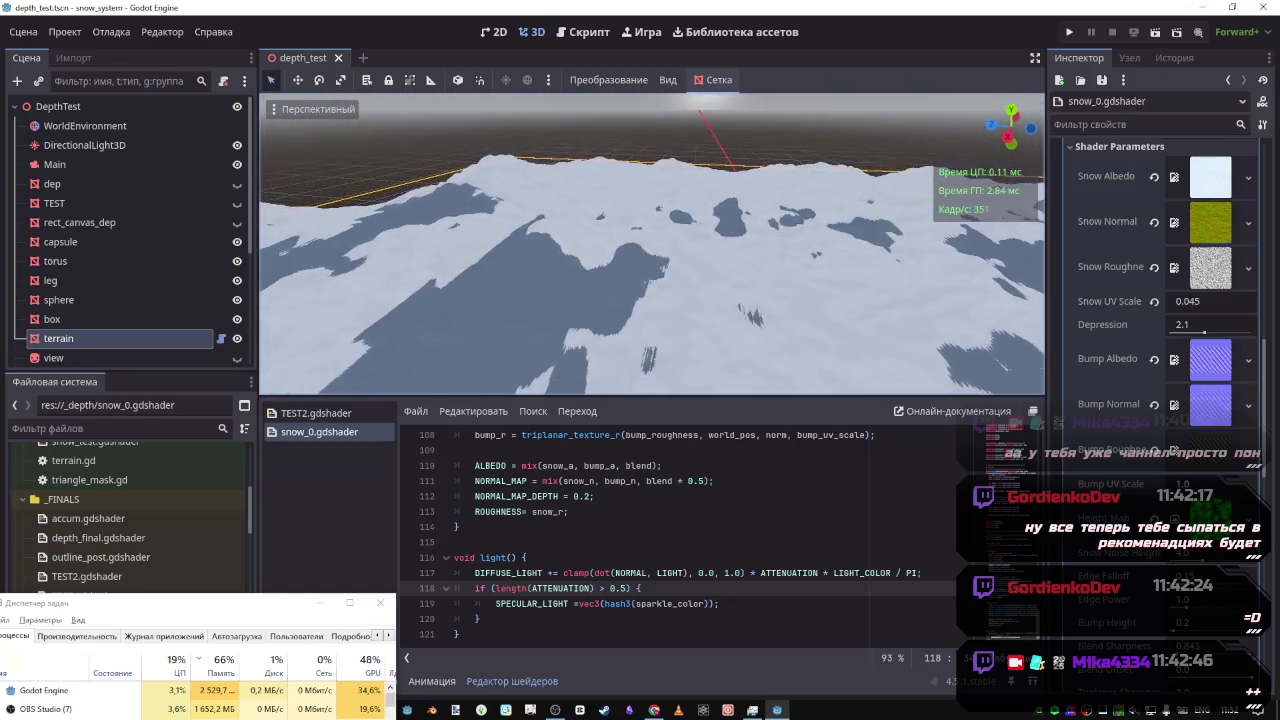
{"action": "left_click", "coordinate": [606, 530]}
{"action": "key", "text": "ctrl+z"}
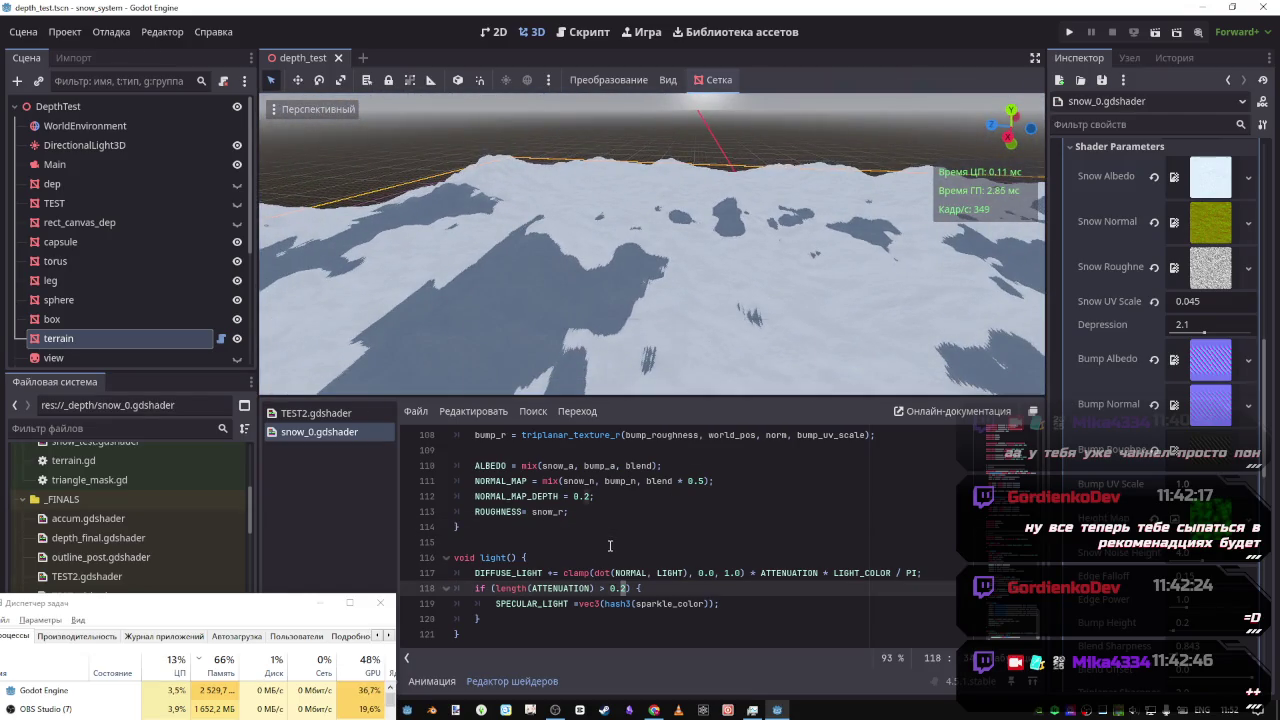
{"action": "left_click", "coordinate": [680, 606]}
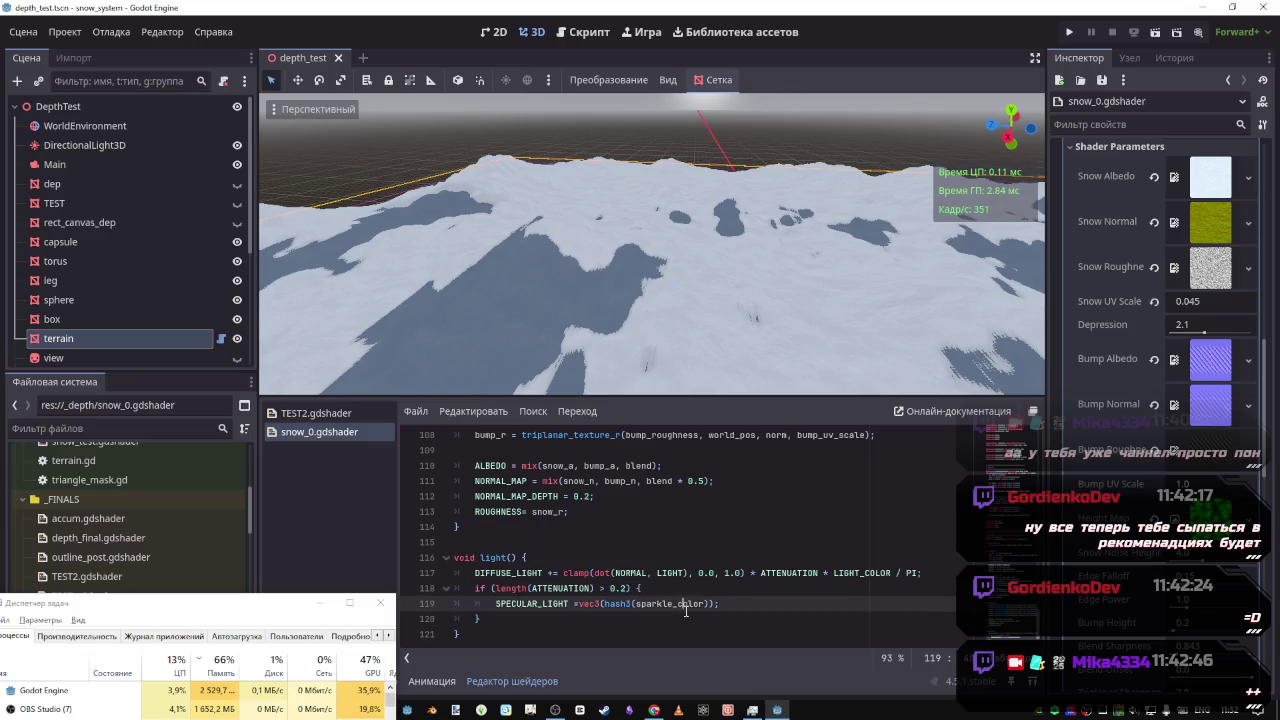
Delete the vec3 wrapper on line 119, try a .y component, and save
{"action": "left_click_drag", "start_coordinate": [600, 604], "coordinate": [584, 604]}
{"action": "left_click", "coordinate": [602, 604]}
{"action": "left_click", "coordinate": [598, 605]}
{"action": "left_click_drag", "start_coordinate": [601, 604], "coordinate": [573, 604]}
{"action": "key", "text": "Delete"}
{"action": "key", "text": "Delete"}
{"action": "key", "text": "BackSpace"}
{"action": "key", "text": "BackSpace"}
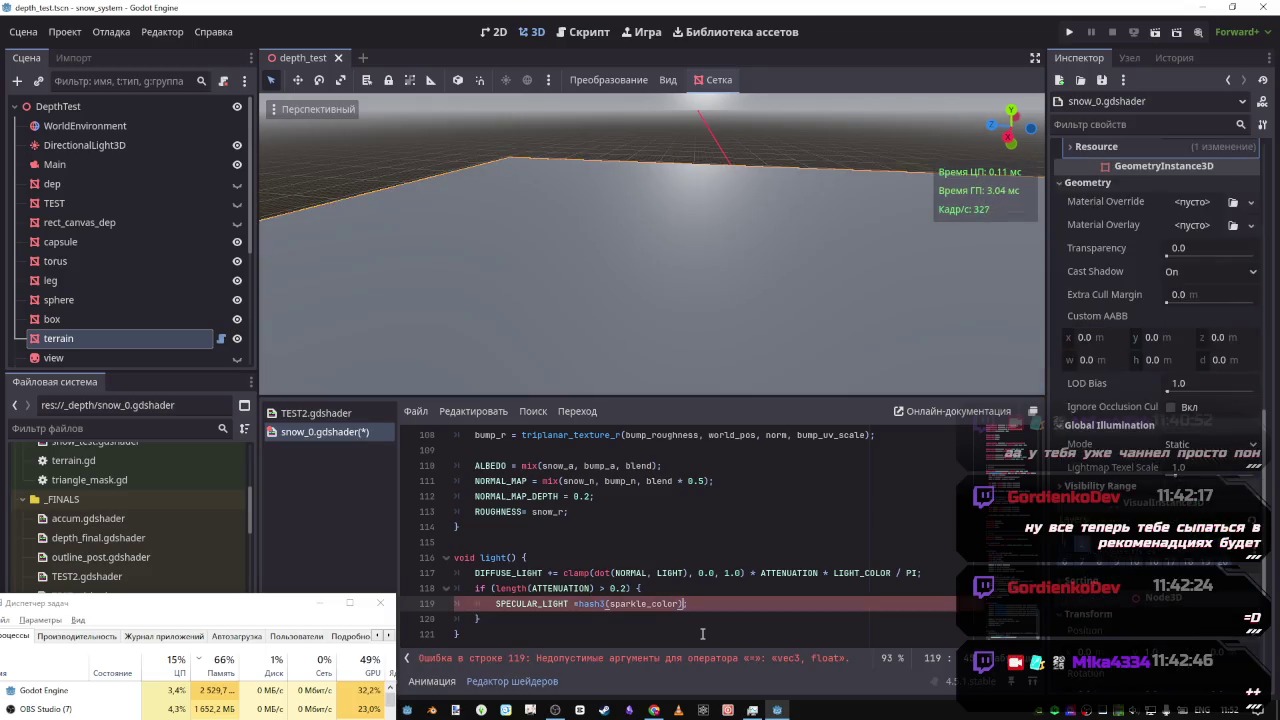
{"action": "type", "text": ".y"}
{"action": "key", "text": "ctrl+s"}
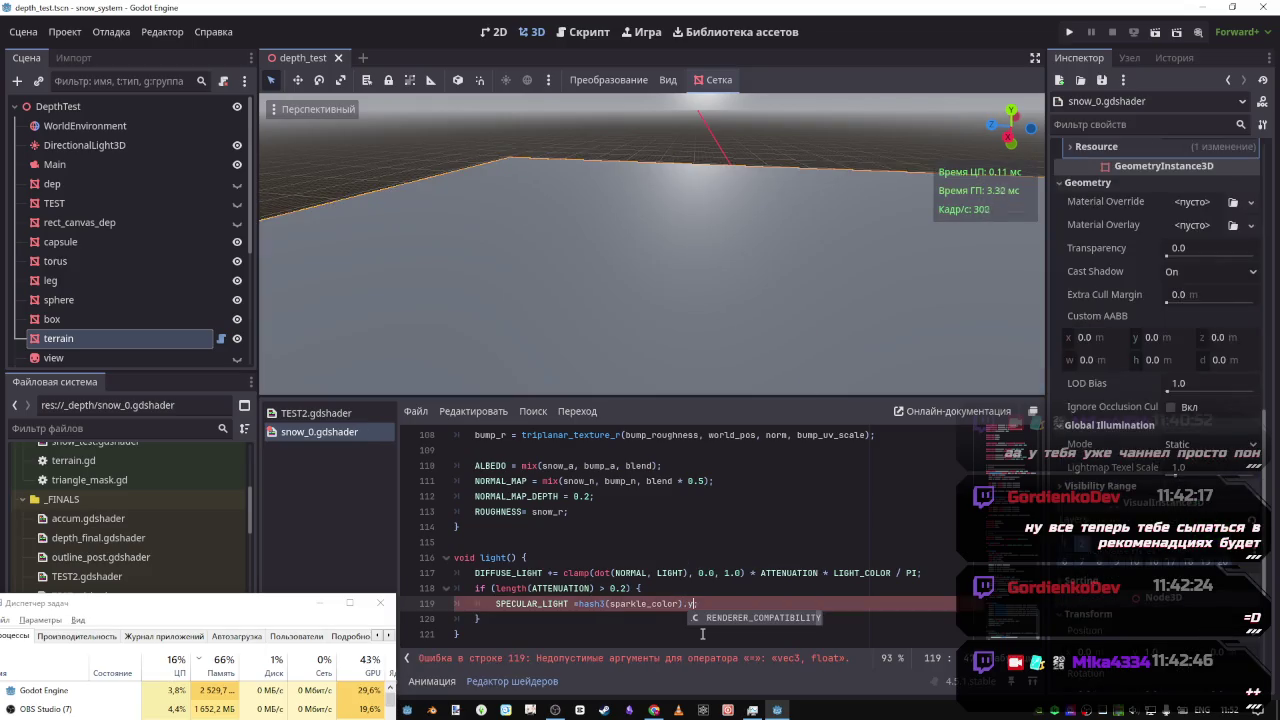
Drop the .y access and the stray character after sparkle_color, then save
{"action": "type", "text": ";"}
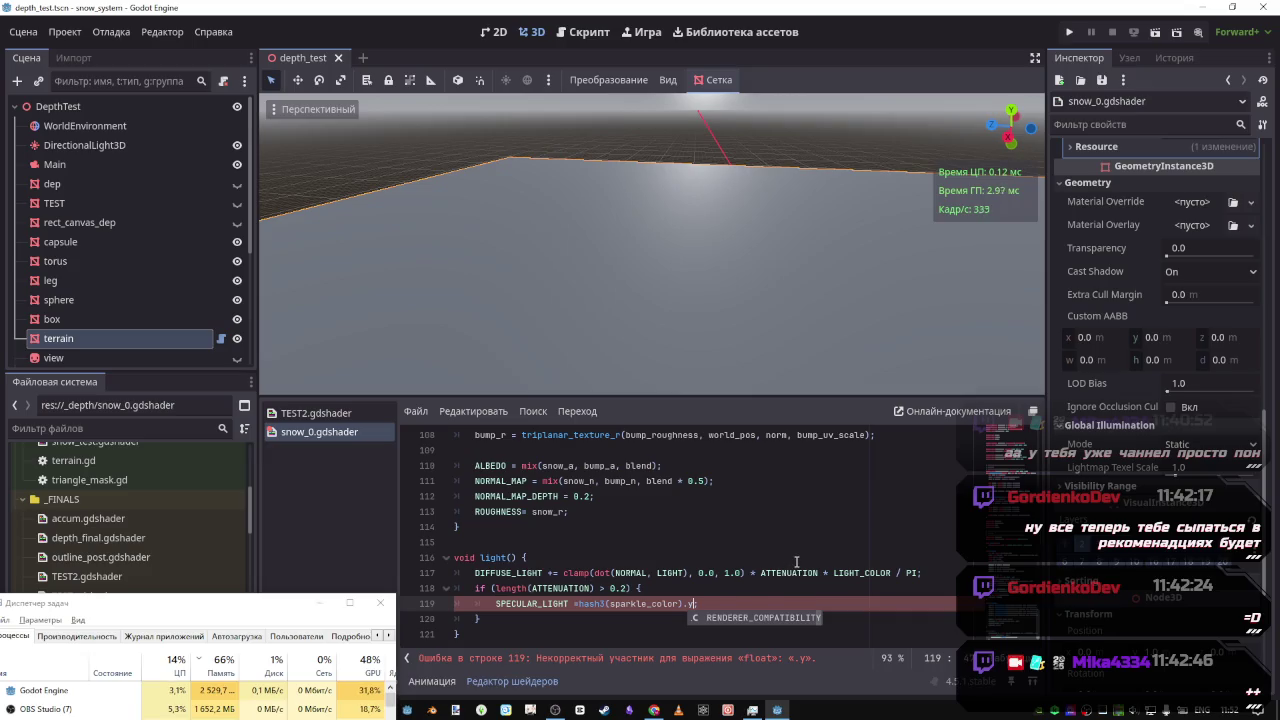
{"action": "key", "text": "BackSpace"}
{"action": "key", "text": "BackSpace"}
{"action": "key", "text": "ctrl+s"}
{"action": "type", "text": ";"}
{"action": "key", "text": "Down"}
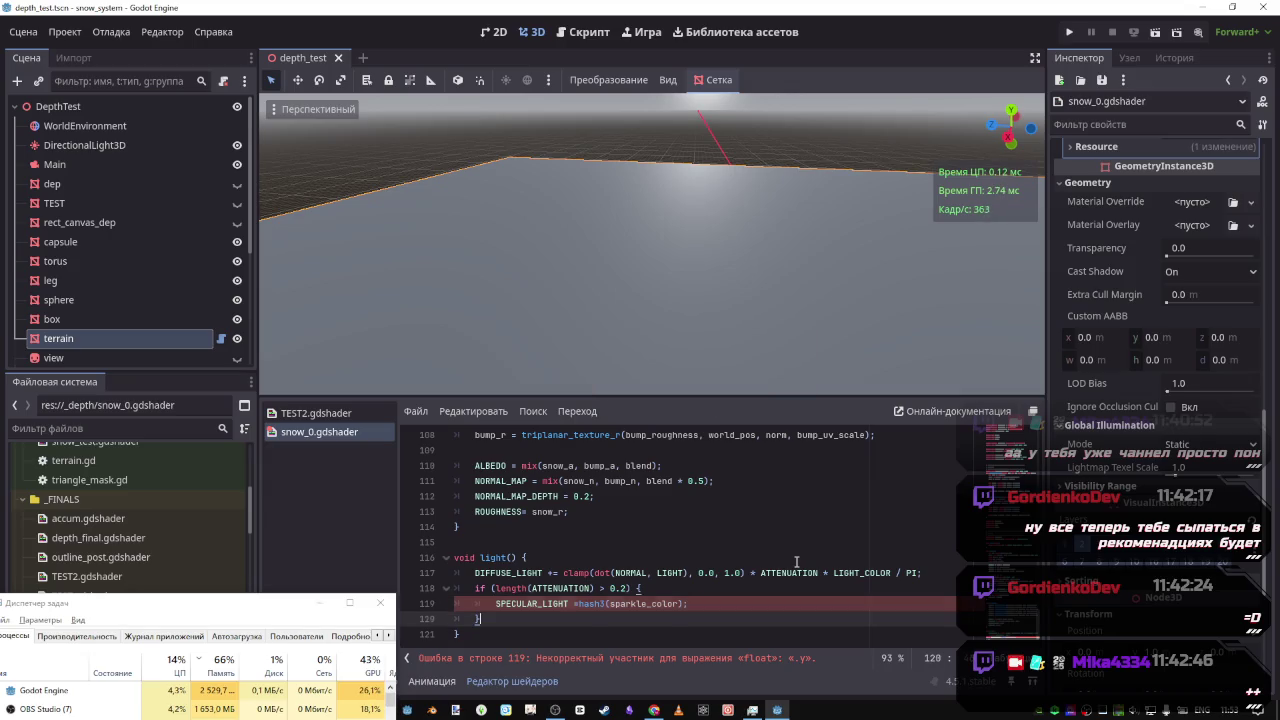
{"action": "left_click", "coordinate": [679, 604]}
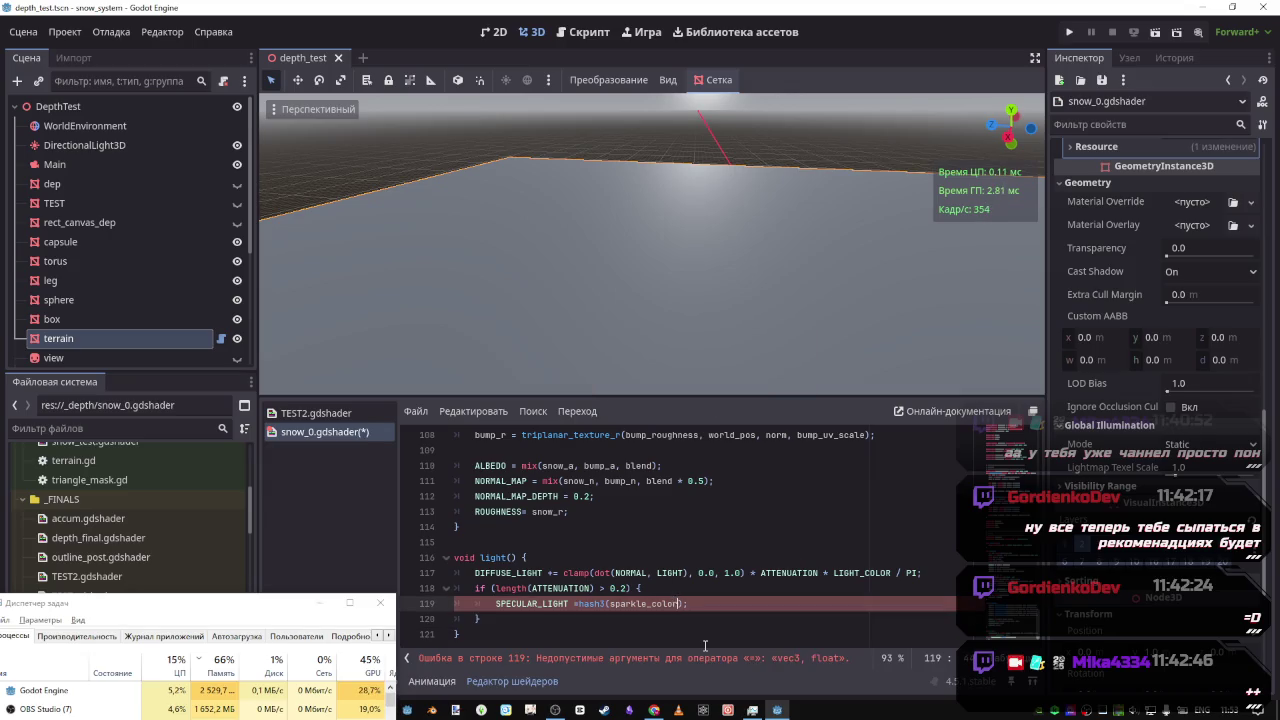
{"action": "type", "text": ".x"}
{"action": "key", "text": "BackSpace"}
{"action": "key", "text": "ctrl+s"}
Clear the leftover dot so line 119 ends hash3(sparkle_color);
{"action": "key", "text": "BackSpace"}
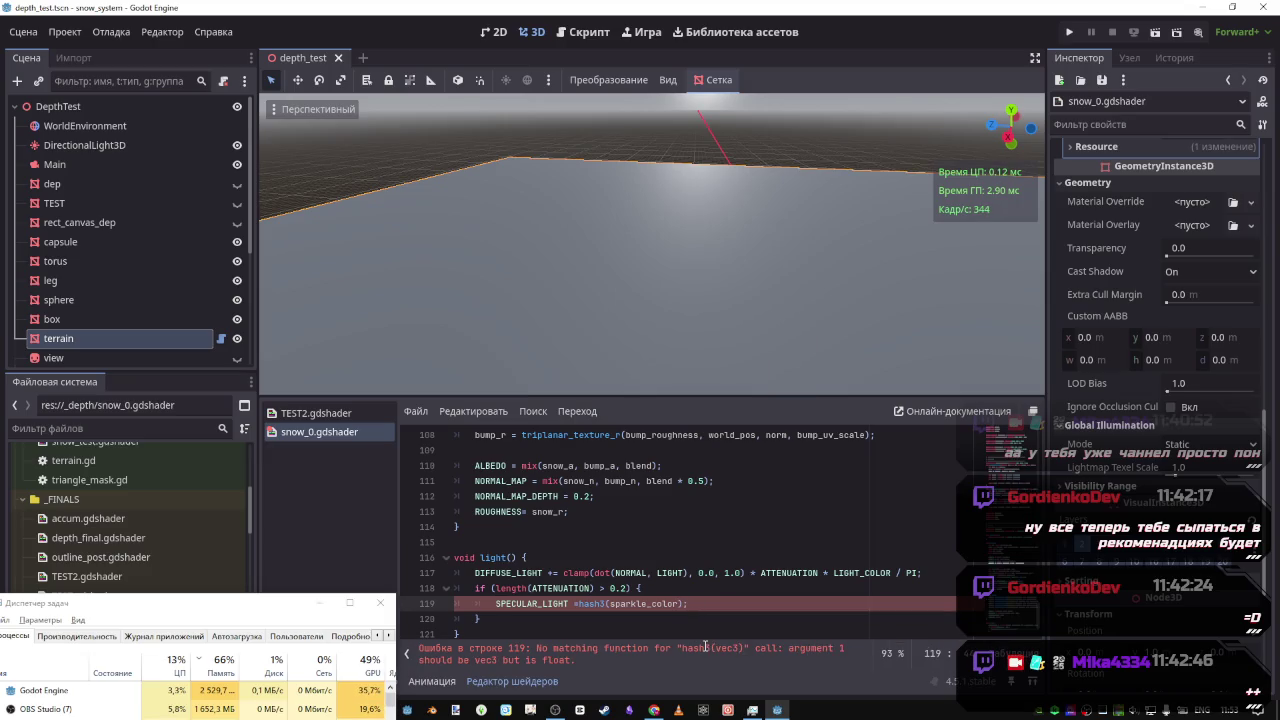
{"action": "type", "text": "."}
{"action": "key", "text": "BackSpace"}
{"action": "left_click", "coordinate": [610, 604]}
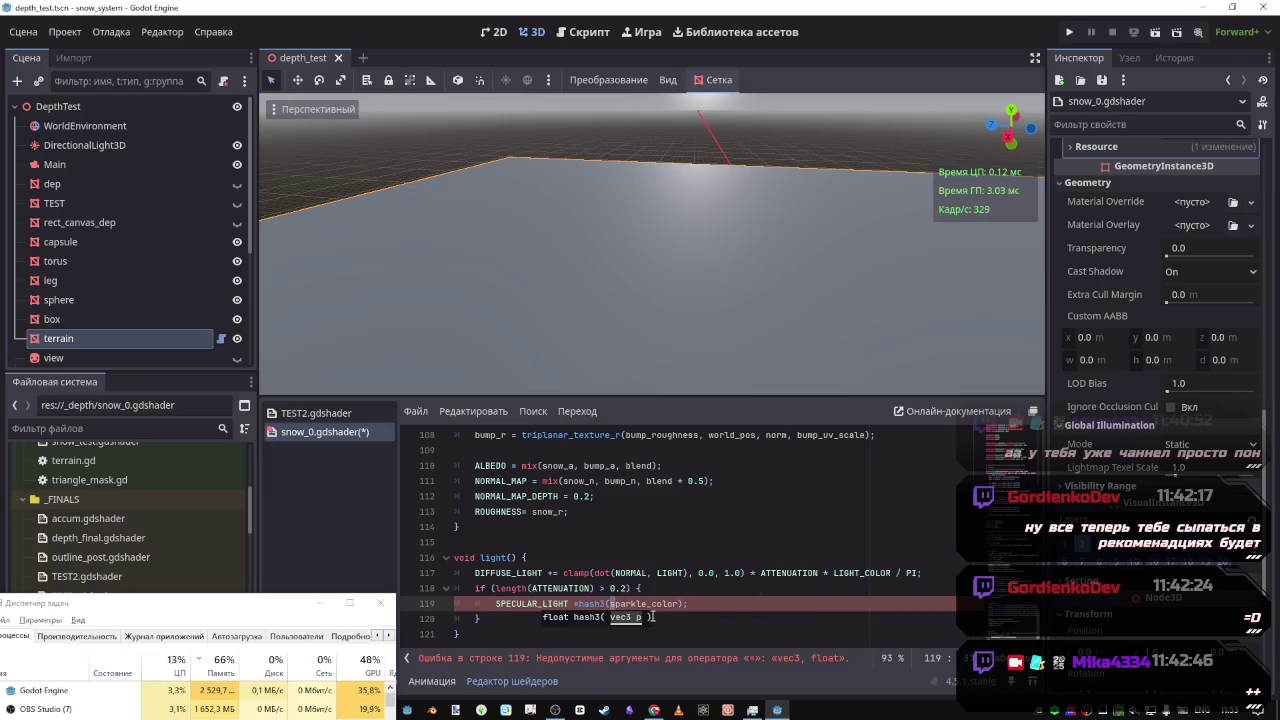
{"action": "left_click", "coordinate": [686, 603]}
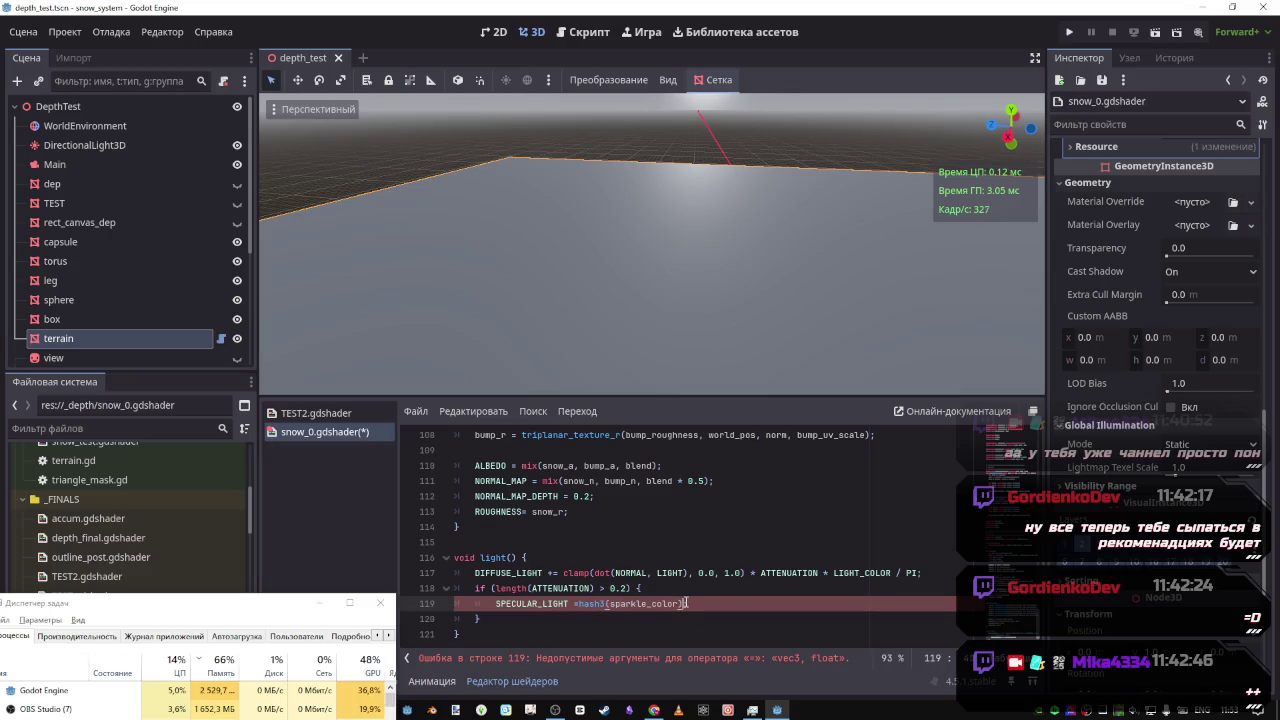
{"action": "type", "text": ";"}
Look up SPECULAR_AMOUNT in the browser's shader docs, then return to Godot
{"action": "key", "text": "alt+Tab"}
{"action": "left_click", "coordinate": [564, 374]}
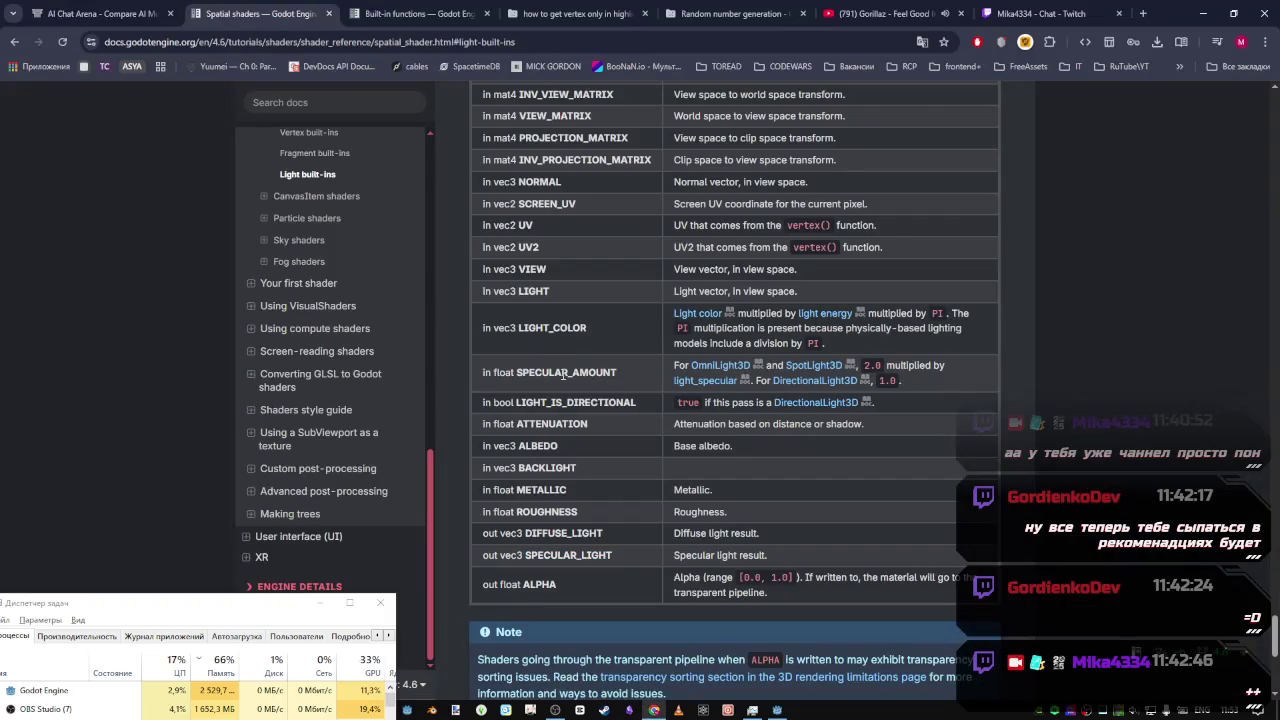
{"action": "triple_click", "coordinate": [500, 371]}
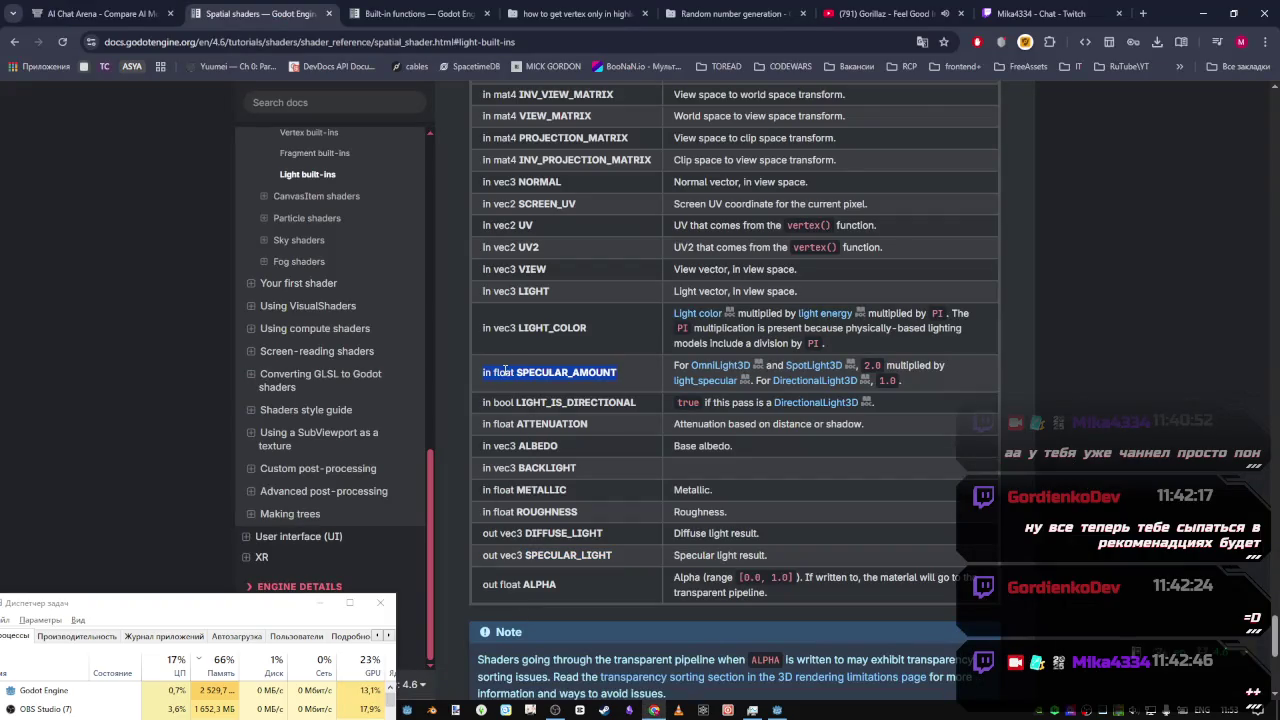
{"action": "key", "text": "alt+Tab"}
{"action": "scroll", "coordinate": [914, 551], "scroll_direction": "up", "scroll_amount": 15}
Delete the hash3( call wrapping sparkle_color on line 119
{"action": "scroll", "coordinate": [1006, 507], "scroll_direction": "down", "scroll_amount": 8}
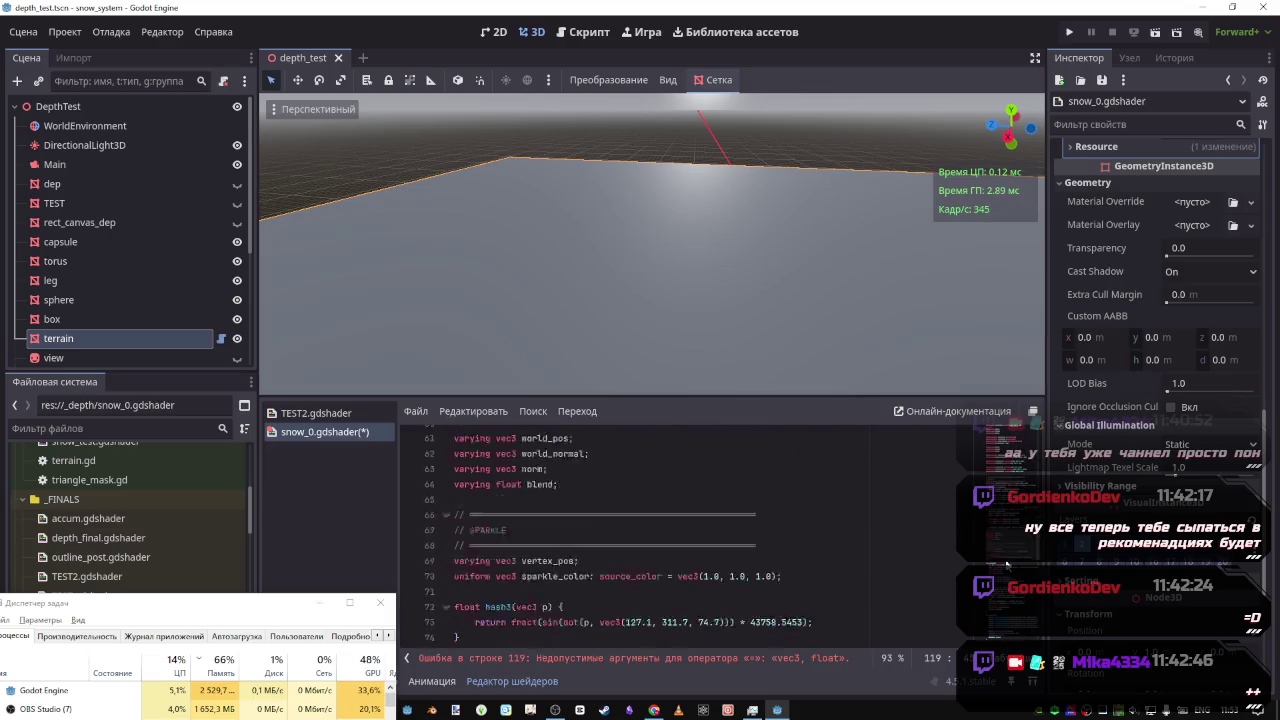
{"action": "scroll", "coordinate": [1006, 565], "scroll_direction": "down", "scroll_amount": 15}
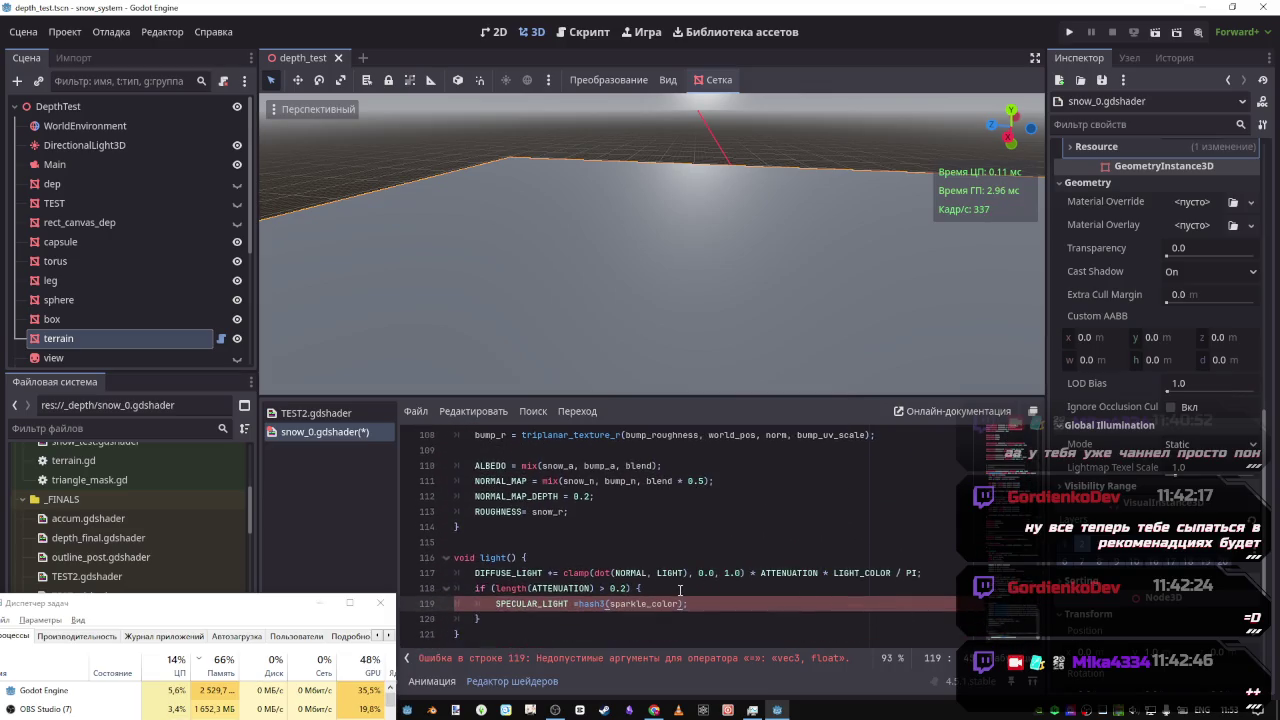
{"action": "scroll", "coordinate": [640, 575], "scroll_direction": "up", "scroll_amount": 7}
{"action": "scroll", "coordinate": [512, 545], "scroll_direction": "down", "scroll_amount": 3}
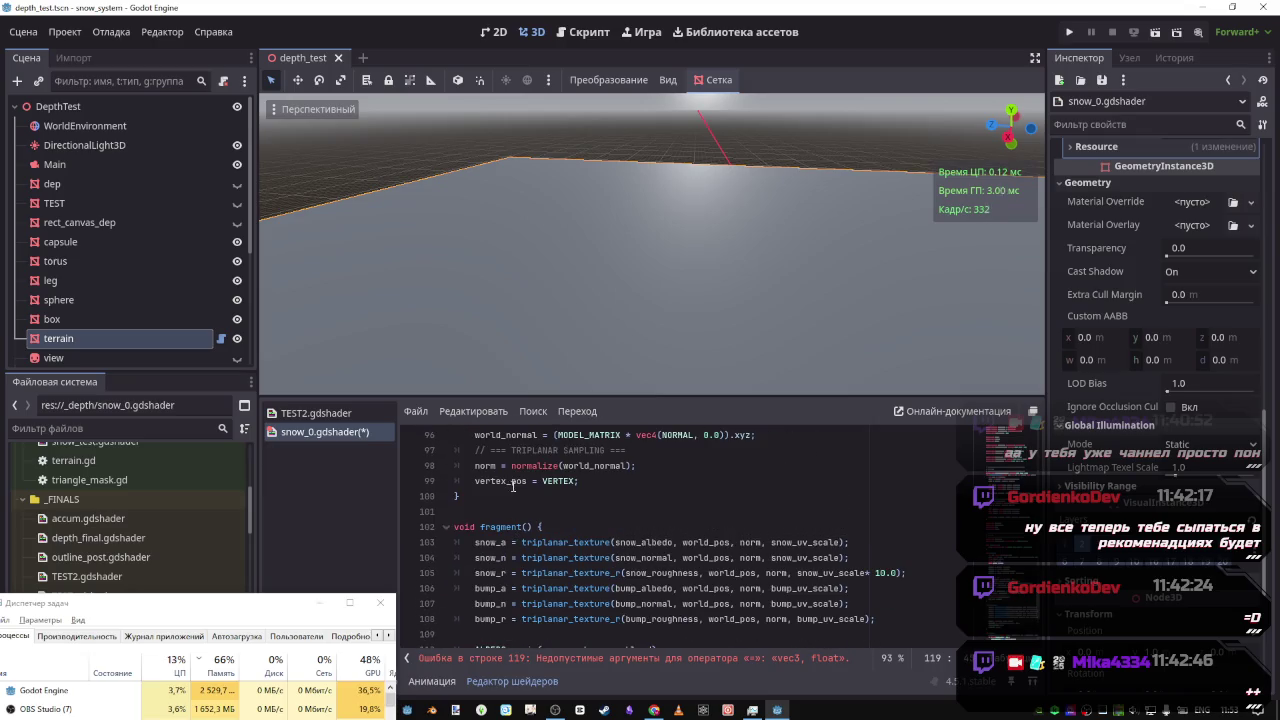
{"action": "scroll", "coordinate": [515, 484], "scroll_direction": "down", "scroll_amount": 2}
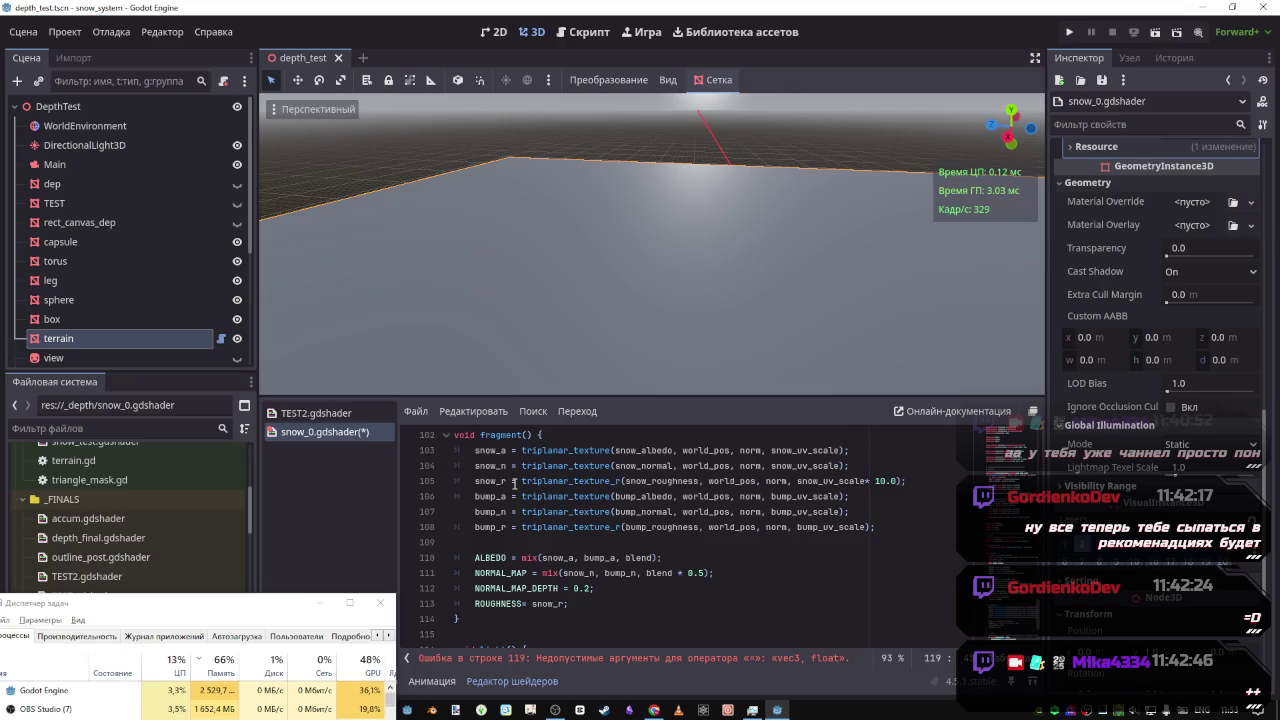
{"action": "scroll", "coordinate": [515, 484], "scroll_direction": "up", "scroll_amount": 3}
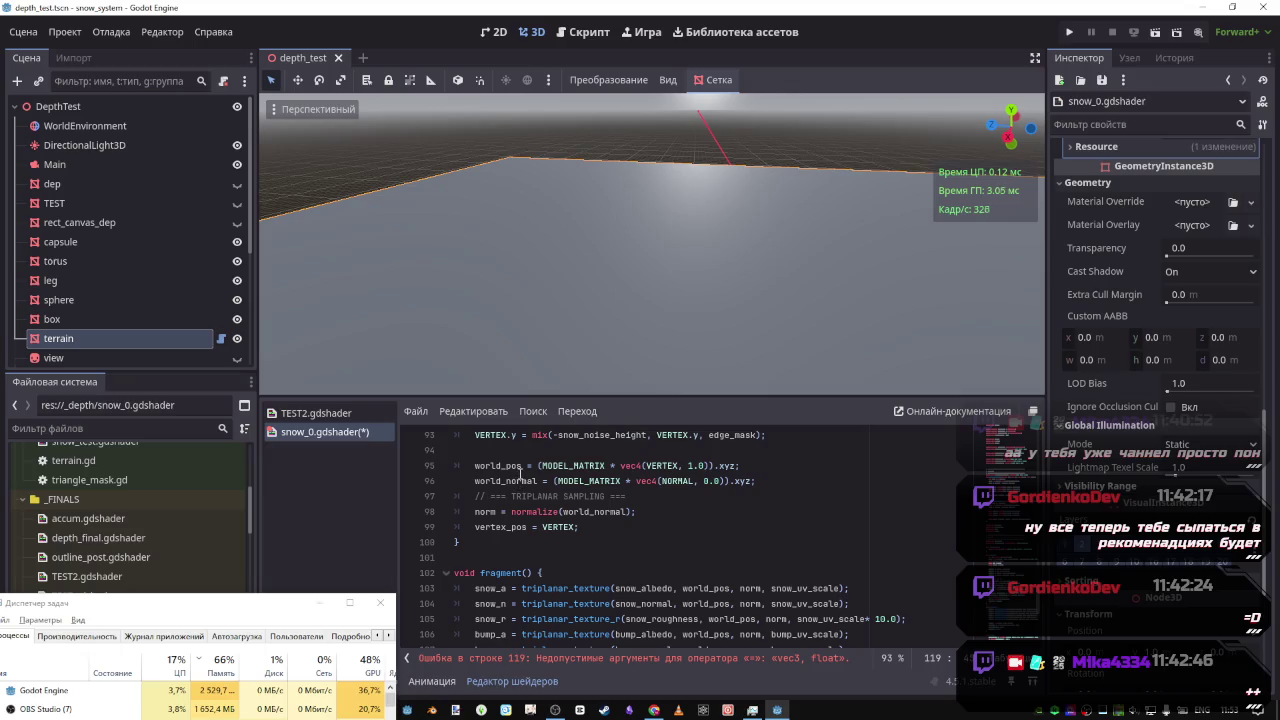
{"action": "scroll", "coordinate": [527, 504], "scroll_direction": "down", "scroll_amount": 5}
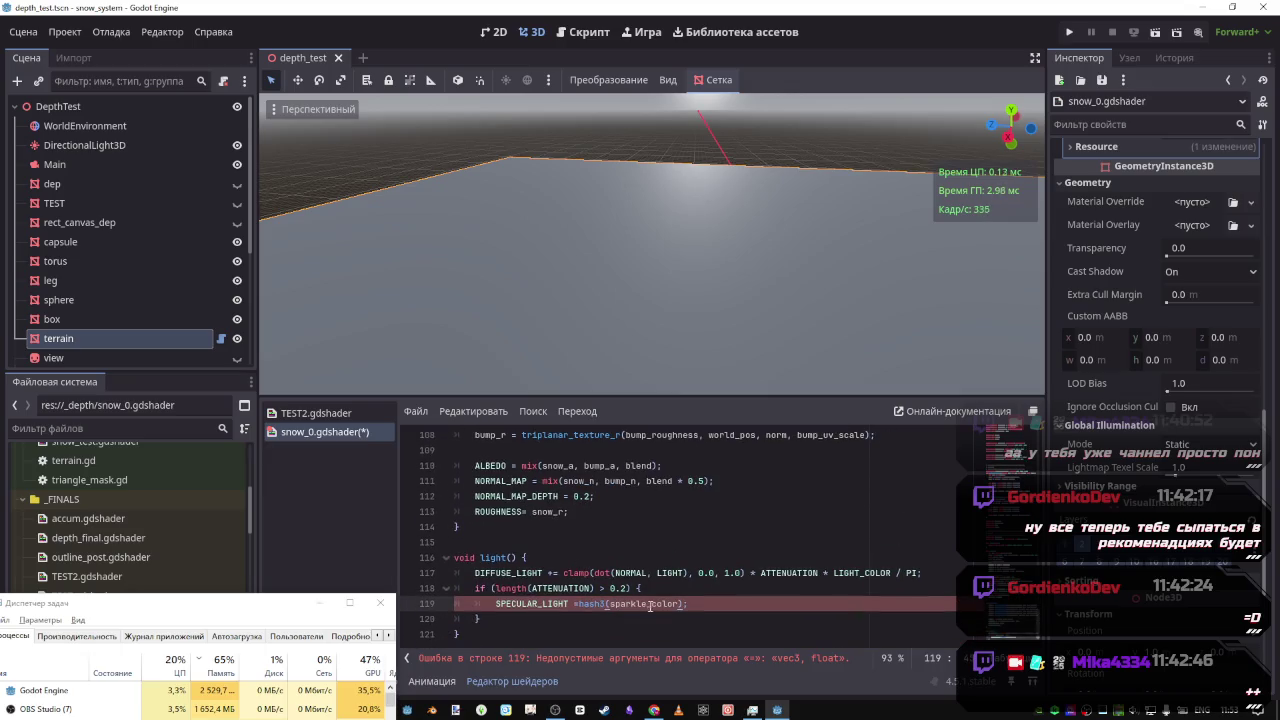
{"action": "left_click_drag", "start_coordinate": [611, 604], "coordinate": [579, 604]}
{"action": "key", "text": "BackSpace"}
{"action": "key", "text": "BackSpace"}
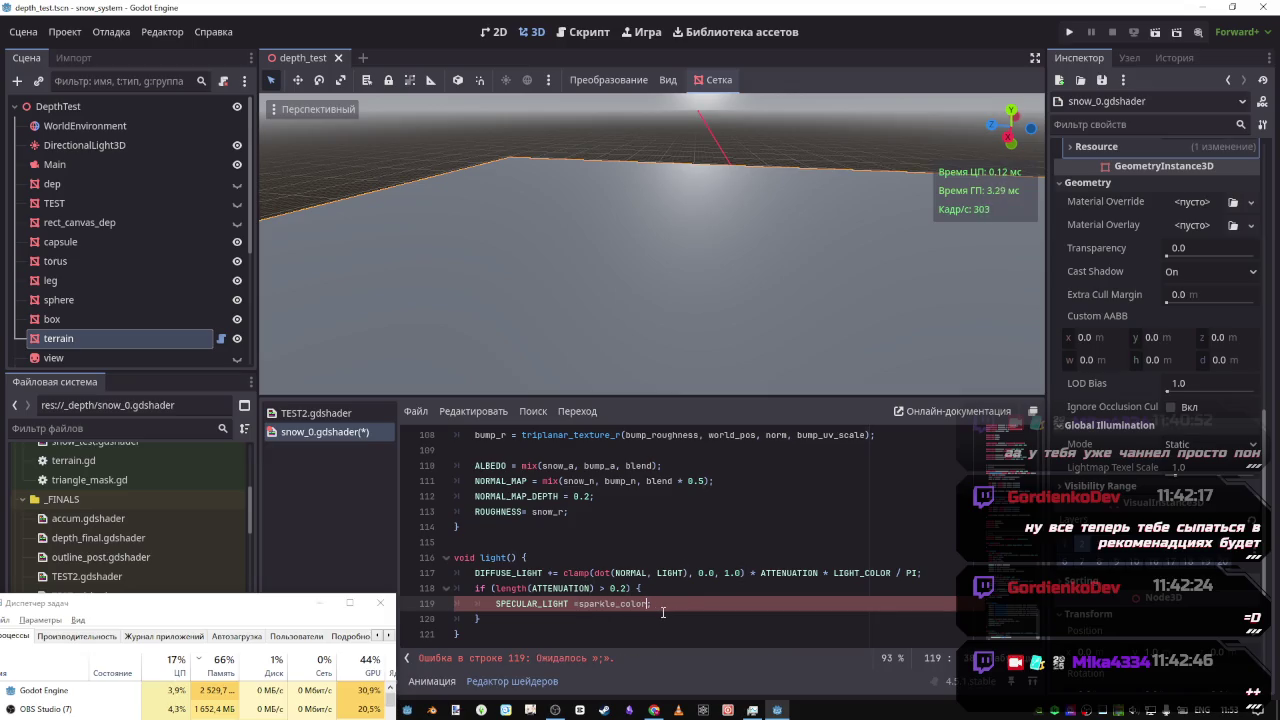
{"action": "type", "text": "*hash3("}
Multiply sparkle_color by hash3(vertex_pos) on line 119 and save the shader
{"action": "scroll", "coordinate": [560, 560], "scroll_direction": "up", "scroll_amount": 3}
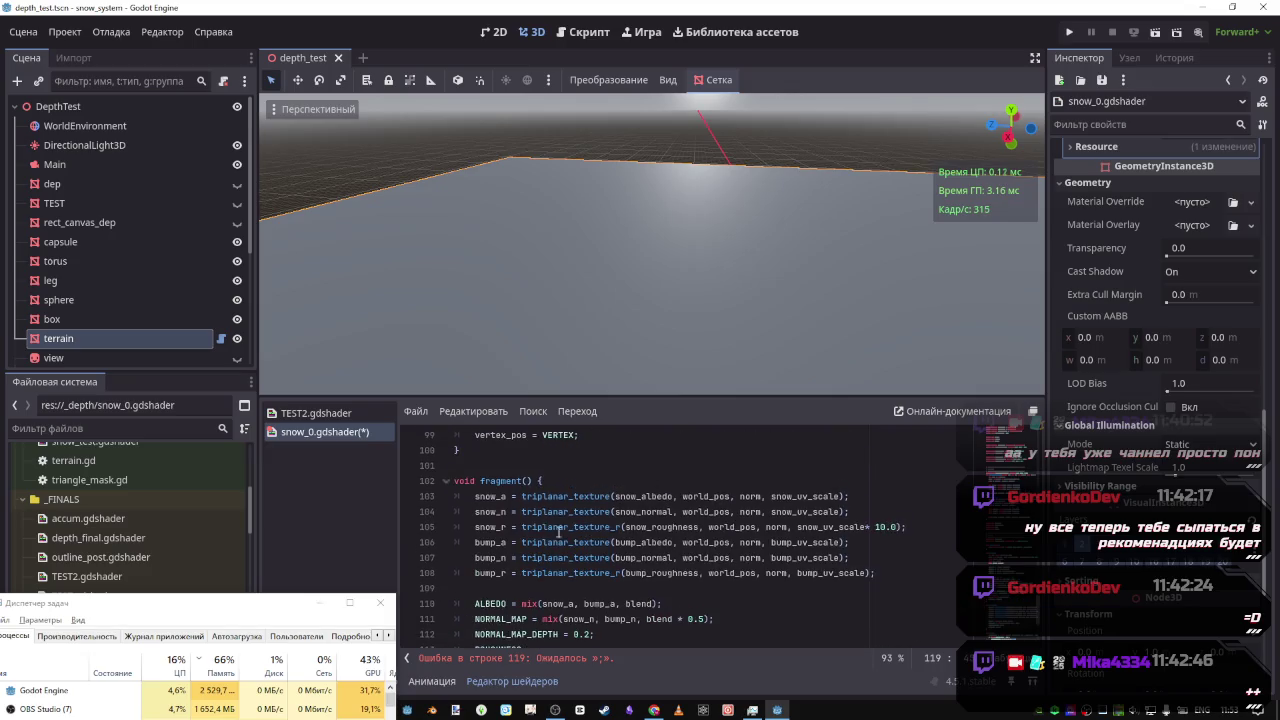
{"action": "scroll", "coordinate": [500, 520], "scroll_direction": "up", "scroll_amount": 2}
{"action": "left_click", "coordinate": [500, 521]}
{"action": "scroll", "coordinate": [664, 603], "scroll_direction": "down", "scroll_amount": 5}
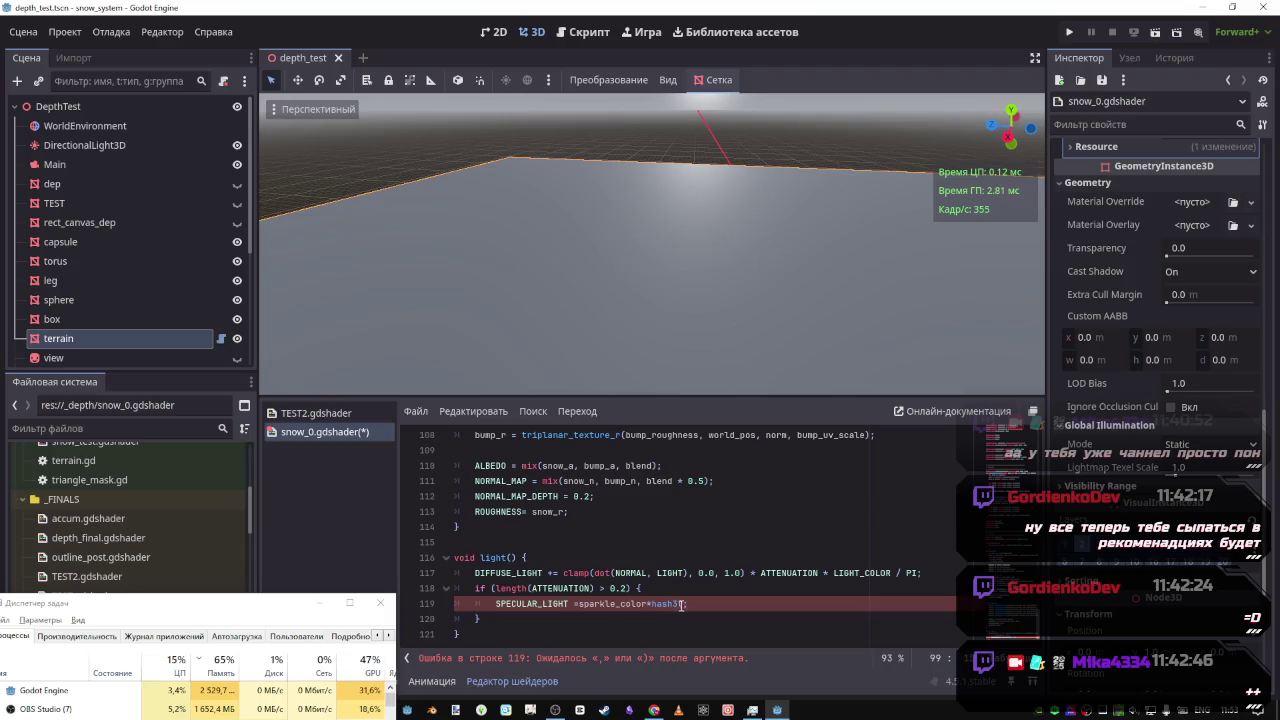
{"action": "left_click", "coordinate": [682, 605]}
{"action": "type", "text": "(vertex_pos"}
{"action": "key", "text": "ctrl+s"}
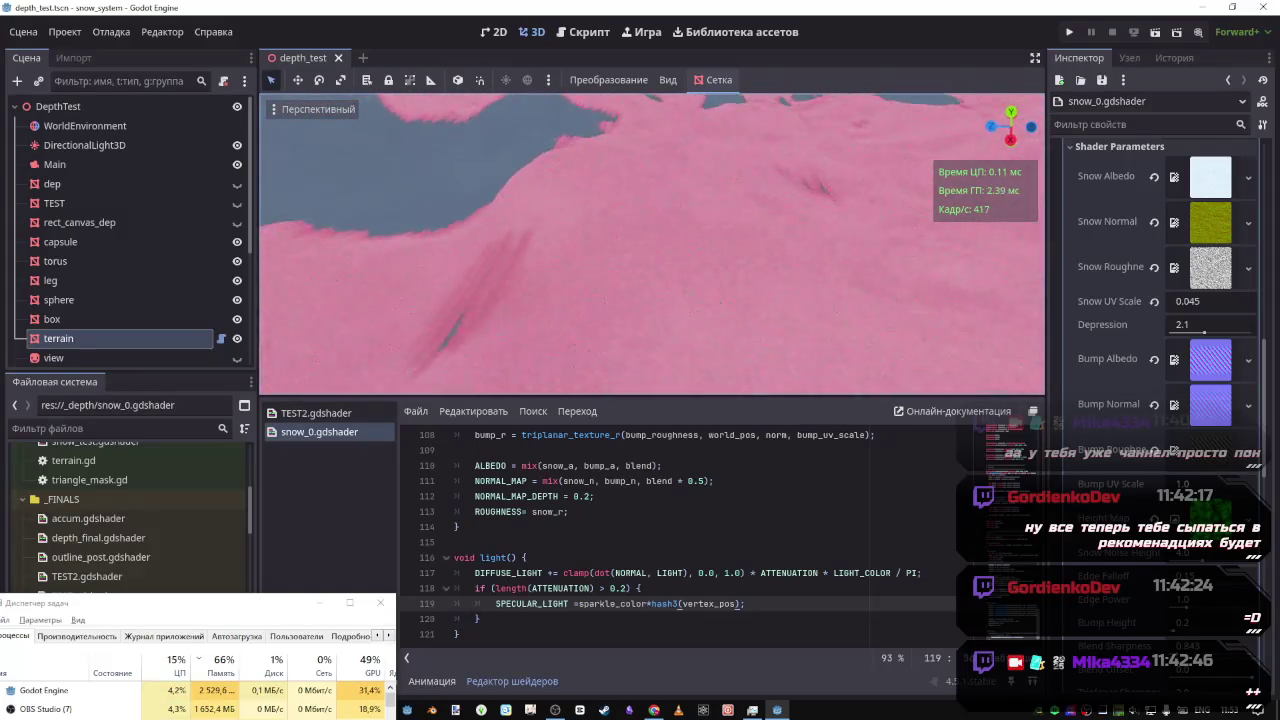
{"action": "key", "text": "alt+Tab"}
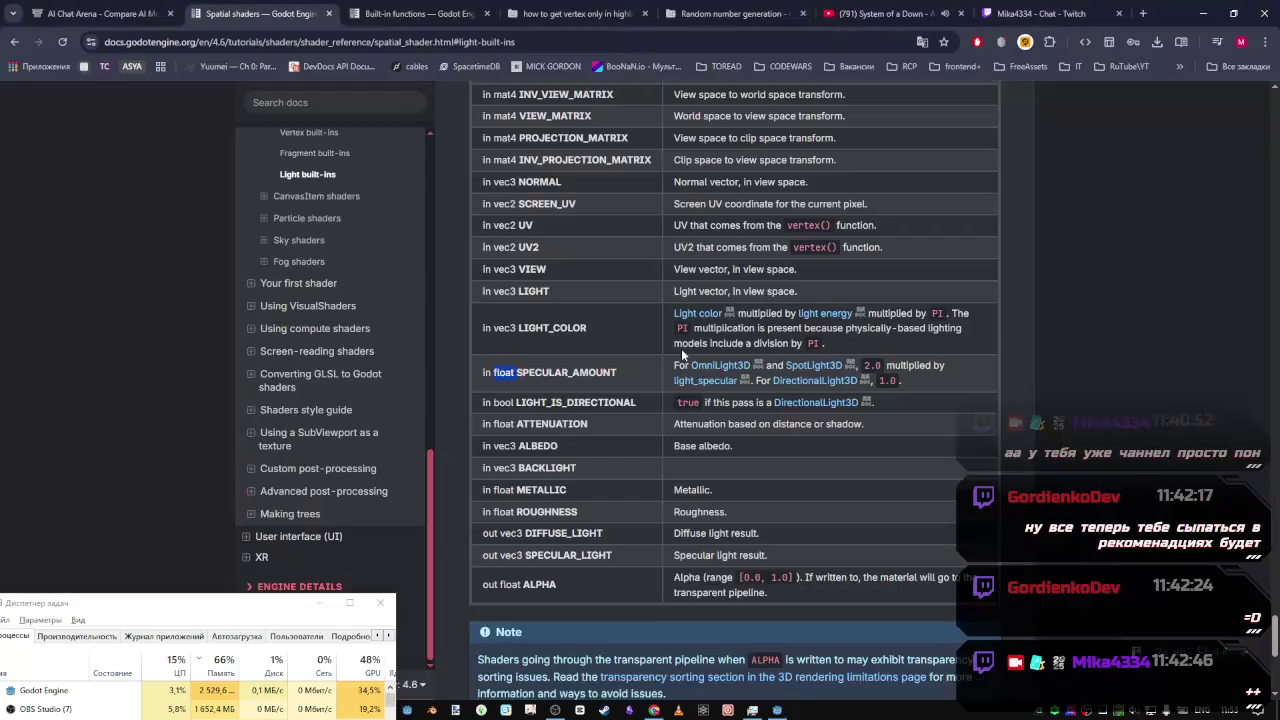
{"action": "left_click", "coordinate": [912, 8]}
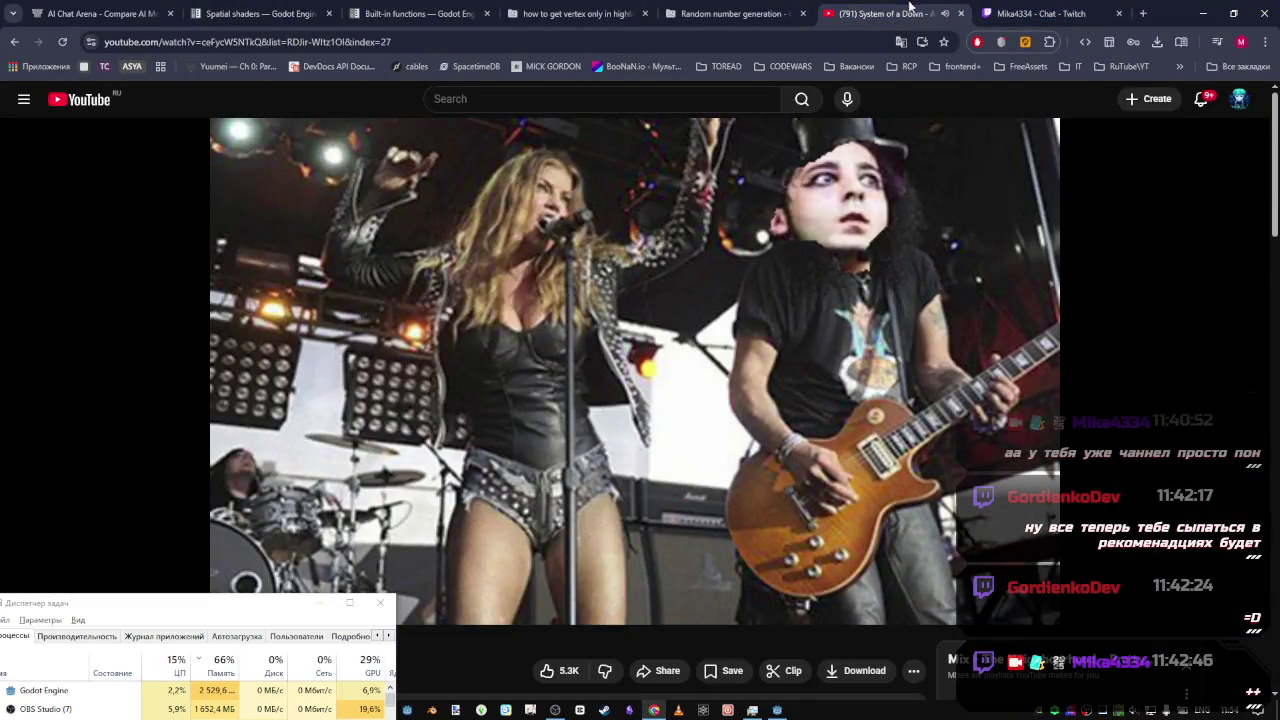
{"action": "scroll", "coordinate": [537, 604], "scroll_direction": "down", "scroll_amount": 3}
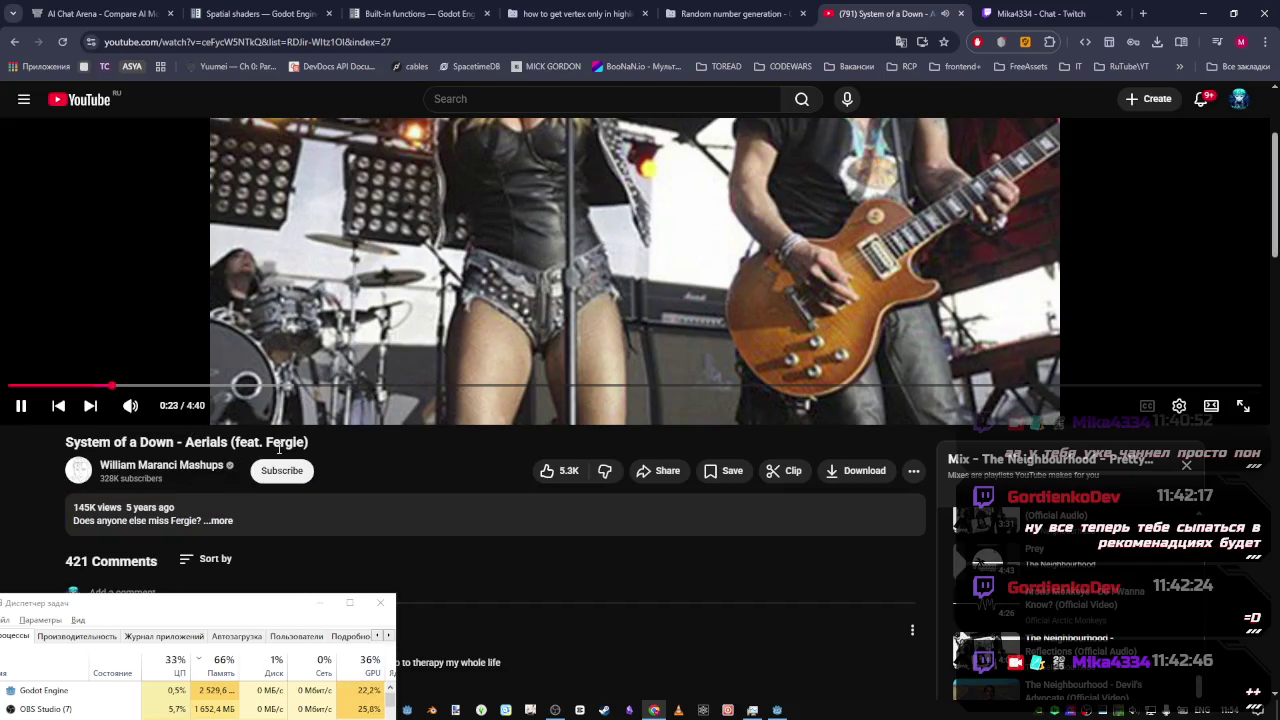
{"action": "scroll", "coordinate": [338, 452], "scroll_direction": "up", "scroll_amount": 2}
{"action": "scroll", "coordinate": [420, 585], "scroll_direction": "up", "scroll_amount": 1}
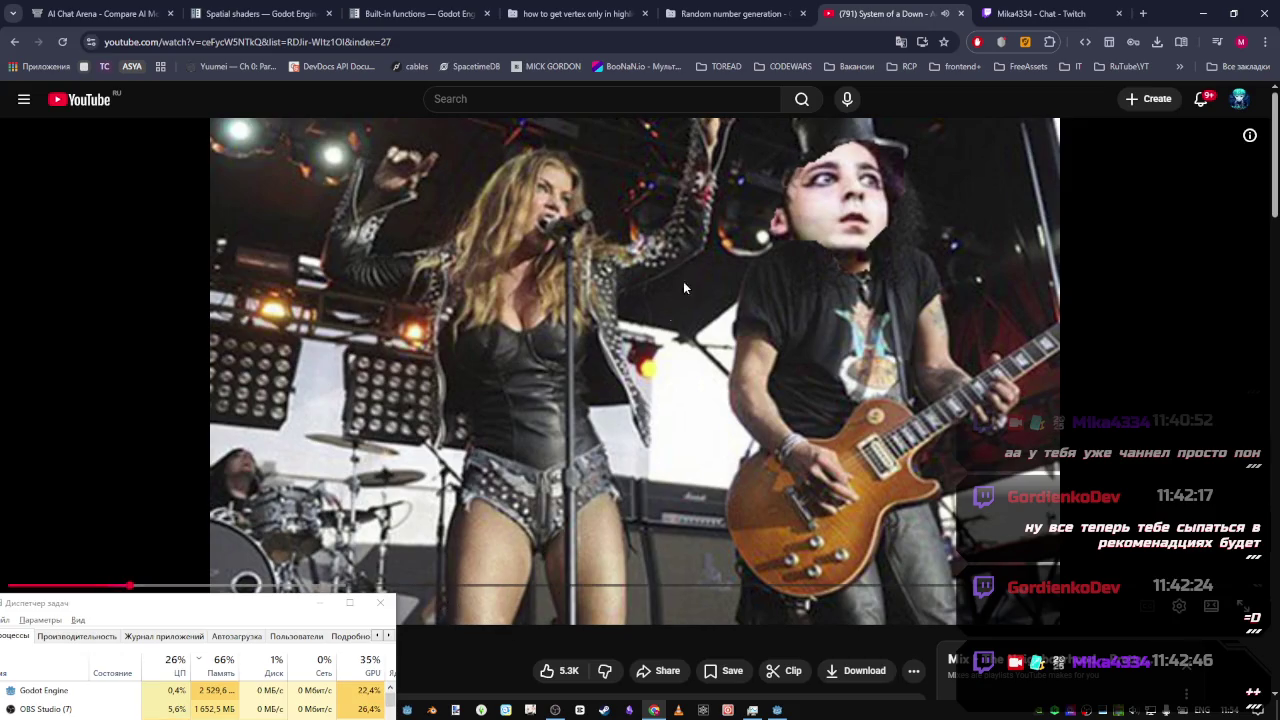
{"action": "key", "text": "alt+Tab"}
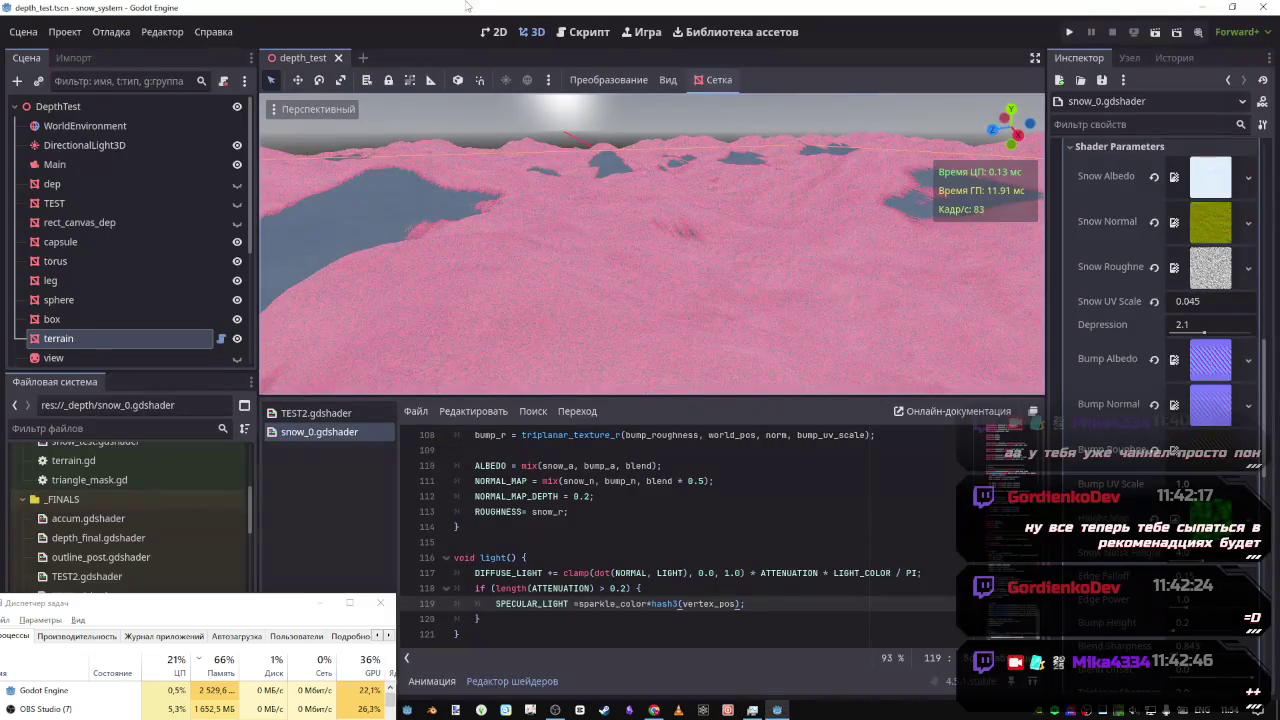
{"action": "scroll", "coordinate": [600, 146], "scroll_direction": "up", "scroll_amount": 3}
{"action": "scroll", "coordinate": [652, 244], "scroll_direction": "down", "scroll_amount": 3}
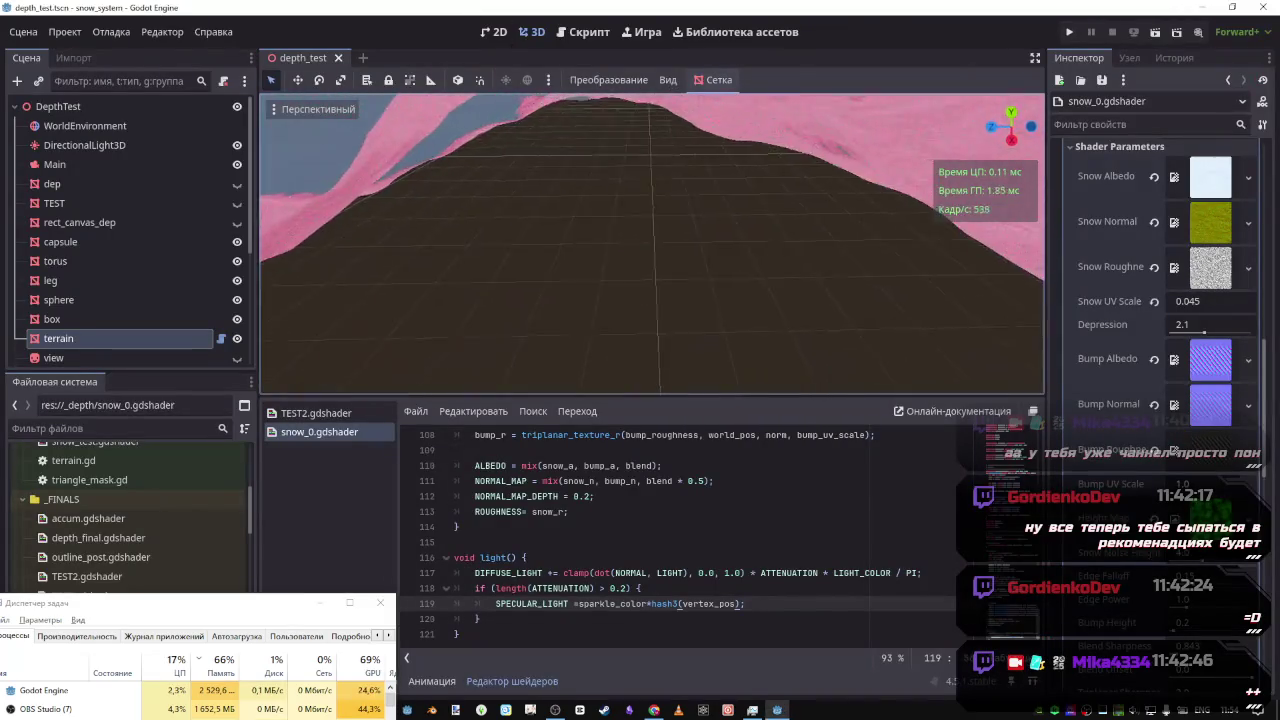
{"action": "scroll", "coordinate": [652, 244], "scroll_direction": "down", "scroll_amount": 3}
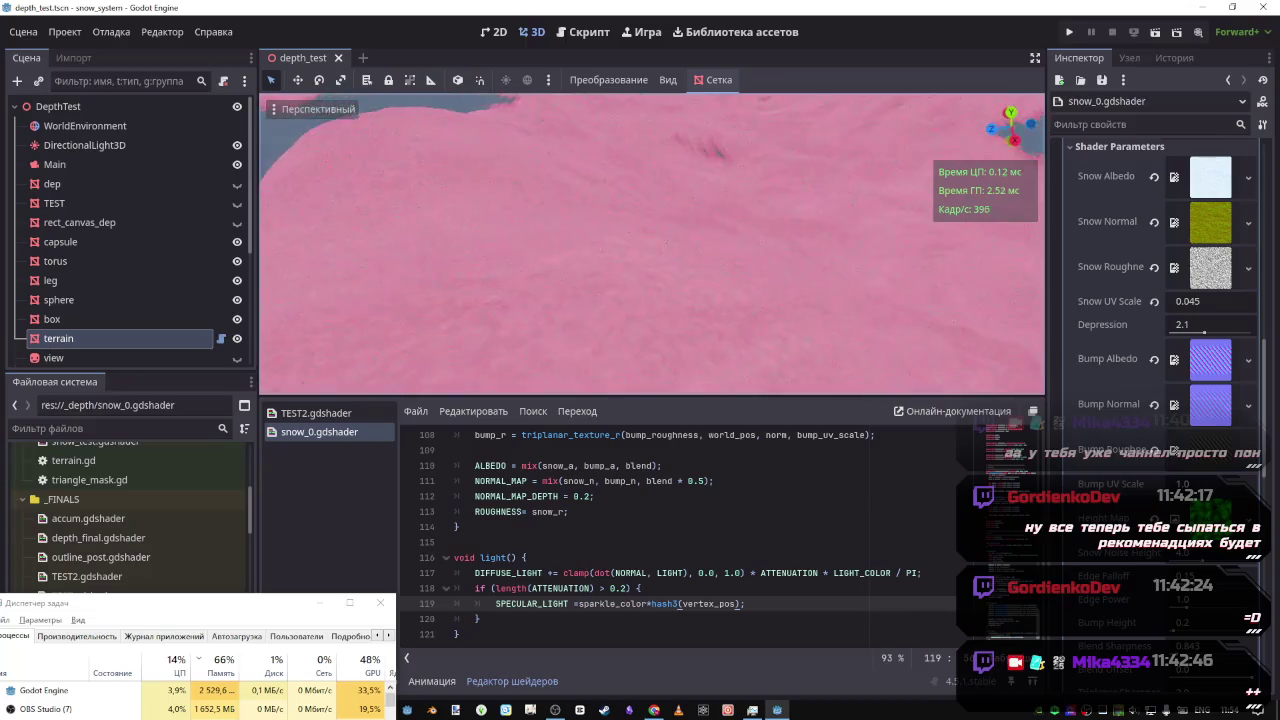
{"action": "scroll", "coordinate": [652, 244], "scroll_direction": "down", "scroll_amount": 2}
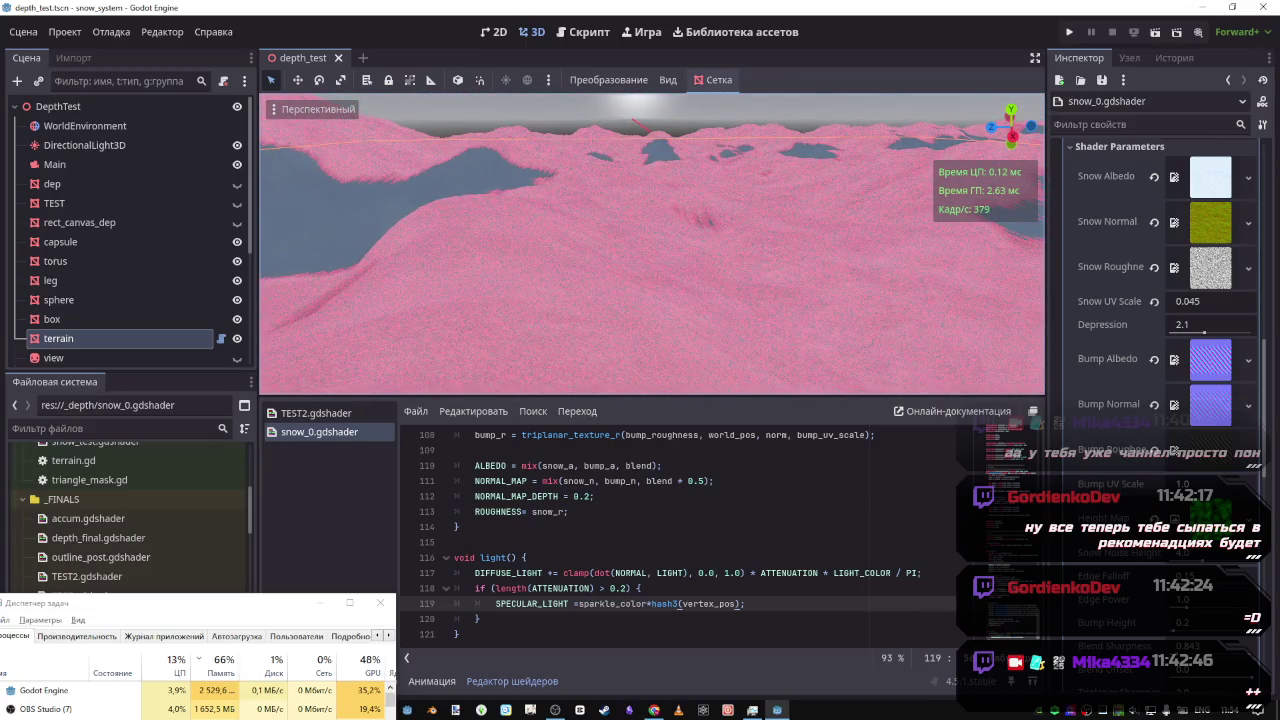
{"action": "left_click_drag", "start_coordinate": [590, 260], "coordinate": [590, 260]}
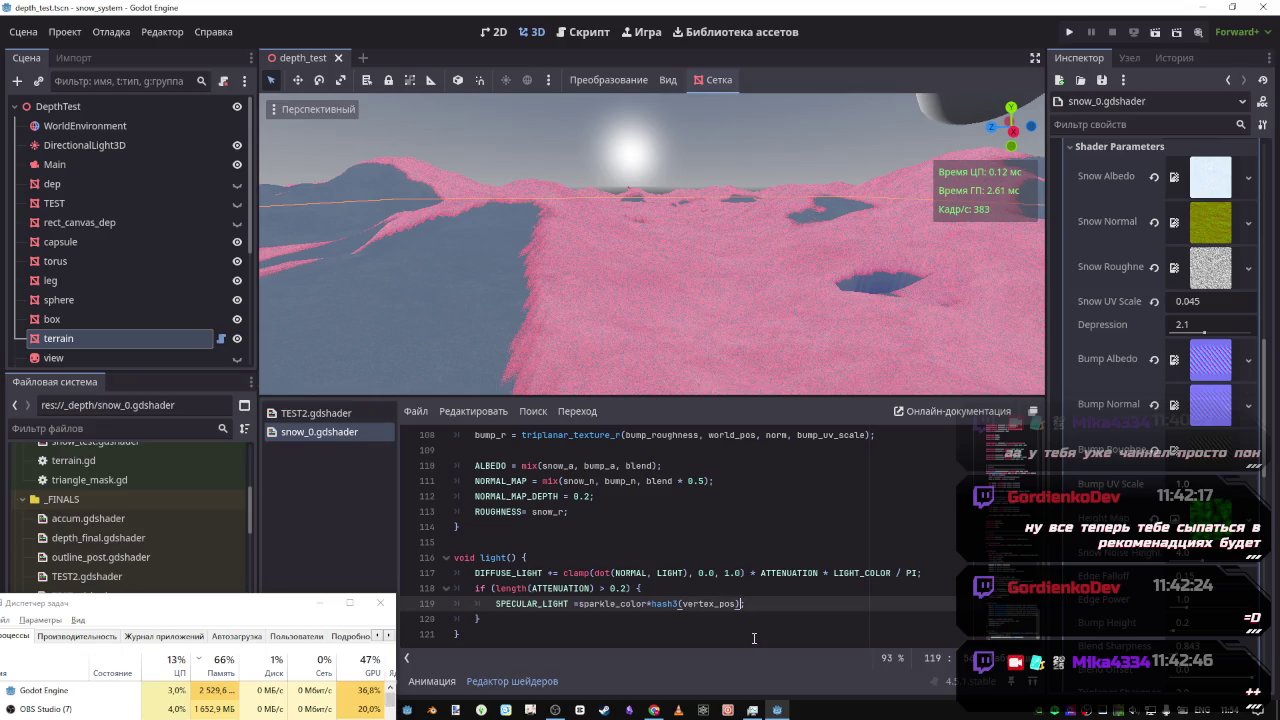
{"action": "type", "text": "/10.0"}
{"action": "key", "text": "ctrl+s"}
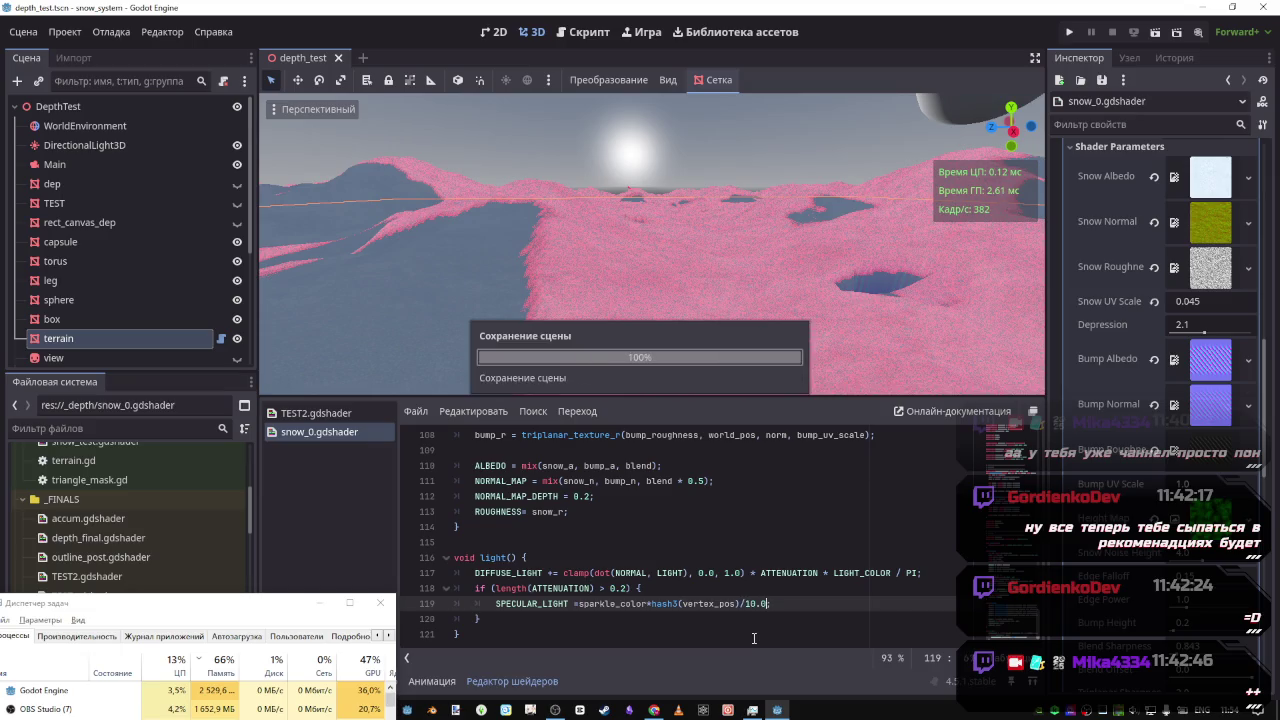
{"action": "mouse_move", "coordinate": [650, 245]}
{"action": "left_mouse_down"}
{"action": "mouse_move", "coordinate": [600, 250]}
{"action": "mouse_move", "coordinate": [680, 300]}
{"action": "mouse_move", "coordinate": [750, 390]}
{"action": "left_mouse_up"}
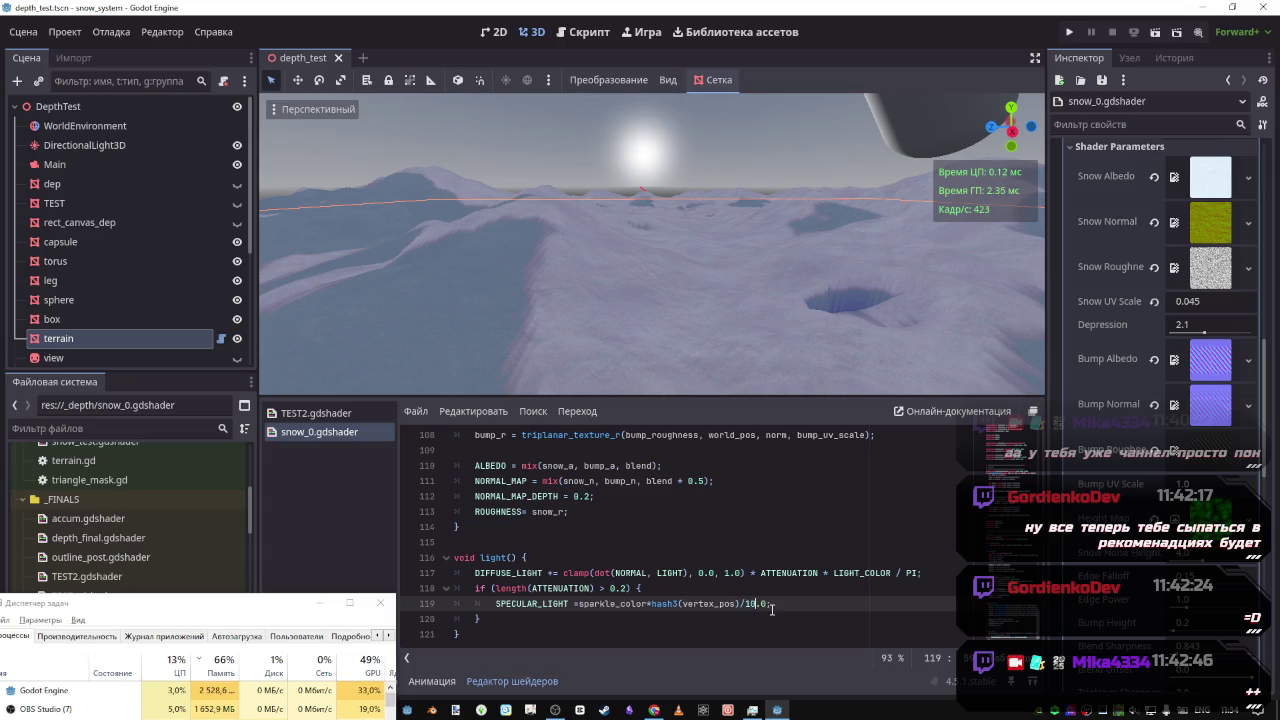
{"action": "left_click_drag", "start_coordinate": [768, 604], "coordinate": [742, 604]}
{"action": "key", "text": "BackSpace"}
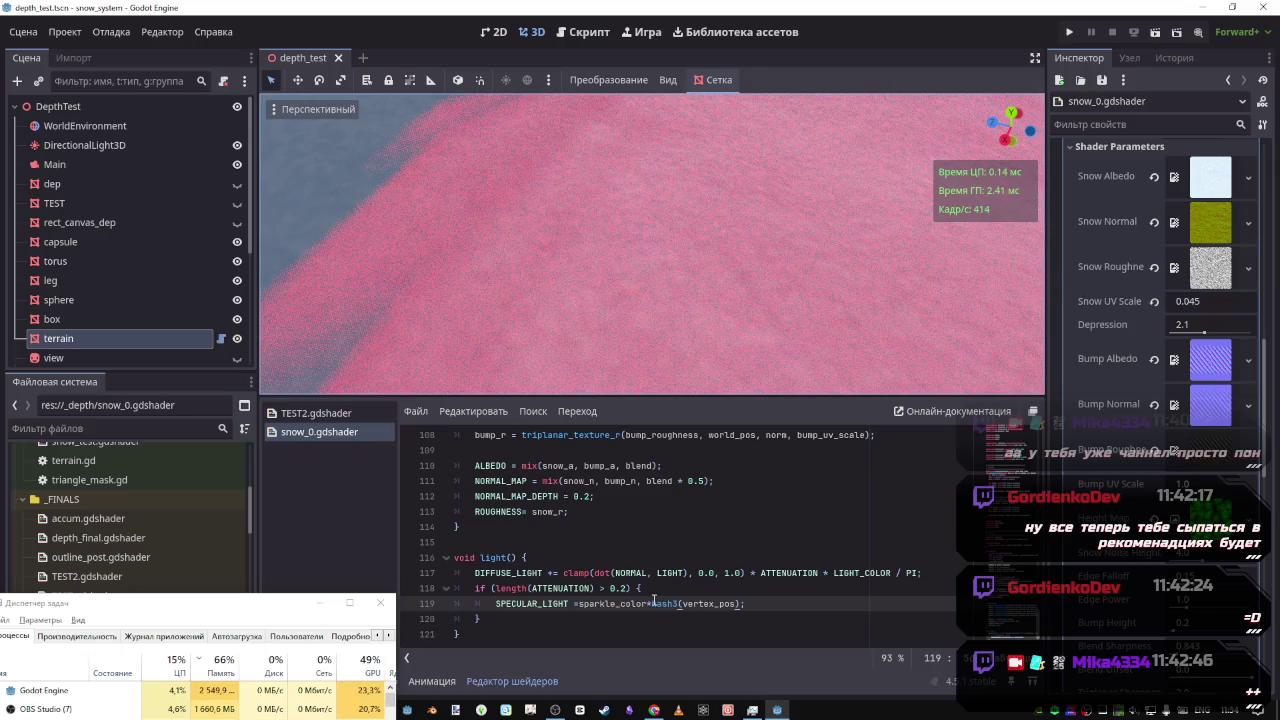
{"action": "left_click", "coordinate": [653, 603]}
{"action": "key", "text": "BackSpace"}
{"action": "type", "text": "/"}
Change the operator before hash3(vertex_pos) from division to minus and save
{"action": "key", "text": "ctrl+s"}
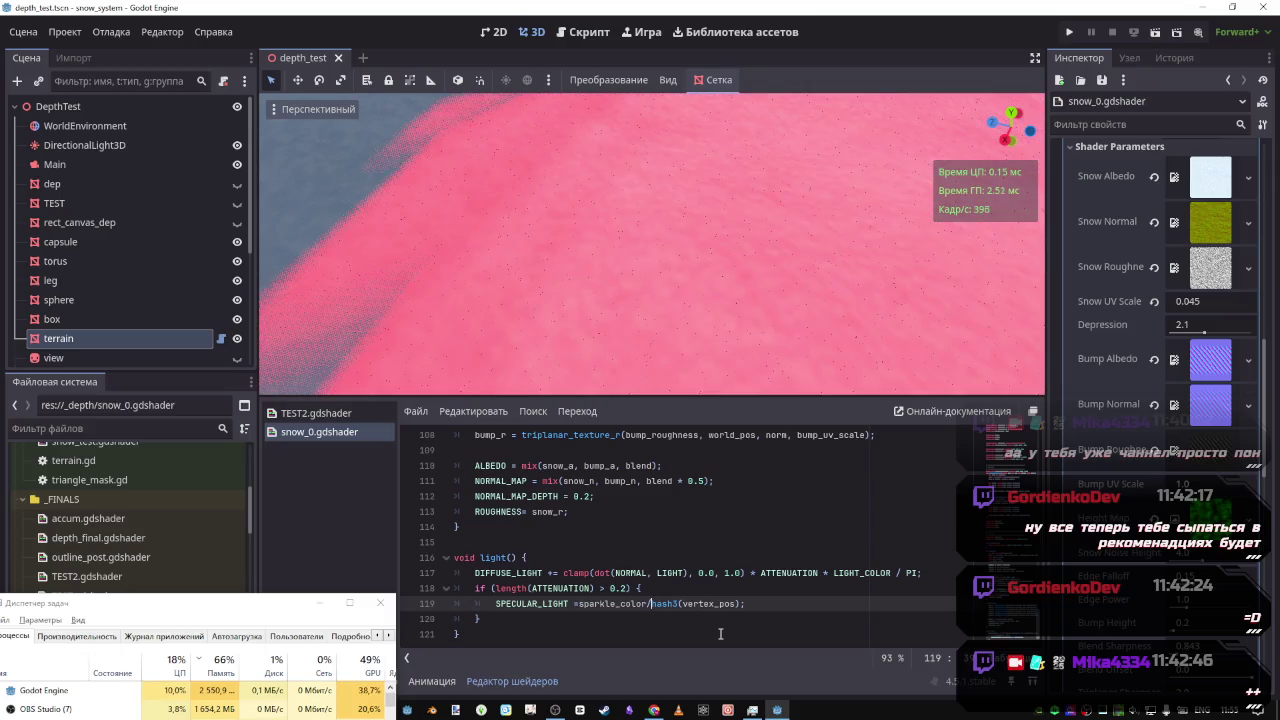
{"action": "key", "text": "BackSpace"}
{"action": "type", "text": "-"}
{"action": "key", "text": "ctrl+s"}
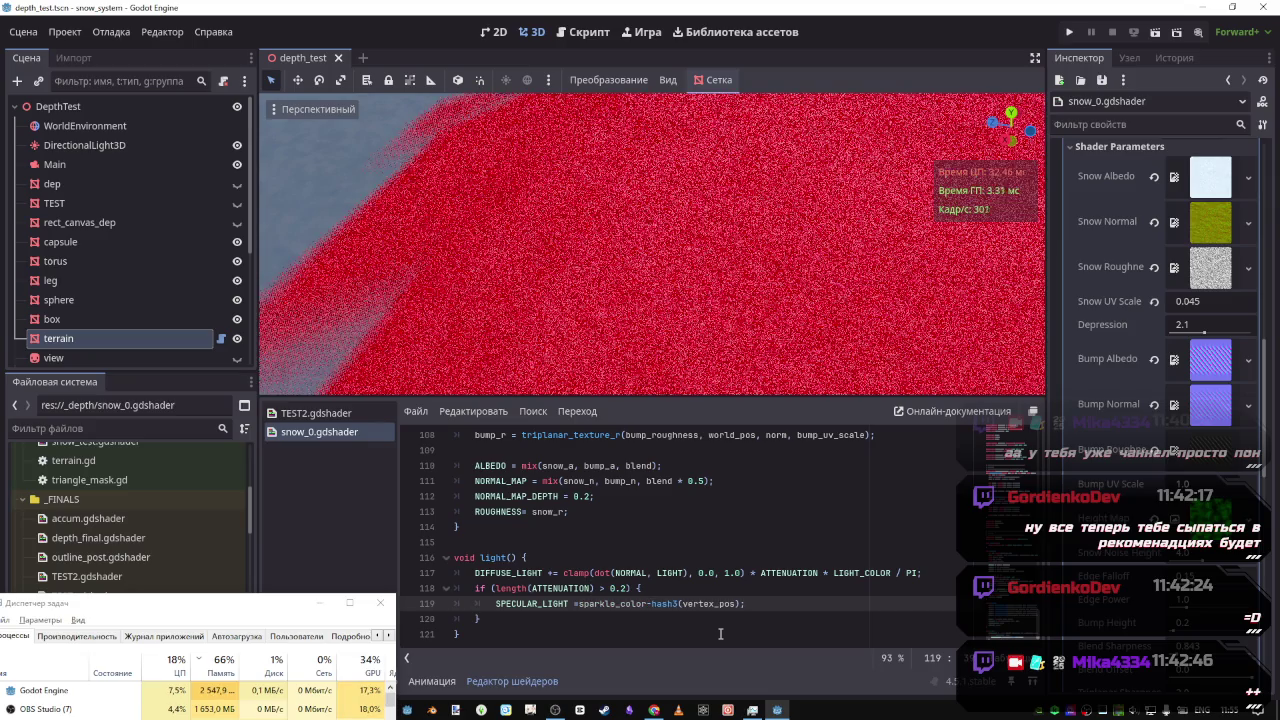
Add a /10.0 divisor after hash3(vertex_pos), save, then remove the slash
{"action": "scroll", "coordinate": [720, 294], "scroll_direction": "down", "scroll_amount": 5}
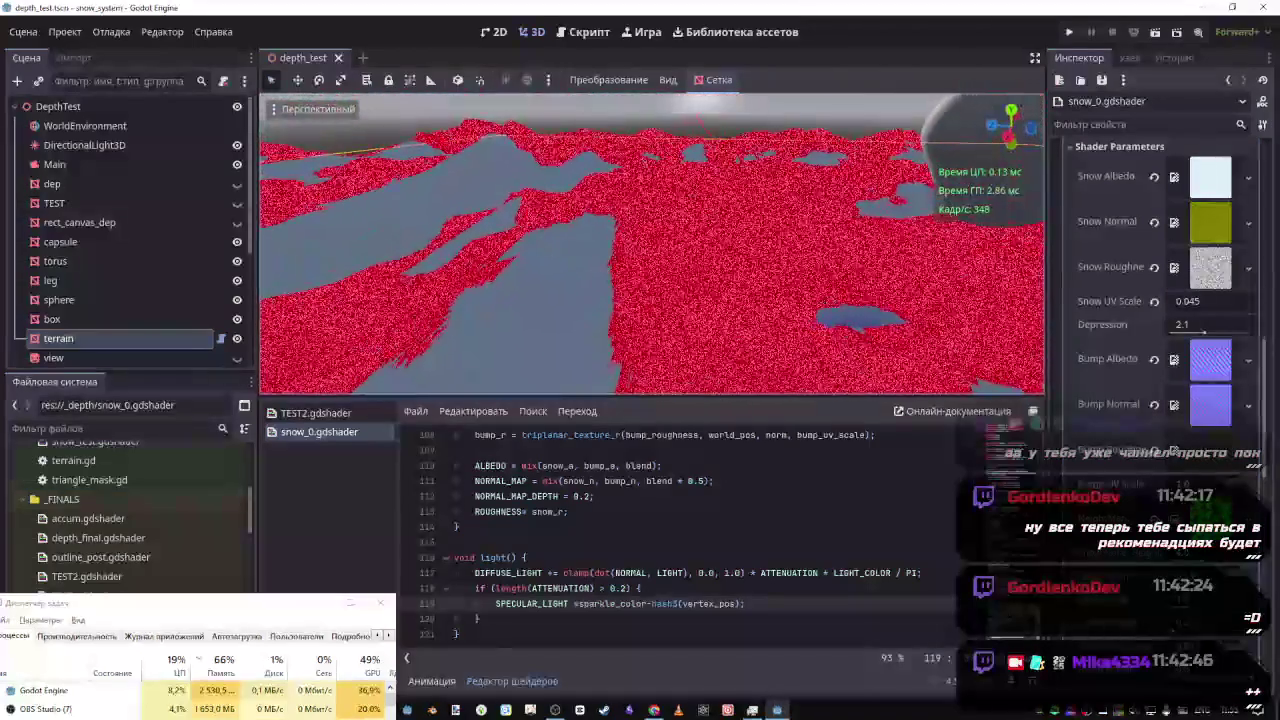
{"action": "scroll", "coordinate": [650, 244], "scroll_direction": "up", "scroll_amount": 5}
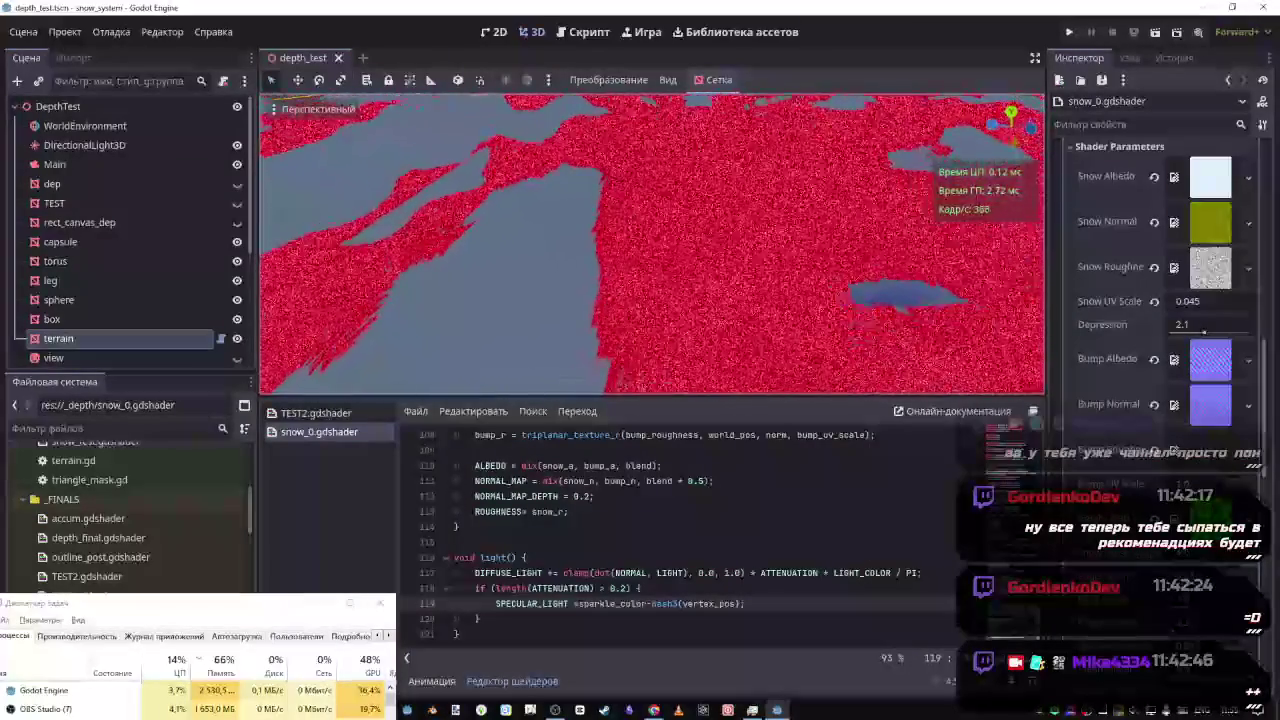
{"action": "scroll", "coordinate": [650, 244], "scroll_direction": "up", "scroll_amount": 2}
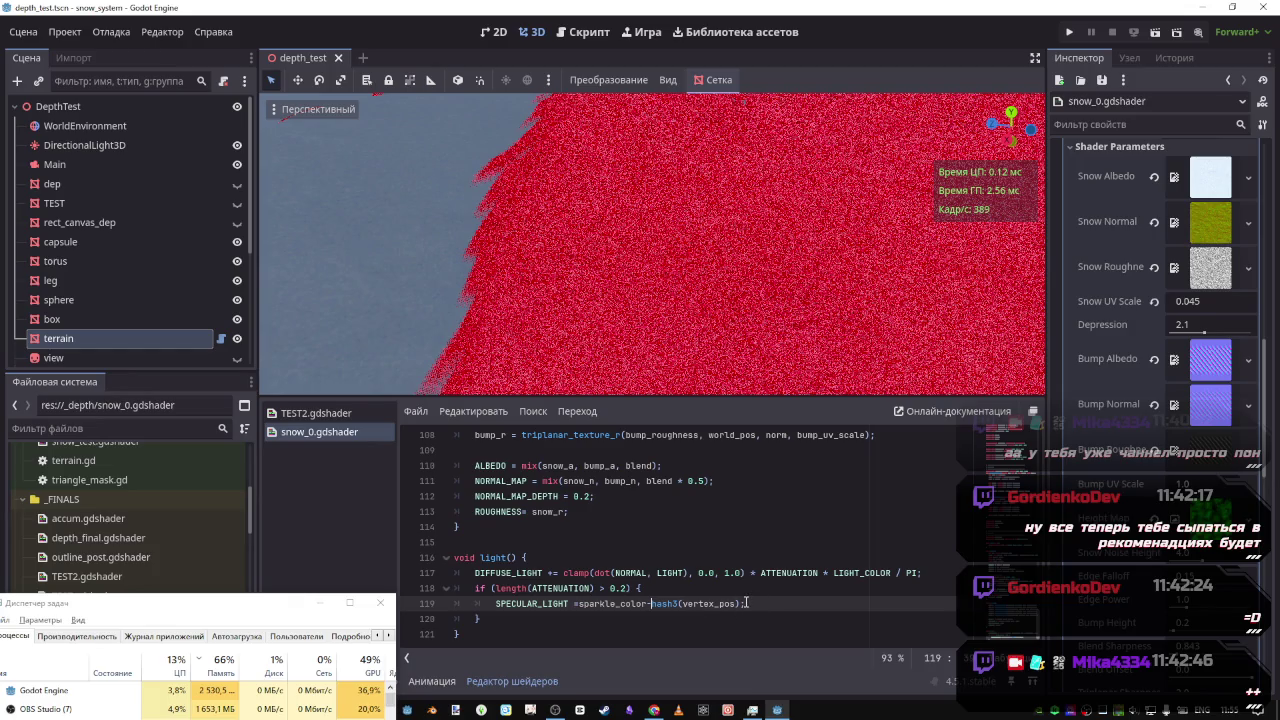
{"action": "type", "text": "/10."}
{"action": "key", "text": "ctrl+s"}
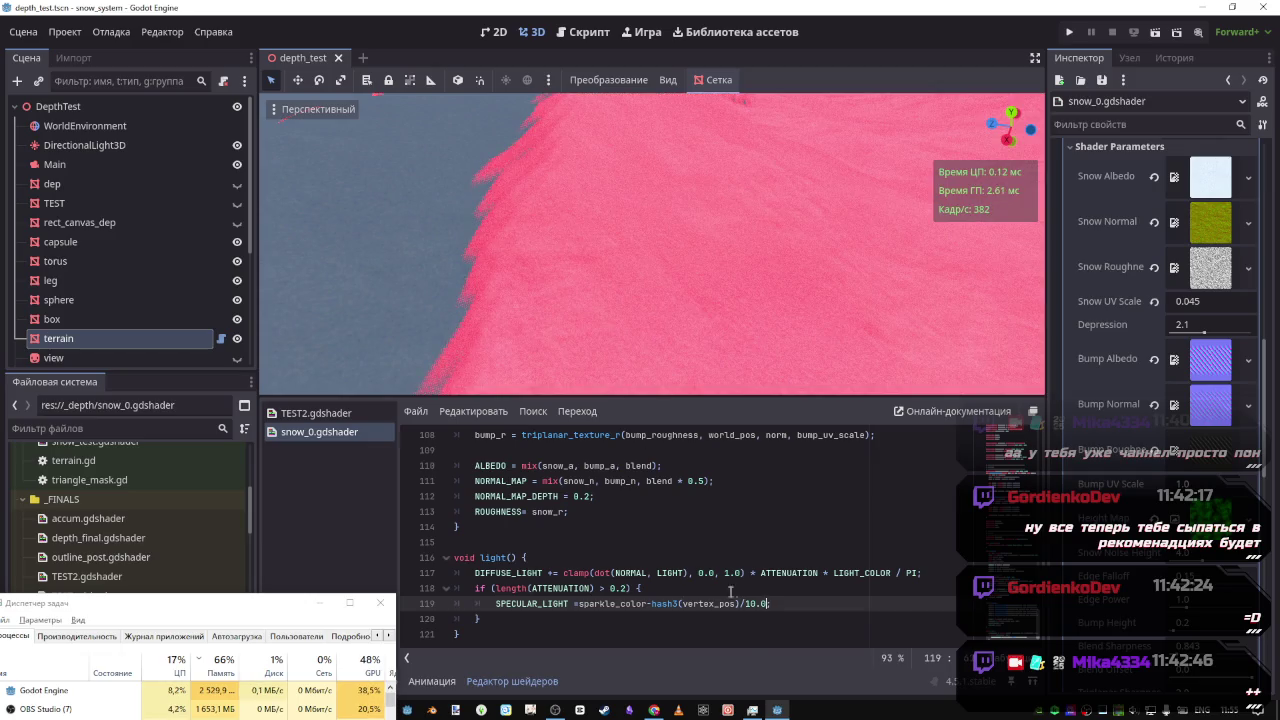
{"action": "key", "text": "BackSpace"}
Make it a *10.0 multiplier and save, briefly trying UV in its place before undoing
{"action": "type", "text": "*"}
{"action": "key", "text": "ctrl+s"}
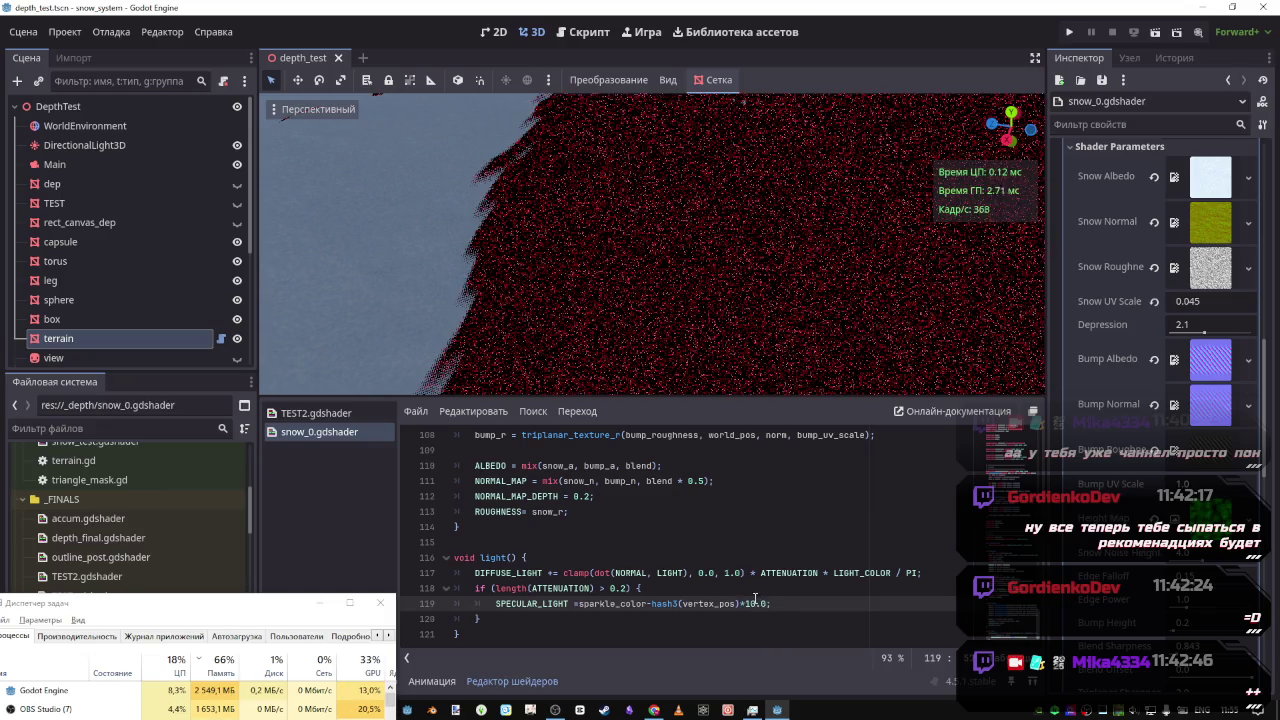
{"action": "left_click_drag", "start_coordinate": [766, 609], "coordinate": [747, 605]}
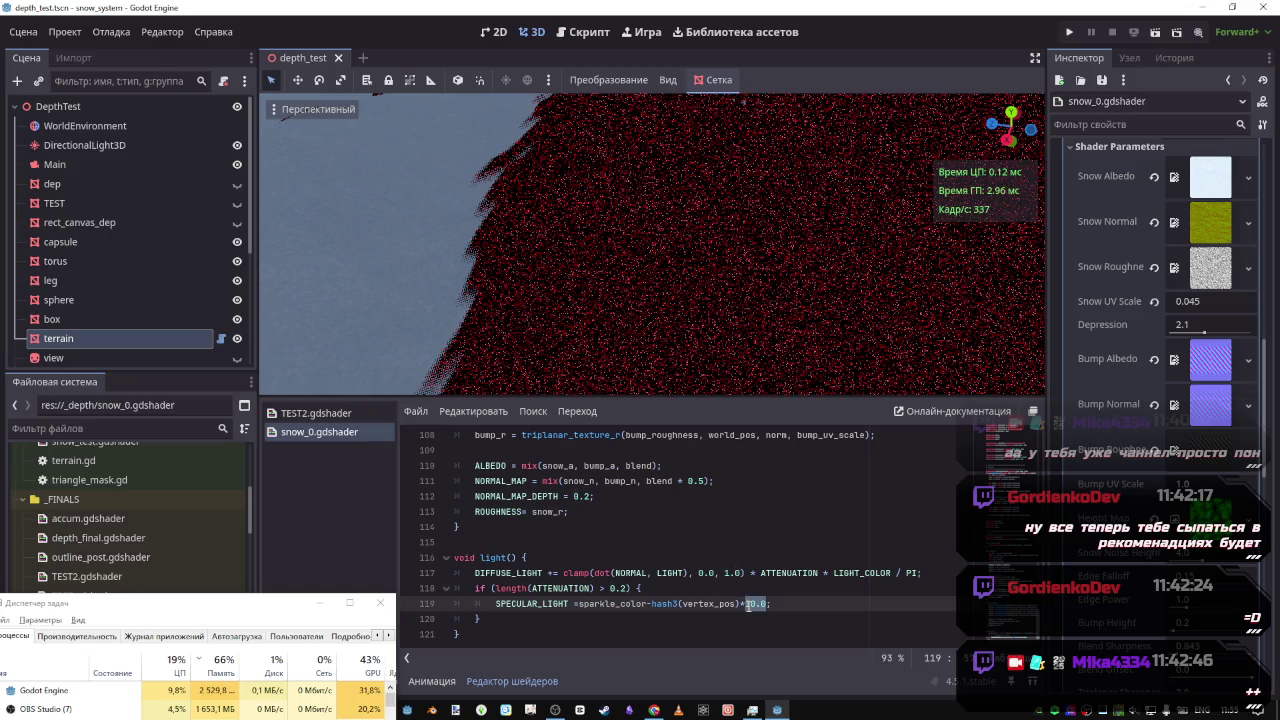
{"action": "type", "text": "UV"}
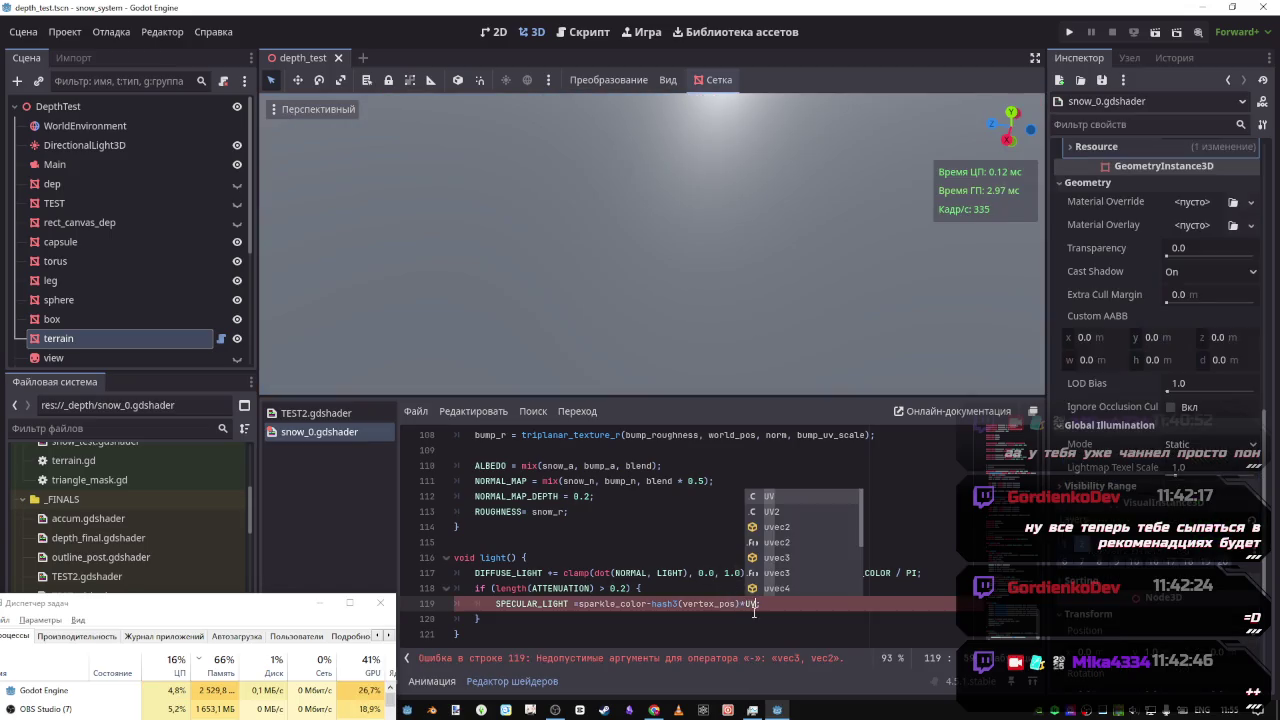
{"action": "key", "text": "BackSpace"}
{"action": "key", "text": "BackSpace"}
{"action": "key", "text": "ctrl+z"}
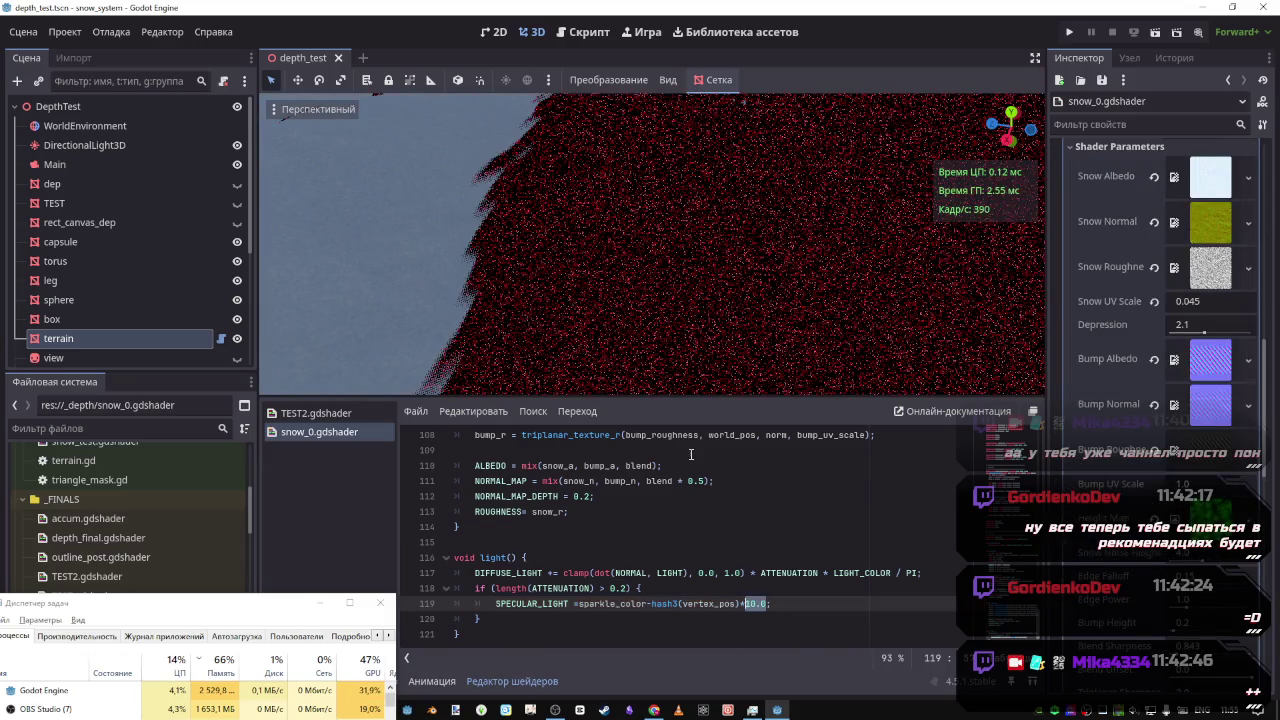
{"action": "left_click_drag", "start_coordinate": [650, 300], "coordinate": [590, 220]}
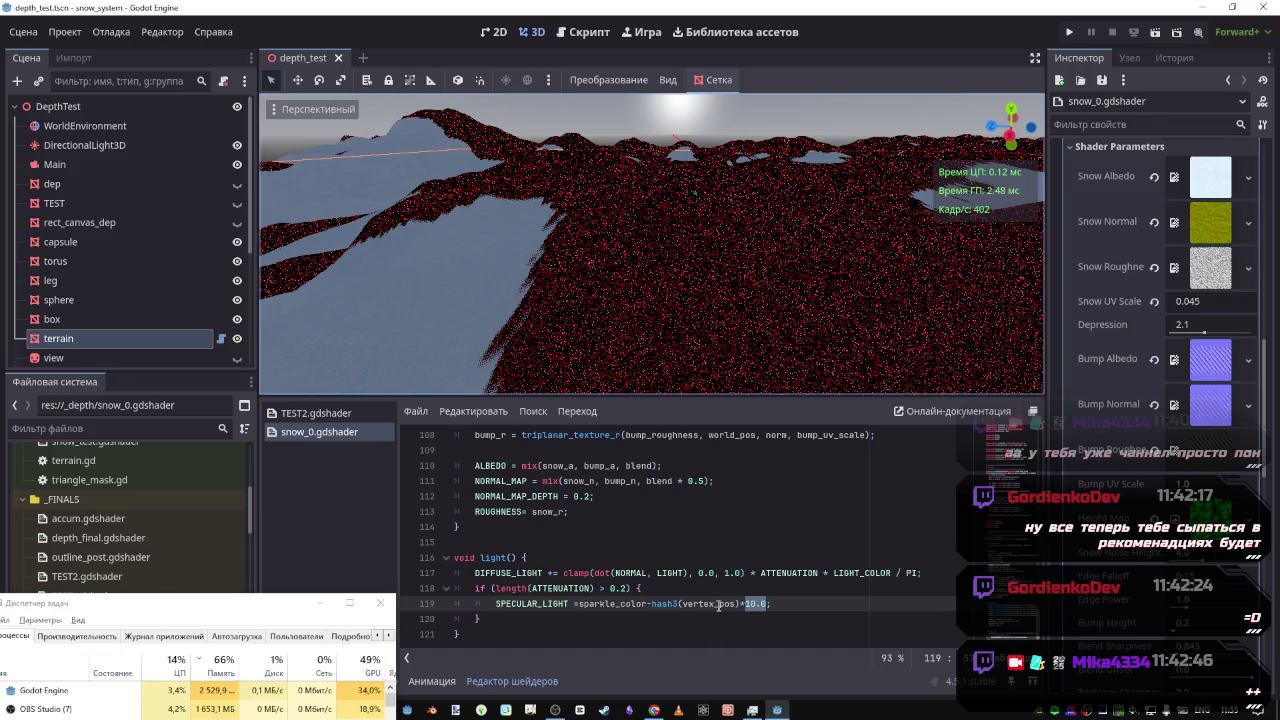
Remove the 10.0 multiplier and turn the minus before hash3 into a plus, then save
{"action": "left_click_drag", "start_coordinate": [740, 605], "coordinate": [652, 604]}
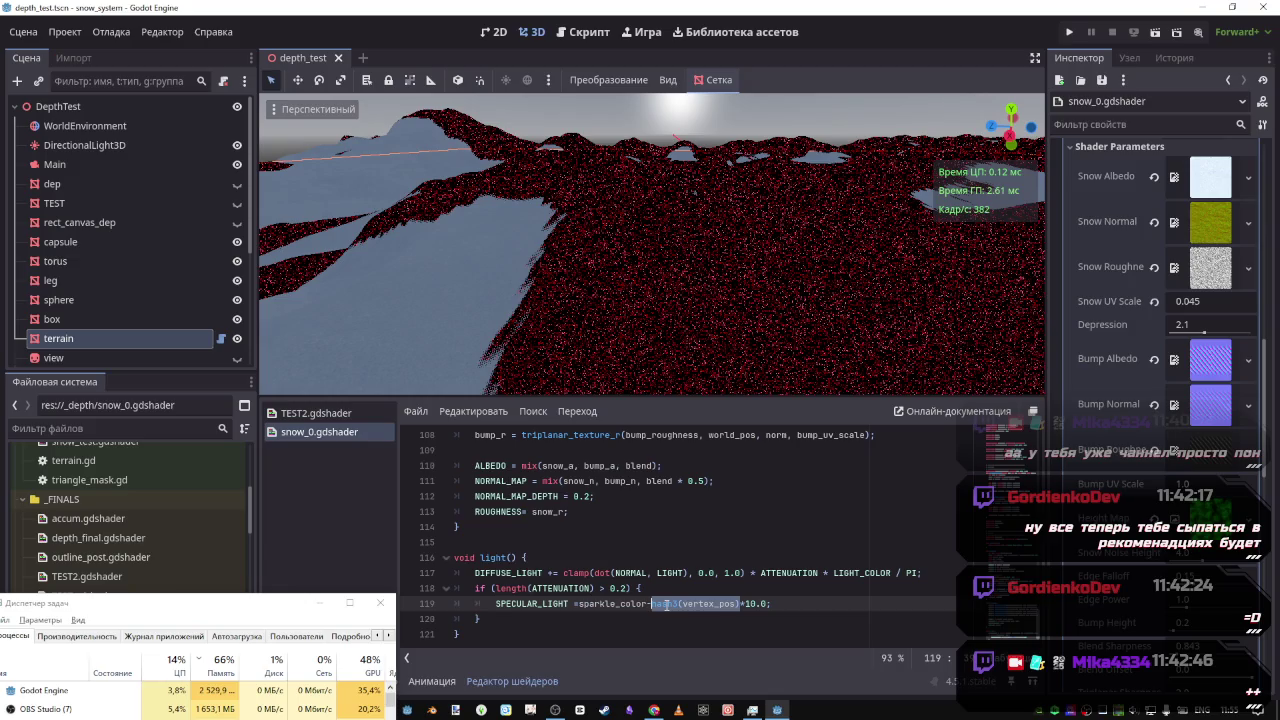
{"action": "left_click", "coordinate": [741, 604]}
{"action": "left_click_drag", "start_coordinate": [770, 604], "coordinate": [745, 604]}
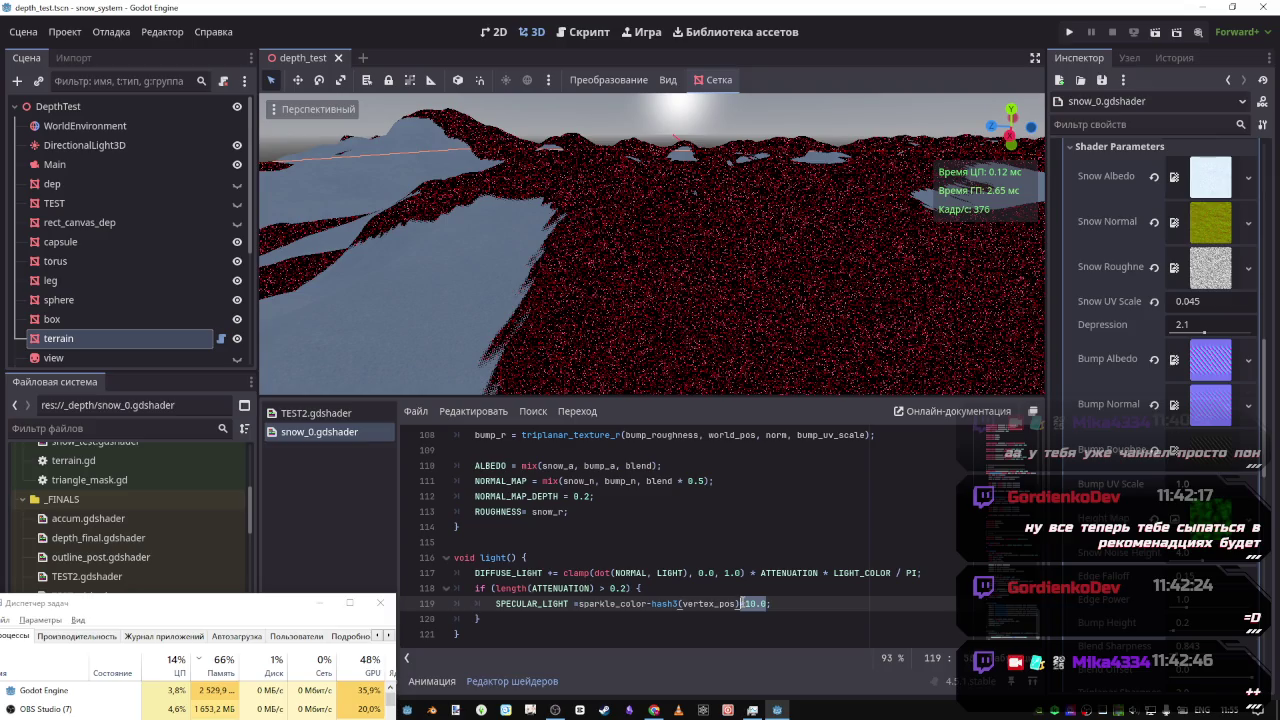
{"action": "type", "text": ".y"}
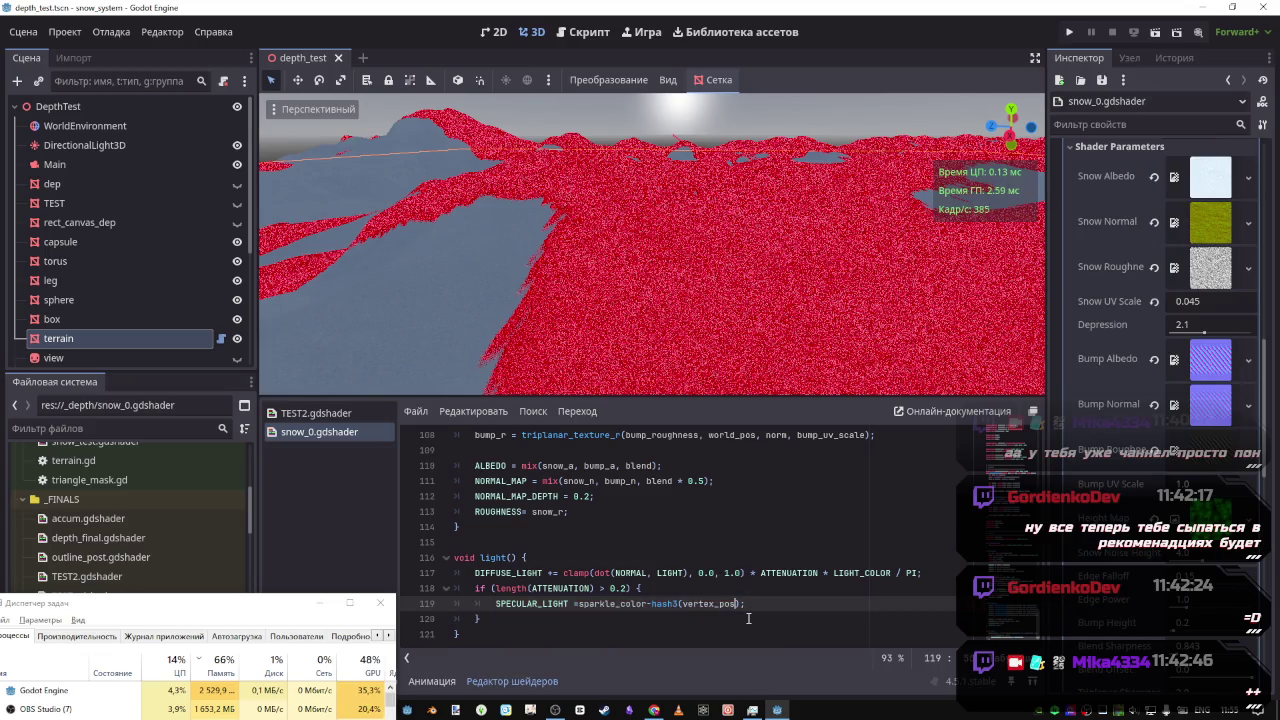
{"action": "type", "text": "."}
{"action": "key", "text": "BackSpace"}
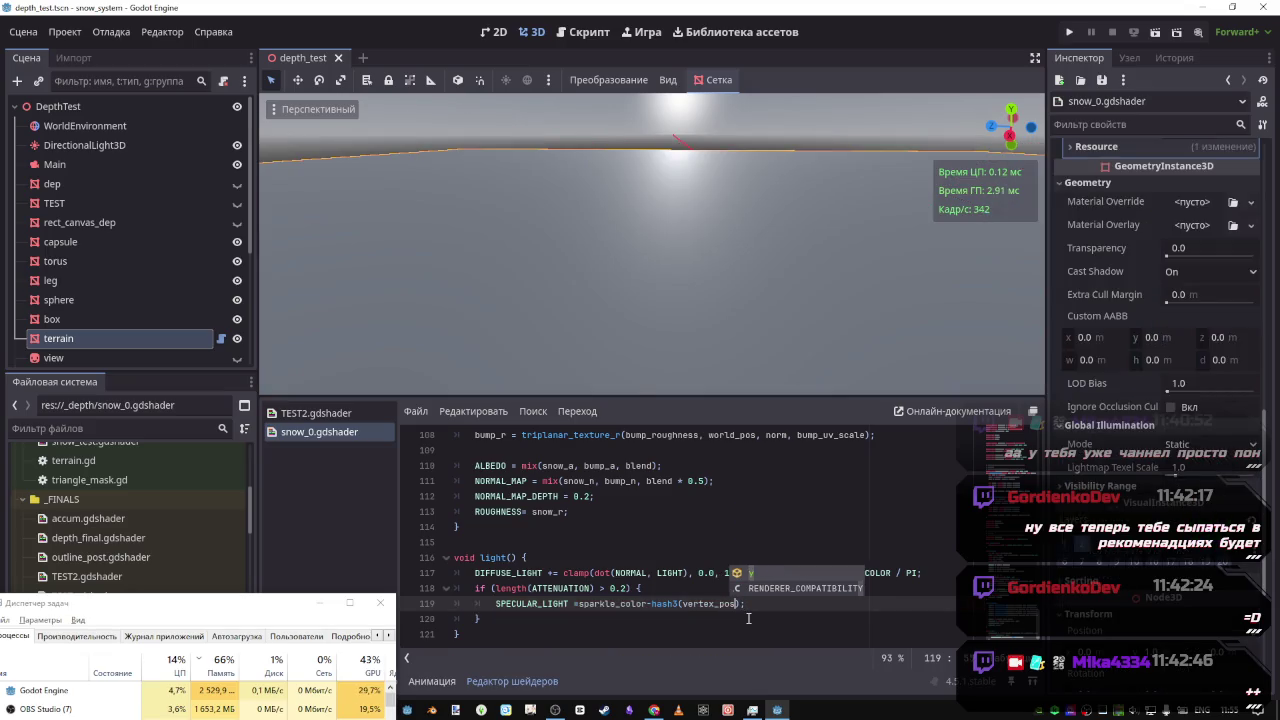
{"action": "left_click", "coordinate": [651, 603]}
{"action": "key", "text": "BackSpace"}
{"action": "type", "text": "+"}
{"action": "key", "text": "ctrl+s"}
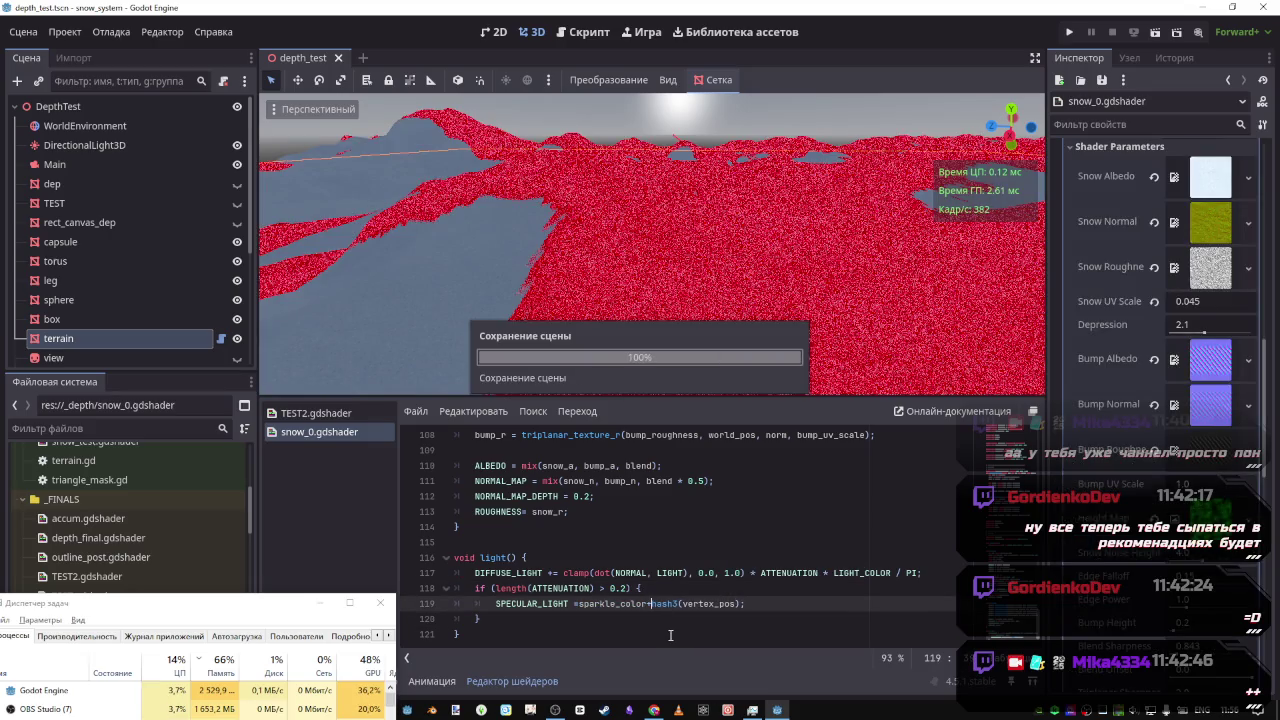
Orbit the viewport to inspect the pale pink-speckled snow terrain
{"action": "left_click_drag", "start_coordinate": [585, 393], "coordinate": [585, 393]}
{"action": "left_click_drag", "start_coordinate": [600, 343], "coordinate": [600, 343]}
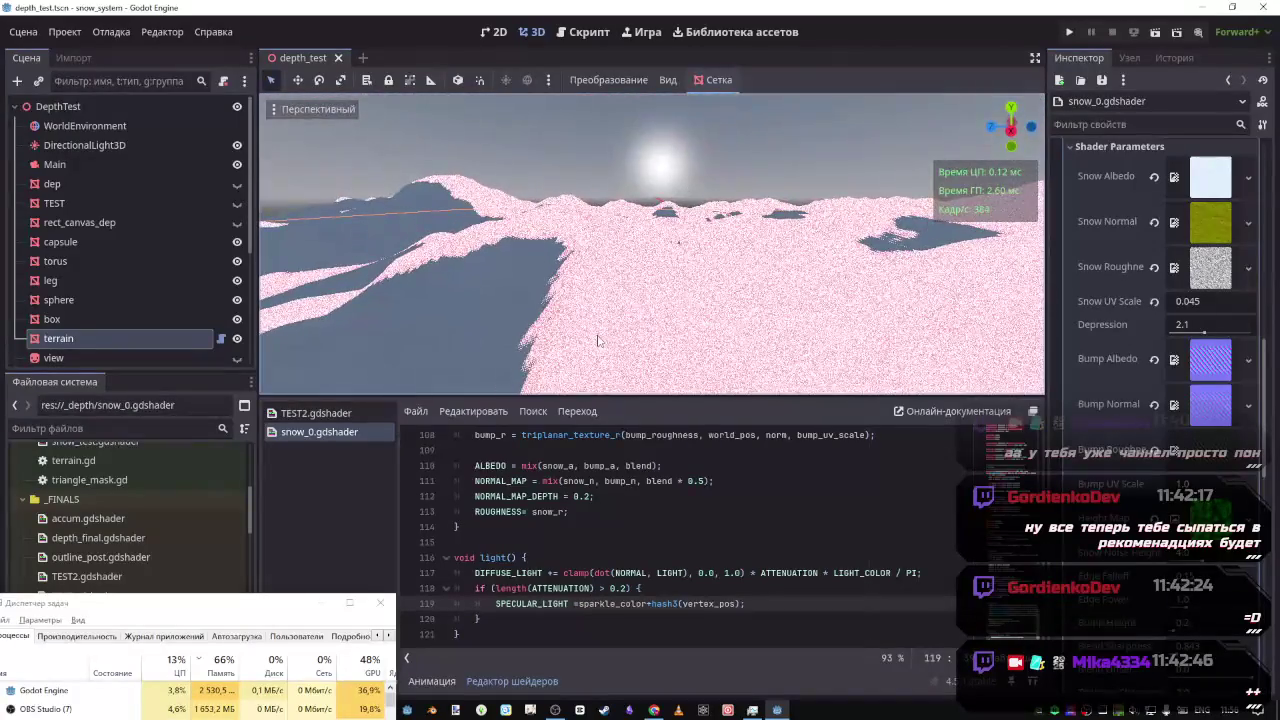
{"action": "left_click", "coordinate": [316, 413]}
Switch to TEST2.gdshader and expand its code editor over the 3D viewport
{"action": "left_click", "coordinate": [319, 432]}
{"action": "left_click", "coordinate": [316, 413]}
{"action": "scroll", "coordinate": [695, 514], "scroll_direction": "up", "scroll_amount": 1}
{"action": "scroll", "coordinate": [695, 514], "scroll_direction": "down", "scroll_amount": 6}
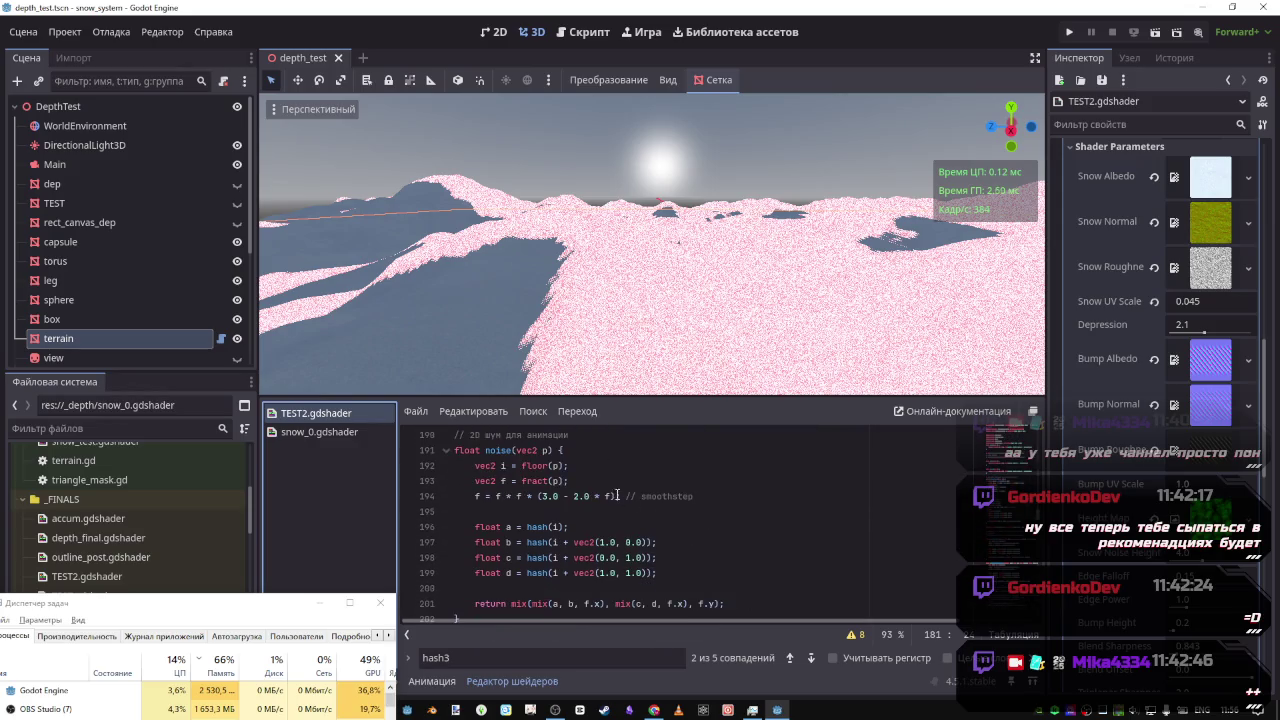
{"action": "scroll", "coordinate": [674, 504], "scroll_direction": "down", "scroll_amount": 4}
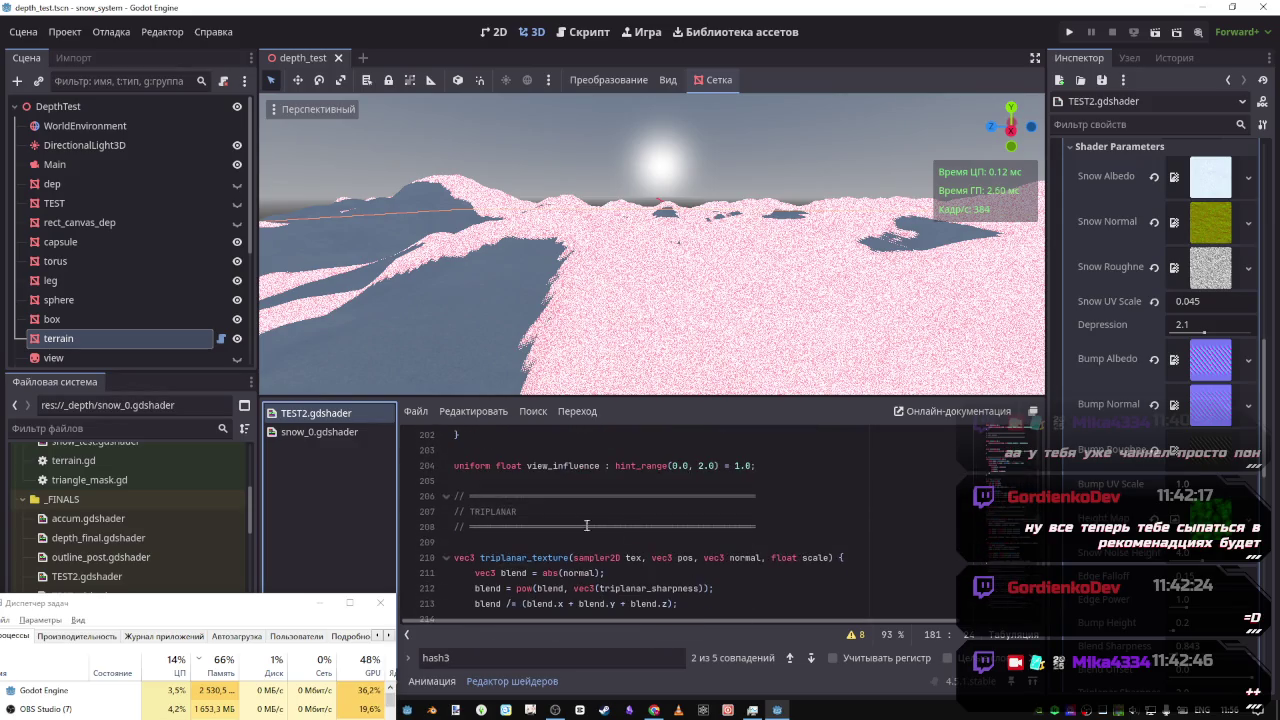
{"action": "scroll", "coordinate": [626, 524], "scroll_direction": "down", "scroll_amount": 9}
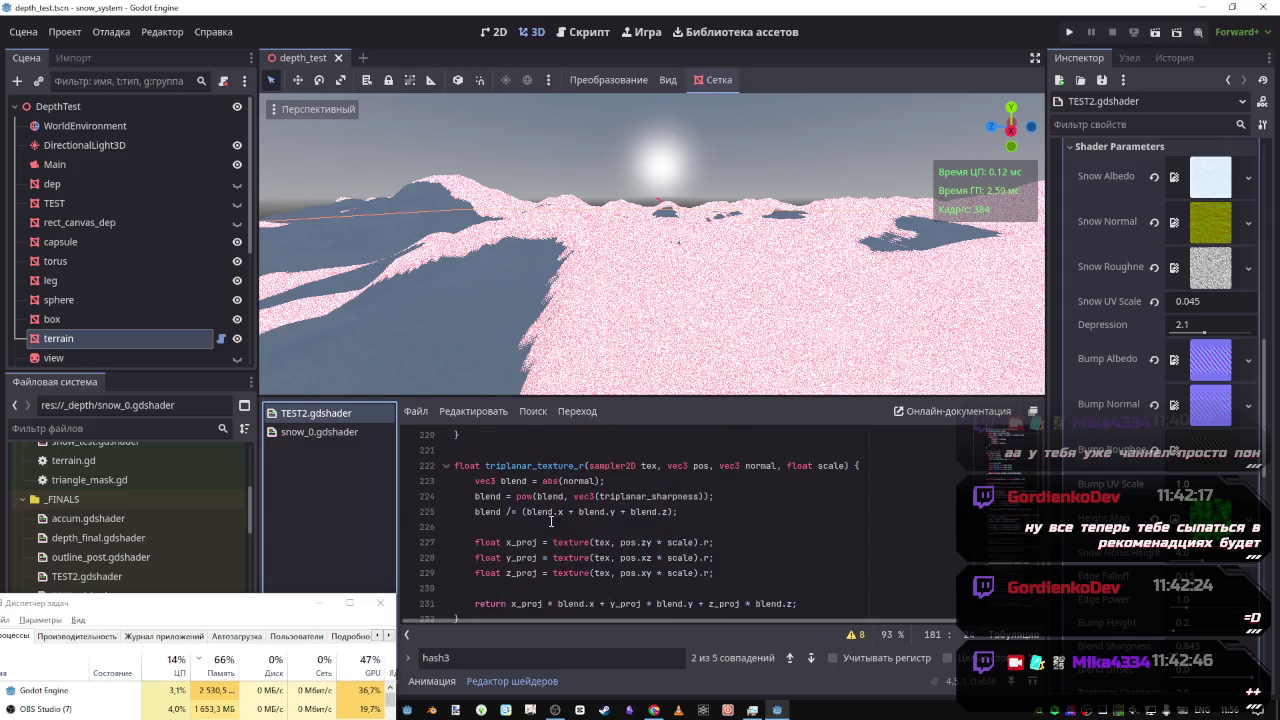
{"action": "left_click", "coordinate": [1033, 681]}
{"action": "scroll", "coordinate": [1005, 400], "scroll_direction": "down", "scroll_amount": 20}
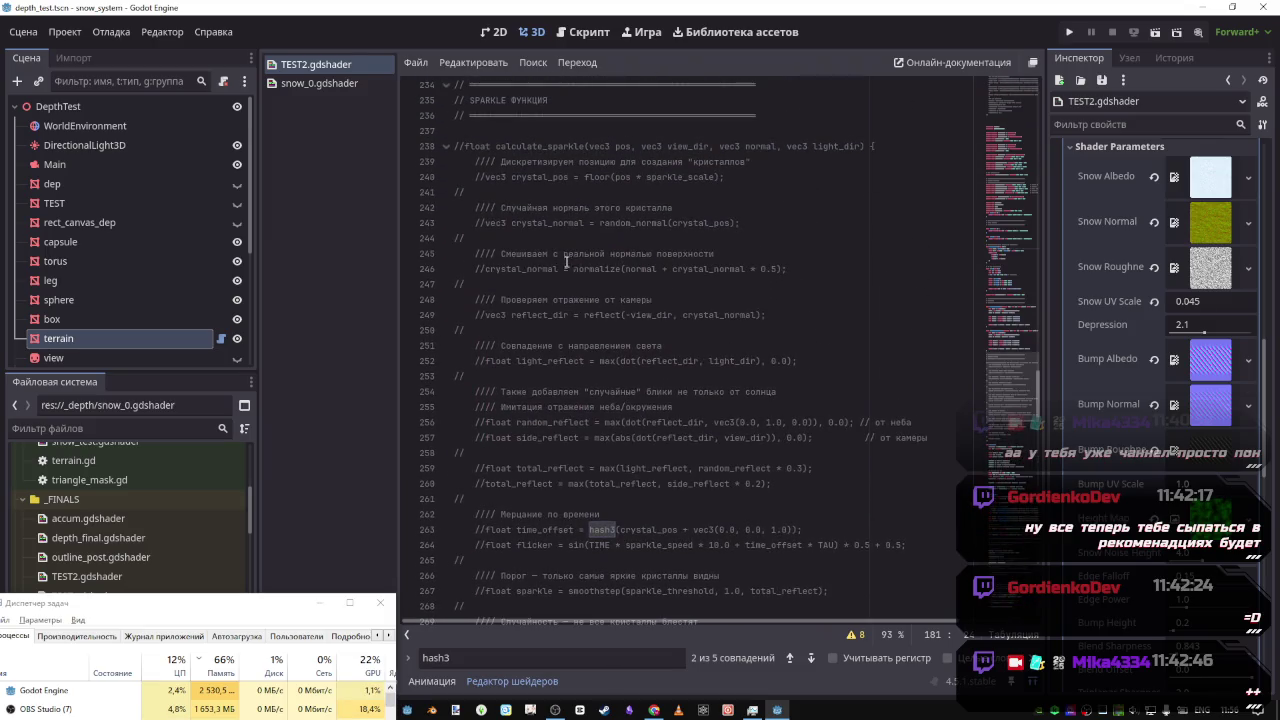
Search TEST2 for reflect, locating it on line 249 of the sparkle function
{"action": "left_click_drag", "start_coordinate": [726, 269], "coordinate": [655, 269]}
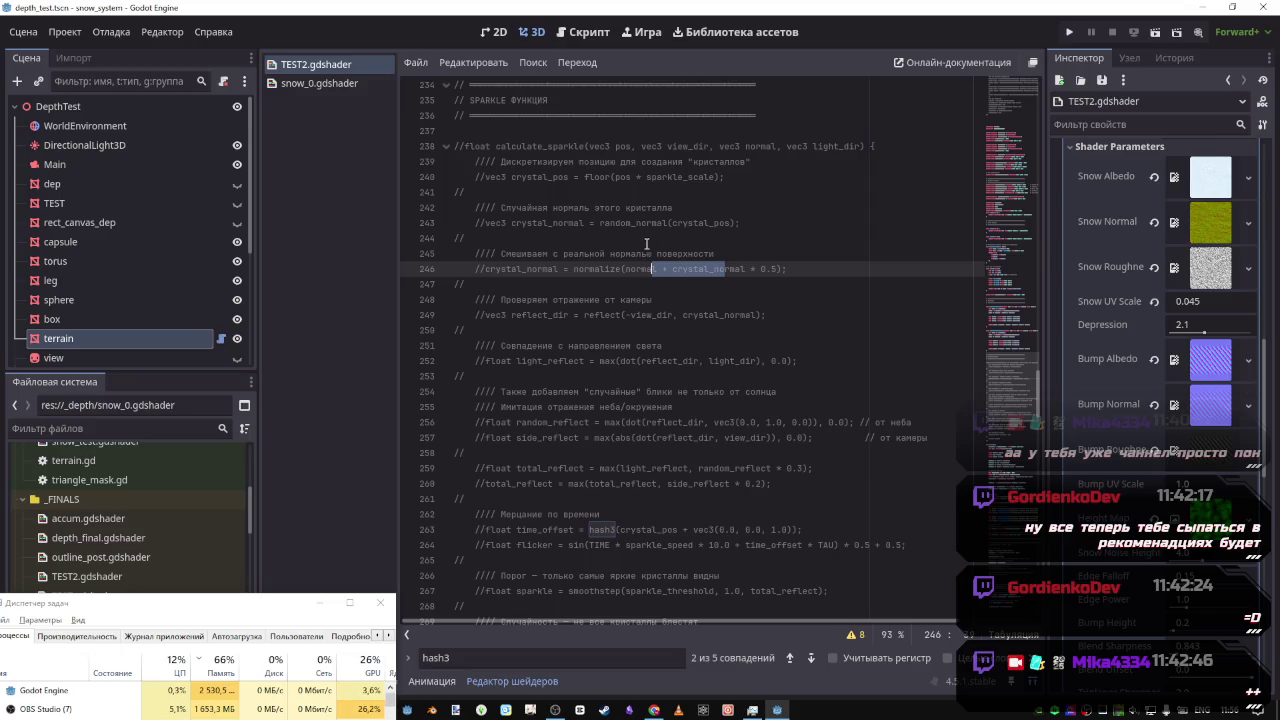
{"action": "double_click", "coordinate": [603, 316]}
{"action": "key", "text": "ctrl+f"}
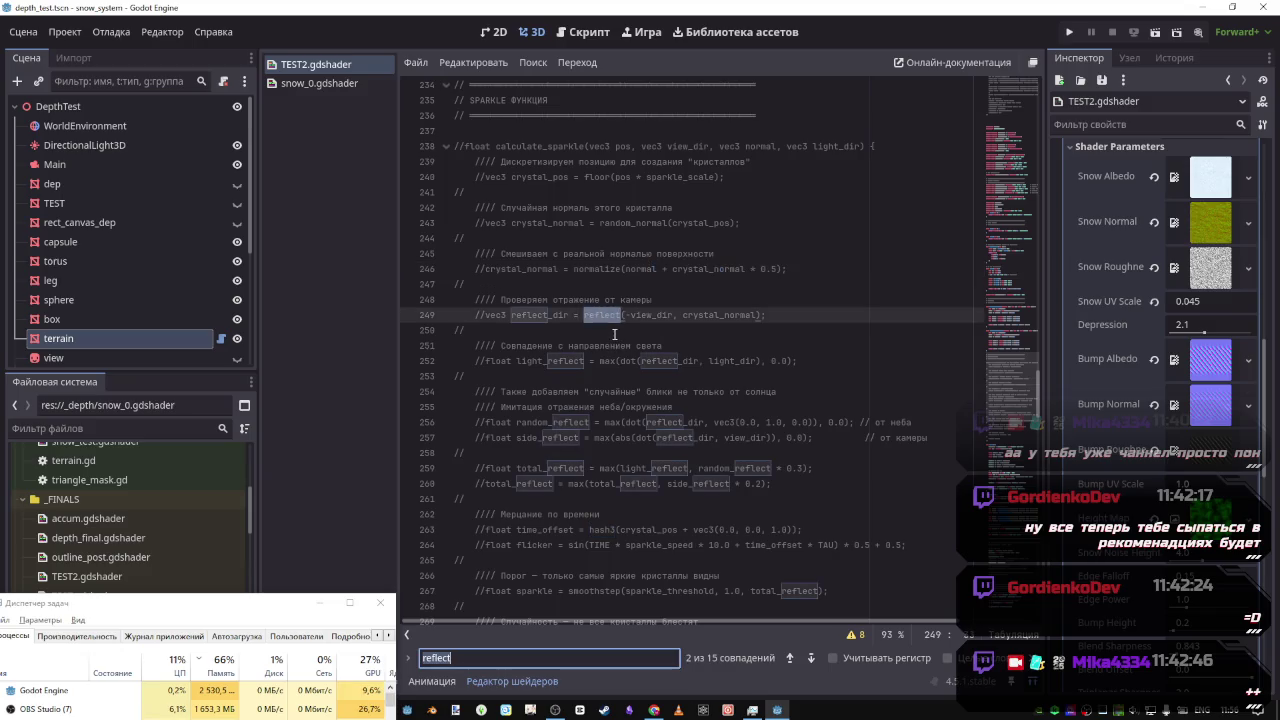
{"action": "scroll", "coordinate": [613, 336], "scroll_direction": "up", "scroll_amount": 1}
{"action": "scroll", "coordinate": [1006, 239], "scroll_direction": "up", "scroll_amount": 20}
{"action": "left_click_drag", "start_coordinate": [1006, 239], "coordinate": [1024, 402]}
{"action": "scroll", "coordinate": [727, 377], "scroll_direction": "up", "scroll_amount": 3}
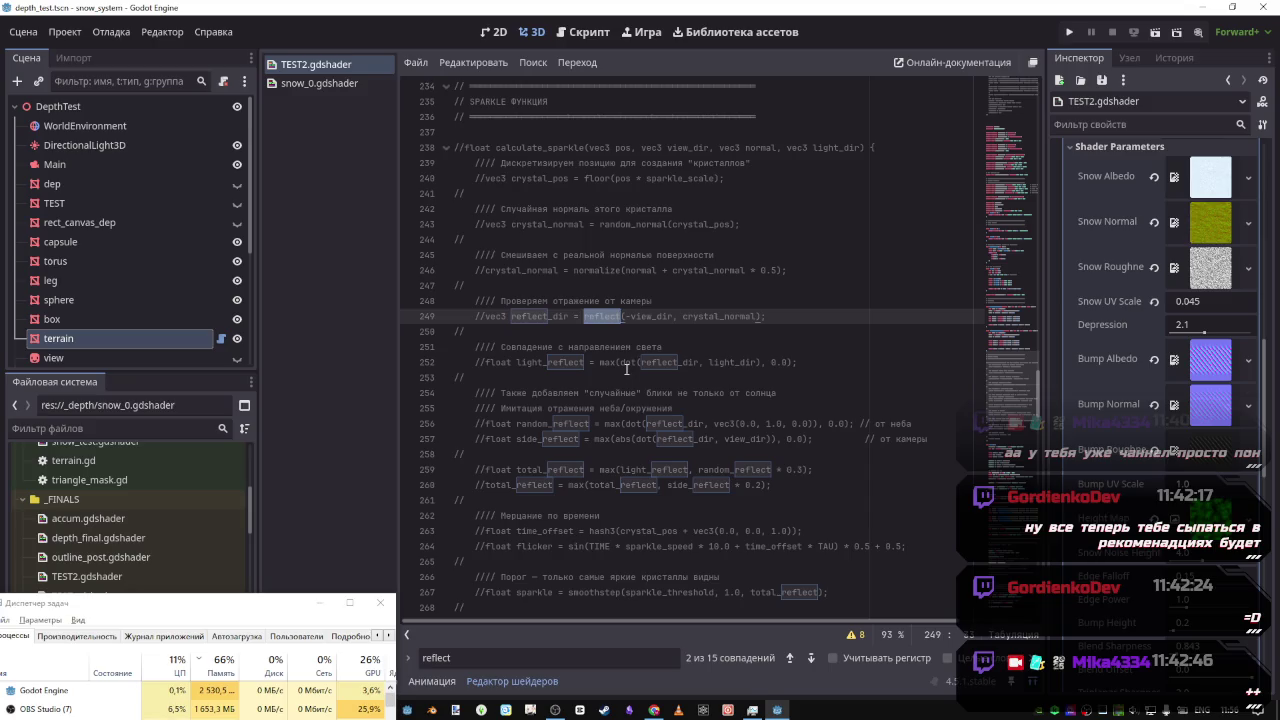
Select the reflect(-view_dir, crystal_normal) expression on line 249
{"action": "left_click", "coordinate": [604, 332]}
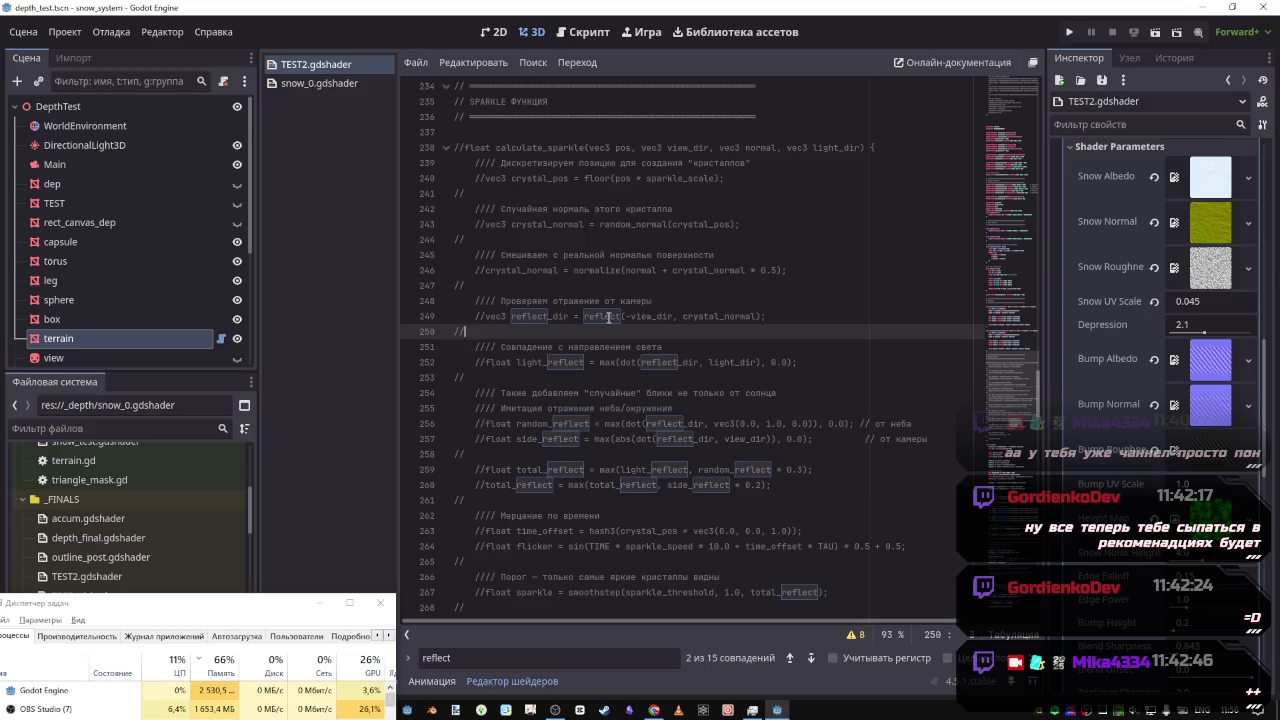
{"action": "double_click", "coordinate": [608, 317]}
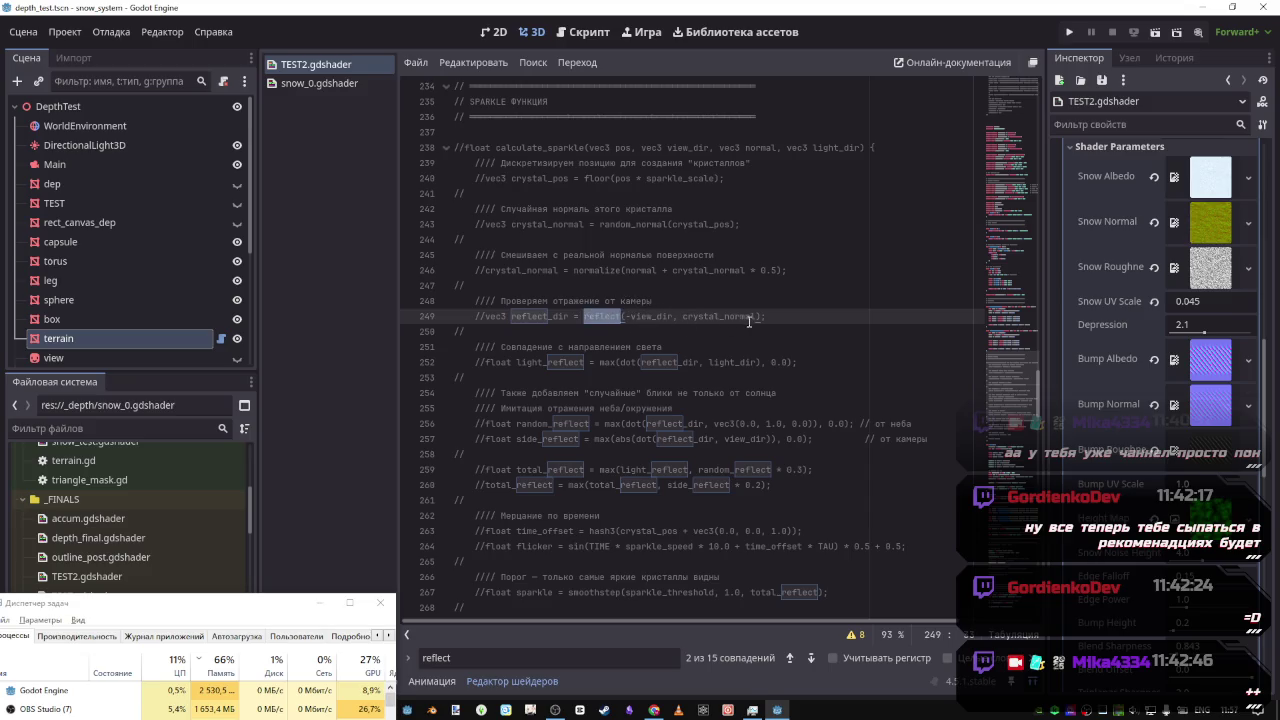
{"action": "double_click", "coordinate": [652, 316]}
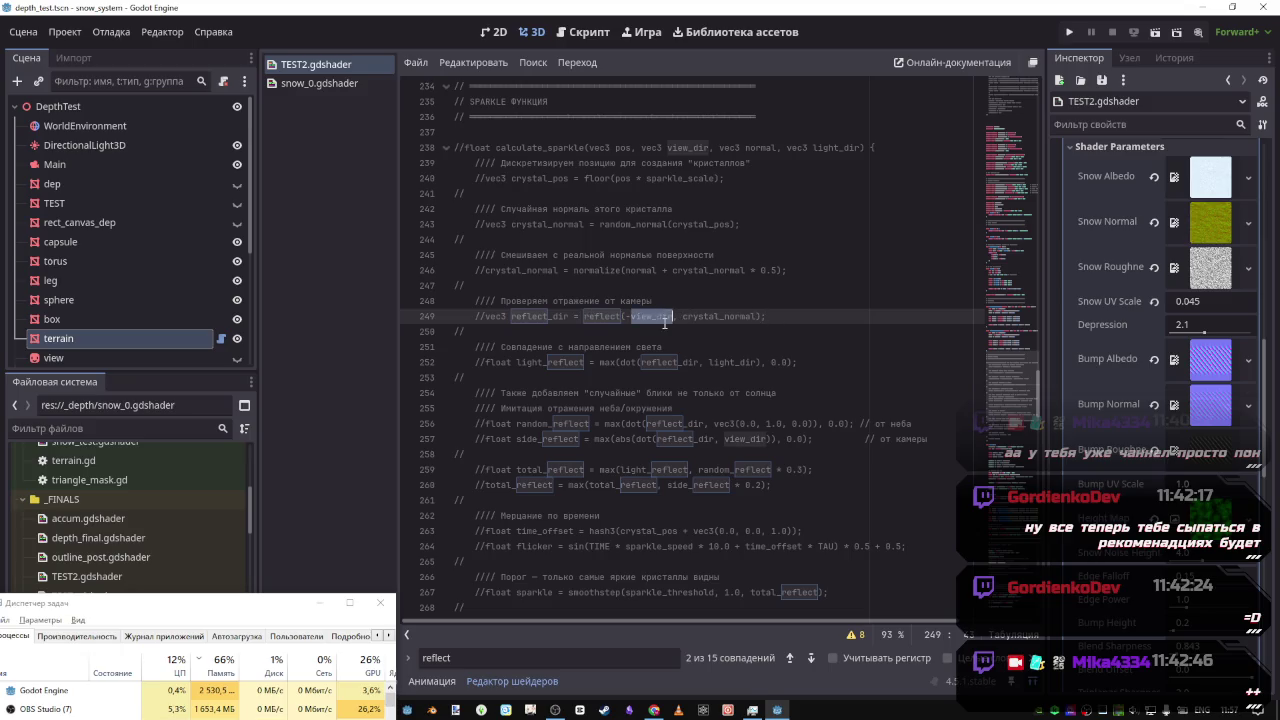
{"action": "left_click_drag", "start_coordinate": [766, 316], "coordinate": [584, 316]}
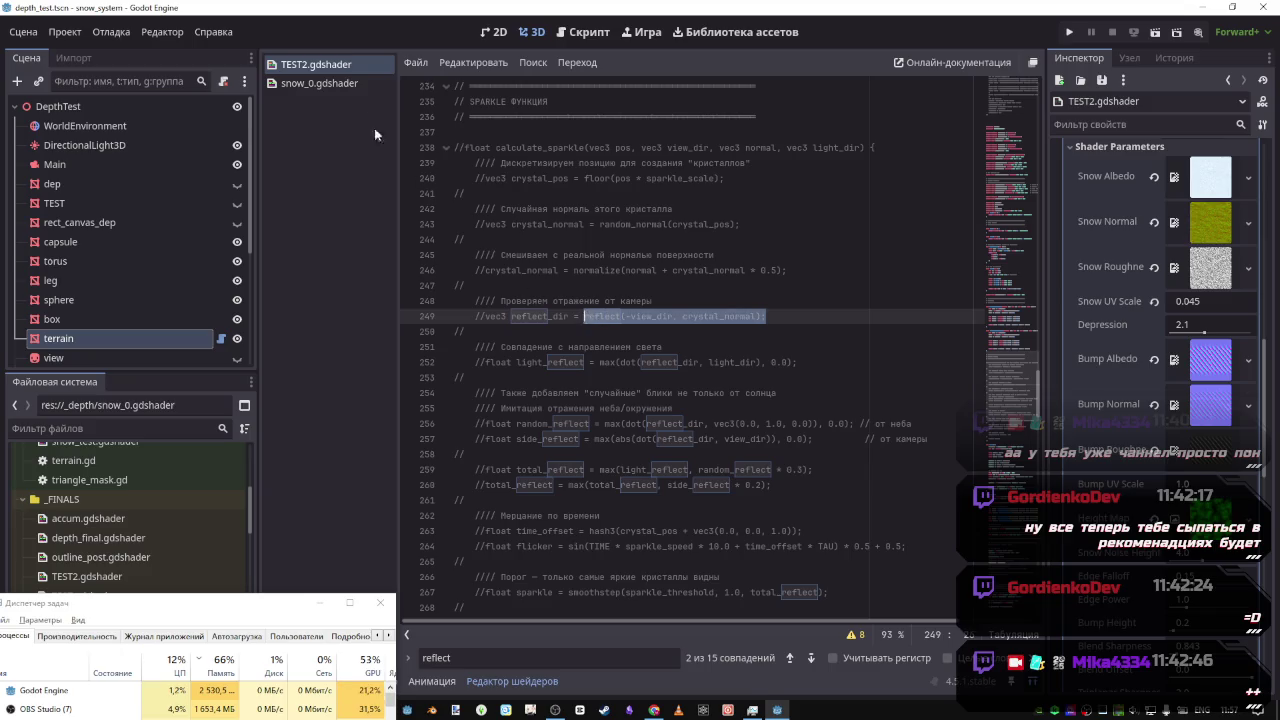
{"action": "left_click", "coordinate": [330, 84]}
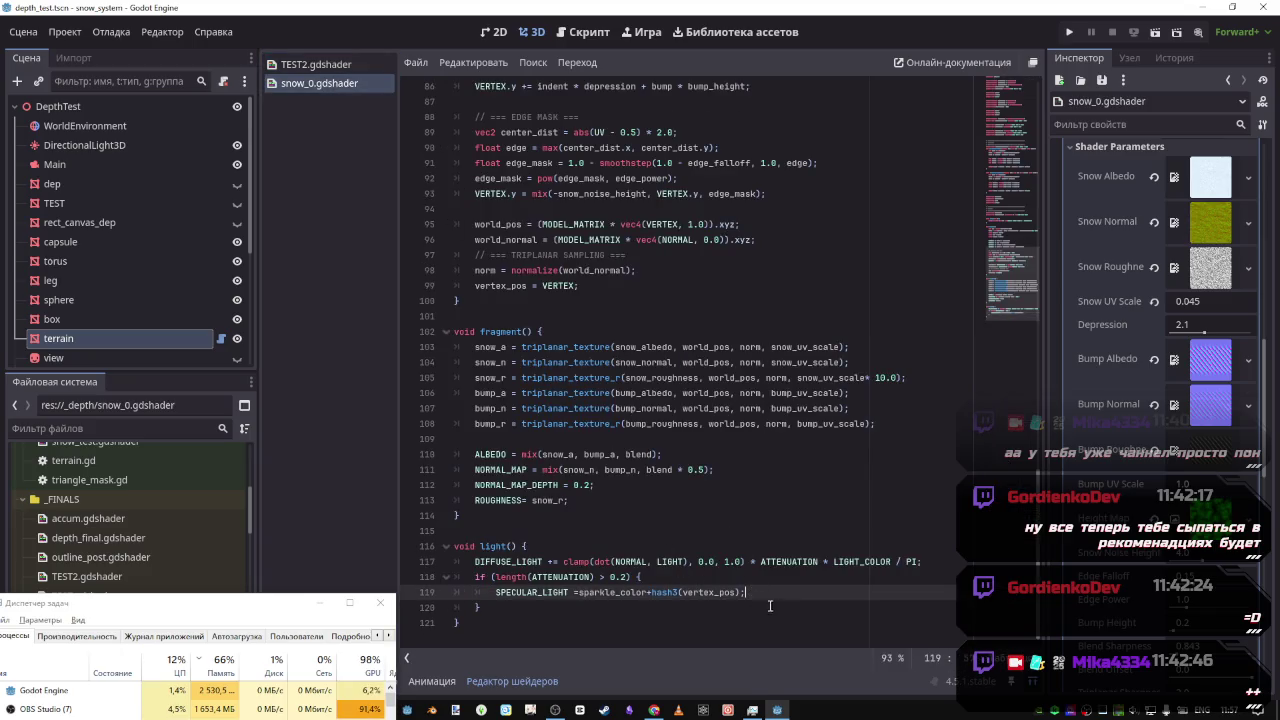
Insert a new line above SPECULAR_LIGHT and paste the reflect expression there
{"action": "left_click", "coordinate": [739, 594]}
{"action": "key", "text": "Home"}
{"action": "key", "text": "Return"}
{"action": "key", "text": "Up"}
{"action": "type", "text": "reflect(-view_dir, crystal_normal);"}
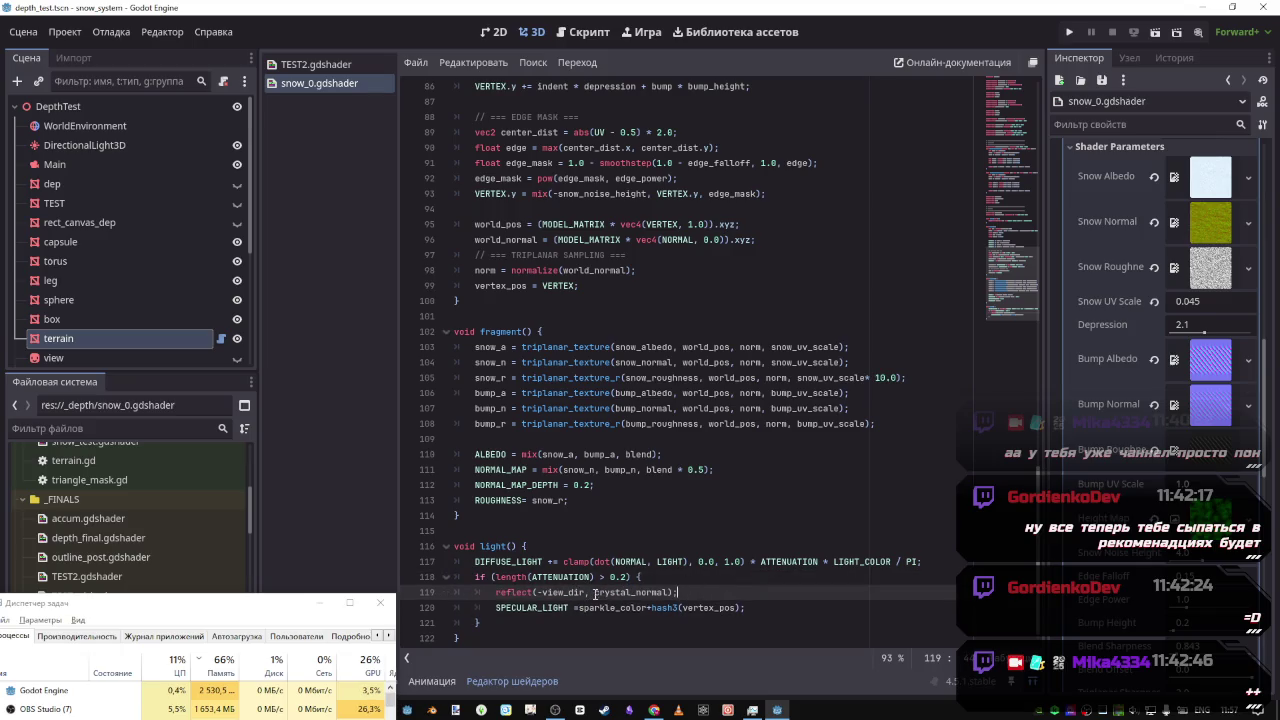
Replace line 119 with TEST2's full vec3 reflect_dir = reflect(-view_dir, crystal_normal); declaration
{"action": "left_click", "coordinate": [316, 64]}
{"action": "left_click_drag", "start_coordinate": [766, 332], "coordinate": [487, 332]}
{"action": "key", "text": "ctrl+c"}
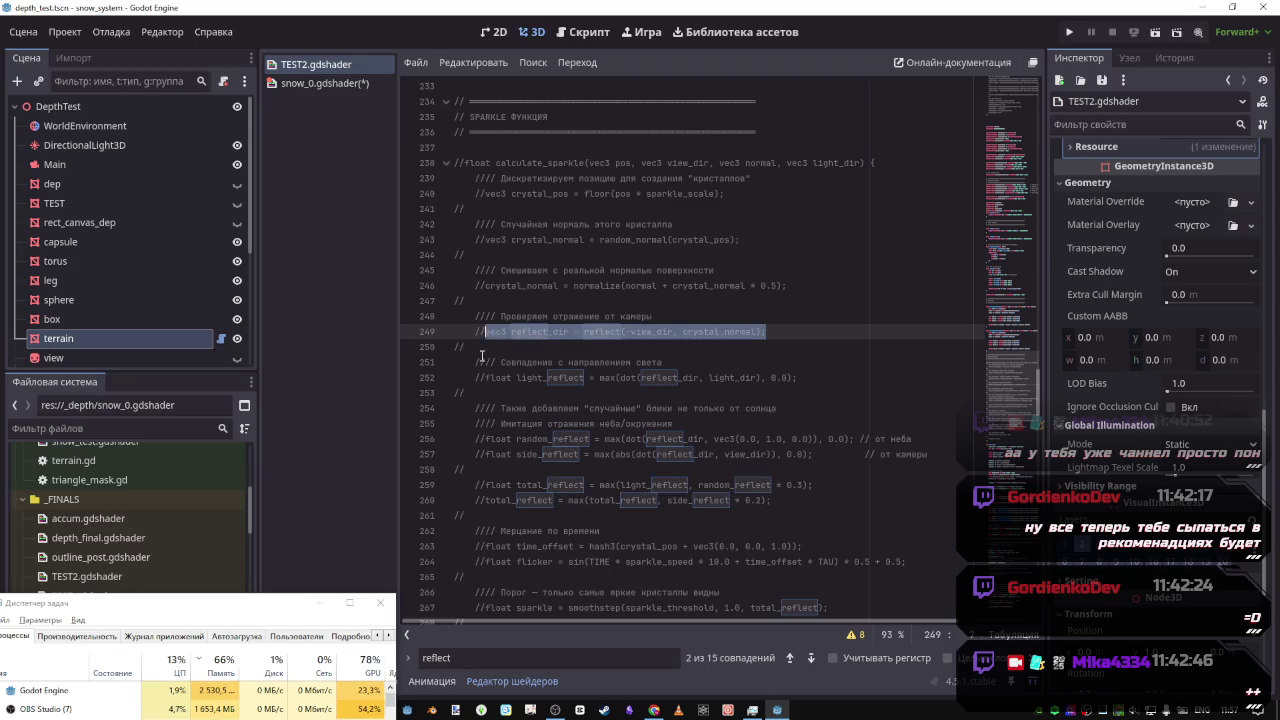
{"action": "left_click", "coordinate": [324, 83]}
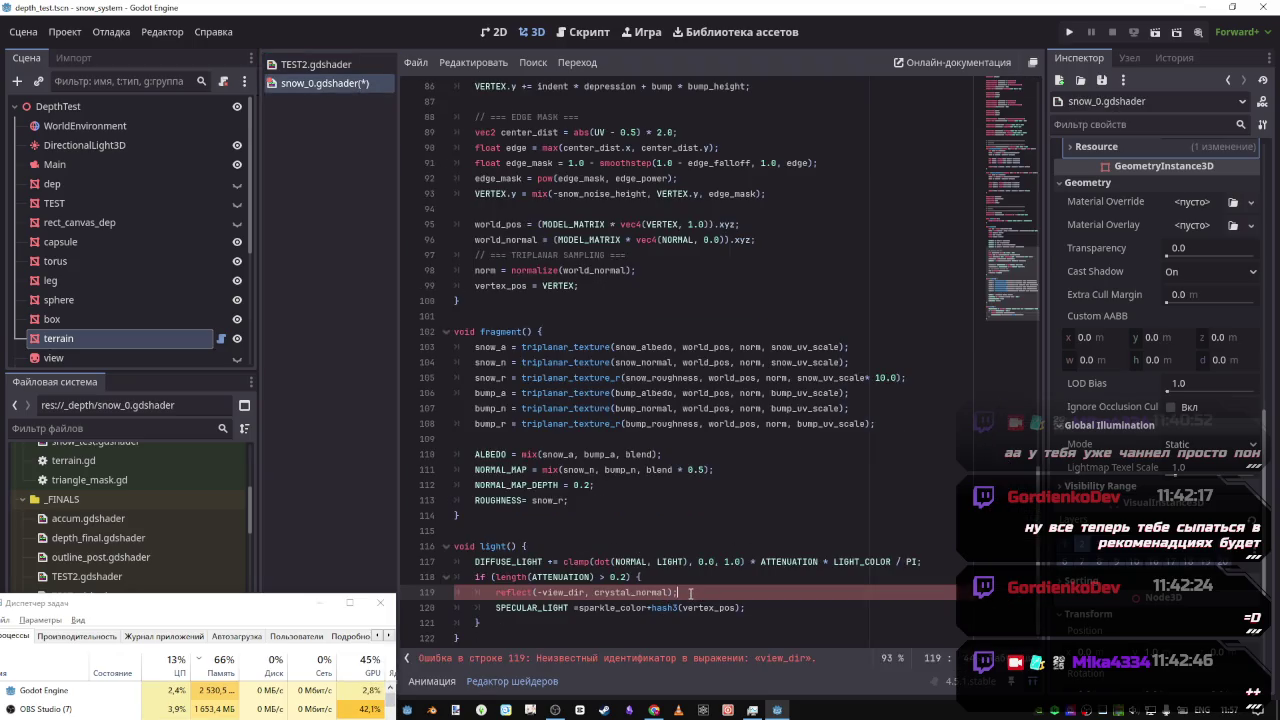
{"action": "triple_click", "coordinate": [527, 592]}
{"action": "key", "text": "ctrl+v"}
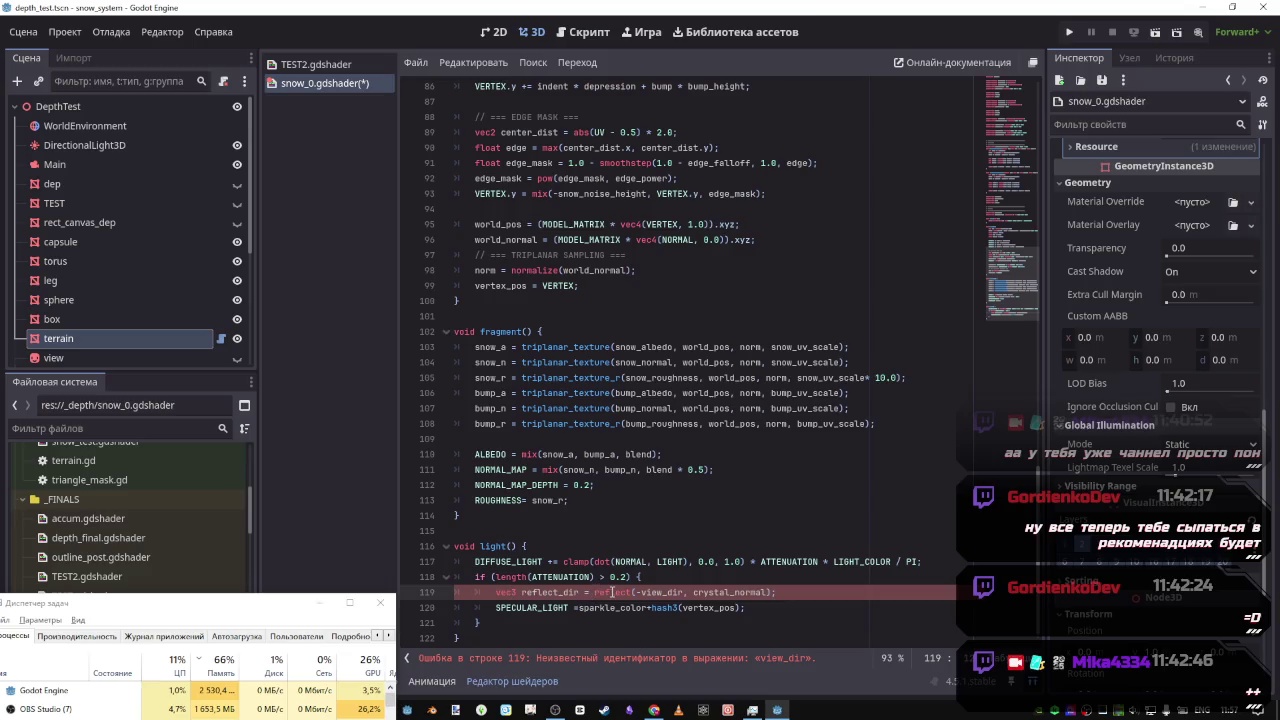
Review TEST2's crystal_normal blend on line 246, then return to snow_0's vertex() code
{"action": "key", "text": "alt+Left"}
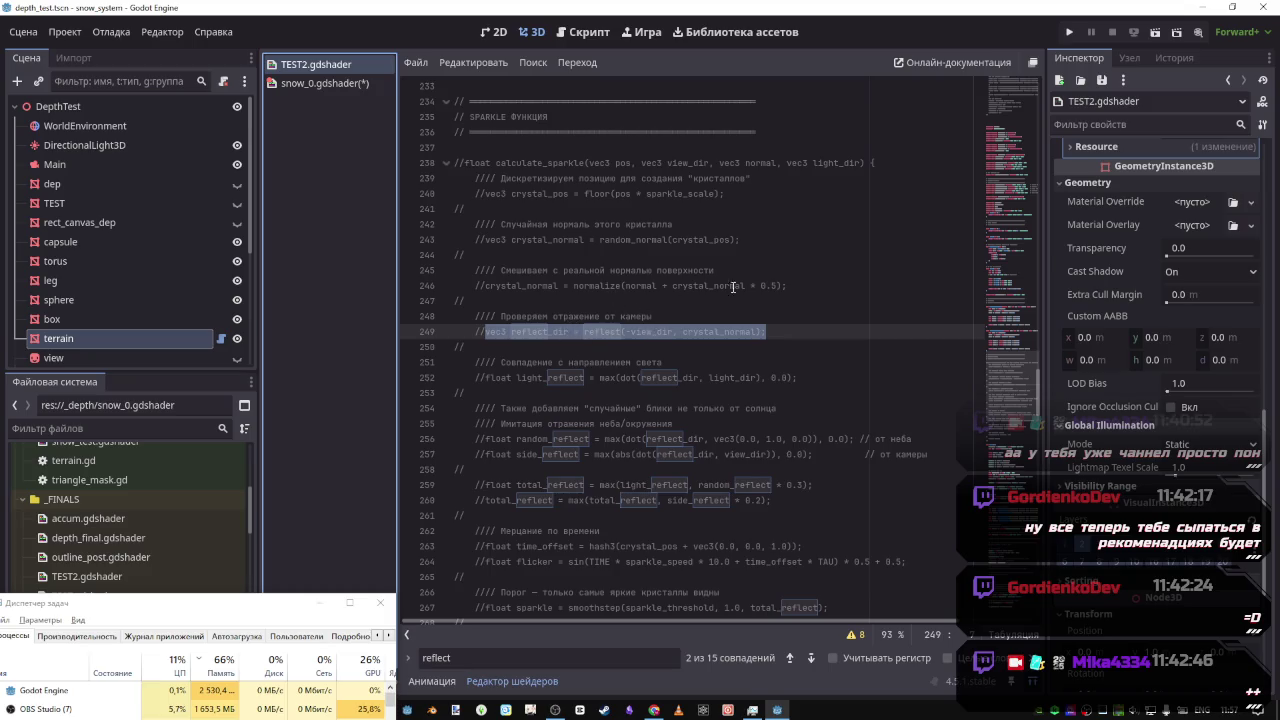
{"action": "left_click_drag", "start_coordinate": [786, 286], "coordinate": [486, 286]}
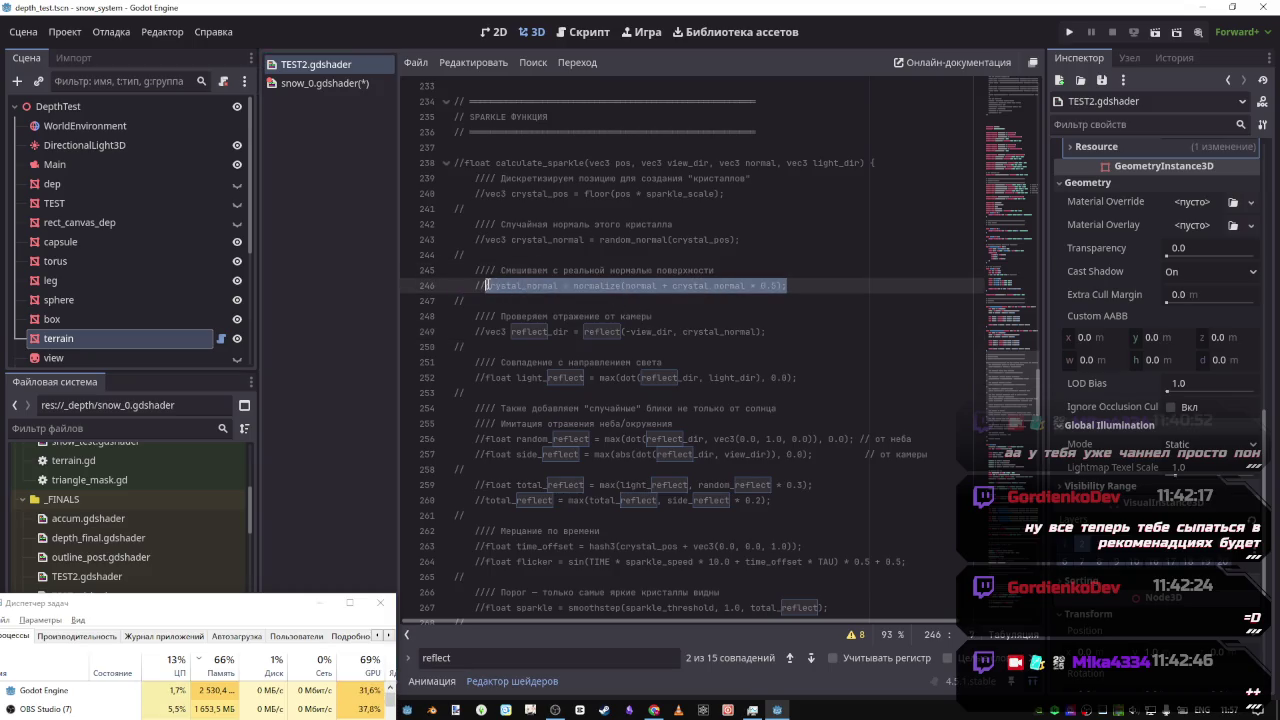
{"action": "left_click", "coordinate": [631, 285]}
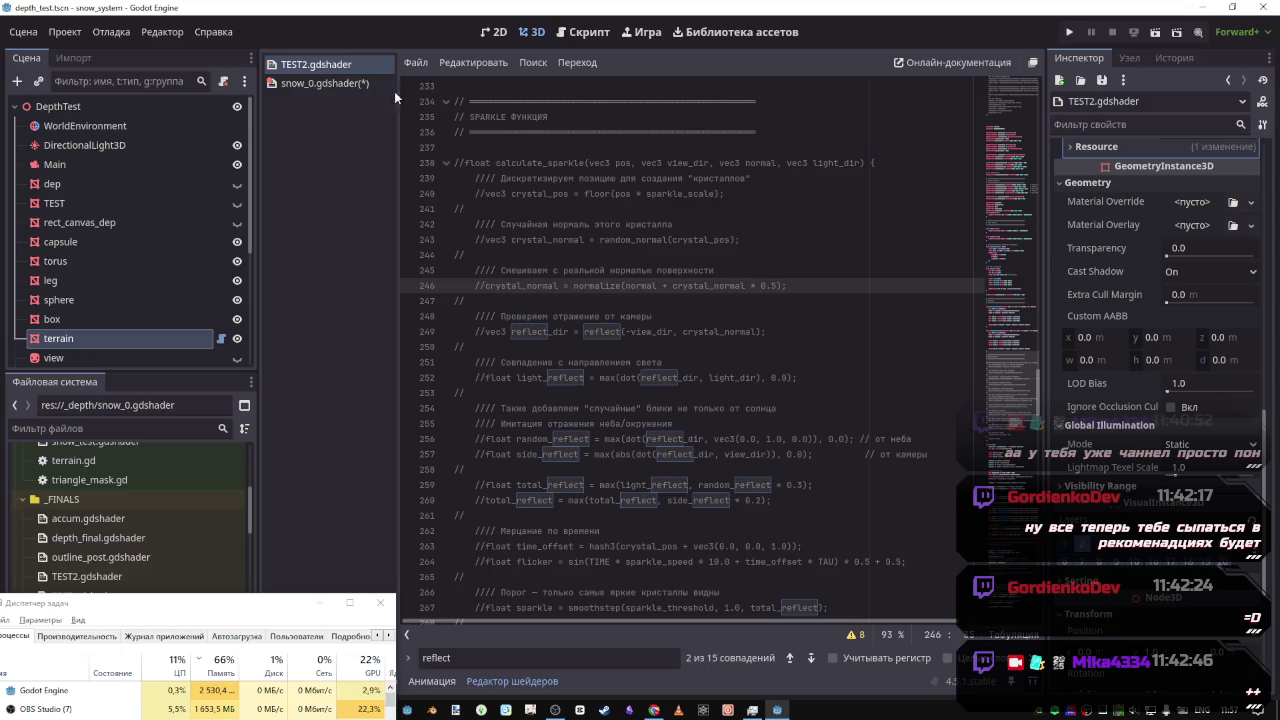
{"action": "left_click", "coordinate": [325, 83]}
{"action": "scroll", "coordinate": [676, 461], "scroll_direction": "down", "scroll_amount": 1}
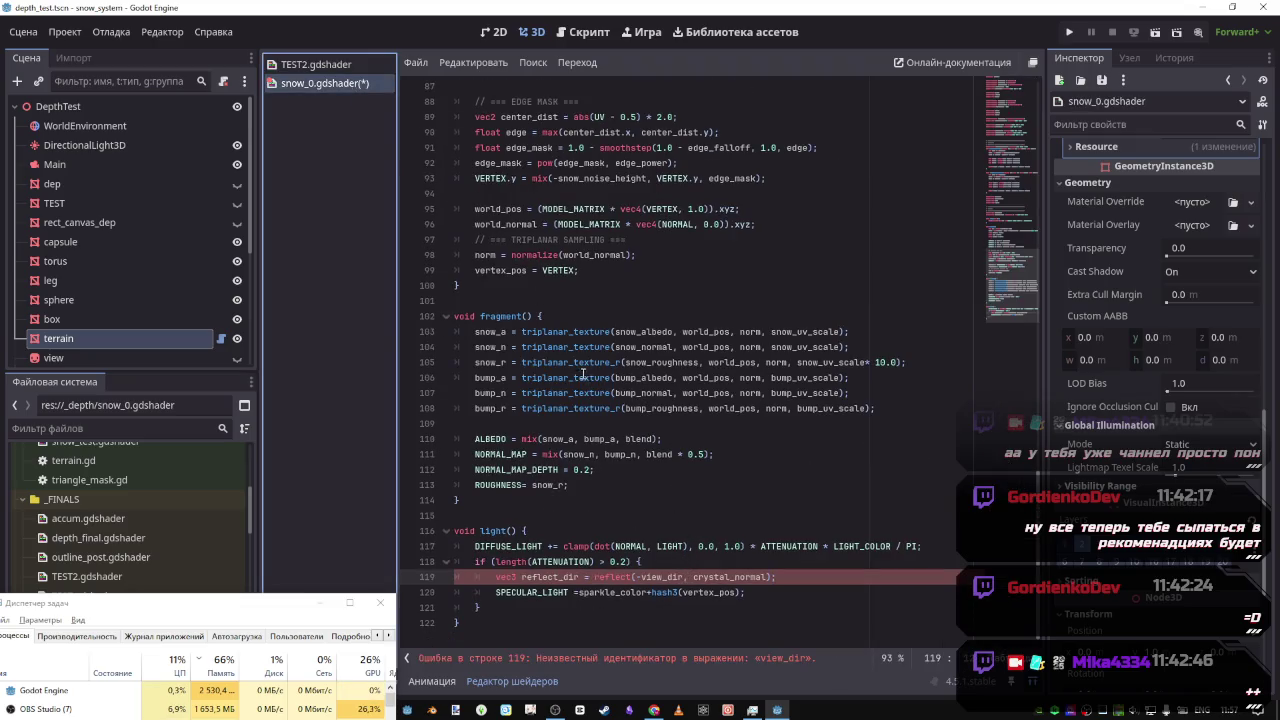
{"action": "left_click", "coordinate": [596, 272]}
Add a line after vertex_pos = VERTEX; reading vertex_normal = VERTEX
{"action": "key", "text": "Return"}
{"action": "type", "text": "vertex-"}
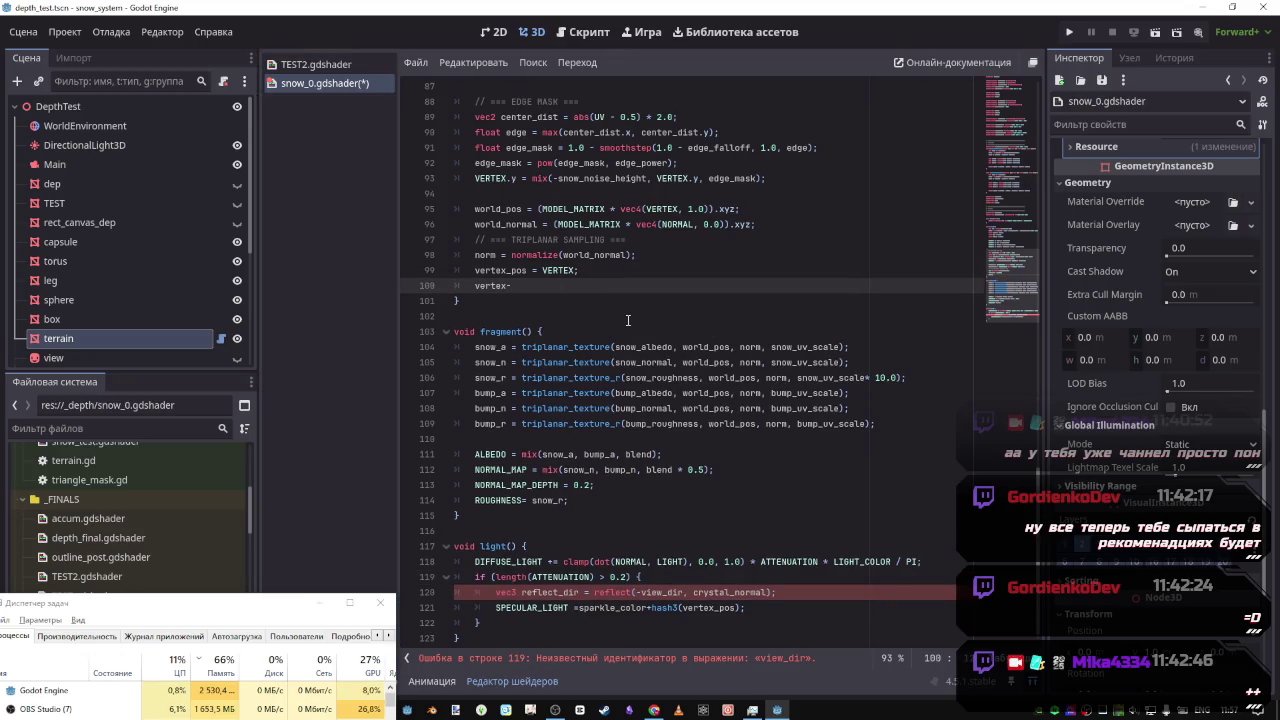
{"action": "key", "text": "BackSpace"}
{"action": "type", "text": "normal "}
{"action": "type", "text": "= VER"}
{"action": "type", "text": "TEX_"}
{"action": "key", "text": "BackSpace"}
{"action": "right_click", "coordinate": [580, 290]}
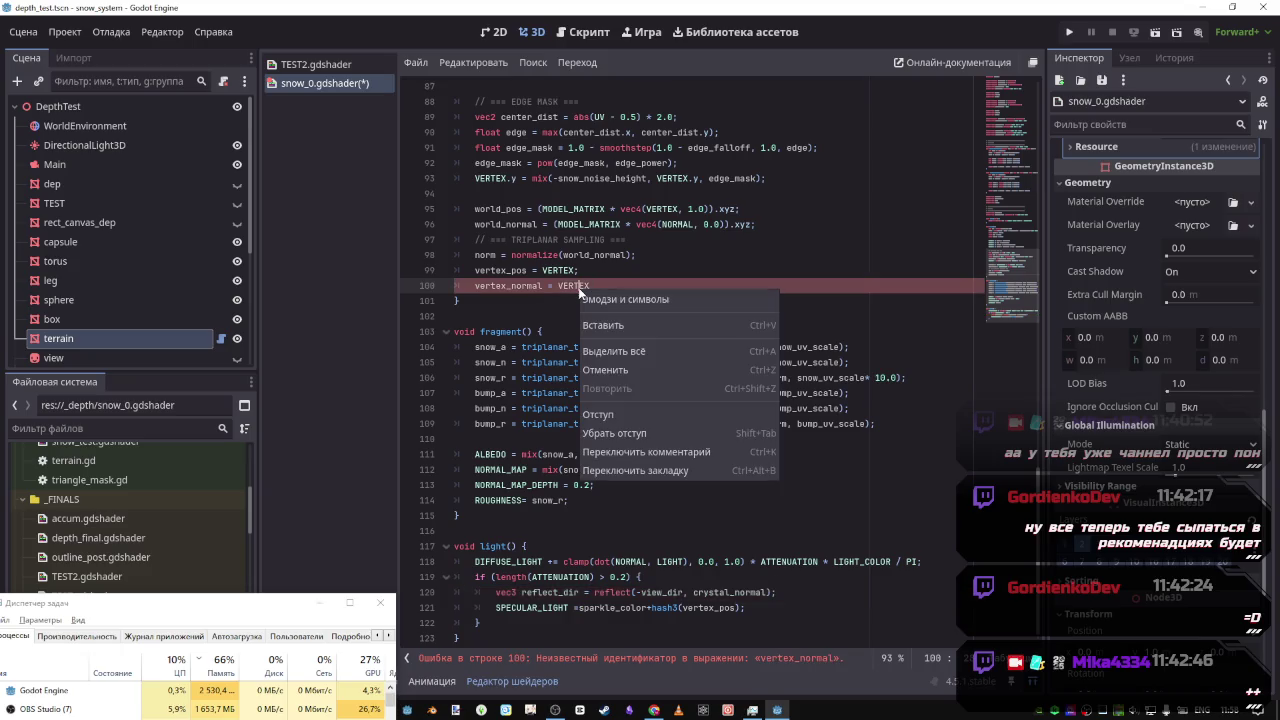
{"action": "left_click", "coordinate": [569, 282]}
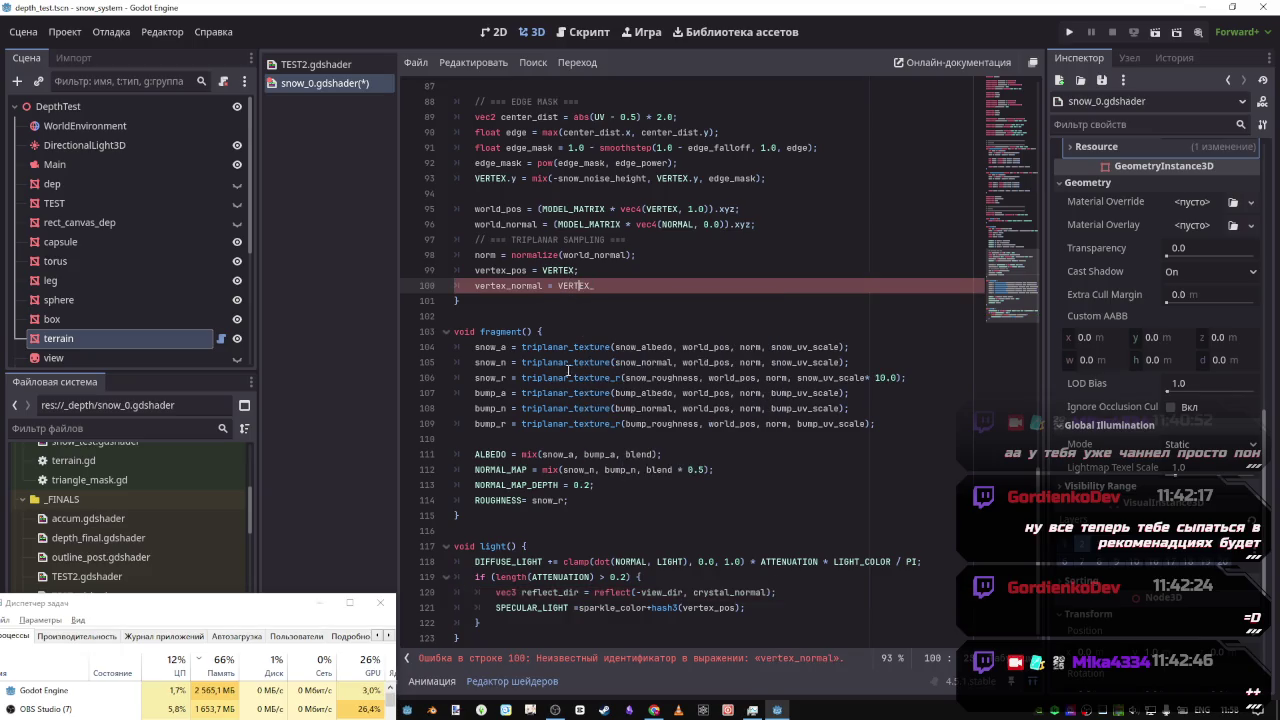
Fix the stray characters so line 100 ends VERTEX; and save snow_0.gdshader
{"action": "left_click", "coordinate": [556, 490]}
{"action": "left_click", "coordinate": [626, 593]}
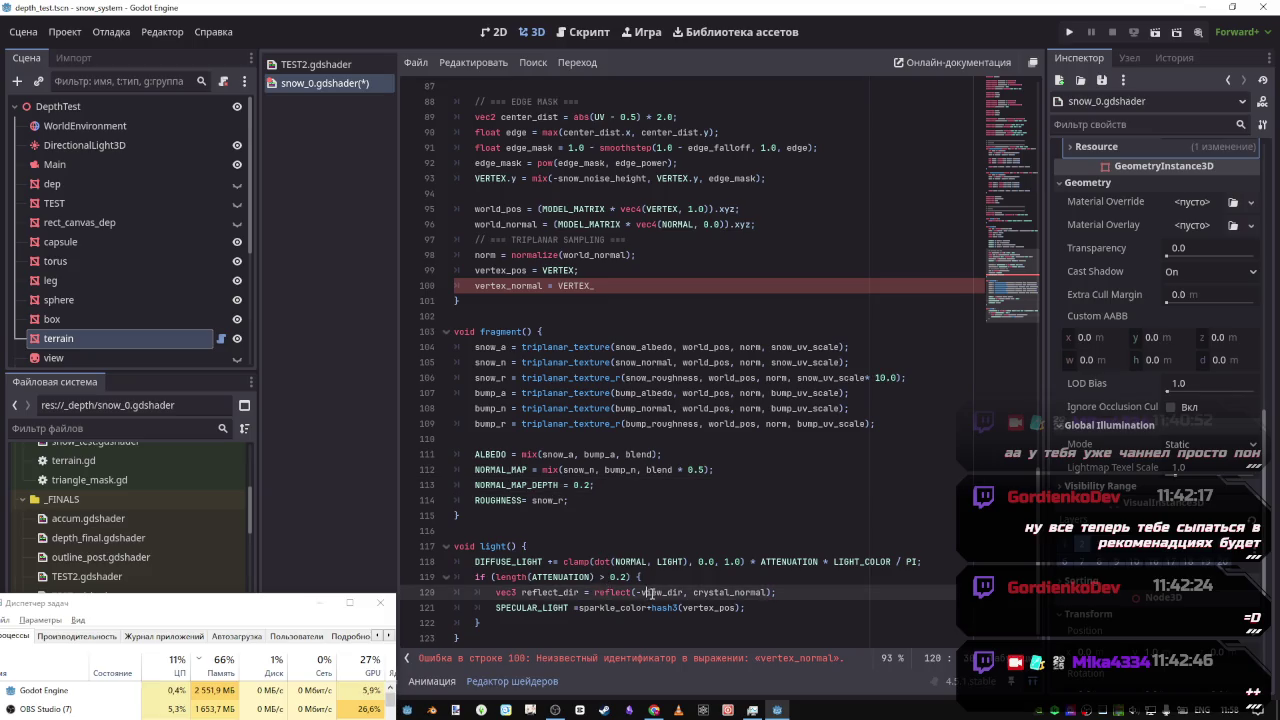
{"action": "left_click", "coordinate": [597, 286]}
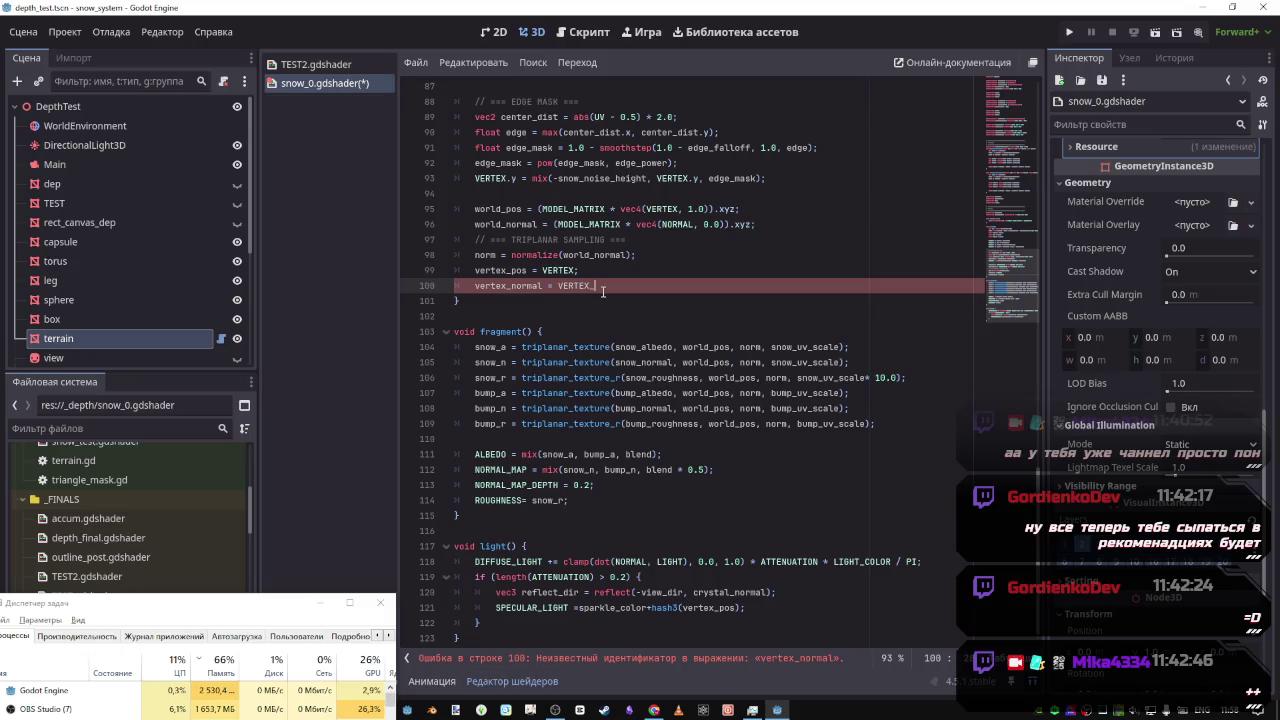
{"action": "key", "text": "BackSpace"}
{"action": "key", "text": "BackSpace"}
{"action": "type", "text": "X"}
{"action": "type", "text": ";"}
{"action": "key", "text": "ctrl+s"}
{"action": "left_click_drag", "start_coordinate": [272, 604], "coordinate": [228, 605]}
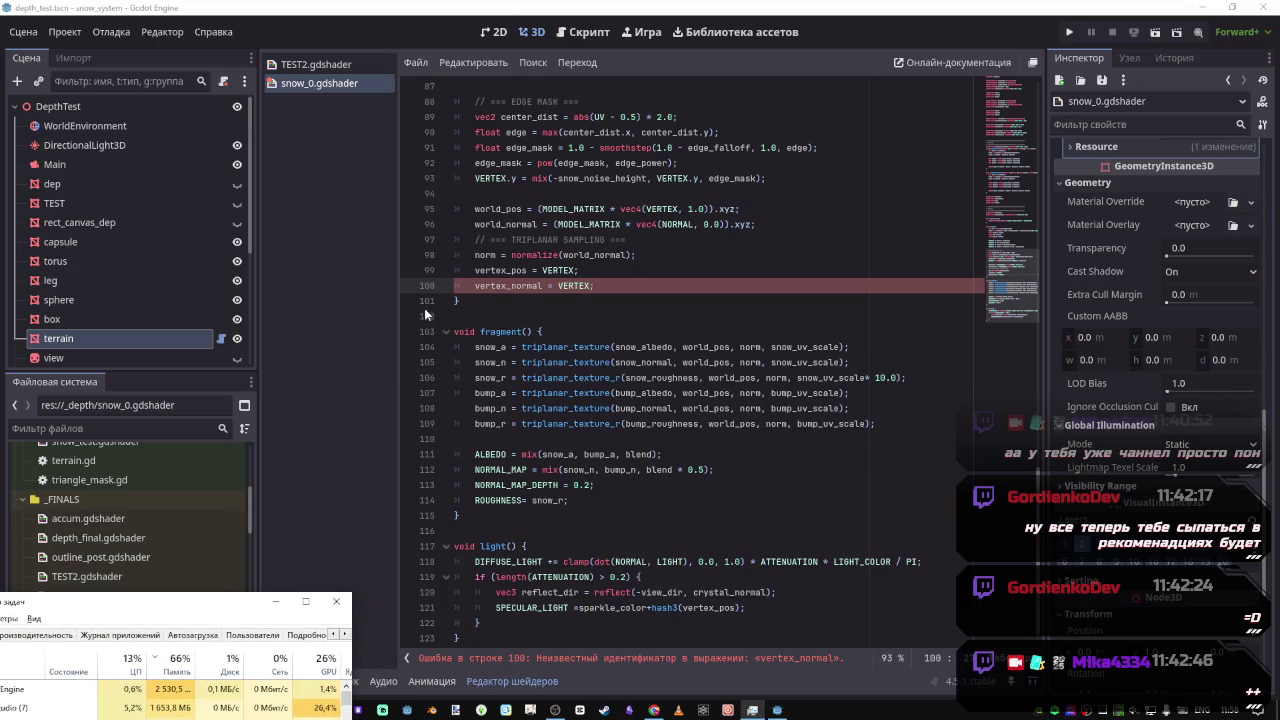
{"action": "left_click", "coordinate": [488, 281]}
Add a 'varying vec3 vertex_normal' declaration below the vertex_pos varying
{"action": "scroll", "coordinate": [571, 452], "scroll_direction": "up", "scroll_amount": 15}
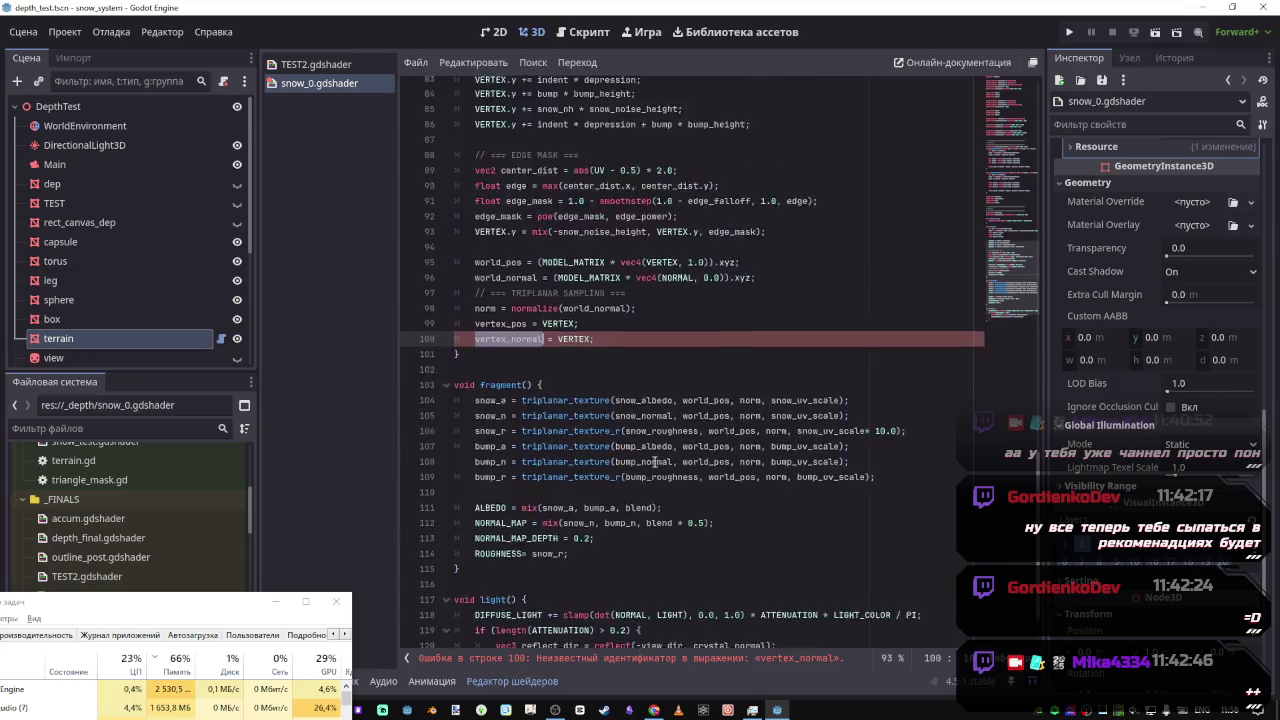
{"action": "scroll", "coordinate": [571, 452], "scroll_direction": "down", "scroll_amount": 2}
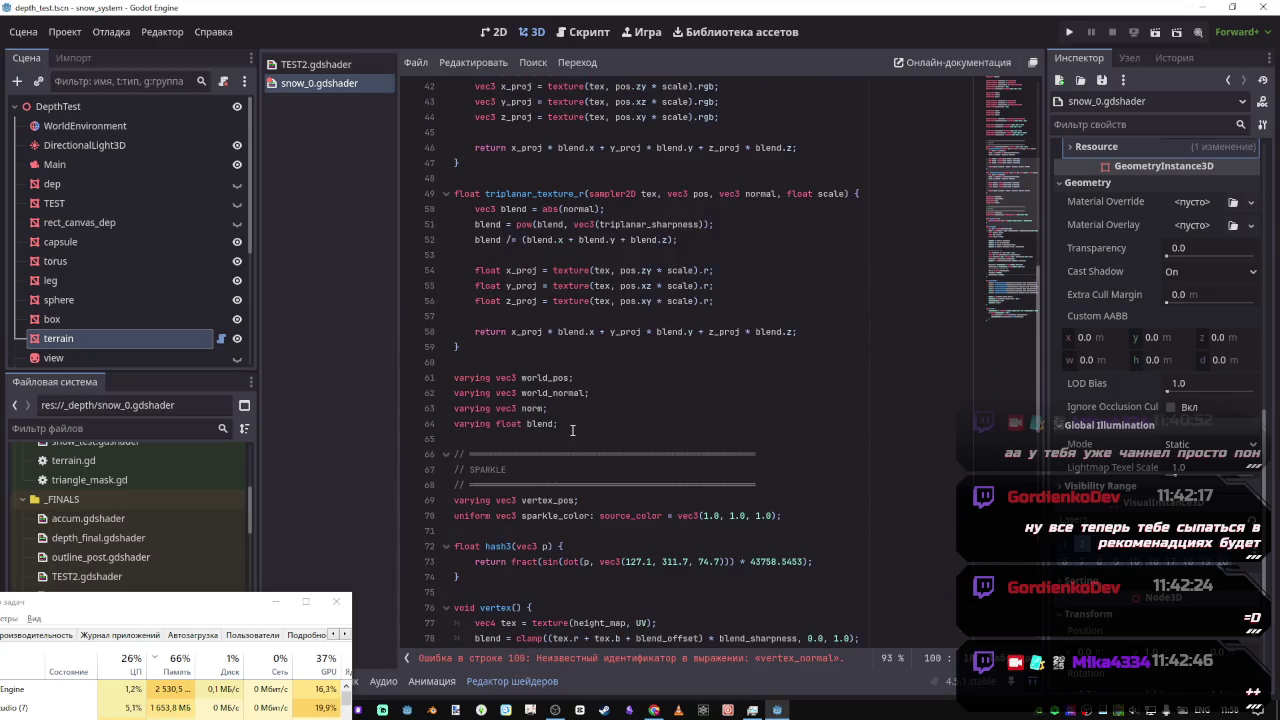
{"action": "scroll", "coordinate": [572, 430], "scroll_direction": "down", "scroll_amount": 8}
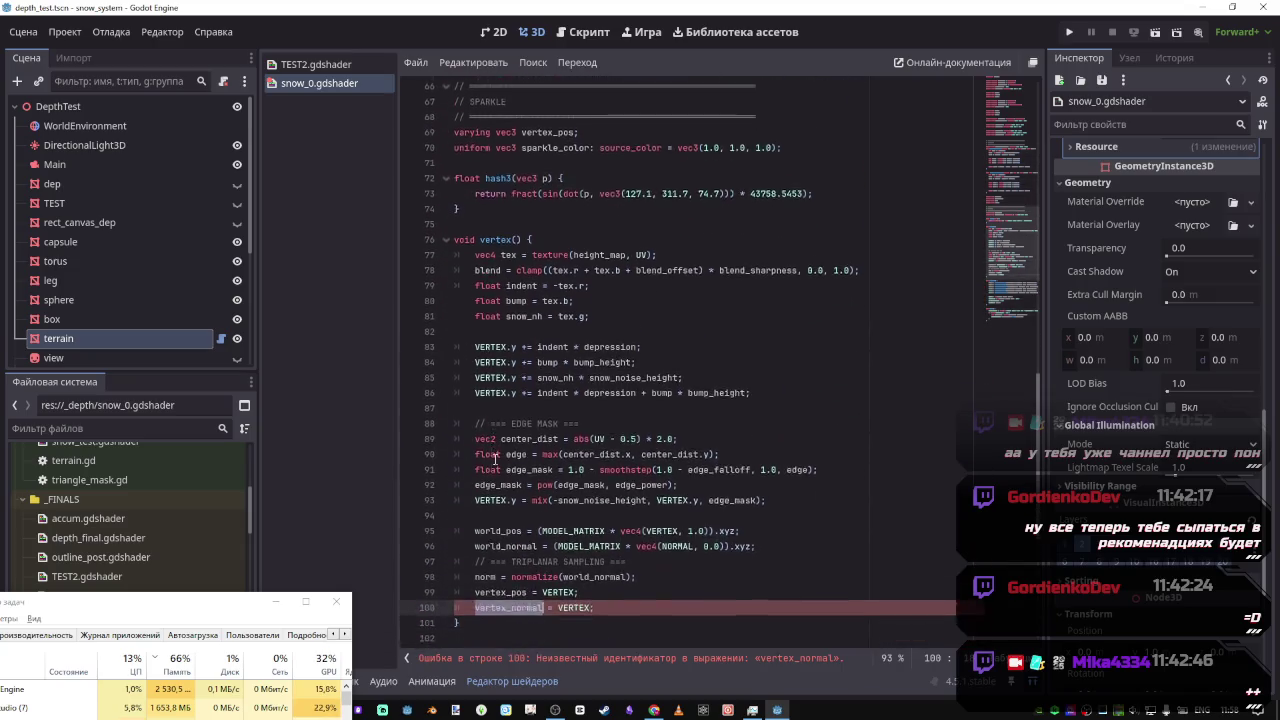
{"action": "scroll", "coordinate": [598, 325], "scroll_direction": "up", "scroll_amount": 2}
{"action": "left_click", "coordinate": [620, 226]}
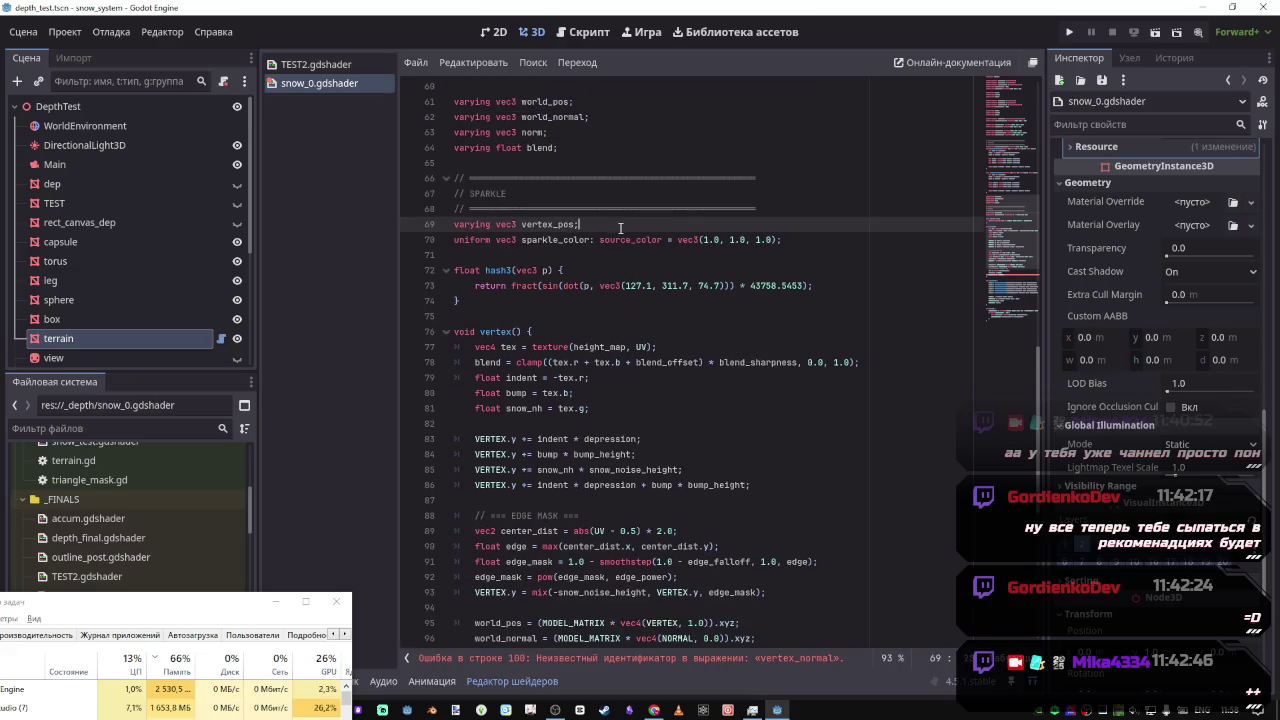
{"action": "key", "text": "Return"}
{"action": "type", "text": "vertex_normal"}
{"action": "left_click_drag", "start_coordinate": [520, 225], "coordinate": [455, 225]}
{"action": "key", "text": "ctrl+c"}
{"action": "left_click", "coordinate": [455, 240]}
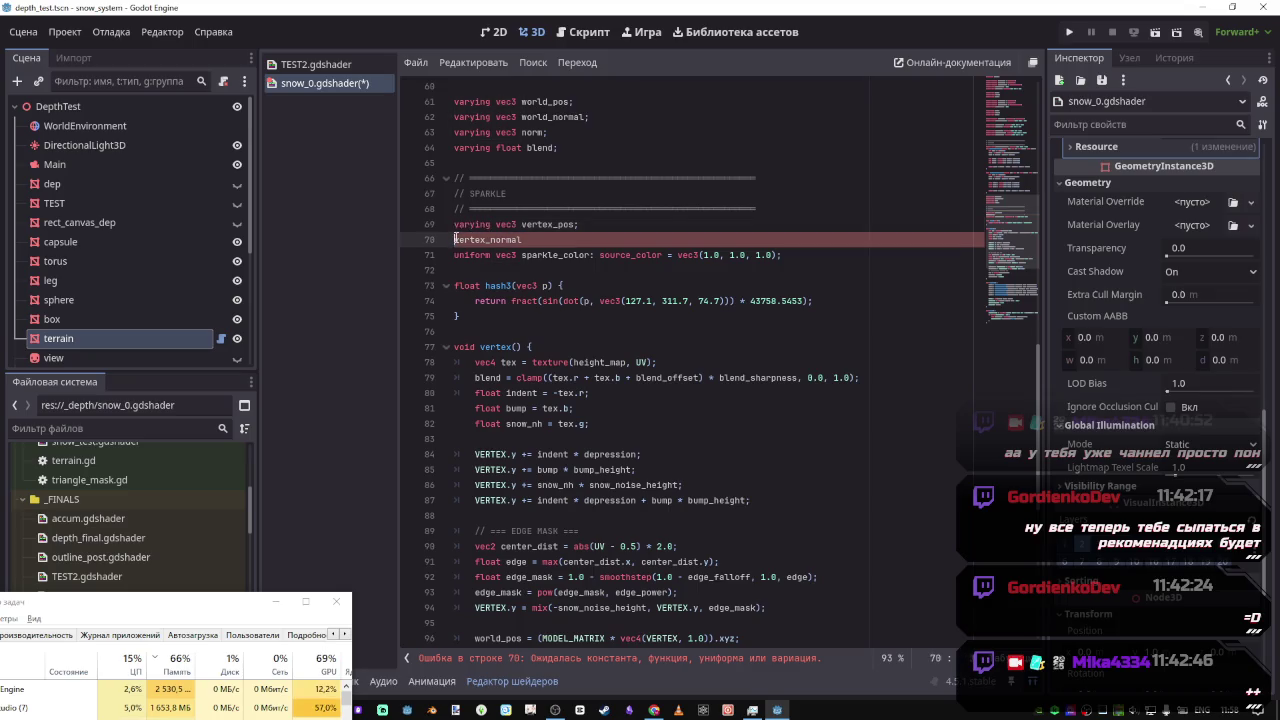
{"action": "key", "text": "ctrl+v"}
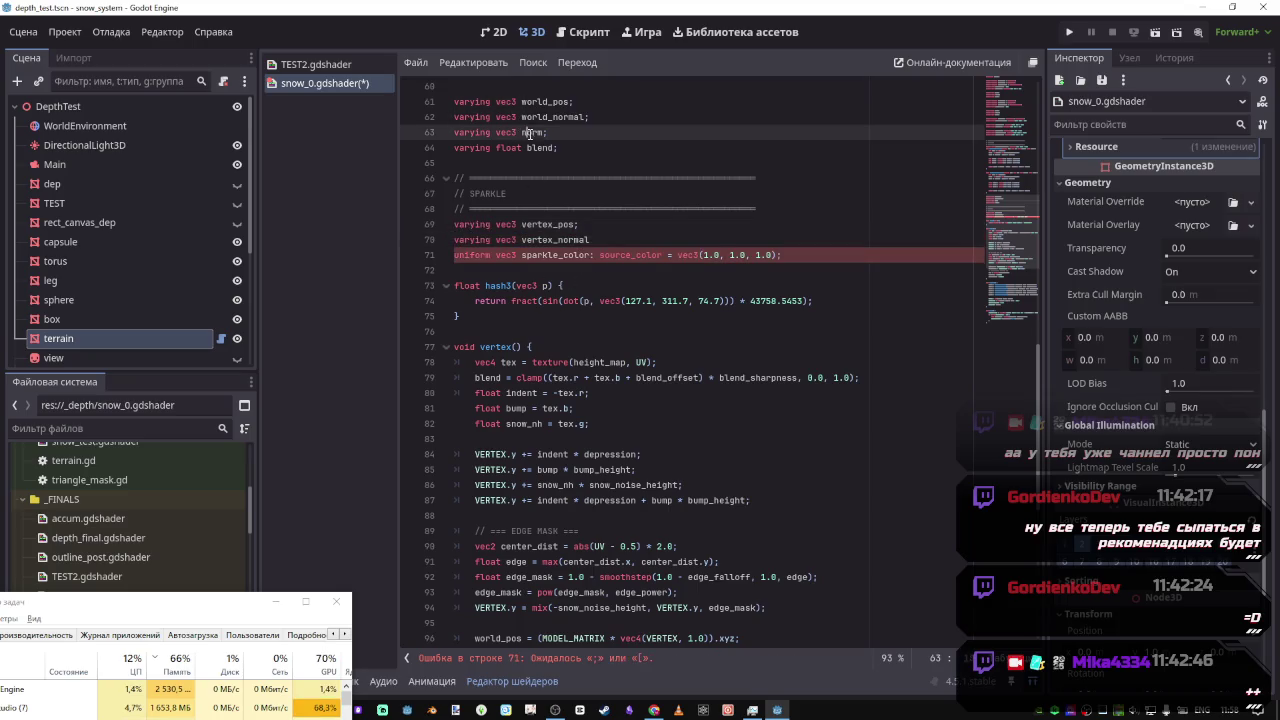
Comment out the reflect_dir line in light() and append *norm to SPECULAR_LIGHT
{"action": "key", "text": "ctrl+f"}
{"action": "scroll", "coordinate": [586, 283], "scroll_direction": "down", "scroll_amount": 6}
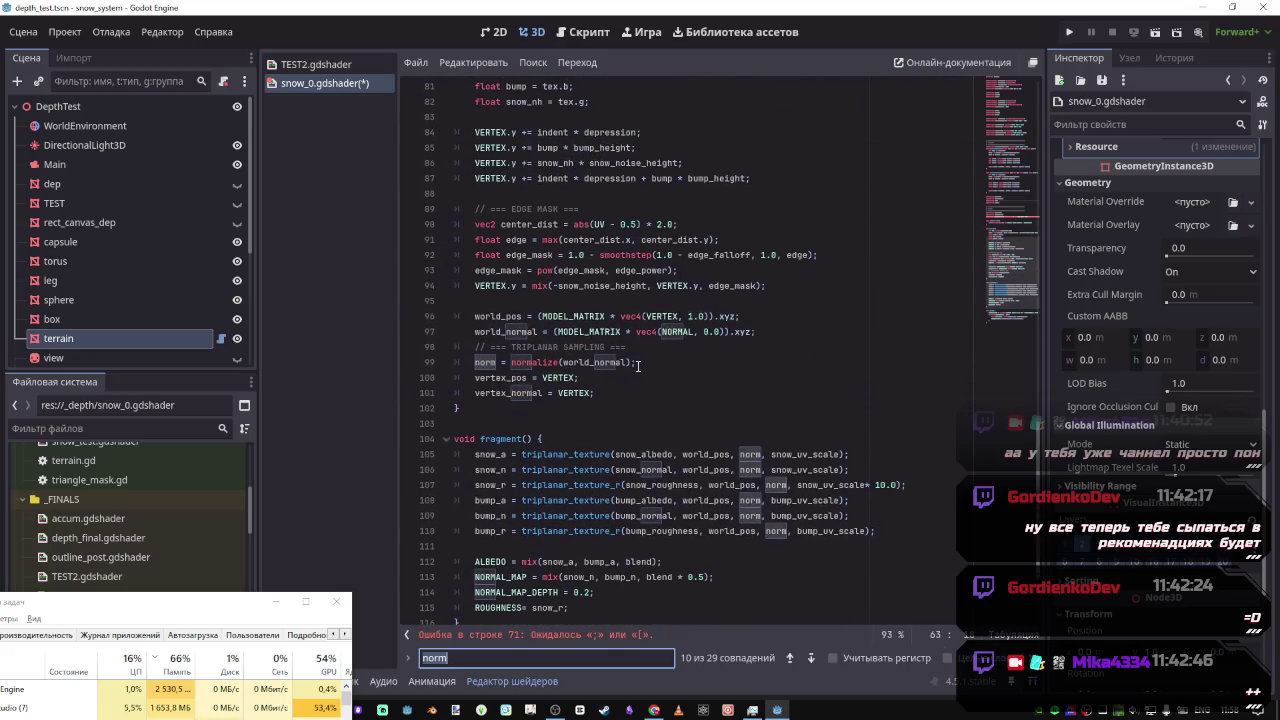
{"action": "left_click", "coordinate": [634, 364]}
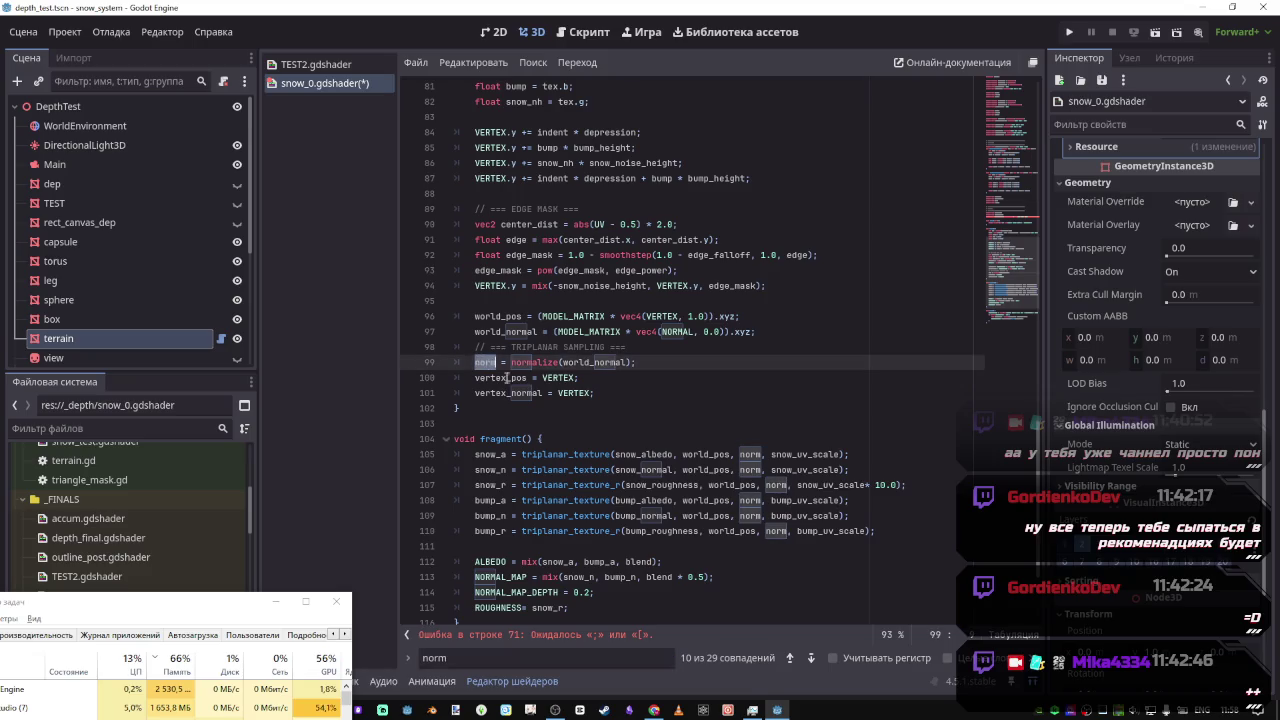
{"action": "scroll", "coordinate": [610, 400], "scroll_direction": "down", "scroll_amount": 3}
{"action": "left_click", "coordinate": [740, 562]}
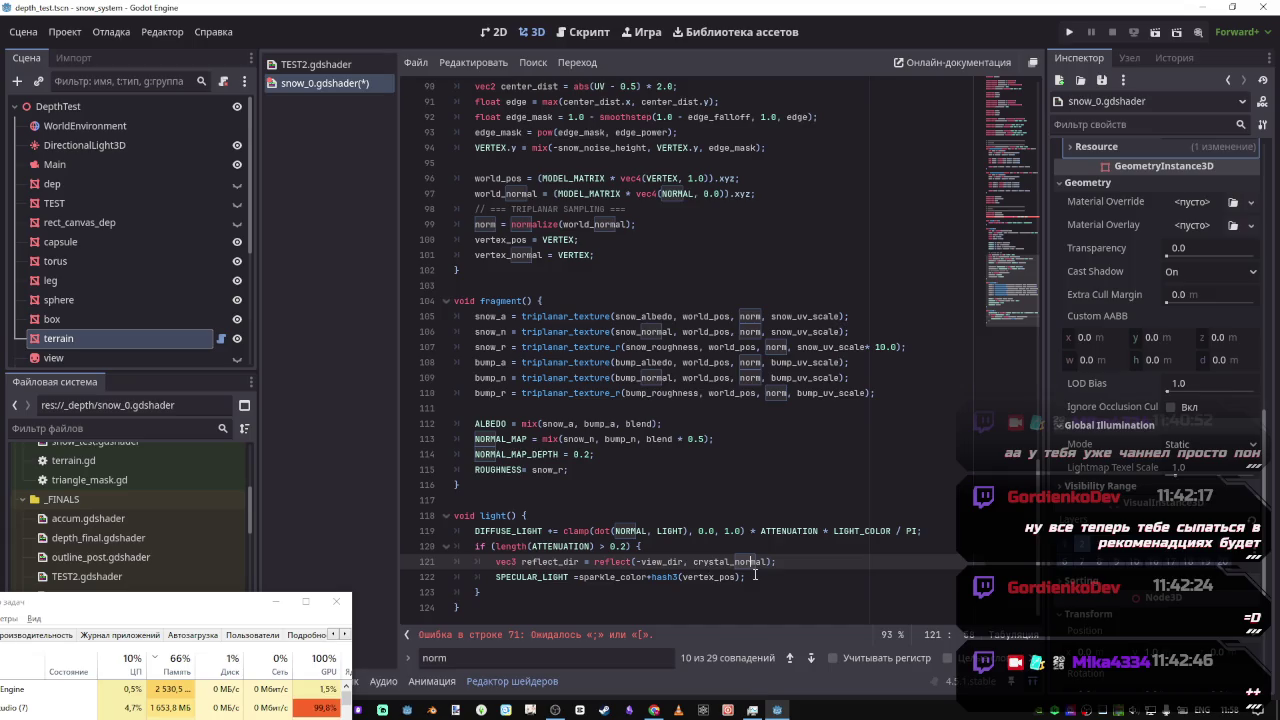
{"action": "key", "text": "ctrl+k"}
{"action": "key", "text": "Down"}
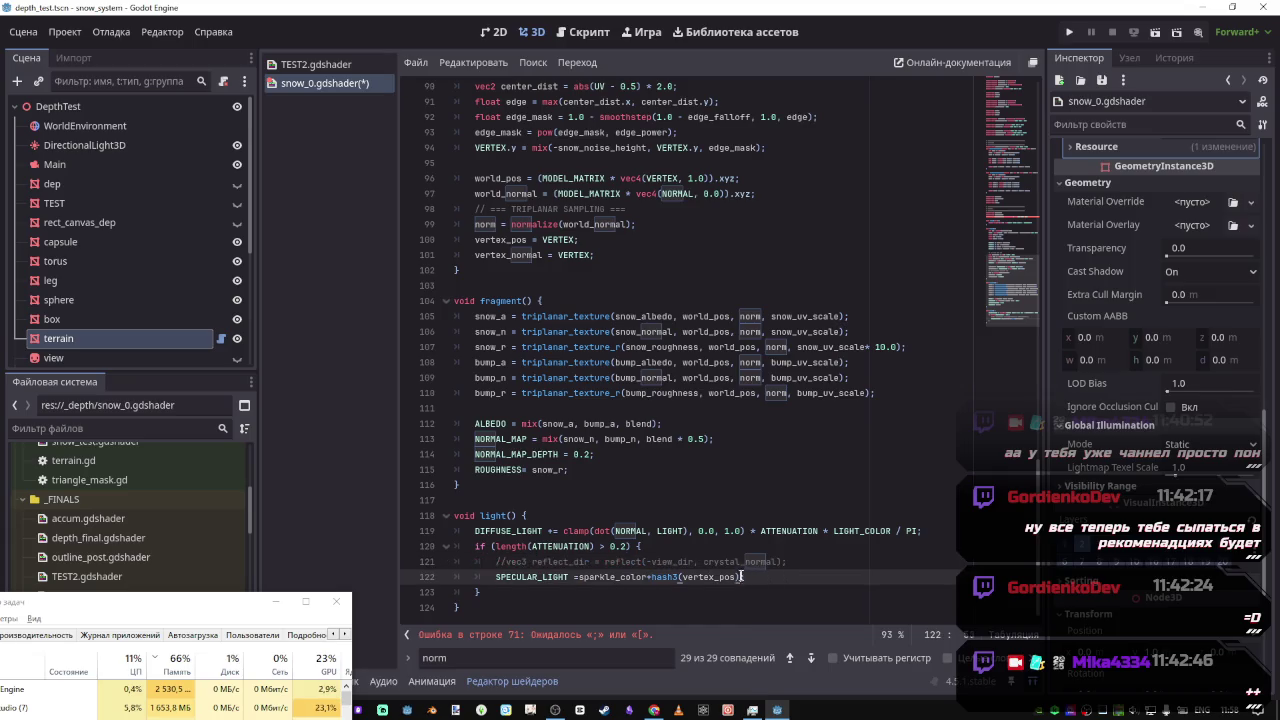
{"action": "type", "text": "*norm"}
{"action": "key", "text": "ctrl+s"}
{"action": "type", "text": ";"}
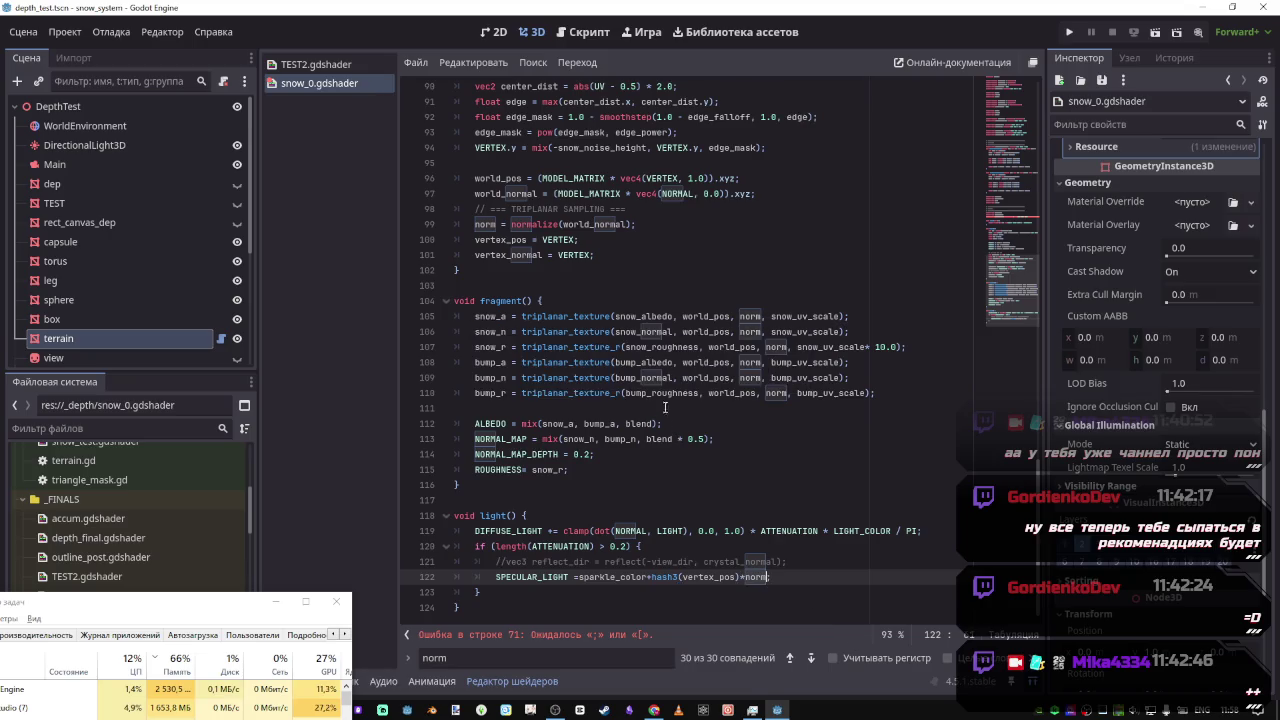
Delete the vertex_normal assignment, add the missing semicolon on line 70, and save
{"action": "left_click_drag", "start_coordinate": [594, 256], "coordinate": [405, 249]}
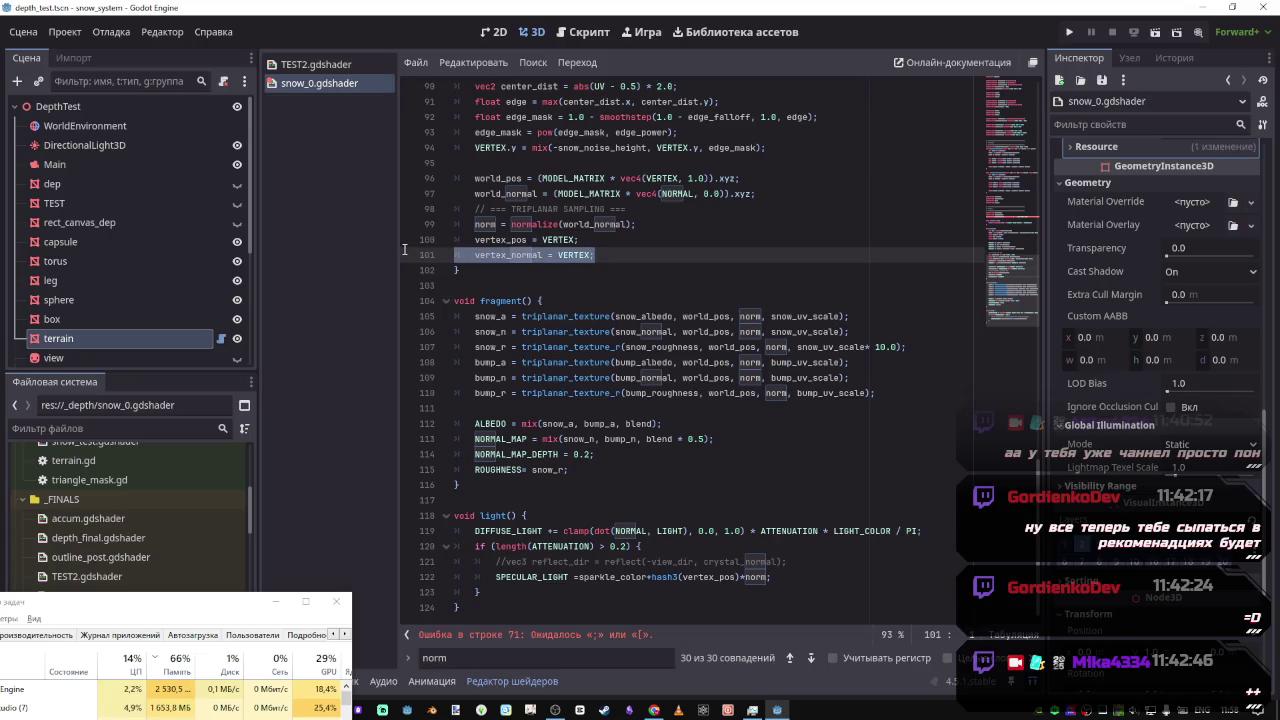
{"action": "key", "text": "BackSpace"}
{"action": "key", "text": "ctrl+s"}
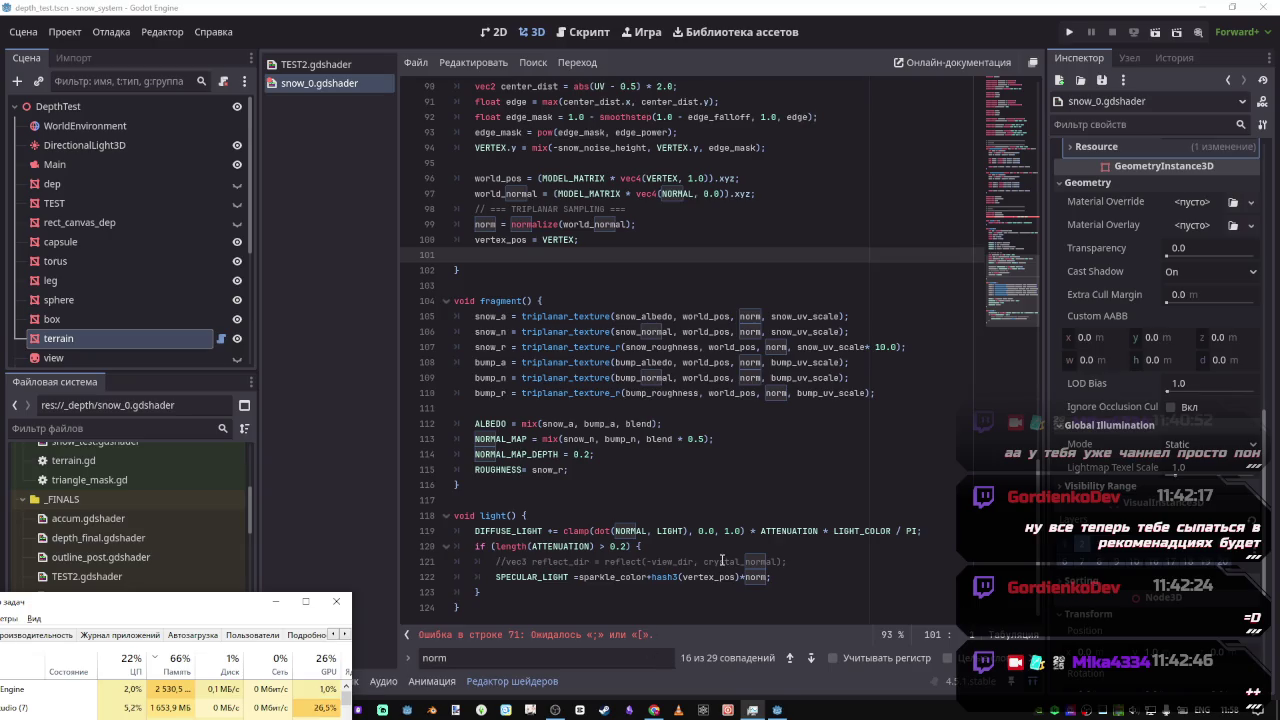
{"action": "left_click", "coordinate": [718, 562]}
{"action": "left_click", "coordinate": [566, 635]}
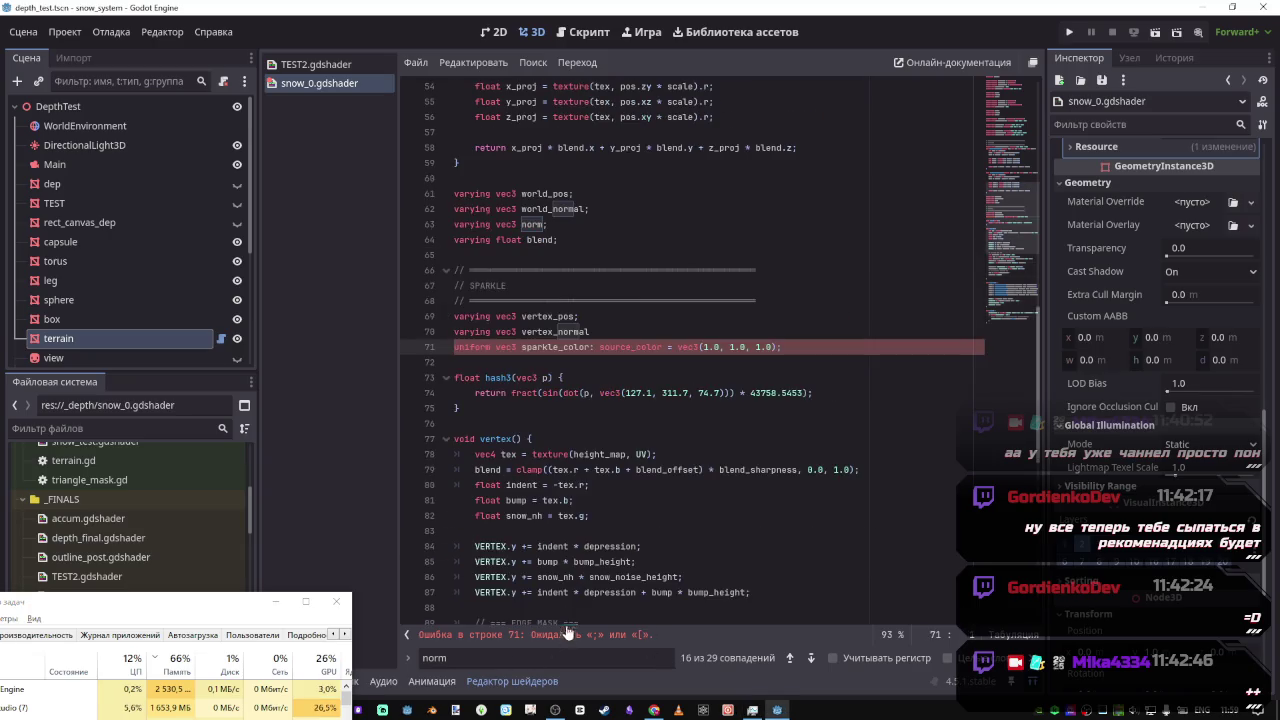
{"action": "left_click", "coordinate": [606, 332]}
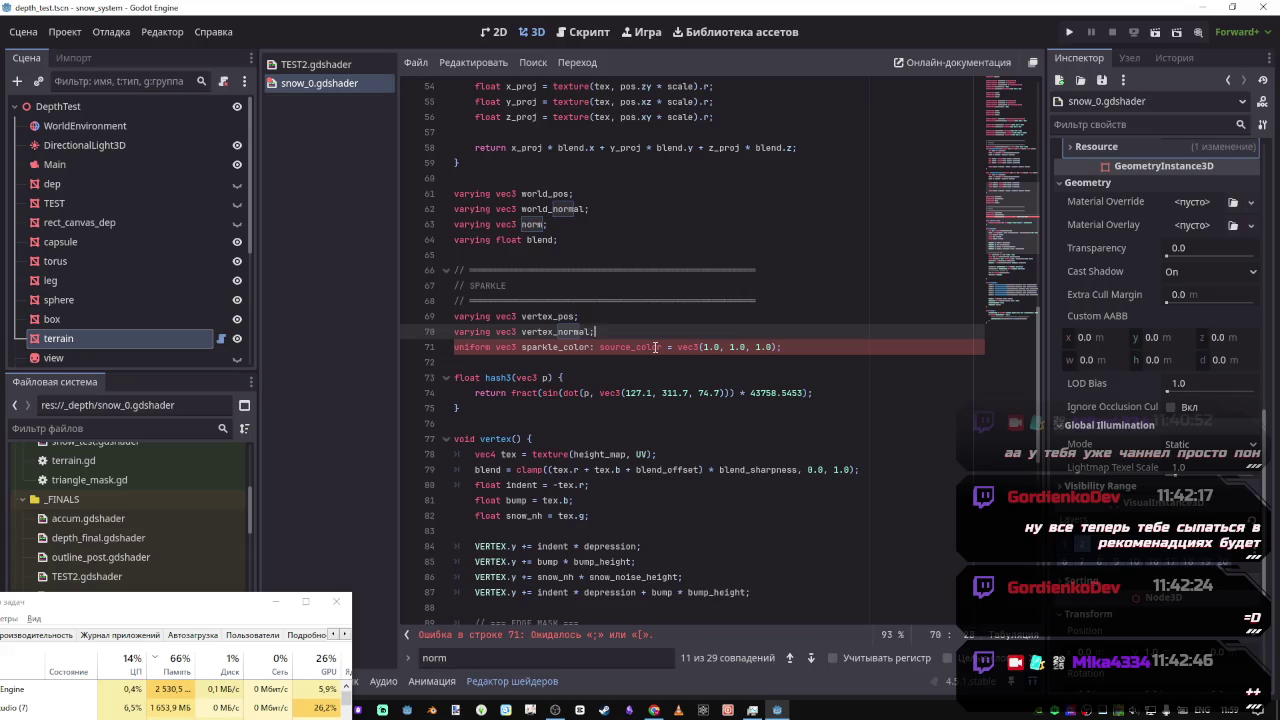
{"action": "key", "text": "ctrl+s"}
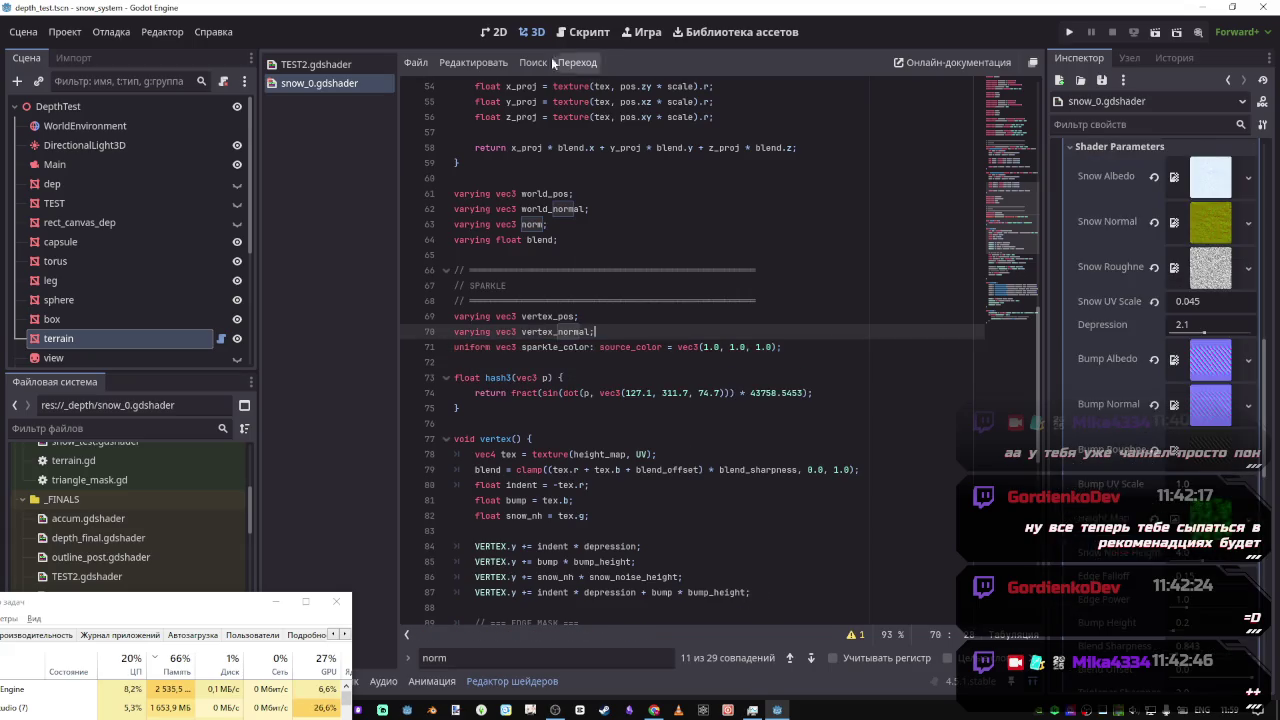
Show the terrain in the 3D workspace and delete the *norm factor from SPECULAR_LIGHT on line 122
{"action": "left_click", "coordinate": [530, 32]}
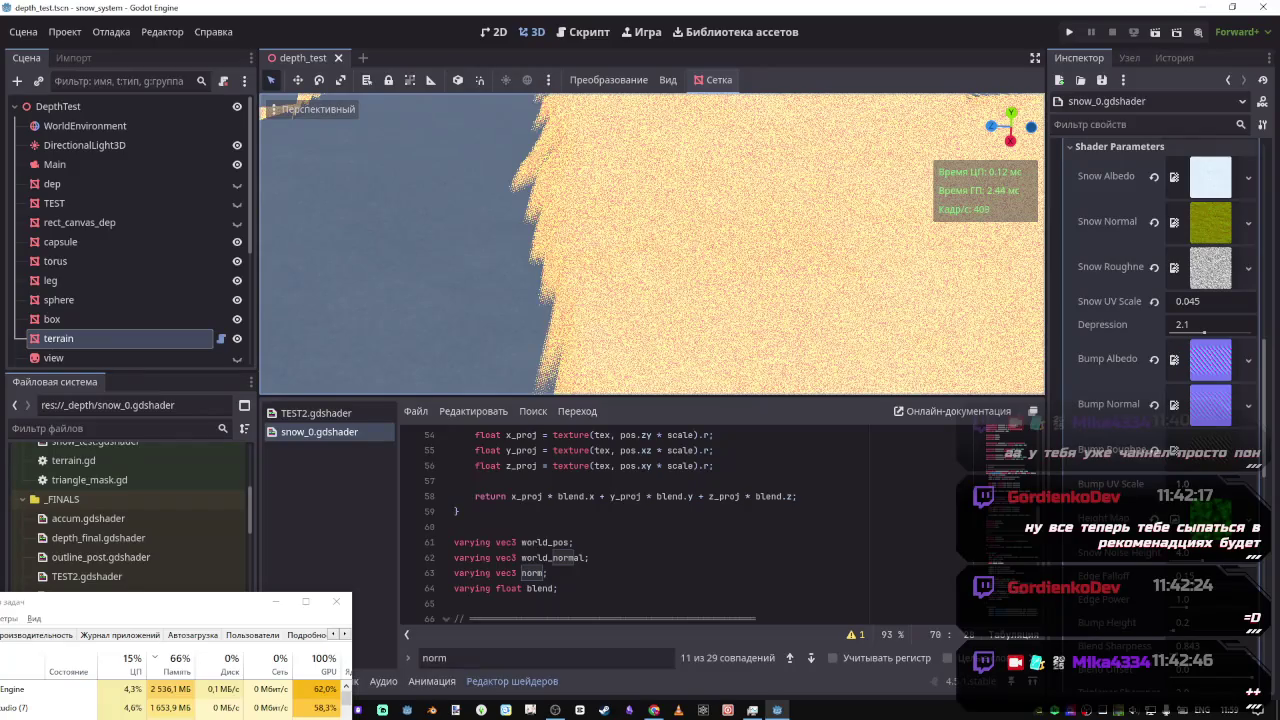
{"action": "scroll", "coordinate": [678, 565], "scroll_direction": "down", "scroll_amount": 15}
{"action": "scroll", "coordinate": [678, 565], "scroll_direction": "down", "scroll_amount": 4}
{"action": "left_click", "coordinate": [766, 573]}
{"action": "left_click_drag", "start_coordinate": [766, 573], "coordinate": [741, 573]}
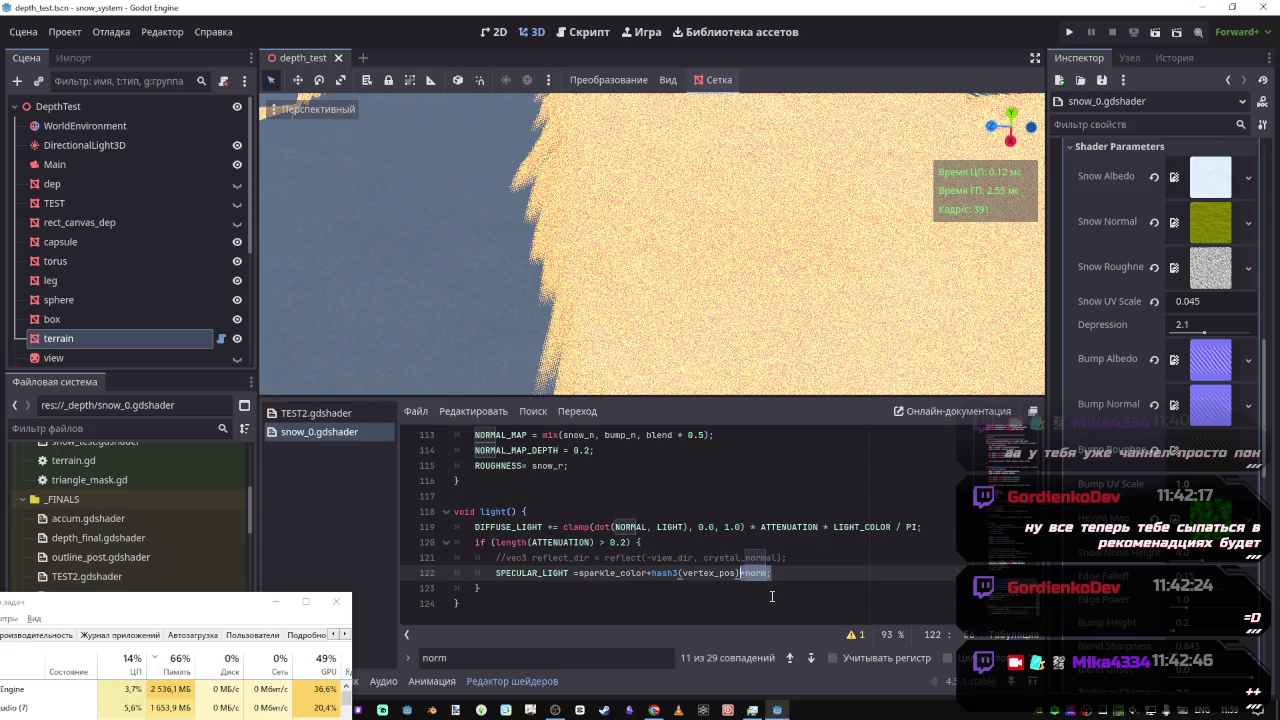
{"action": "key", "text": "BackSpace"}
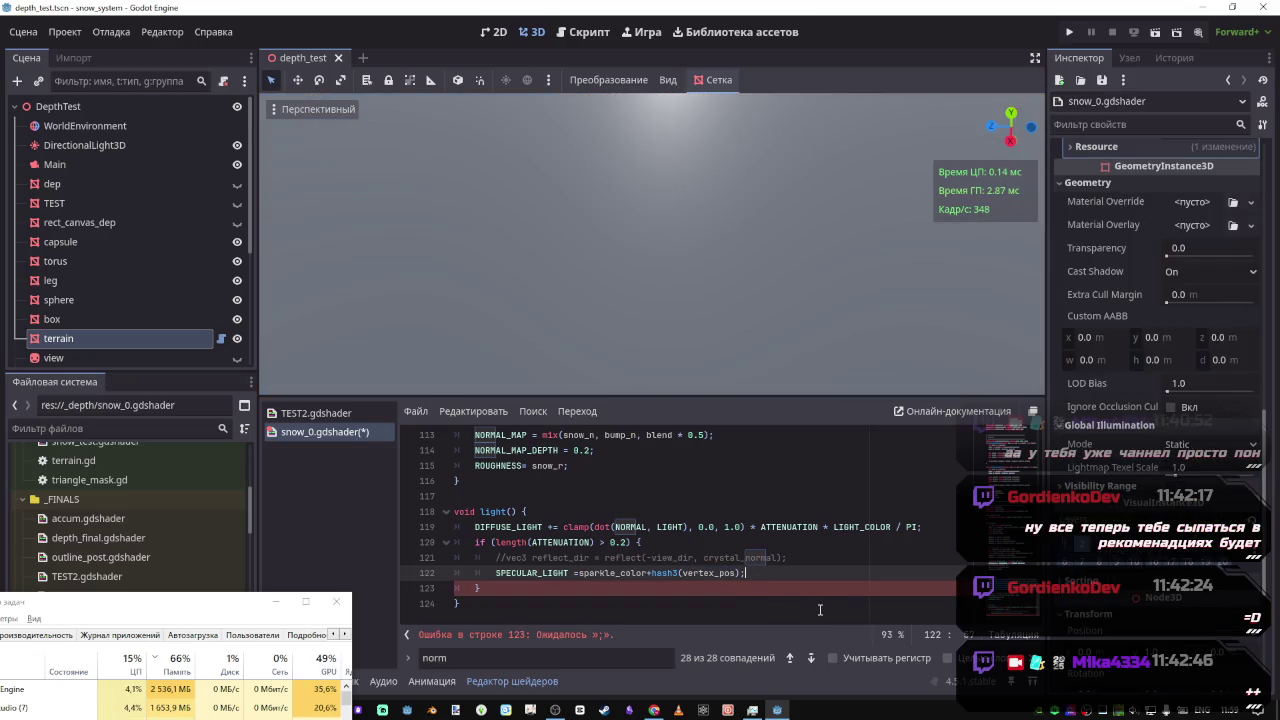
Offset the sparkle by -vertex_pos.x, preview the terrain, then switch it to +vertex_pos.x and save
{"action": "key", "text": "Left"}
{"action": "type", "text": "-vertex_pos.x"}
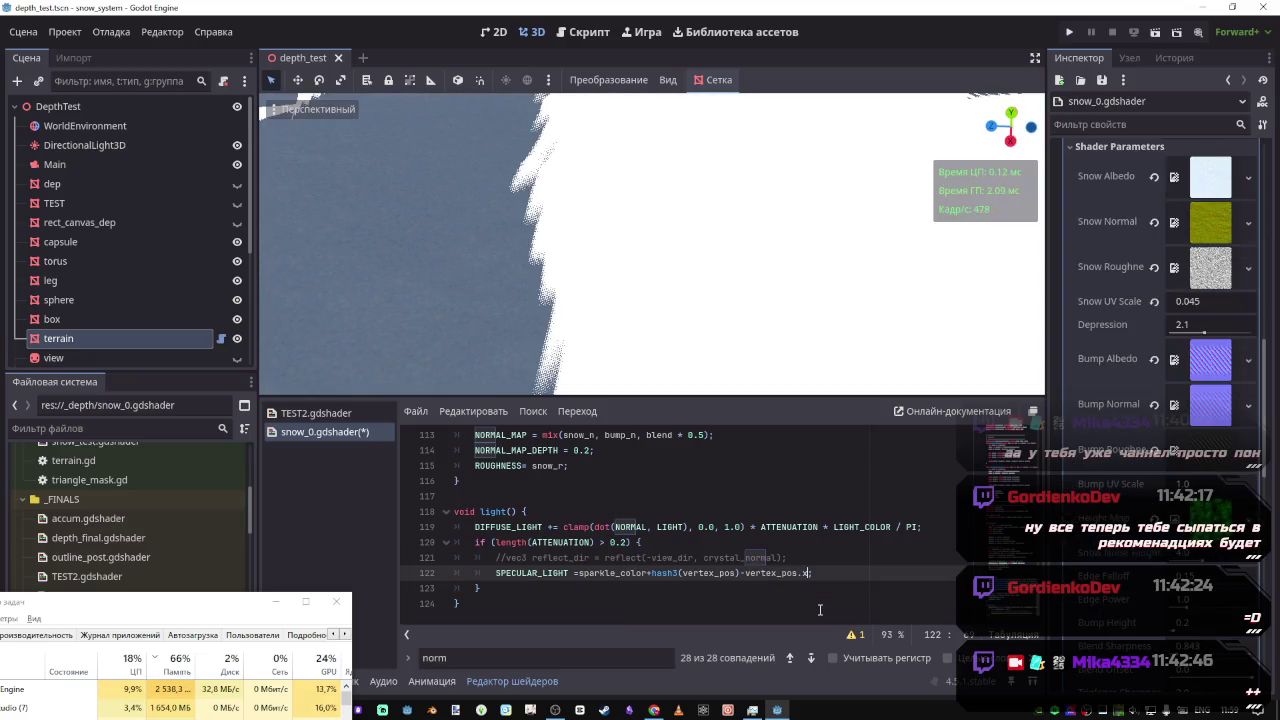
{"action": "left_click_drag", "start_coordinate": [752, 344], "coordinate": [750, 554]}
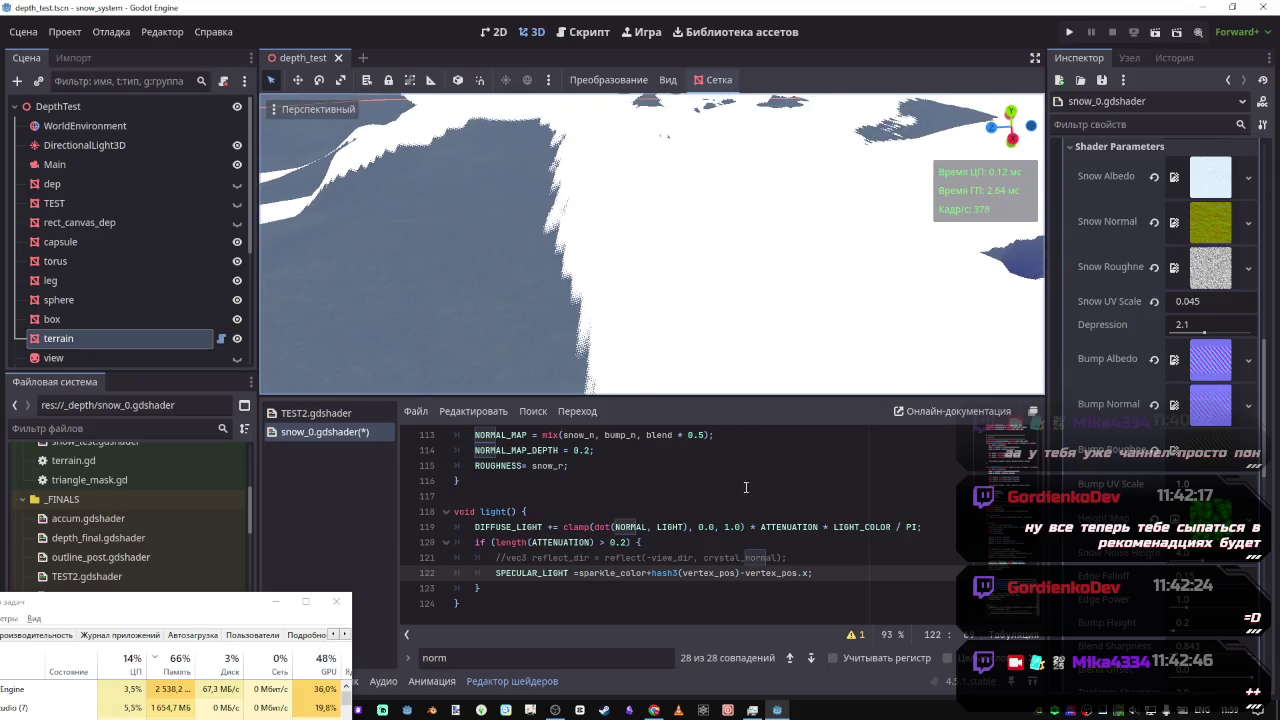
{"action": "key", "text": "BackSpace"}
{"action": "type", "text": "+"}
{"action": "key", "text": "ctrl+s"}
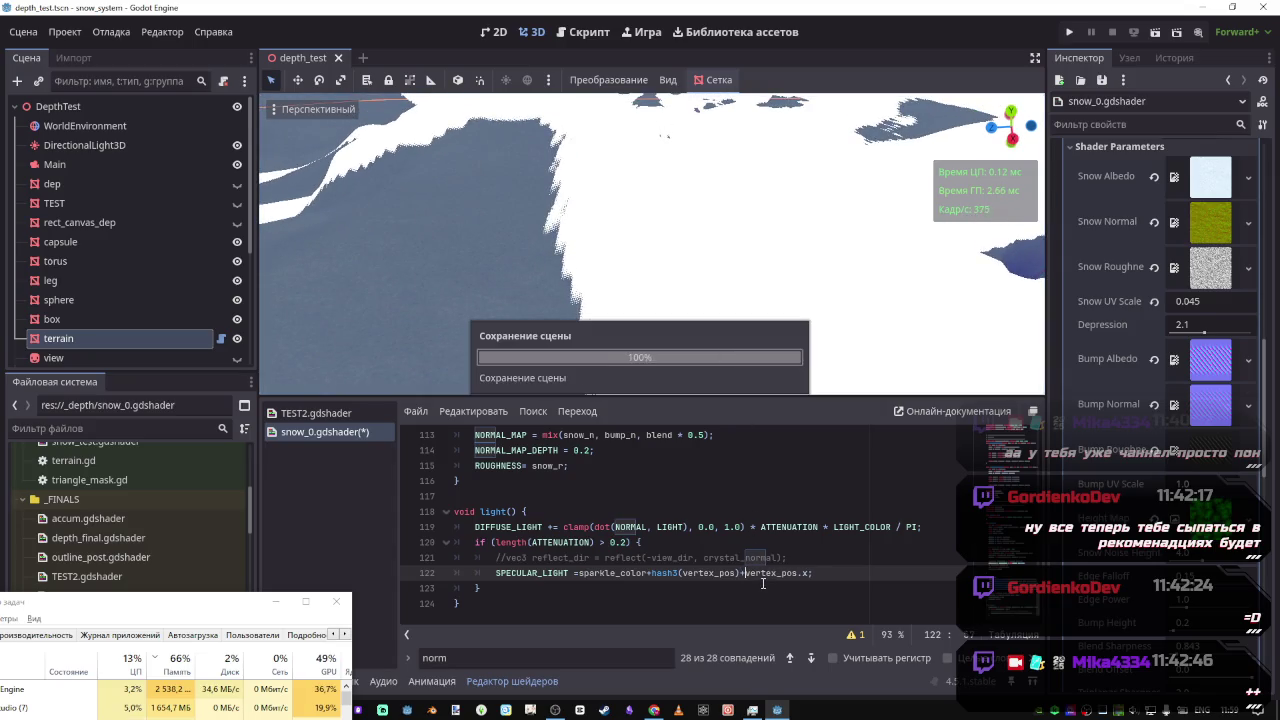
Replace the +vertex_pos.x term with a division by vertex_pos
{"action": "key", "text": "ctrl+Right"}
{"action": "key", "text": "ctrl+Right"}
{"action": "key", "text": "shift+Left"}
{"action": "key", "text": "shift+Left"}
{"action": "key", "text": "shift+Left"}
{"action": "key", "text": "ctrl+shift+Left"}
{"action": "key", "text": "shift+Left"}
{"action": "key", "text": "BackSpace"}
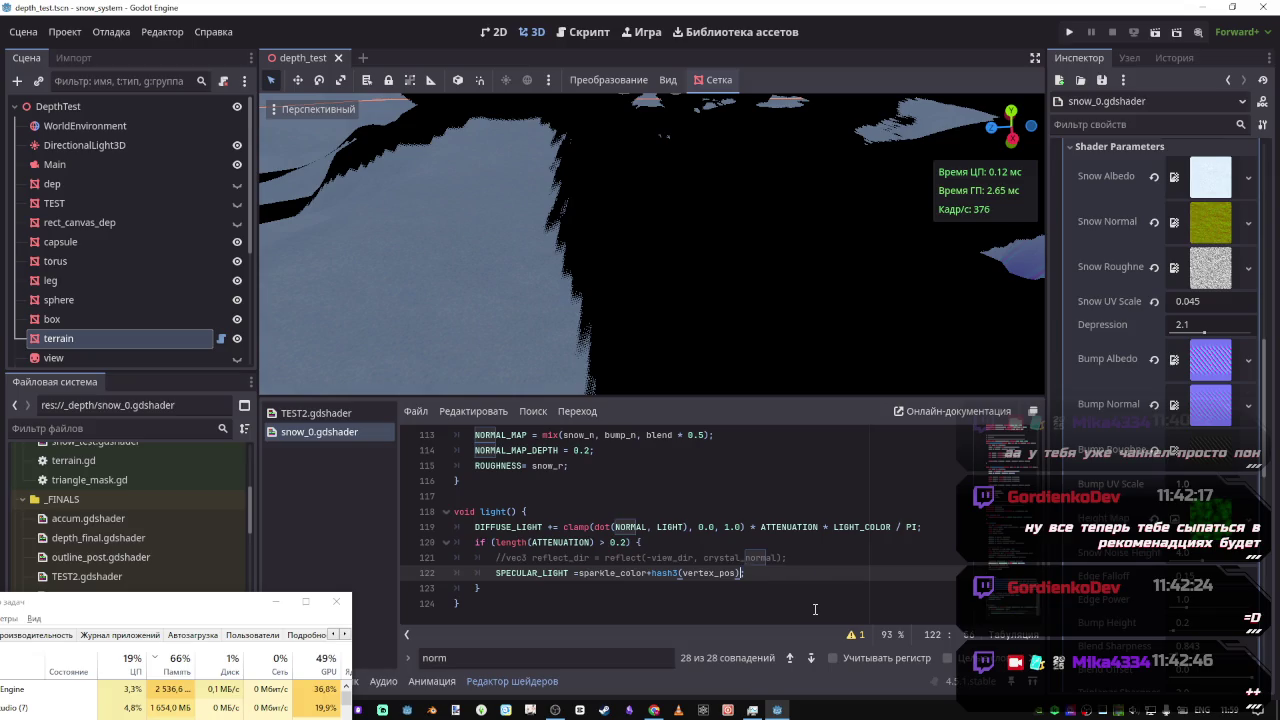
{"action": "type", "text": "/ver"}
{"action": "type", "text": "te"}
{"action": "key", "text": "BackSpace"}
{"action": "key", "text": "BackSpace"}
{"action": "key", "text": "BackSpace"}
{"action": "type", "text": "vertex_pos"}
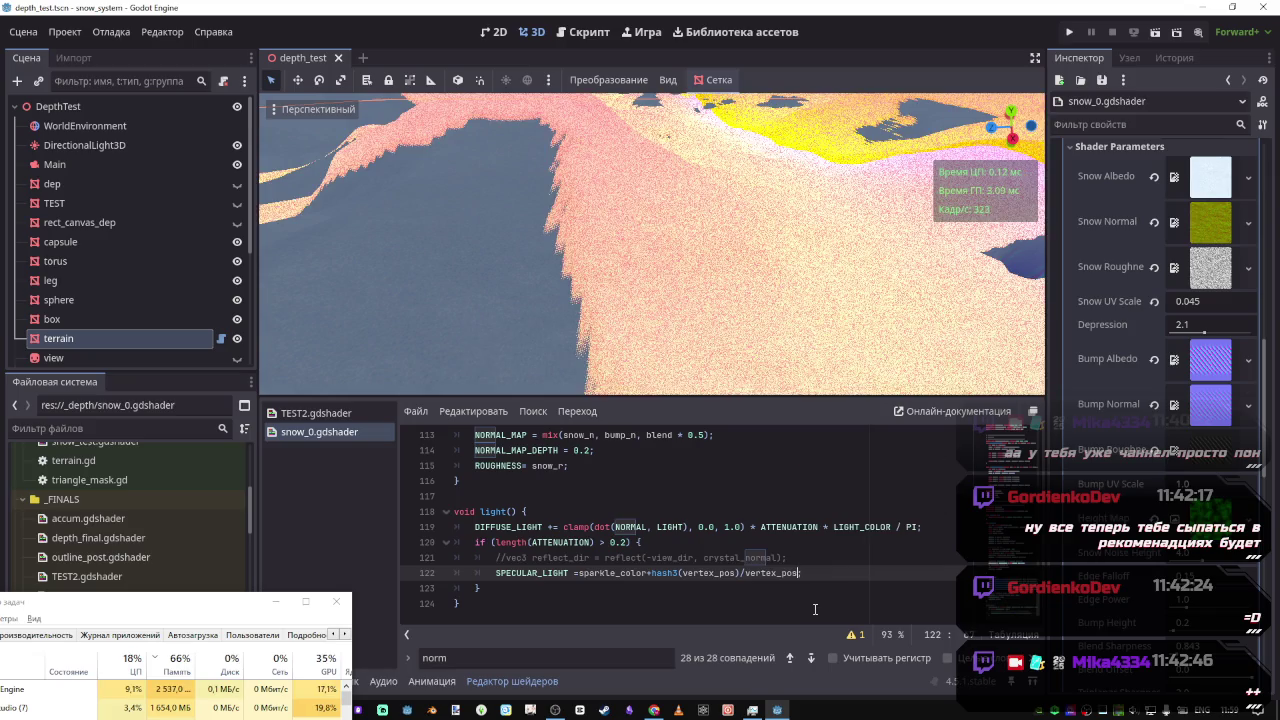
Inspect the pink snow slopes, then try dividing by vertex_pos.x and .xz, settling on vertex_pos.x
{"action": "right_click", "coordinate": [860, 370]}
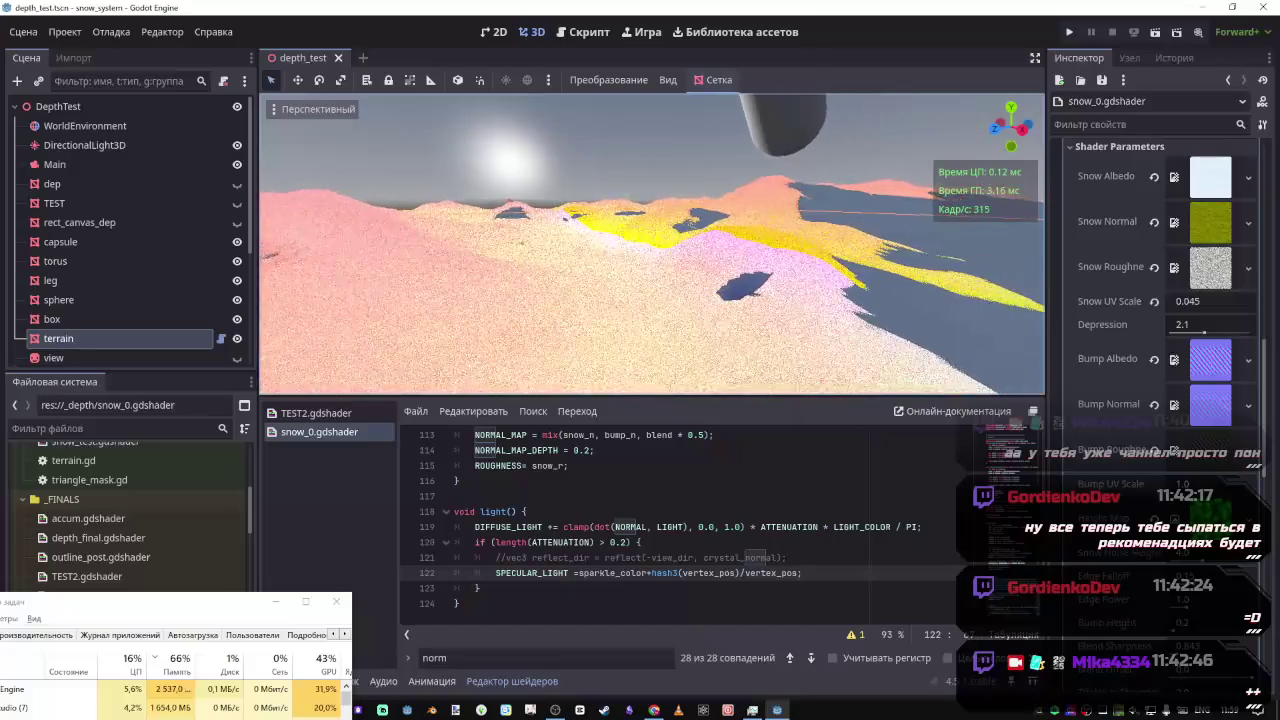
{"action": "right_click", "coordinate": [521, 212]}
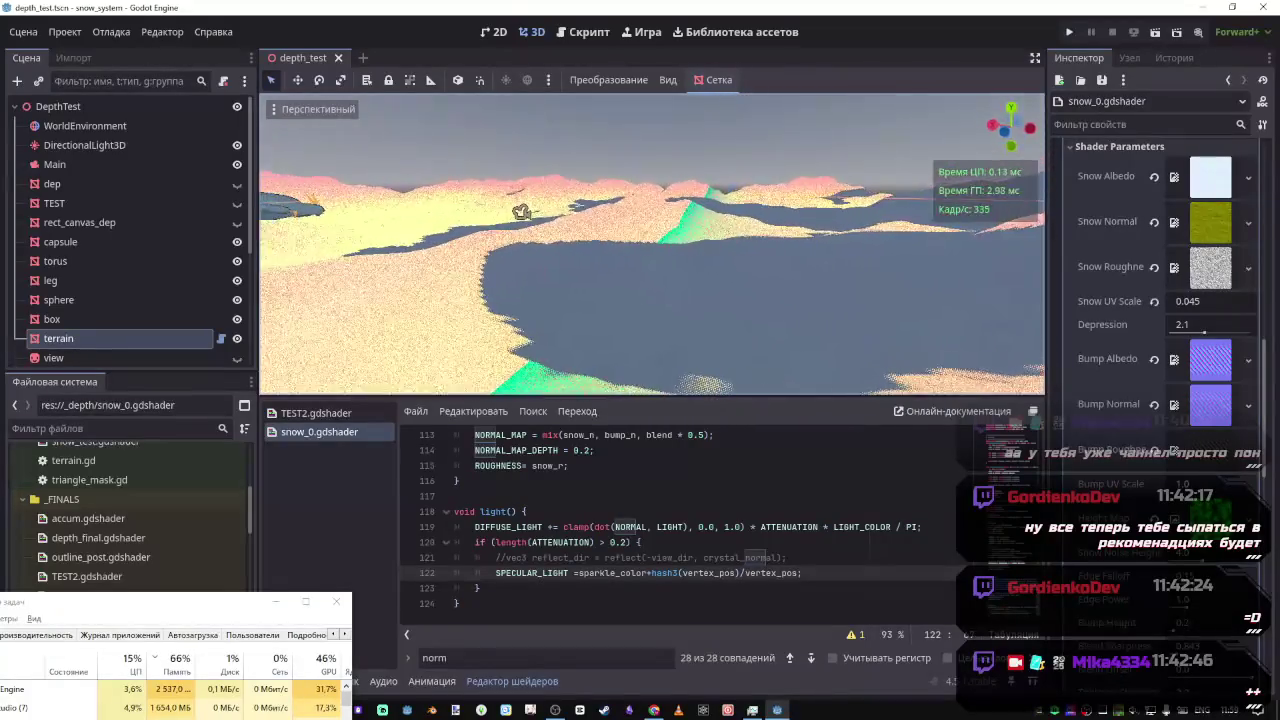
{"action": "right_click", "coordinate": [521, 212]}
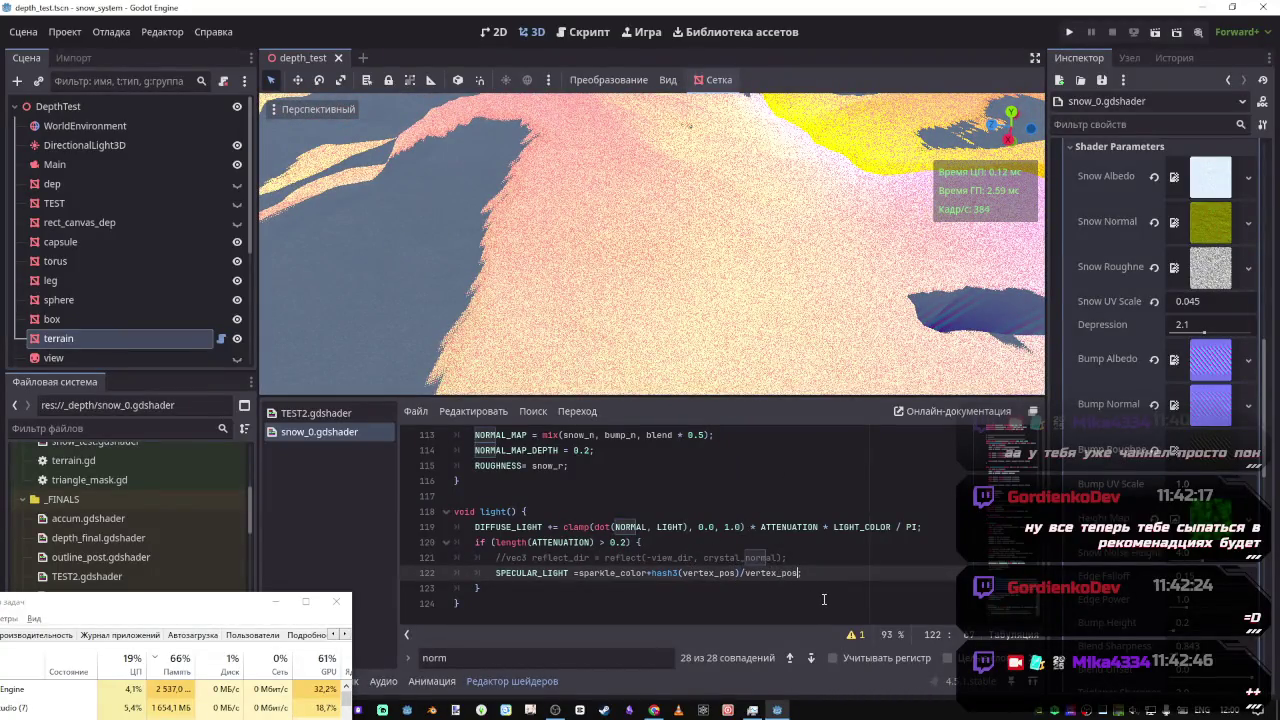
{"action": "type", "text": ".x;"}
{"action": "key", "text": "ctrl+s"}
{"action": "type", "text": ";"}
{"action": "key", "text": "ctrl+s"}
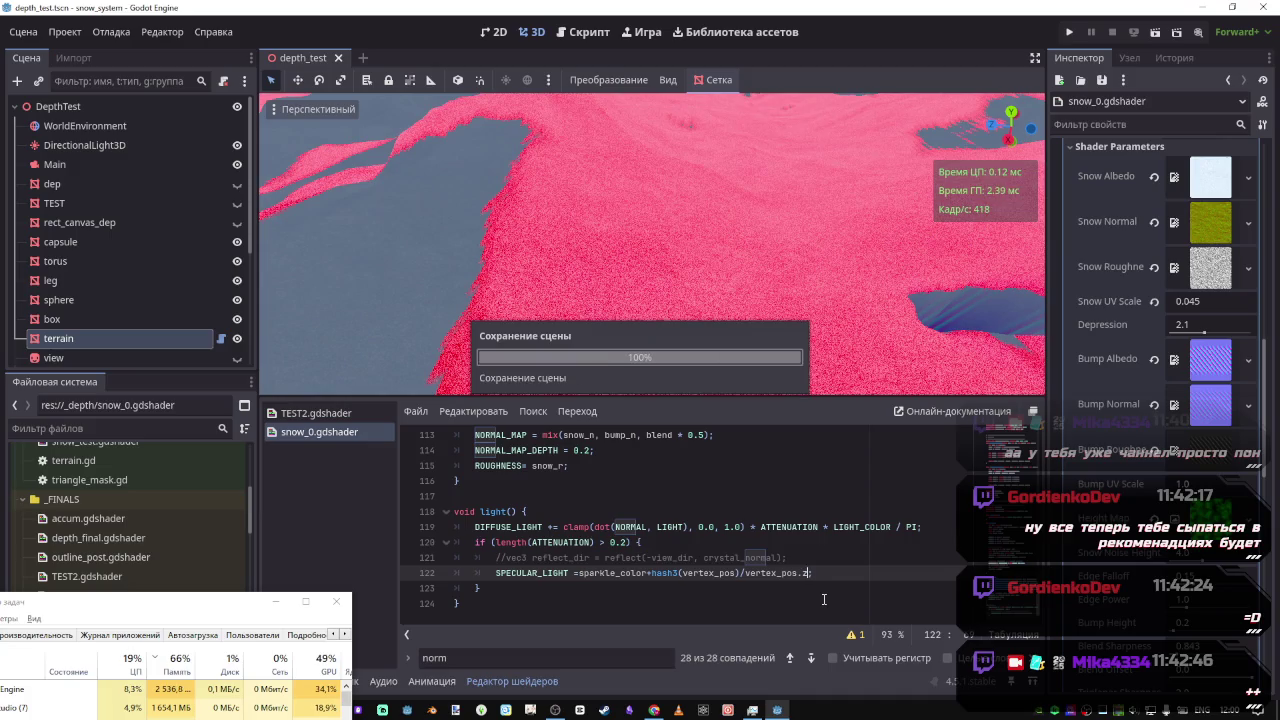
{"action": "type", "text": "z"}
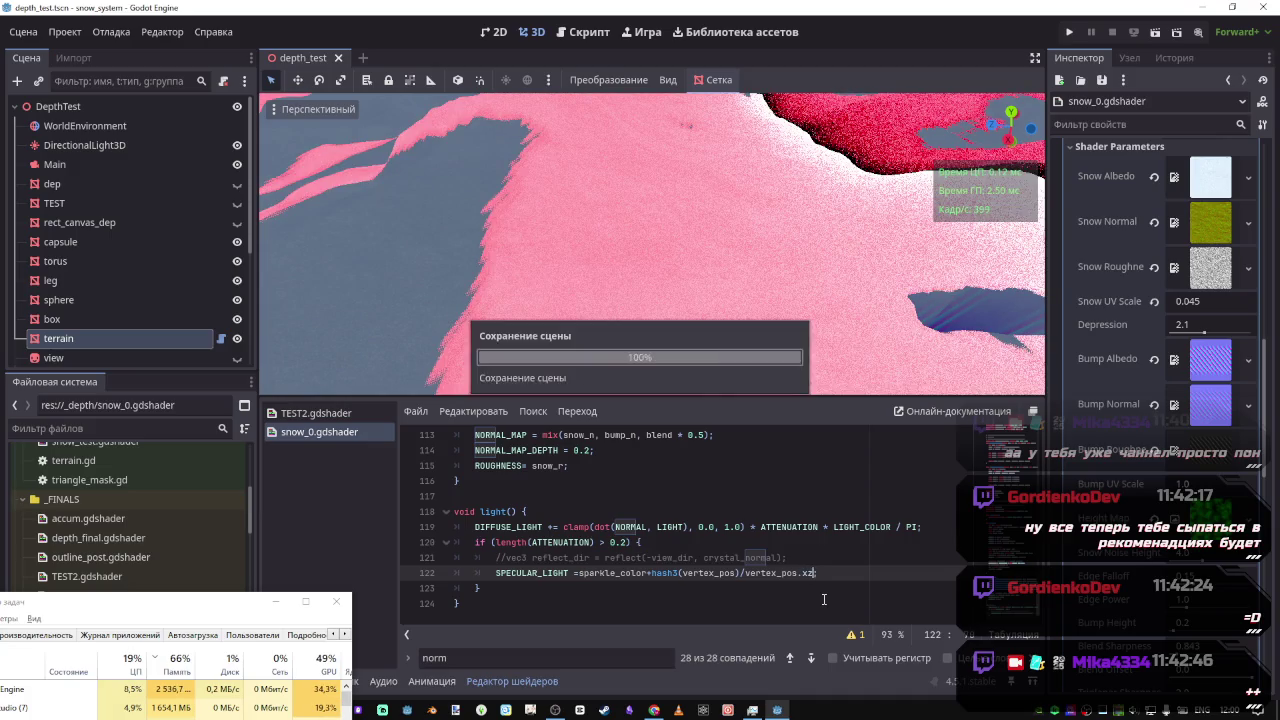
{"action": "key", "text": "BackSpace"}
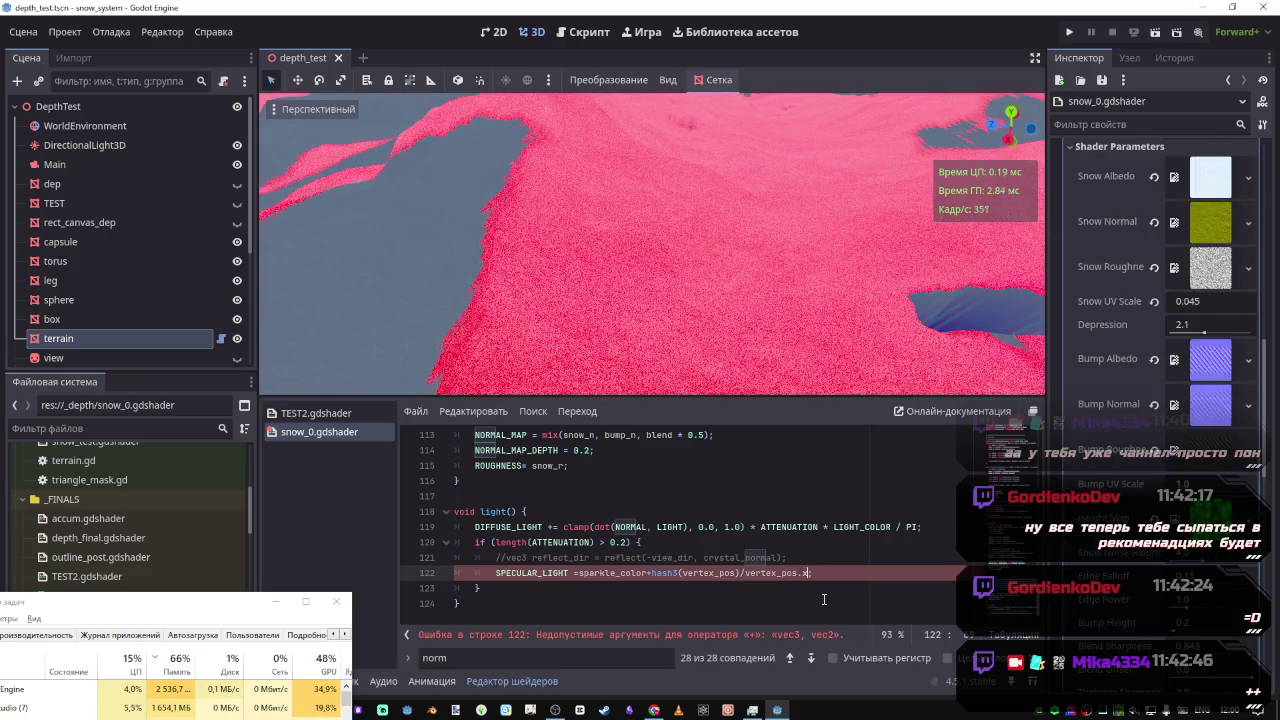
{"action": "type", "text": ";"}
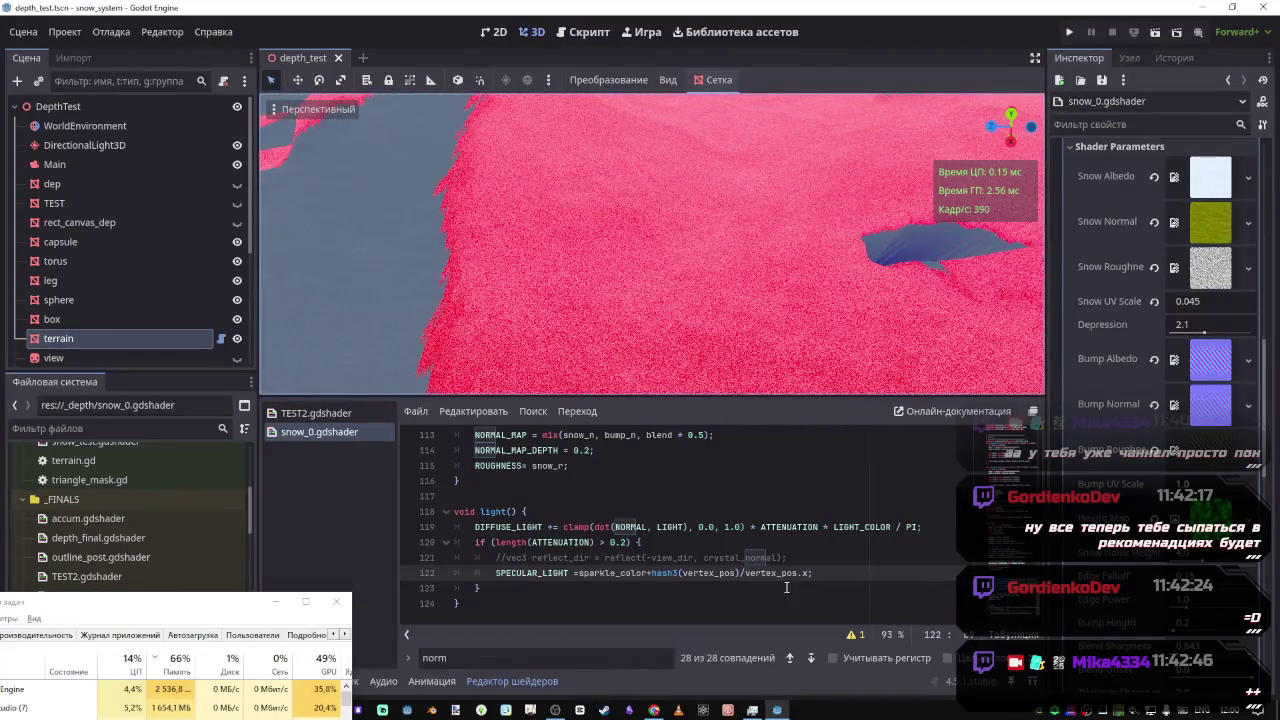
Delete the /vertex_pos.x division from line 122 and save the shader
{"action": "left_click_drag", "start_coordinate": [811, 573], "coordinate": [740, 573]}
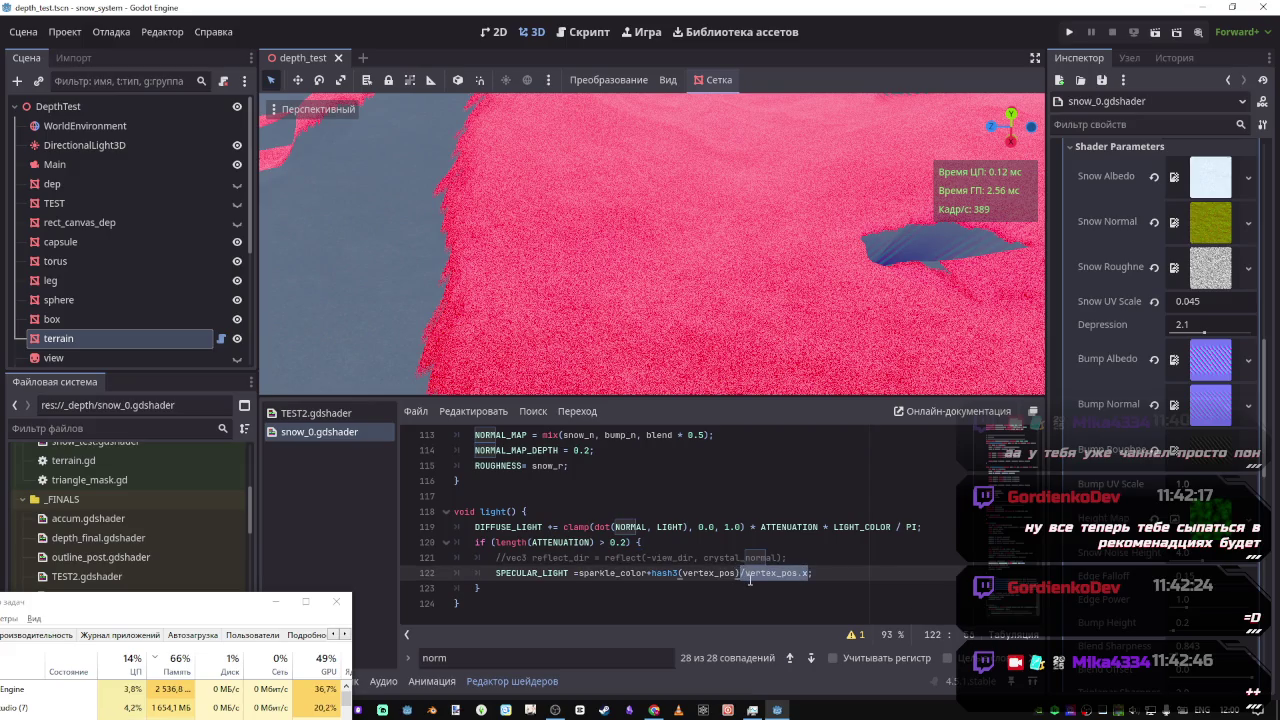
{"action": "key", "text": "BackSpace"}
{"action": "key", "text": "ctrl+s"}
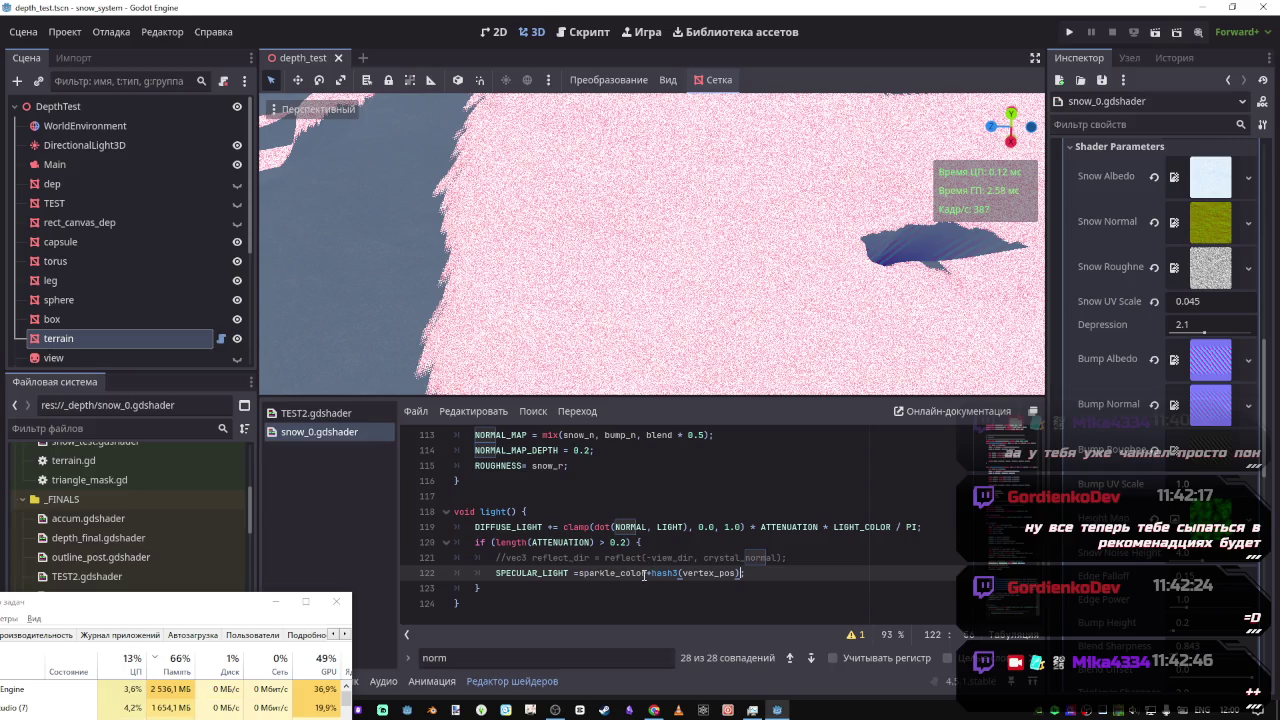
Save the shader and orbit over the speckled pink terrain while scrolling the code
{"action": "left_click", "coordinate": [651, 576]}
{"action": "key", "text": "ctrl+s"}
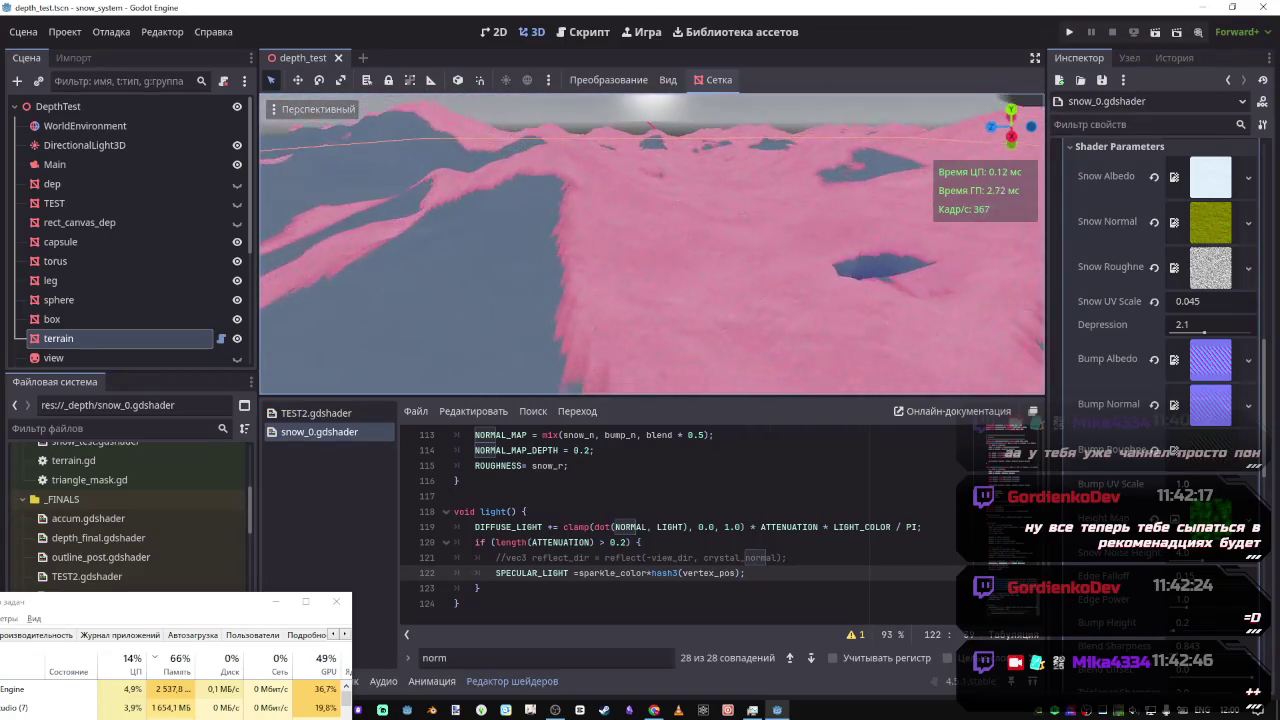
{"action": "scroll", "coordinate": [712, 508], "scroll_direction": "up", "scroll_amount": 3}
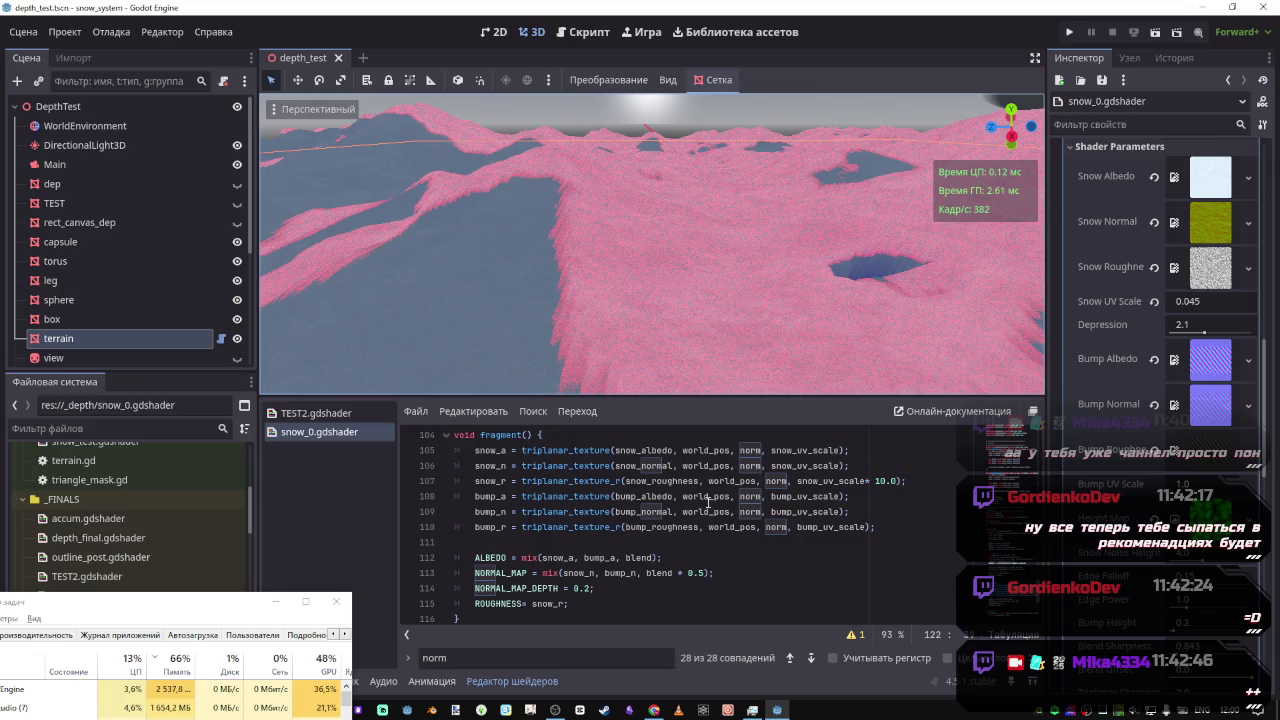
{"action": "scroll", "coordinate": [733, 352], "scroll_direction": "up", "scroll_amount": 5}
{"action": "mouse_move", "coordinate": [733, 352]}
{"action": "left_mouse_down"}
{"action": "mouse_move", "coordinate": [683, 324]}
{"action": "mouse_move", "coordinate": [662, 335]}
{"action": "left_mouse_up"}
{"action": "scroll", "coordinate": [652, 245], "scroll_direction": "down", "scroll_amount": 5}
{"action": "scroll", "coordinate": [662, 543], "scroll_direction": "down", "scroll_amount": 3}
Restore the hash3(vertex_pos) call on line 122 and bring the browser forward
{"action": "type", "text": "3"}
{"action": "left_click", "coordinate": [697, 573]}
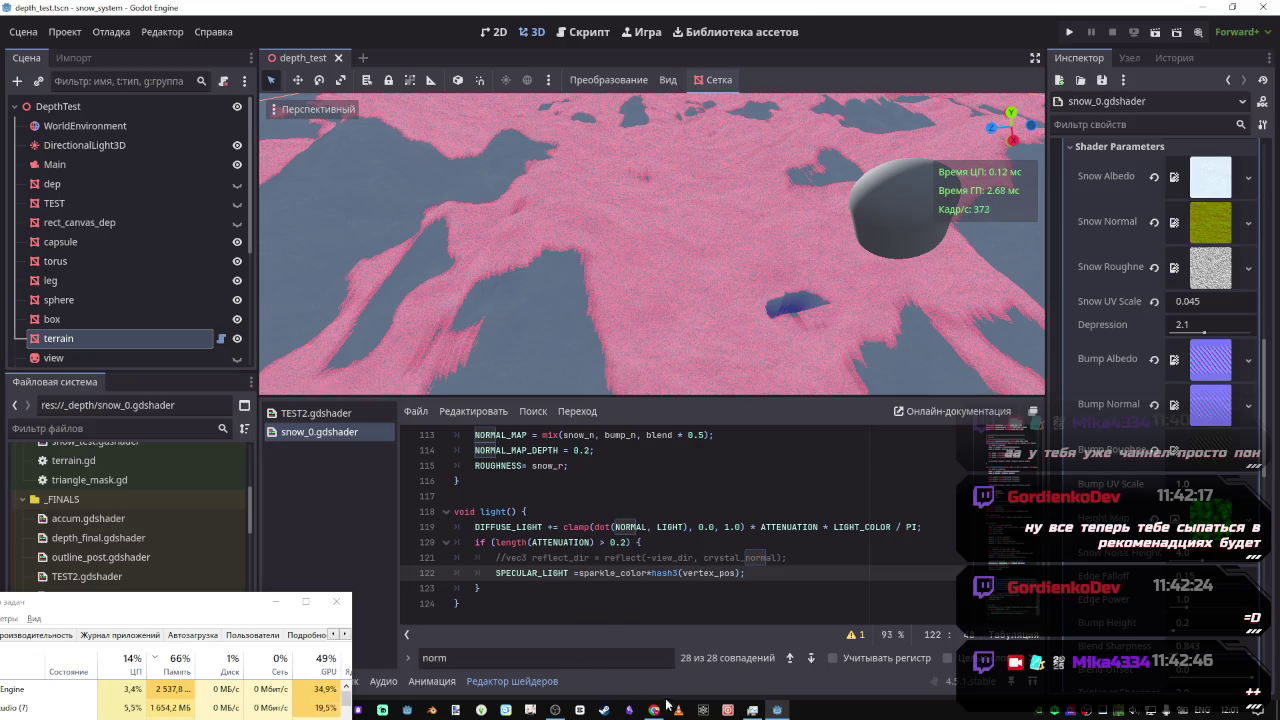
{"action": "mouse_move", "coordinate": [654, 710]}
{"action": "left_click", "coordinate": [655, 665]}
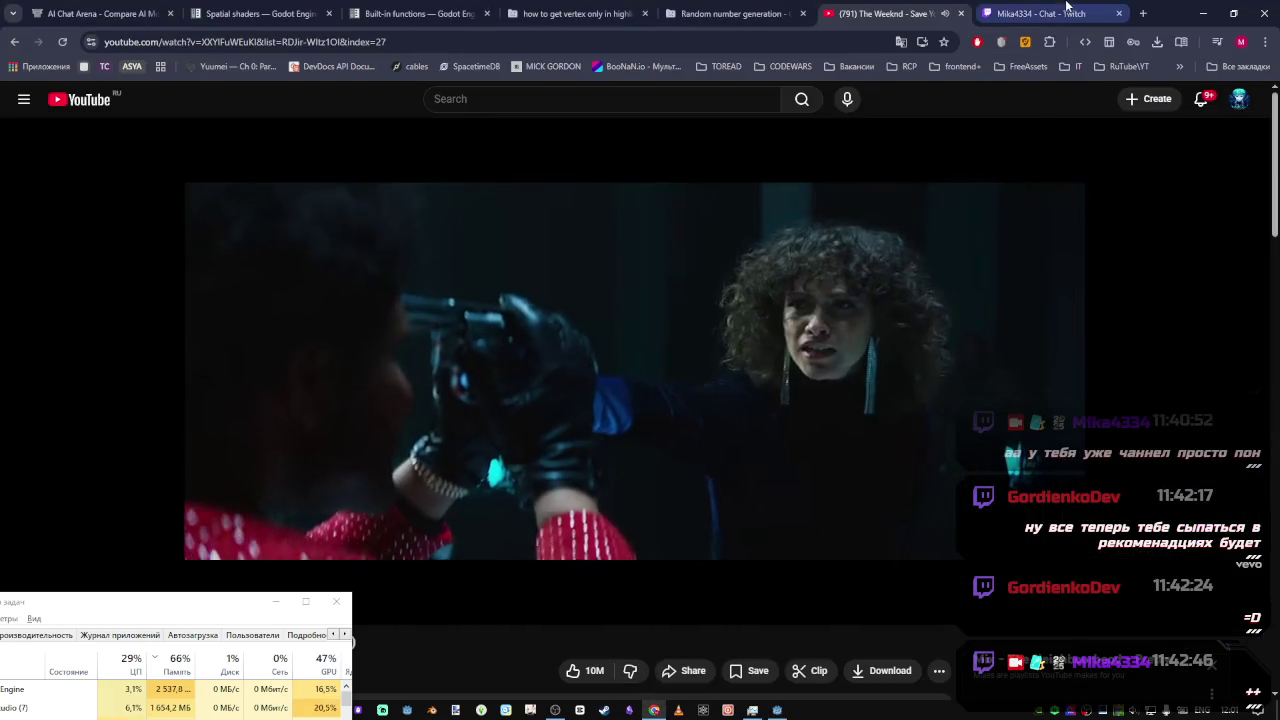
Post two Twitch chat messages about isolating the lit part and glowing random pixels
{"action": "left_click", "coordinate": [1060, 8]}
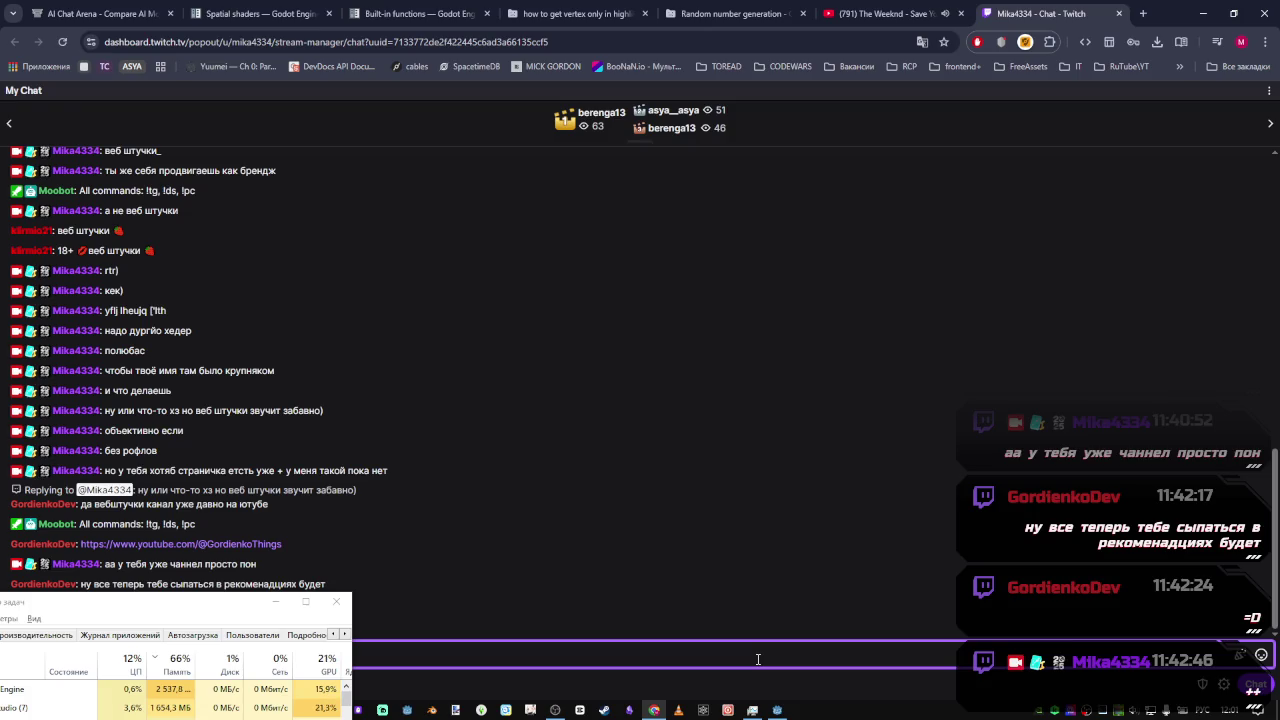
{"action": "type", "text": "этом"}
{"action": "key", "text": "Return"}
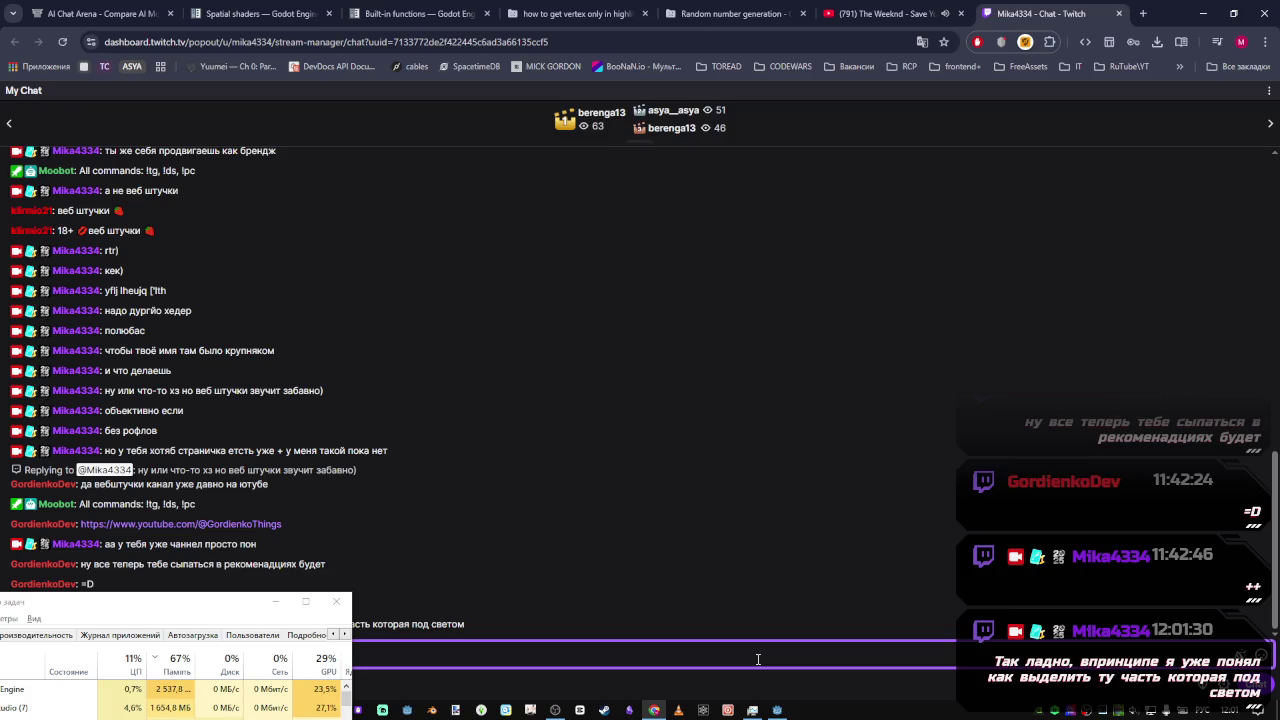
{"action": "type", "text": "сивого свеч"}
{"action": "type", "text": "ения"}
{"action": "key", "text": "Return"}
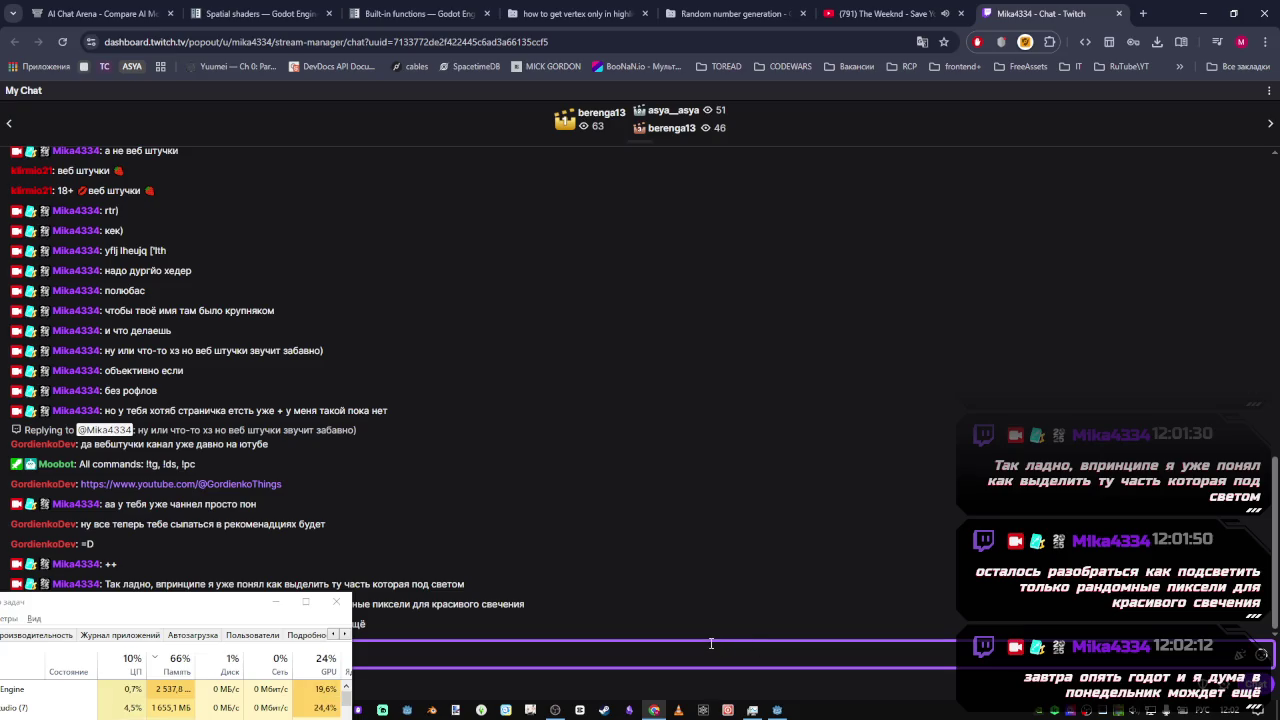
Start the 'Mix - VELES CULT - МЕЛЬНИЦА' video from the YouTube home page, then return to Twitch
{"action": "left_click", "coordinate": [895, 13]}
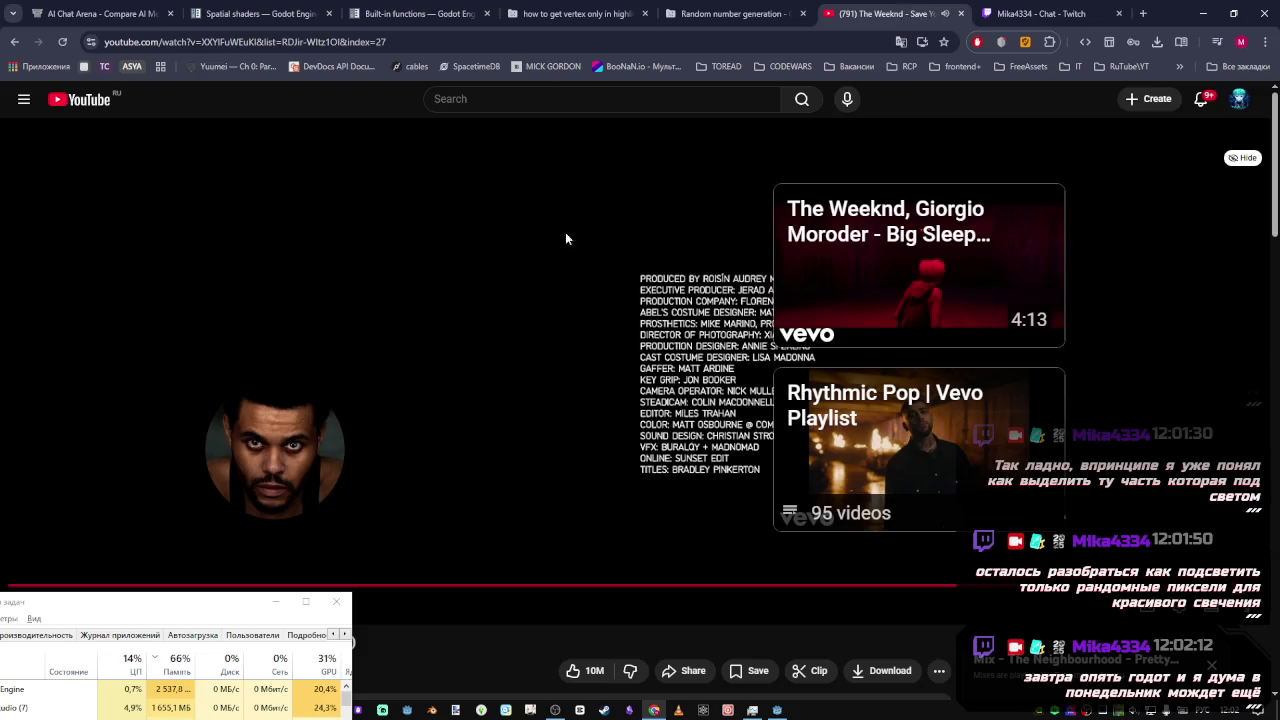
{"action": "scroll", "coordinate": [640, 400], "scroll_direction": "down", "scroll_amount": 4}
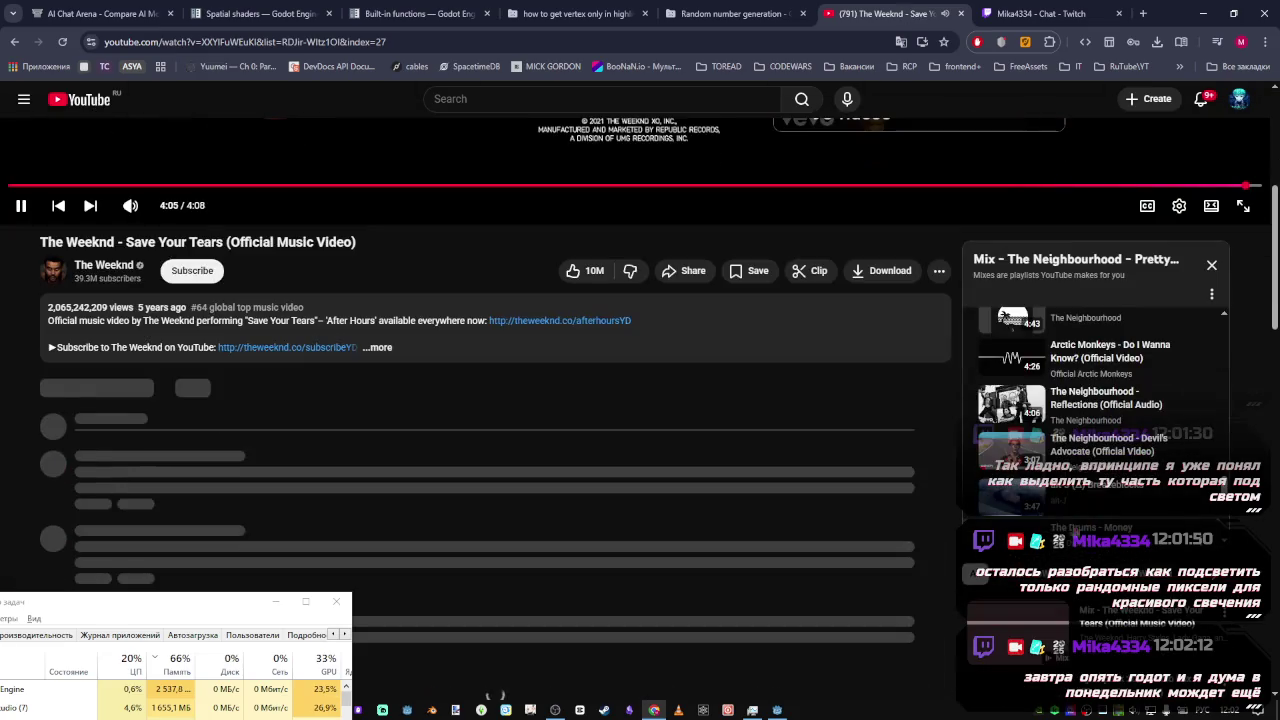
{"action": "left_click", "coordinate": [63, 103]}
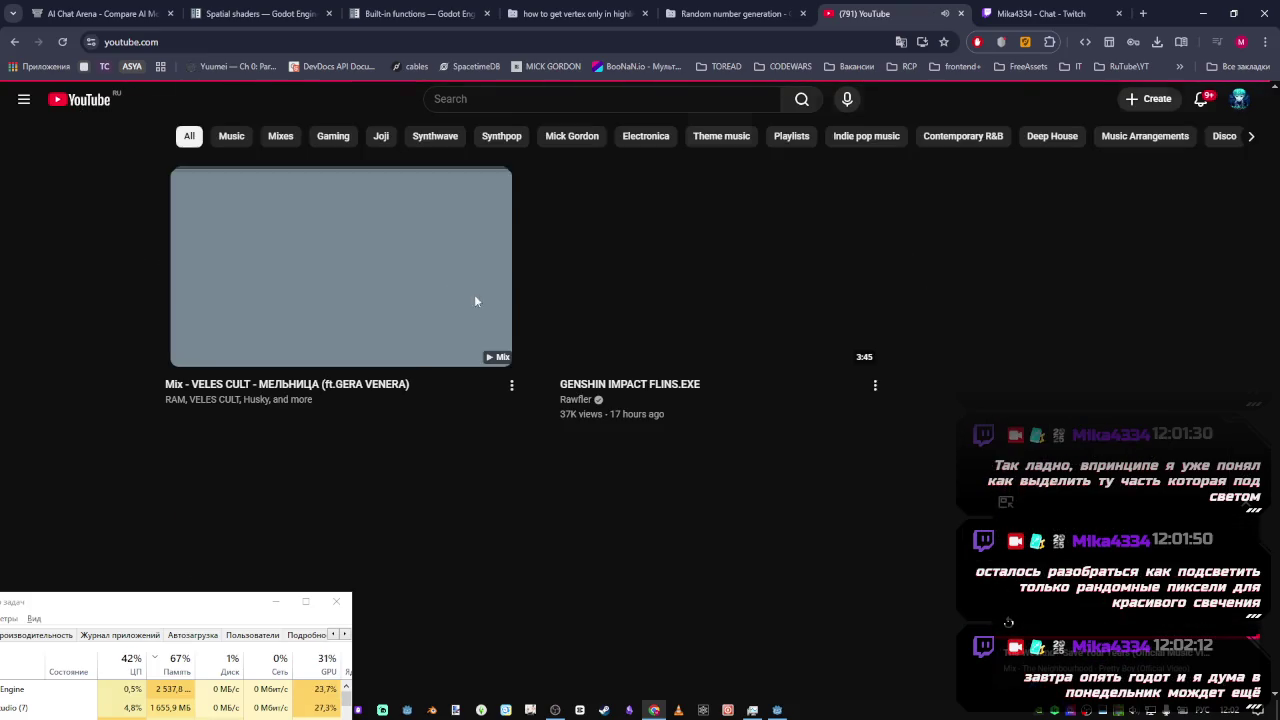
{"action": "scroll", "coordinate": [650, 370], "scroll_direction": "down", "scroll_amount": 5}
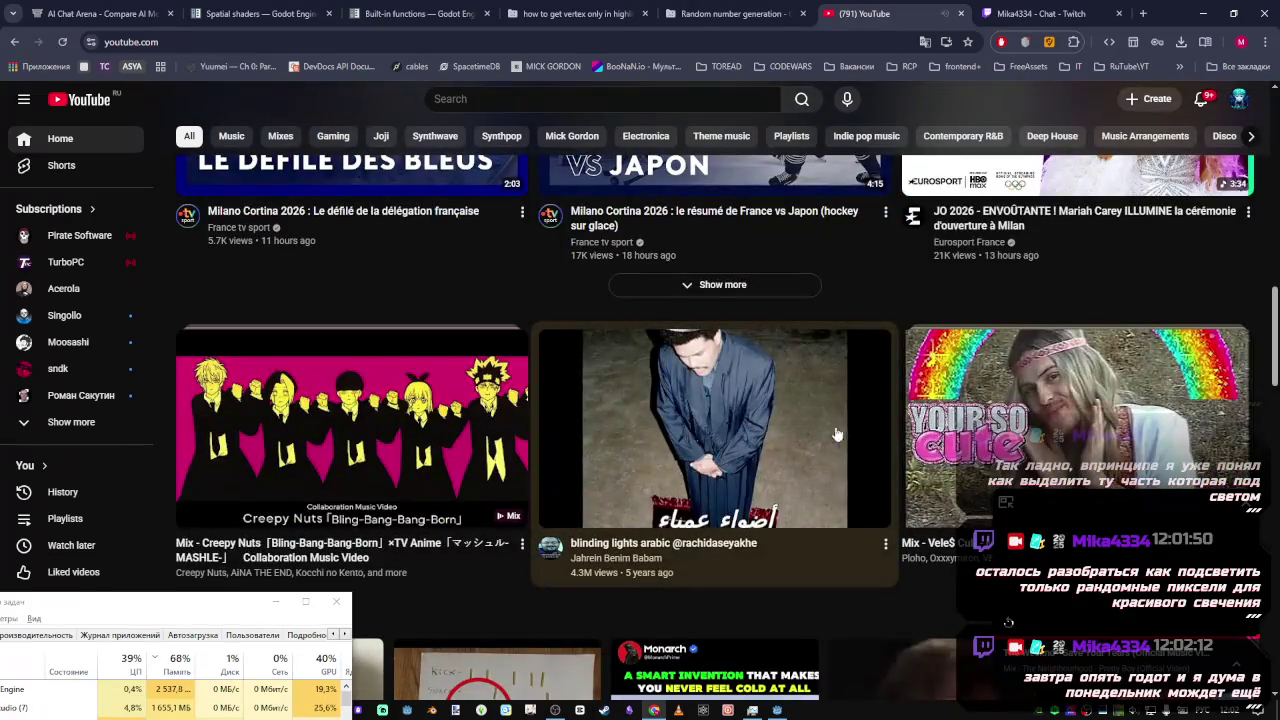
{"action": "left_click", "coordinate": [837, 434]}
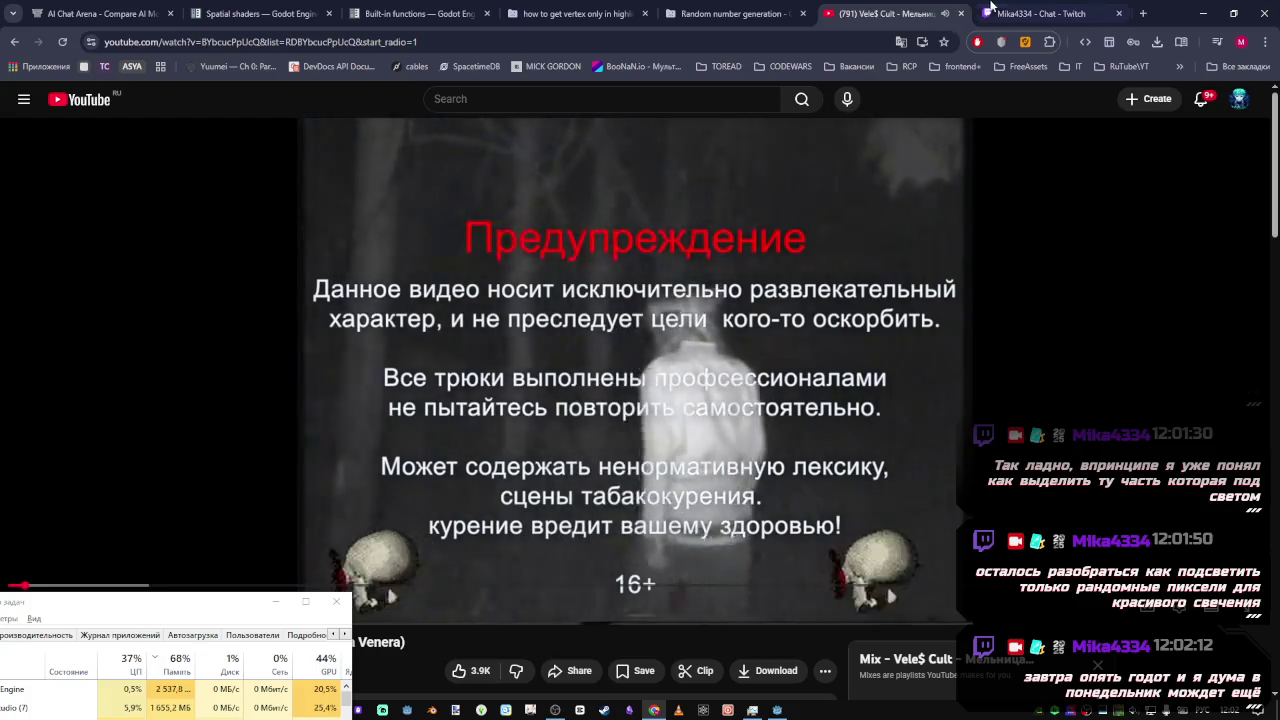
{"action": "left_click", "coordinate": [990, 13]}
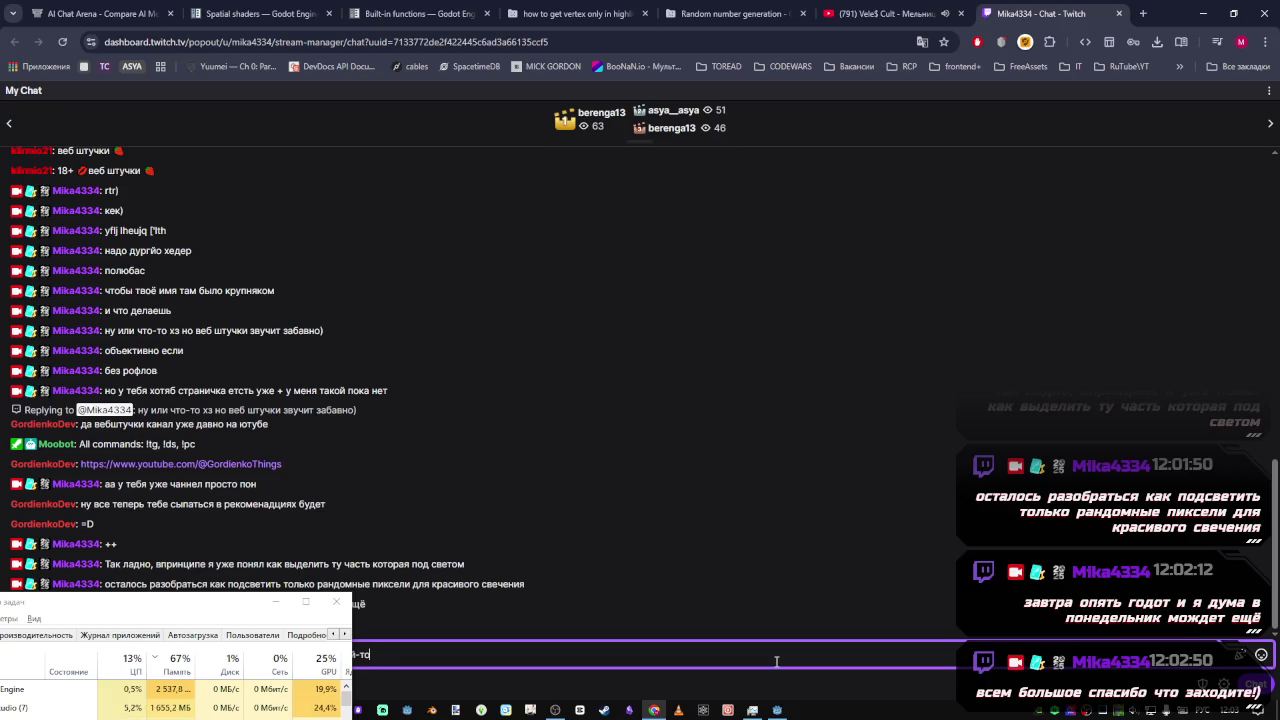
Send a thank-you chat message, glance at the Vele$ Cult video, then return to Godot
{"action": "key", "text": "Return"}
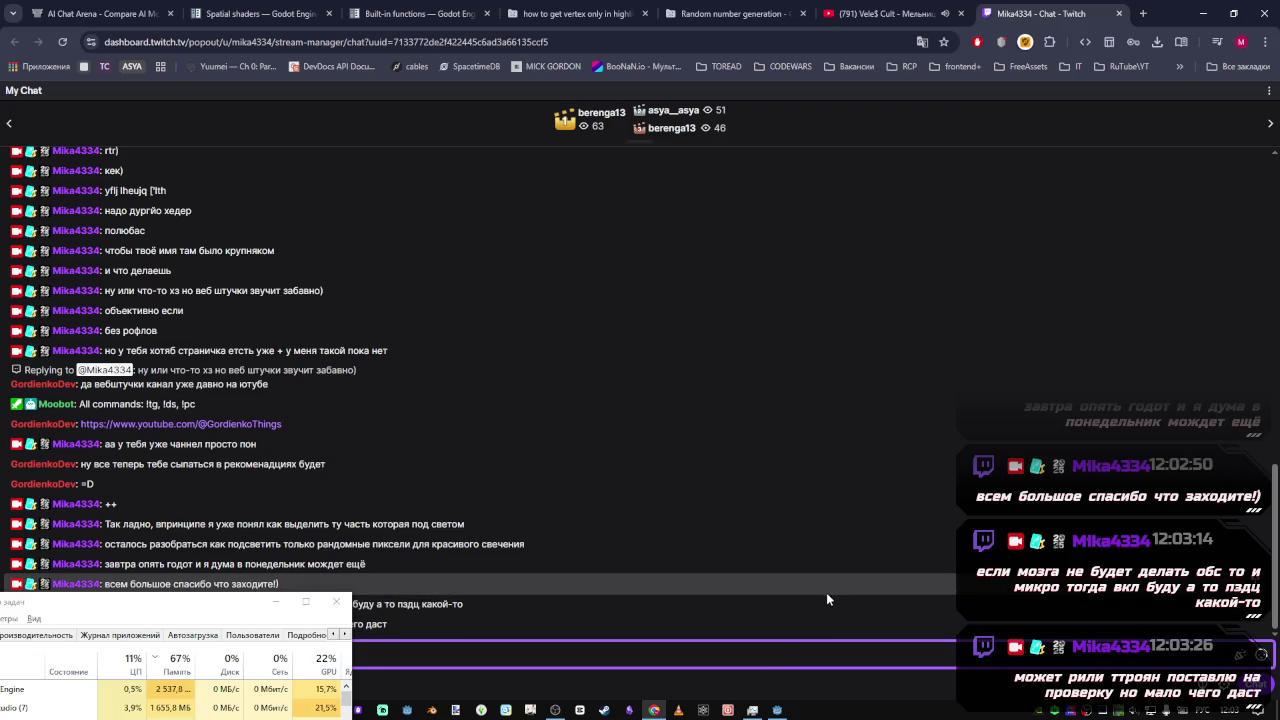
{"action": "left_click", "coordinate": [875, 14]}
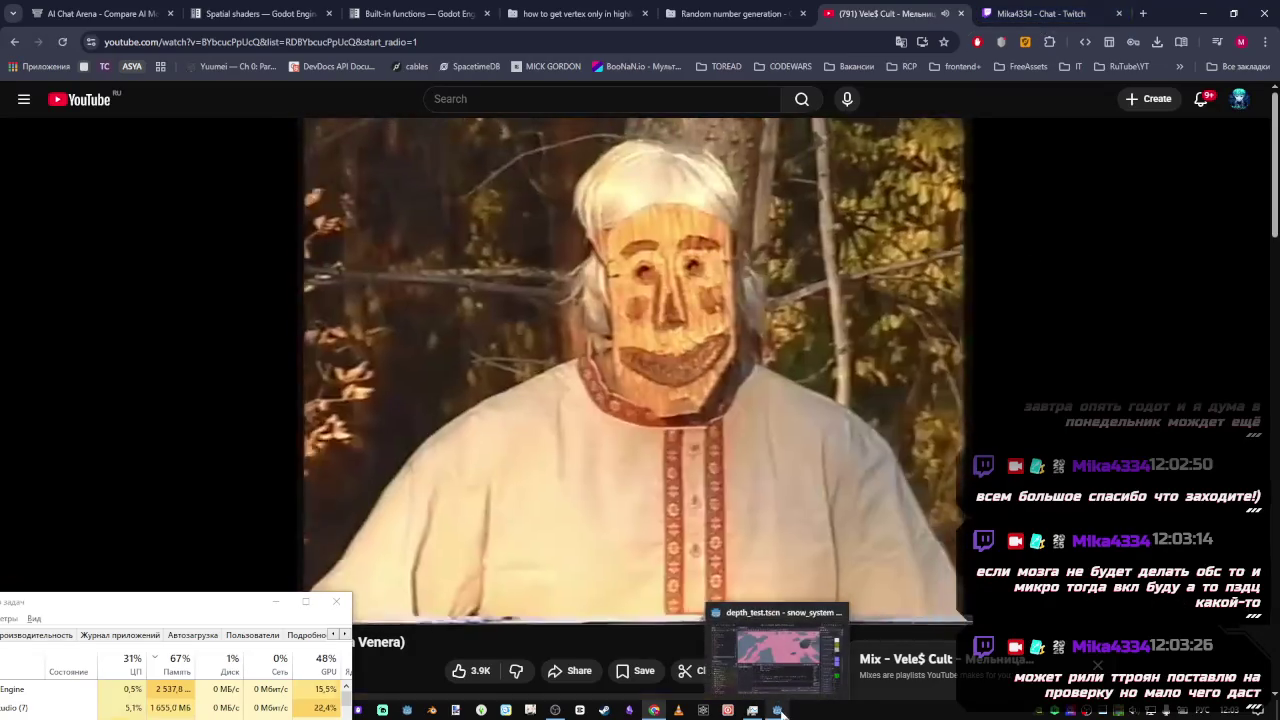
{"action": "left_click", "coordinate": [777, 710]}
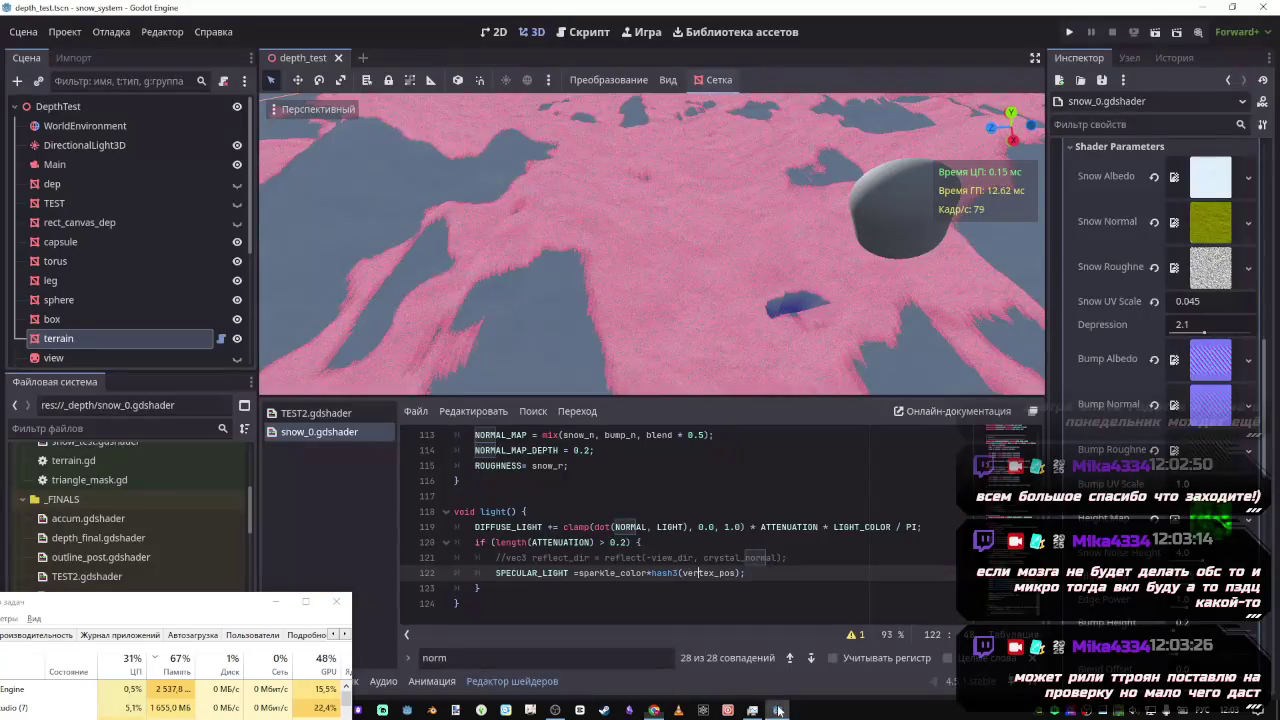
Place the caret on the attenuation check line, then bring the Vele$ Cult video back
{"action": "left_click", "coordinate": [620, 542]}
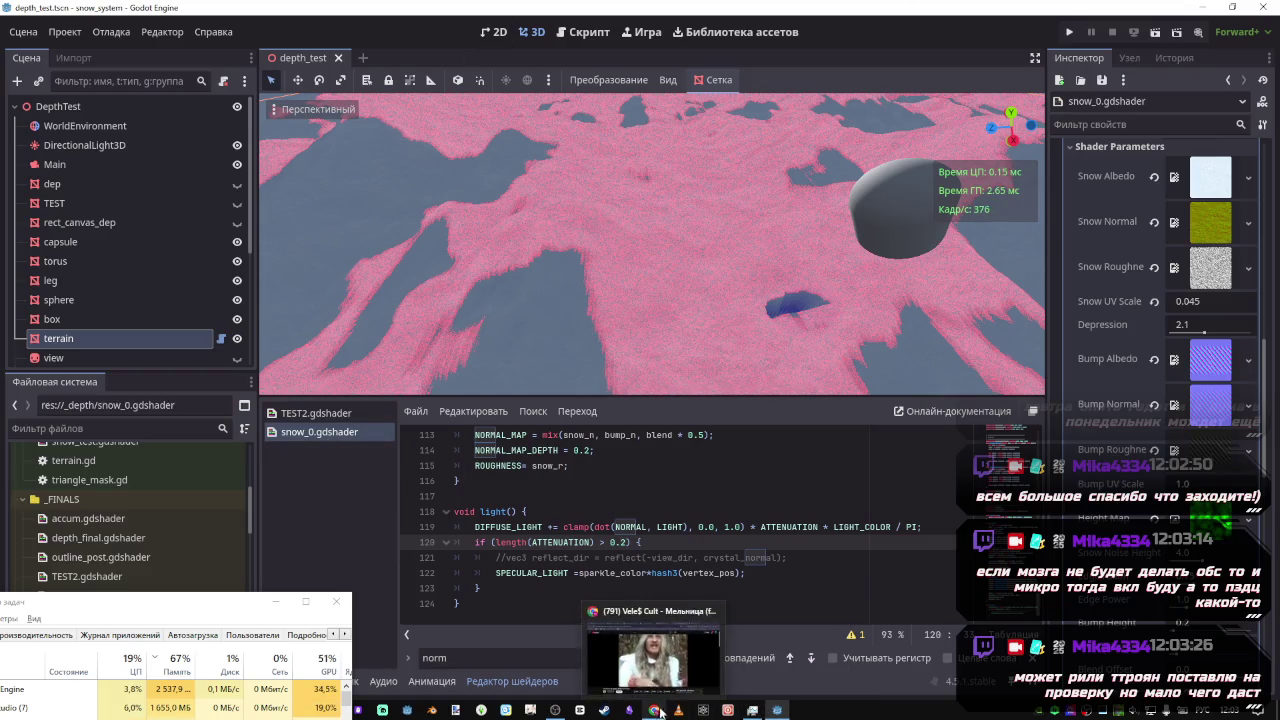
{"action": "mouse_move", "coordinate": [753, 708]}
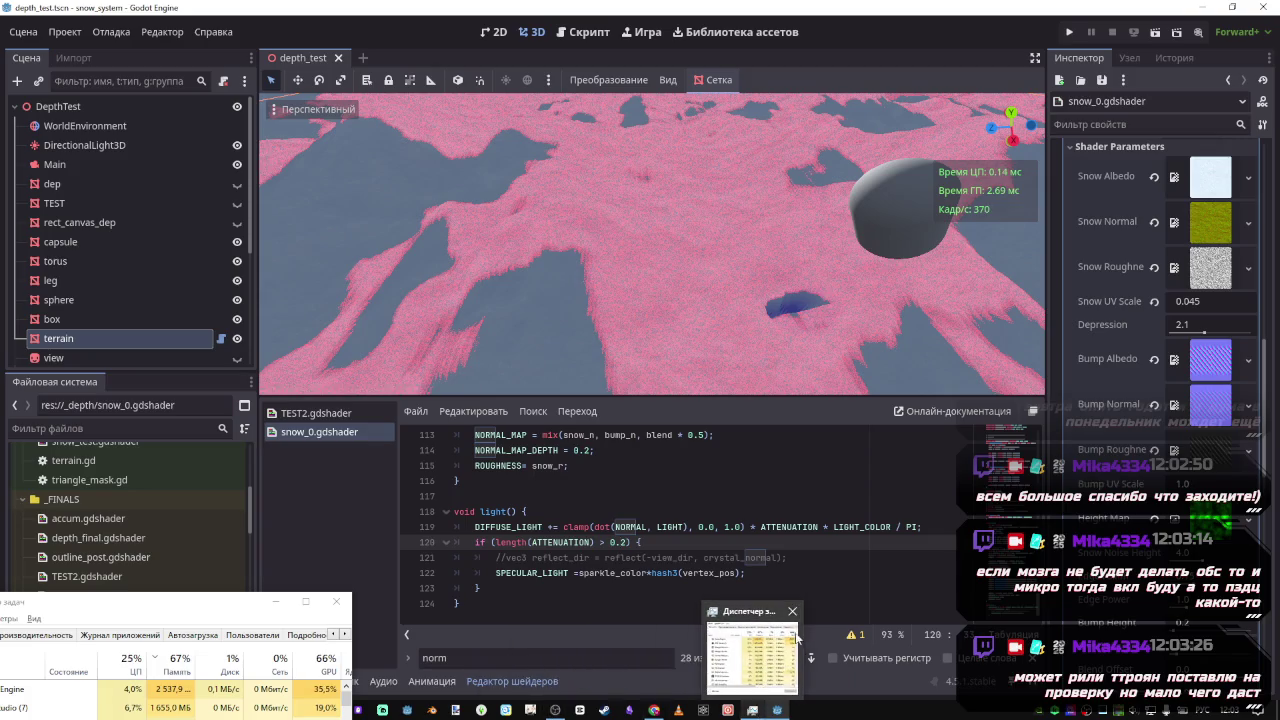
{"action": "mouse_move", "coordinate": [795, 622]}
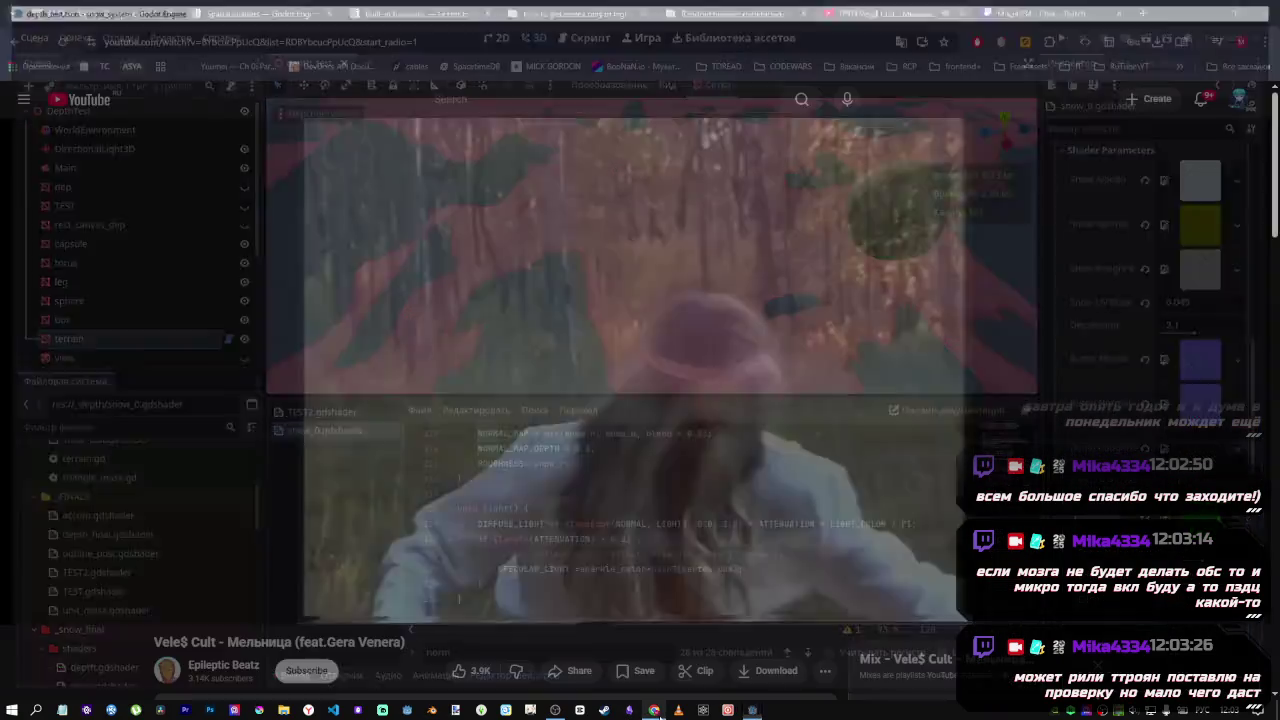
{"action": "left_click", "coordinate": [652, 655]}
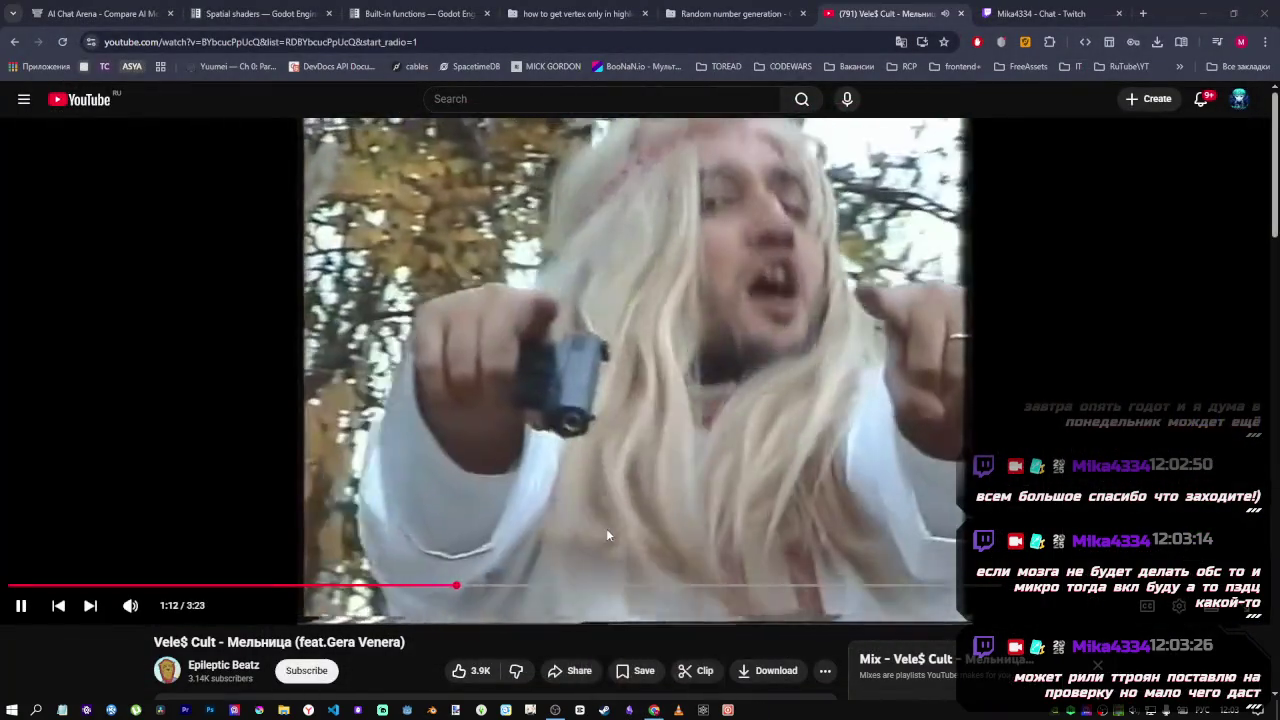